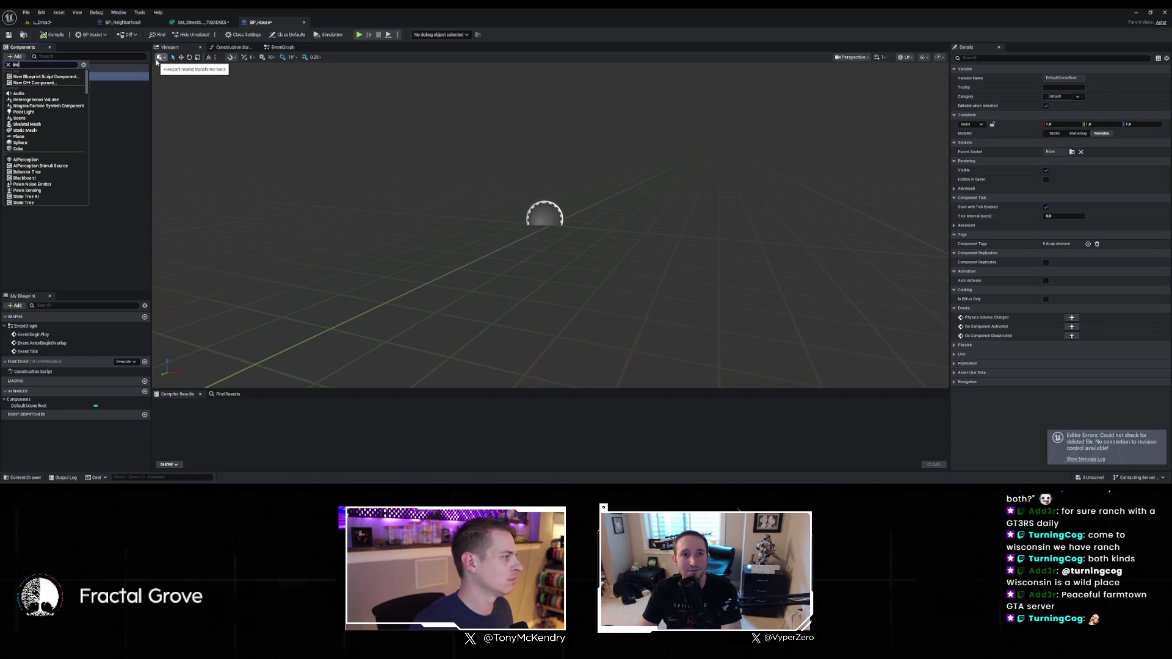
Add an Instanced Static Mesh component to BP_House and name it HouseBody
type("tanced")
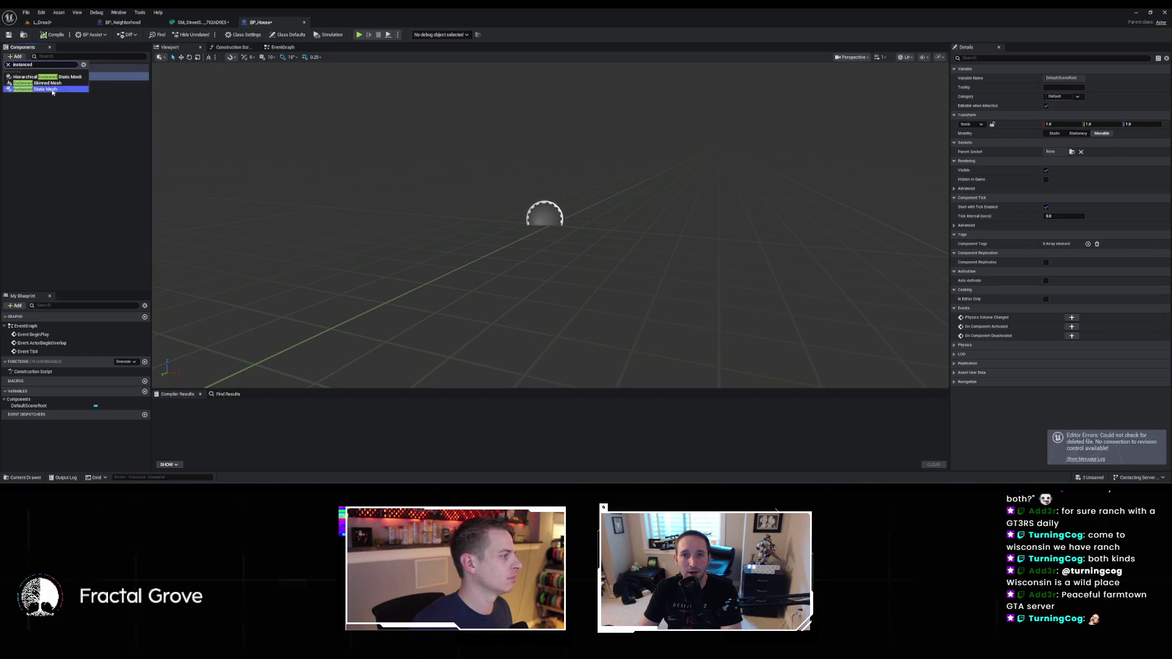
left_click(52, 89)
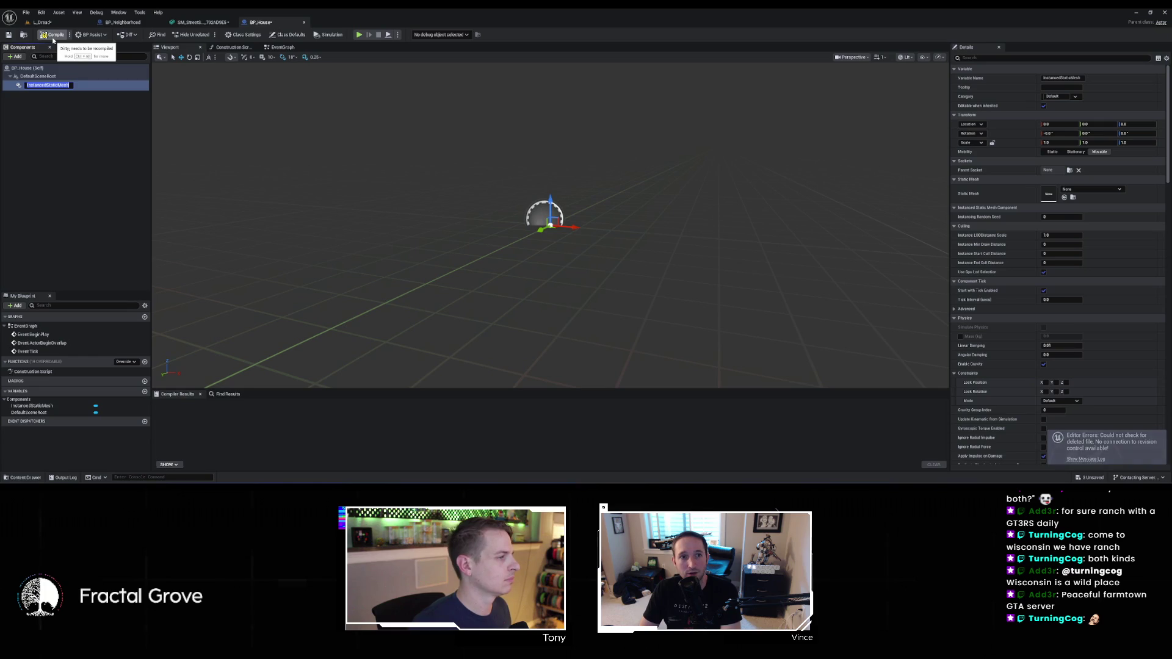
type("HouseBot")
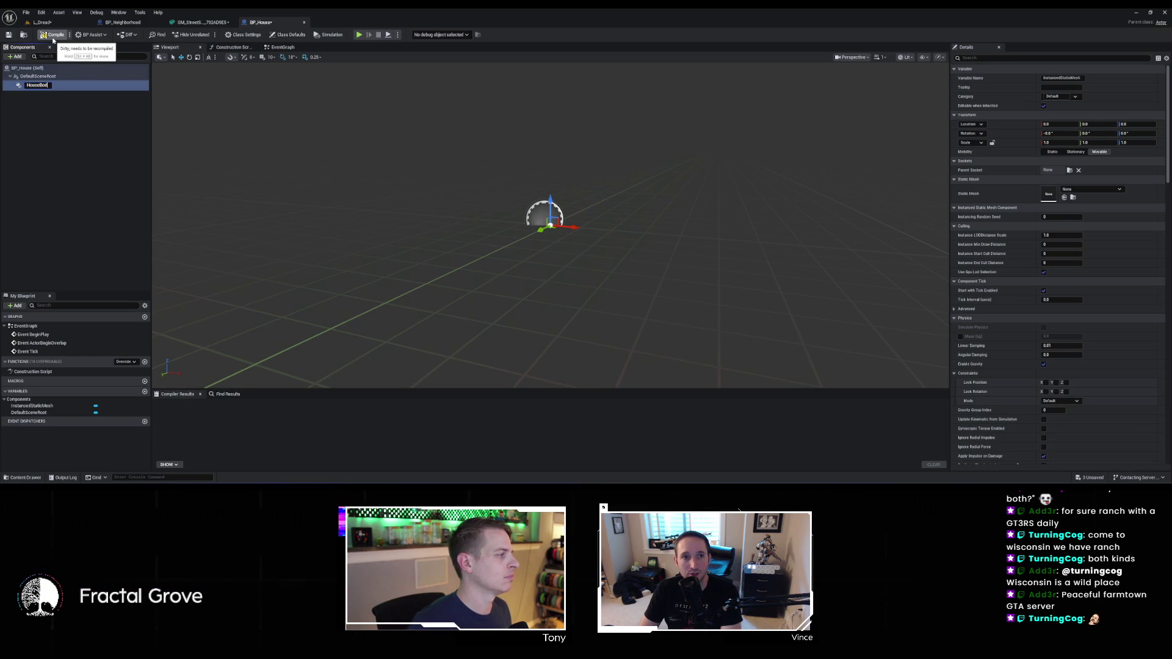
key("Return")
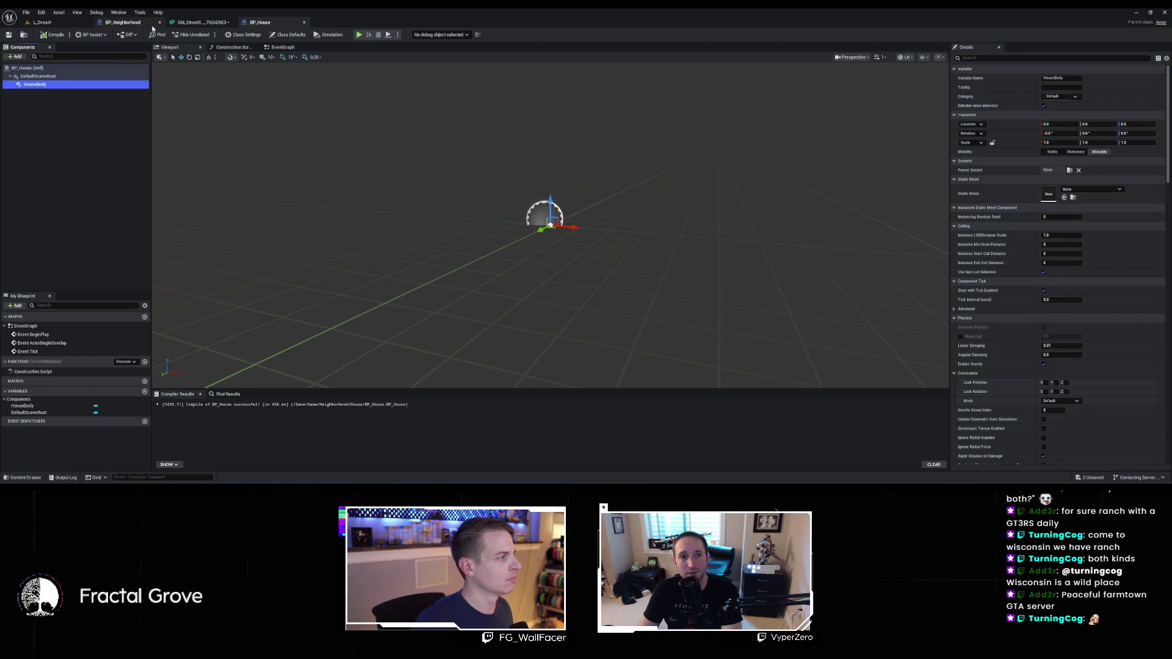
Check the Cube mesh on BP_Neighborhood's Houses component, then return to BP_House
left_click(145, 22)
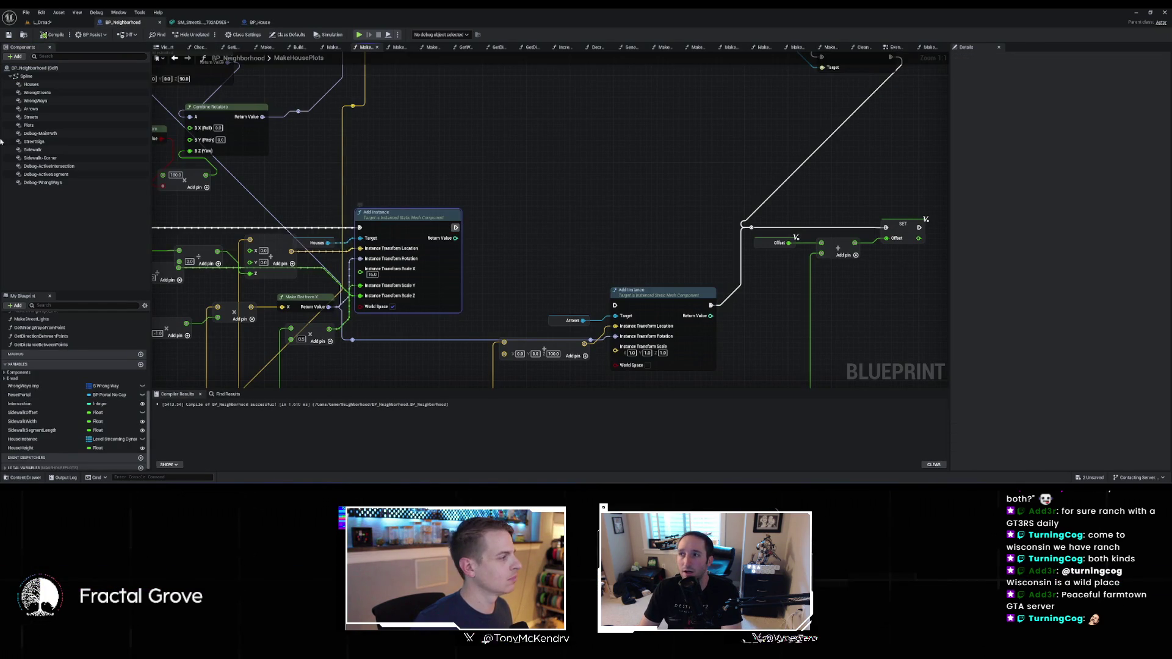
left_click(309, 243)
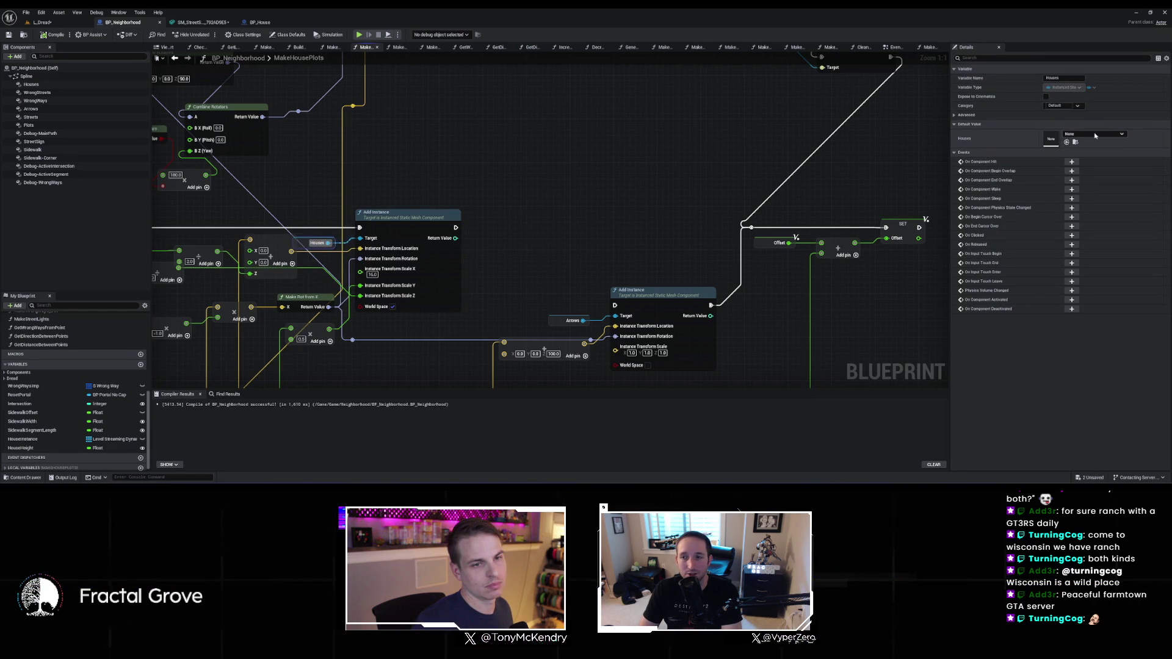
left_click_drag(431, 138, 669, 81)
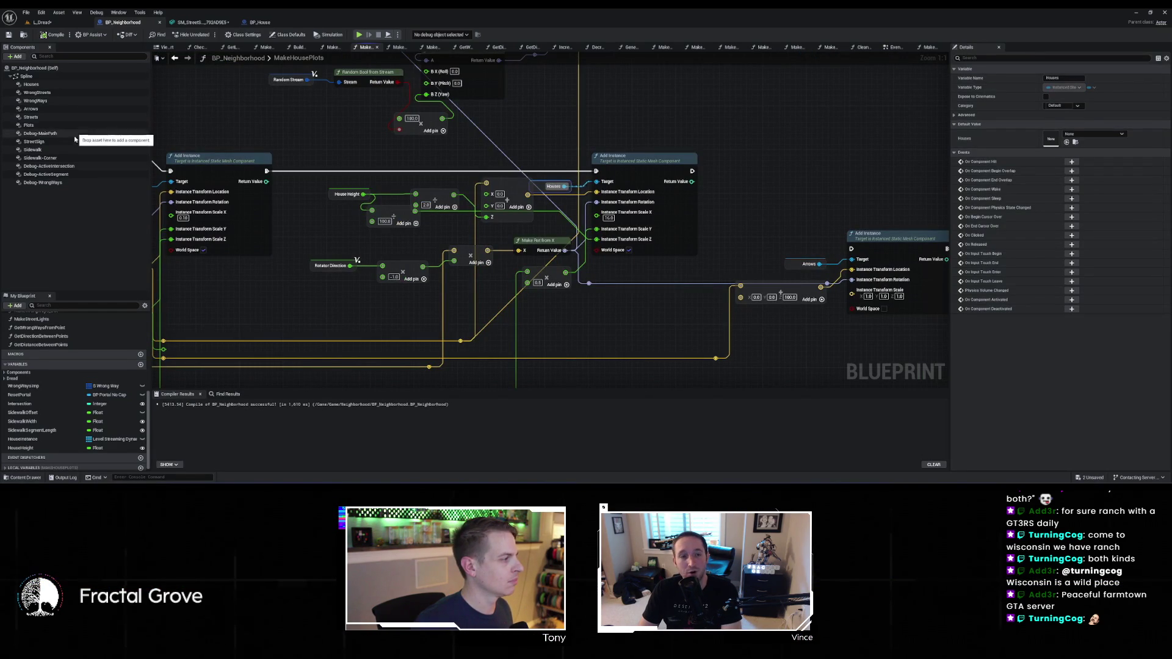
left_click(36, 84)
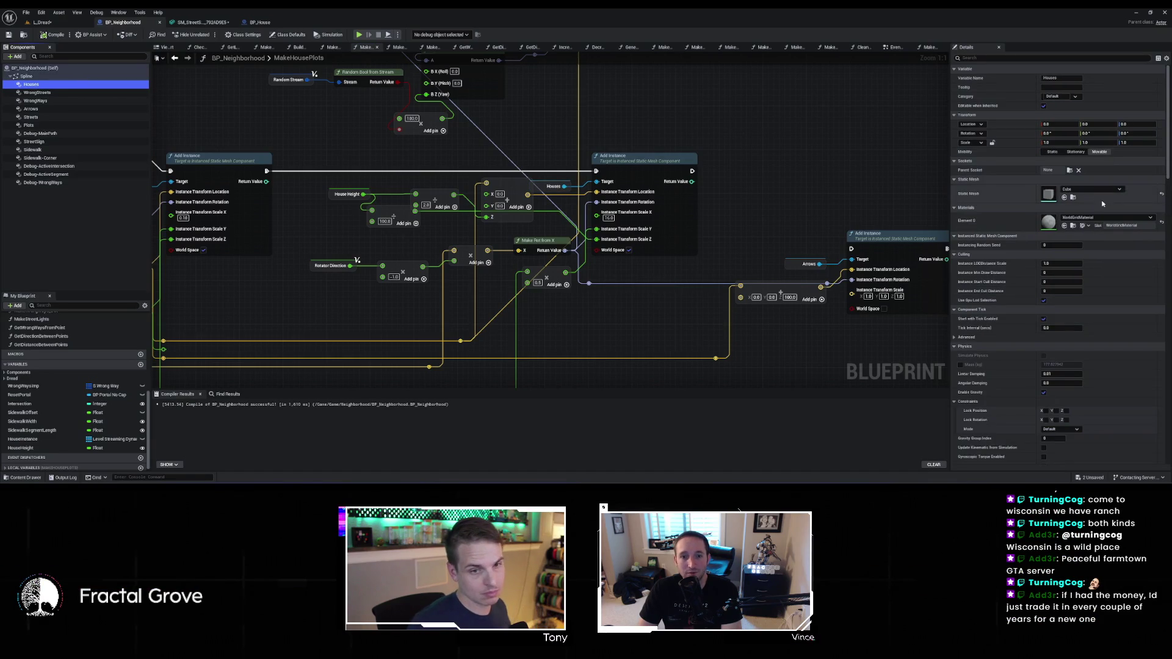
left_click(1074, 198)
left_click(201, 22)
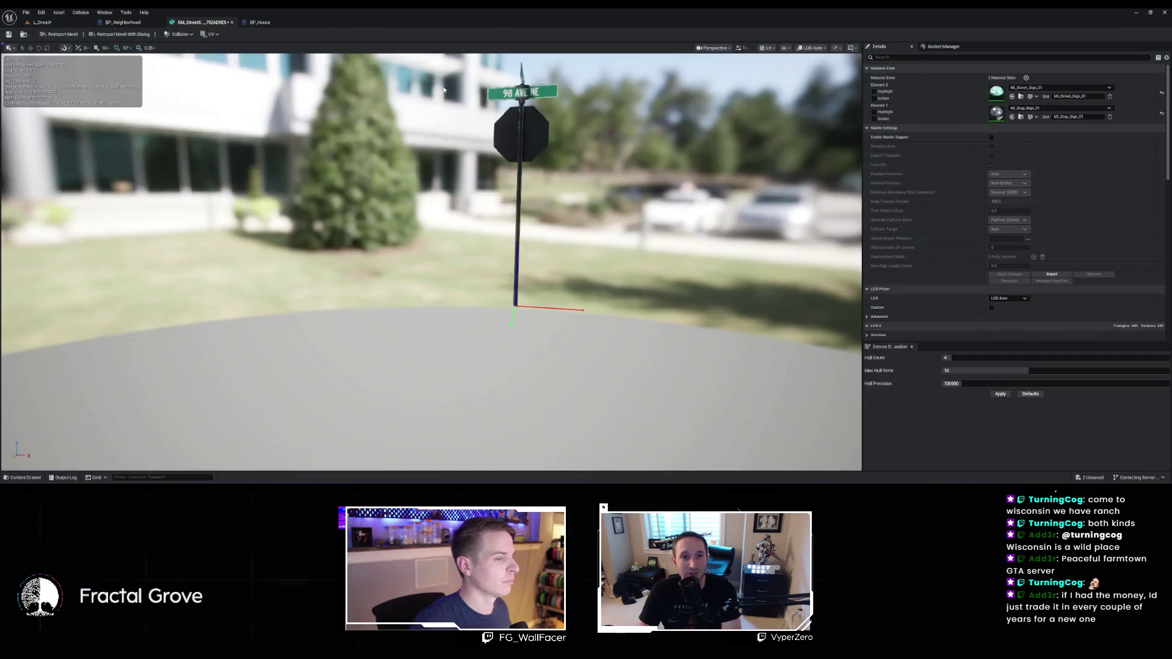
left_click(259, 22)
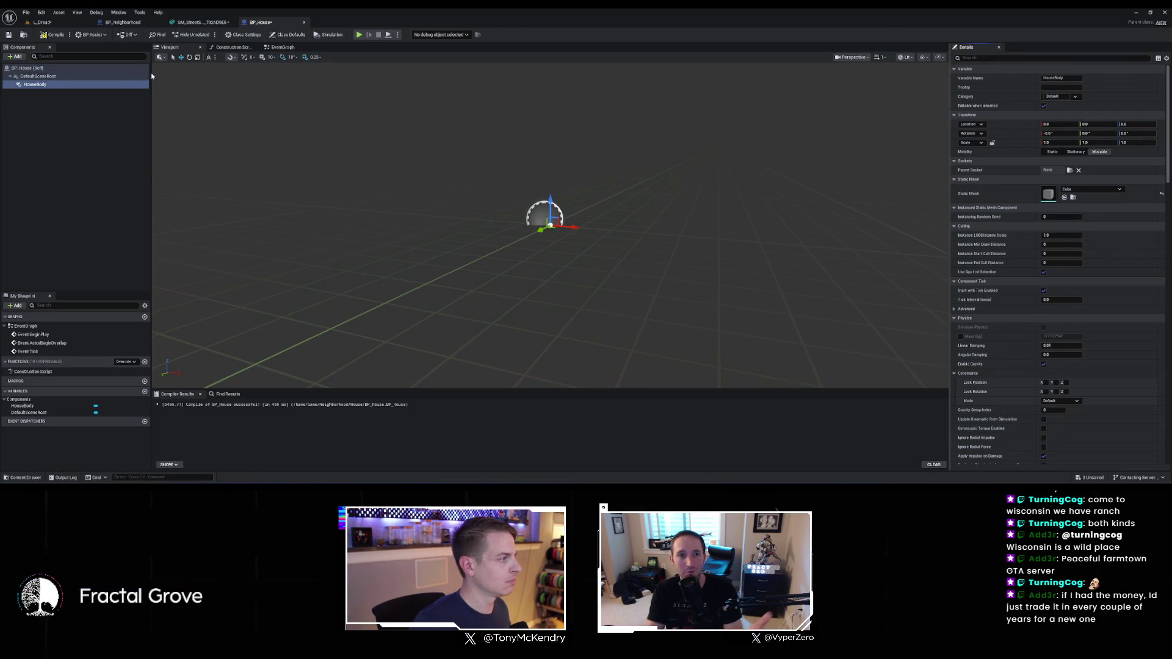
Compile and save BP_House so HouseBody shows its WorldGridMaterial slot
scroll(1026, 308, "down", 2)
scroll(1026, 308, "up", 2)
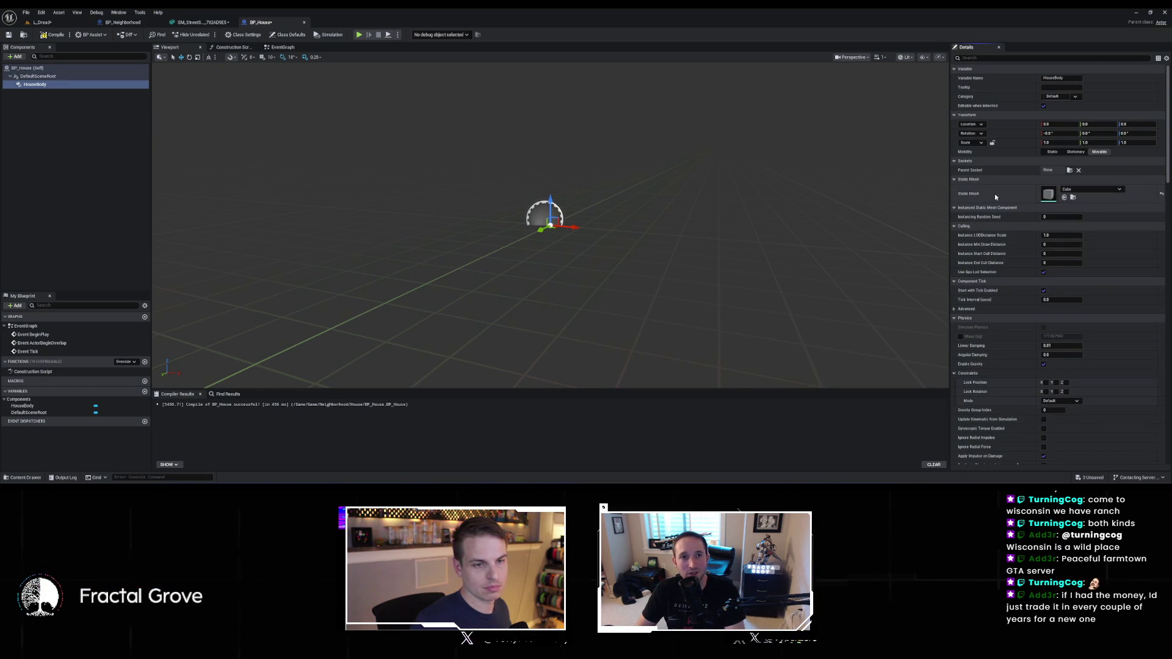
key("ctrl+s")
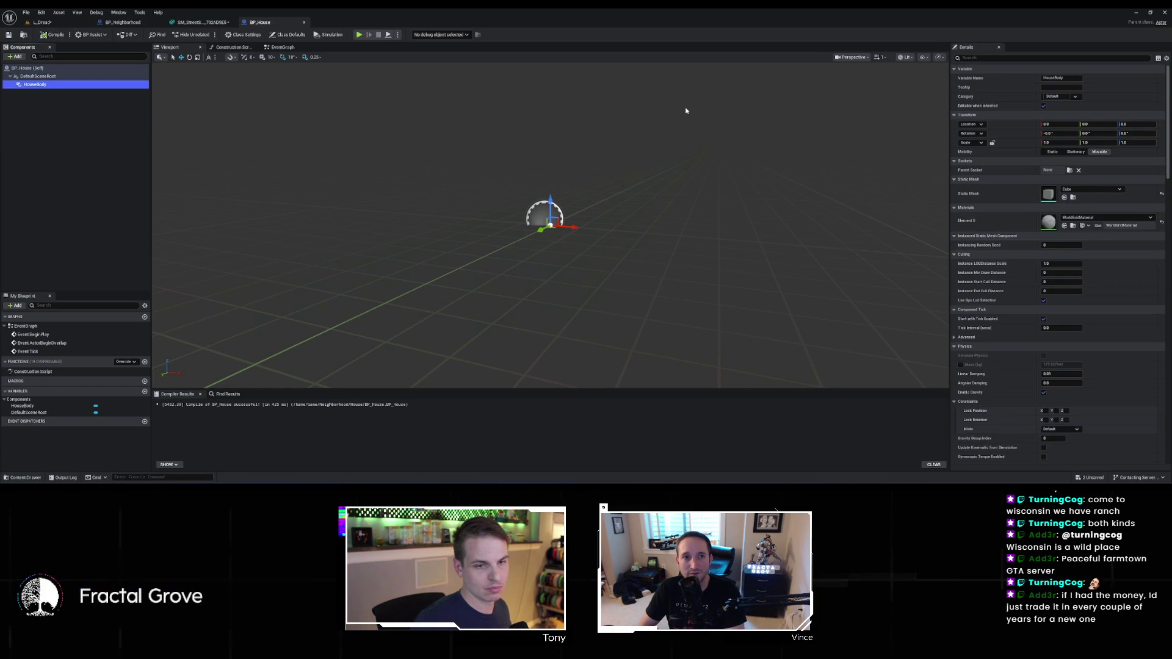
left_click(124, 24)
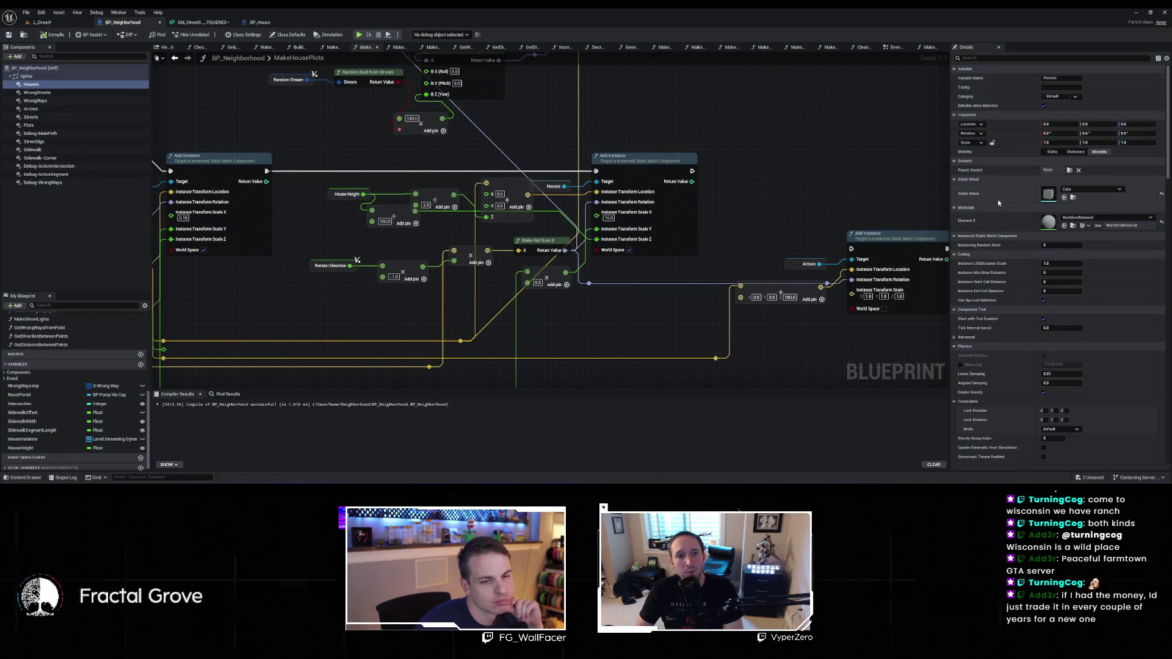
left_click(261, 22)
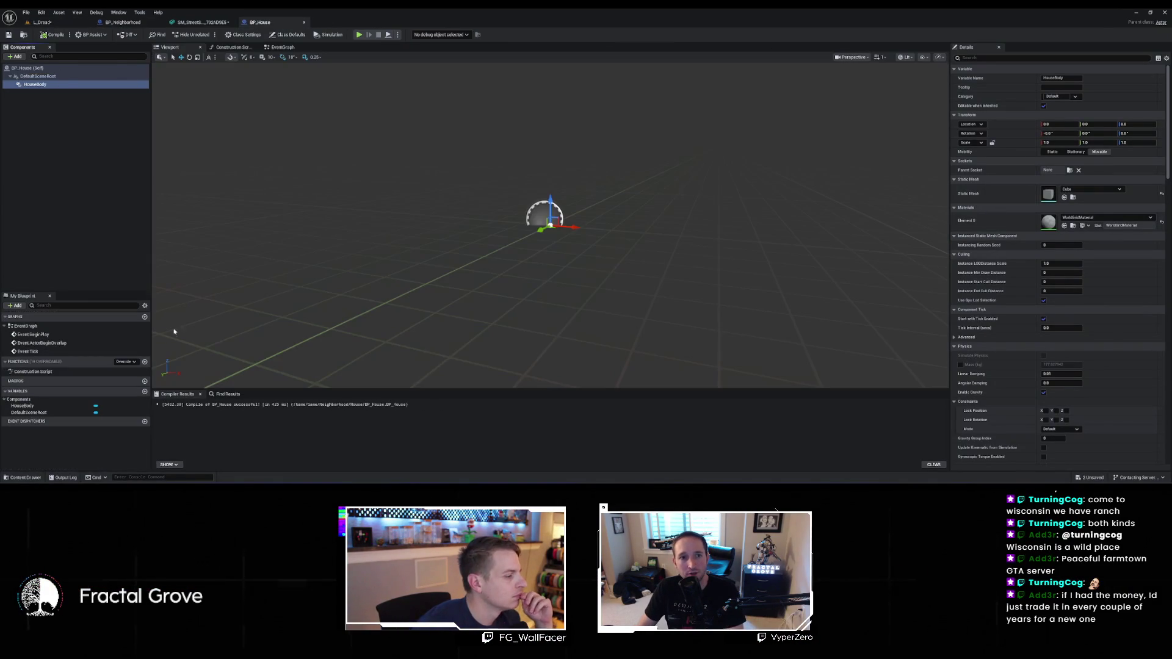
Assign M_Cladding_01 from ModularNeighborhood > Materials to HouseBody's Element 0 and compile
key("ctrl+space")
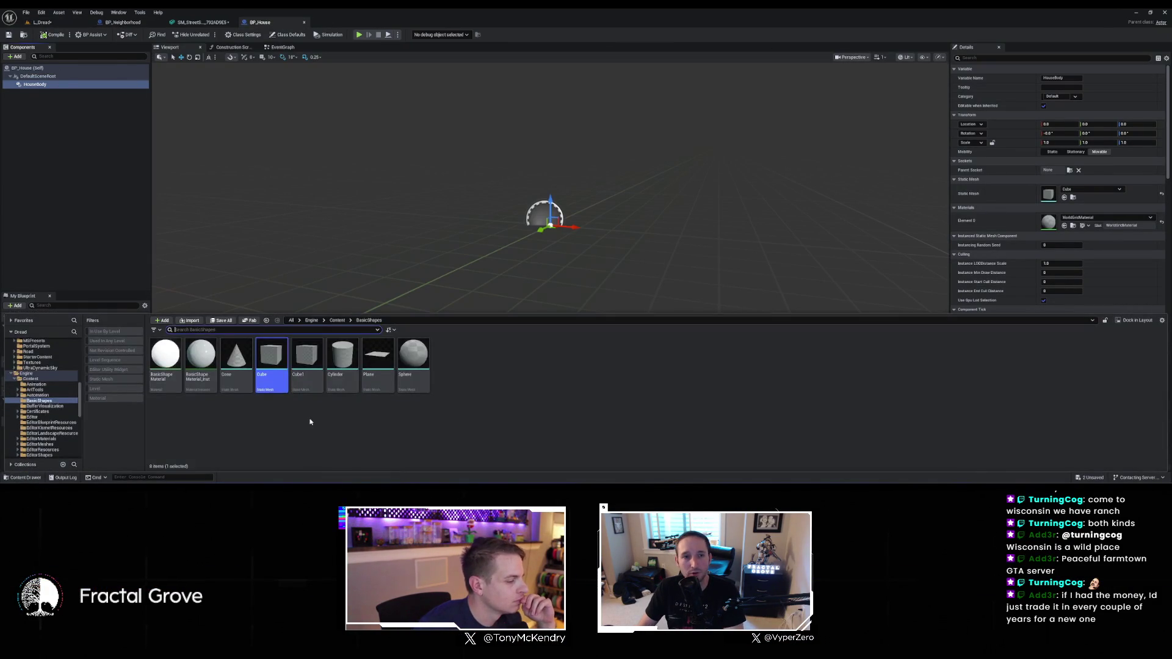
key("alt+Left")
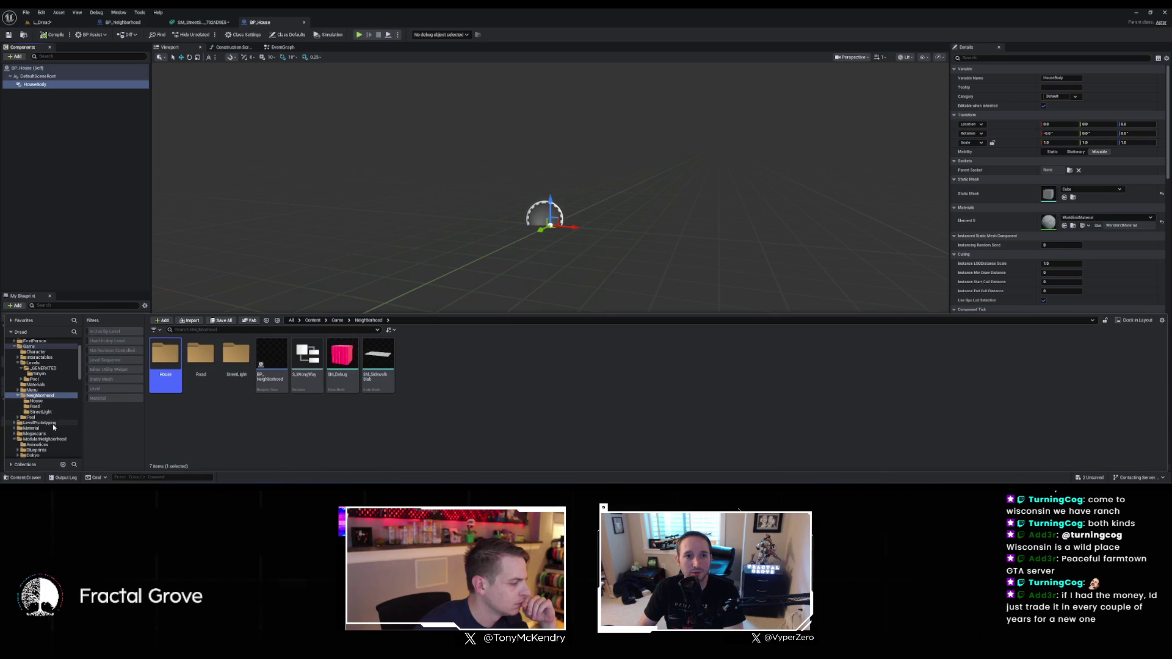
left_click(64, 440)
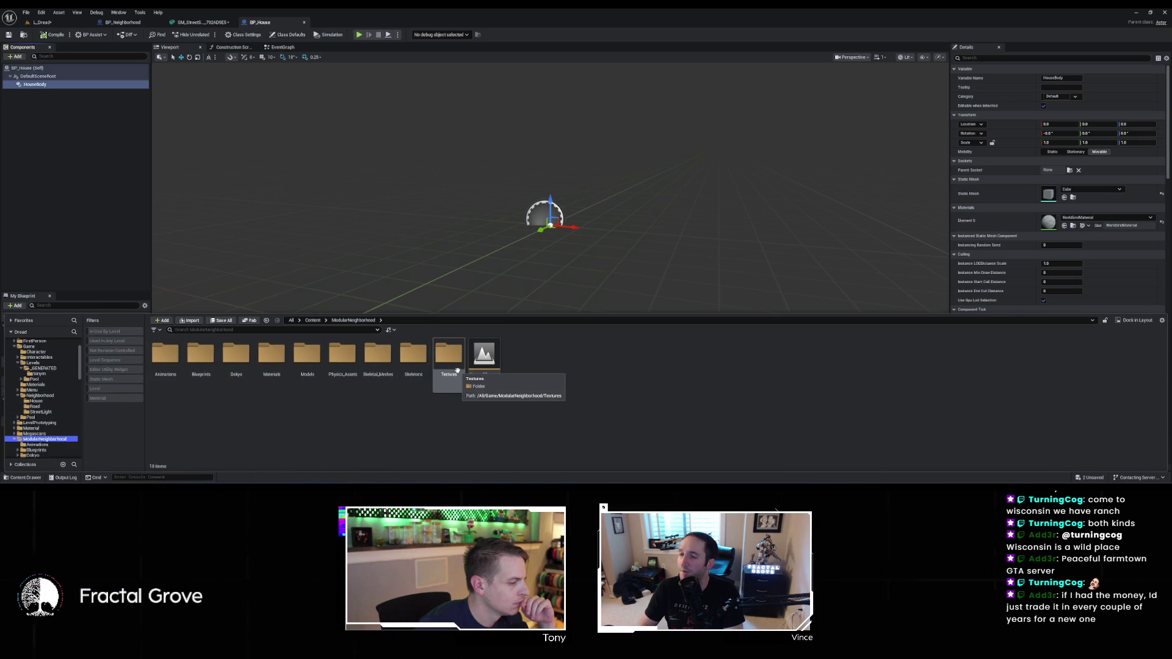
double_click(271, 354)
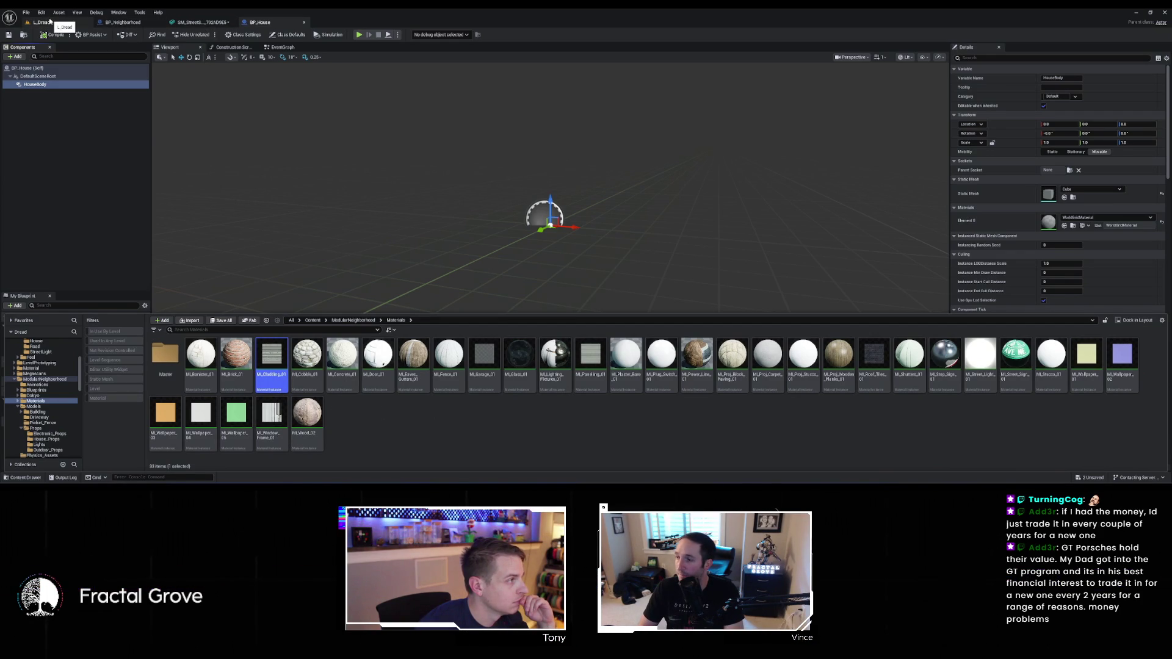
left_click(280, 22)
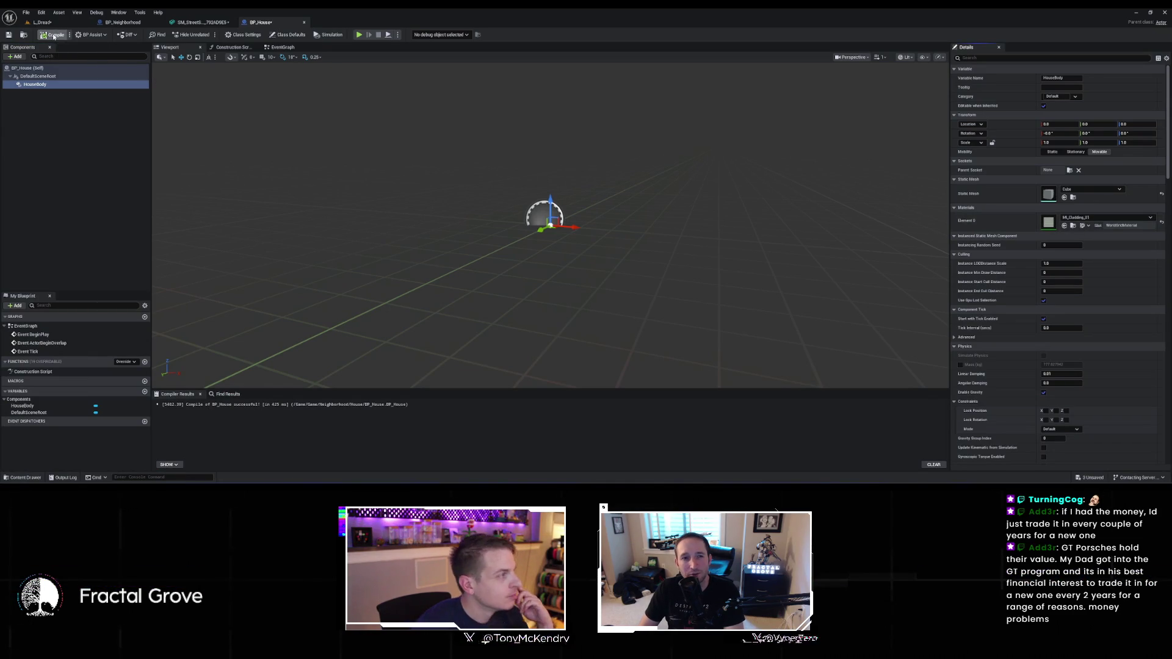
left_click(75, 84)
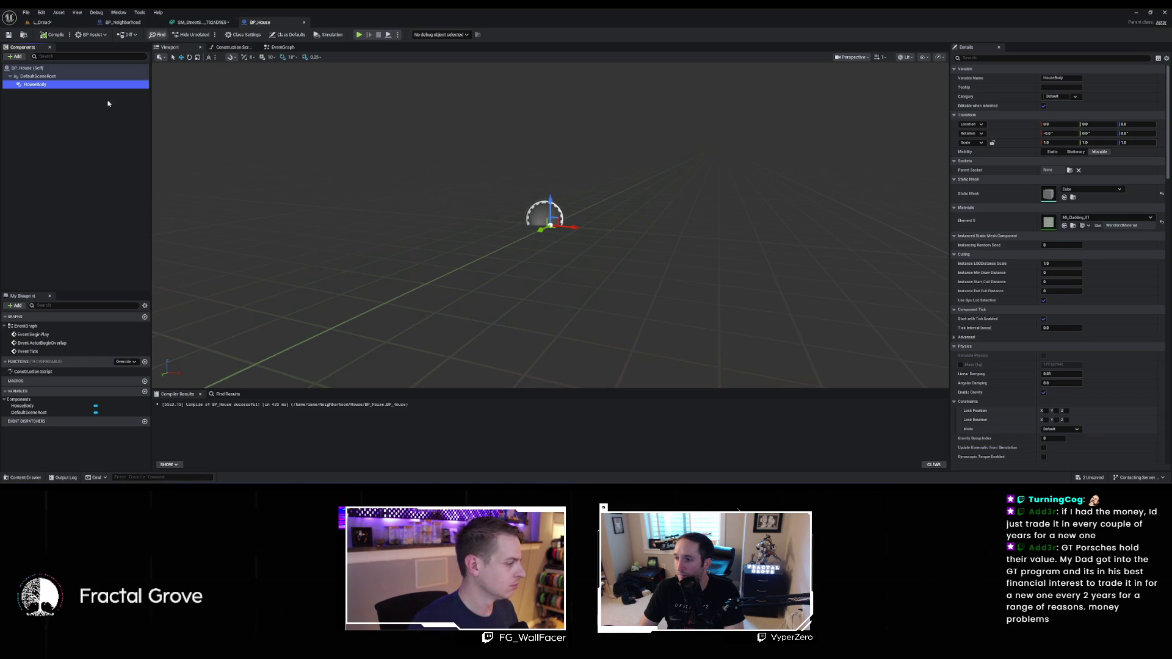
Create a Float variable PlotWidth and duplicate it as PlotDepth
left_click(144, 392)
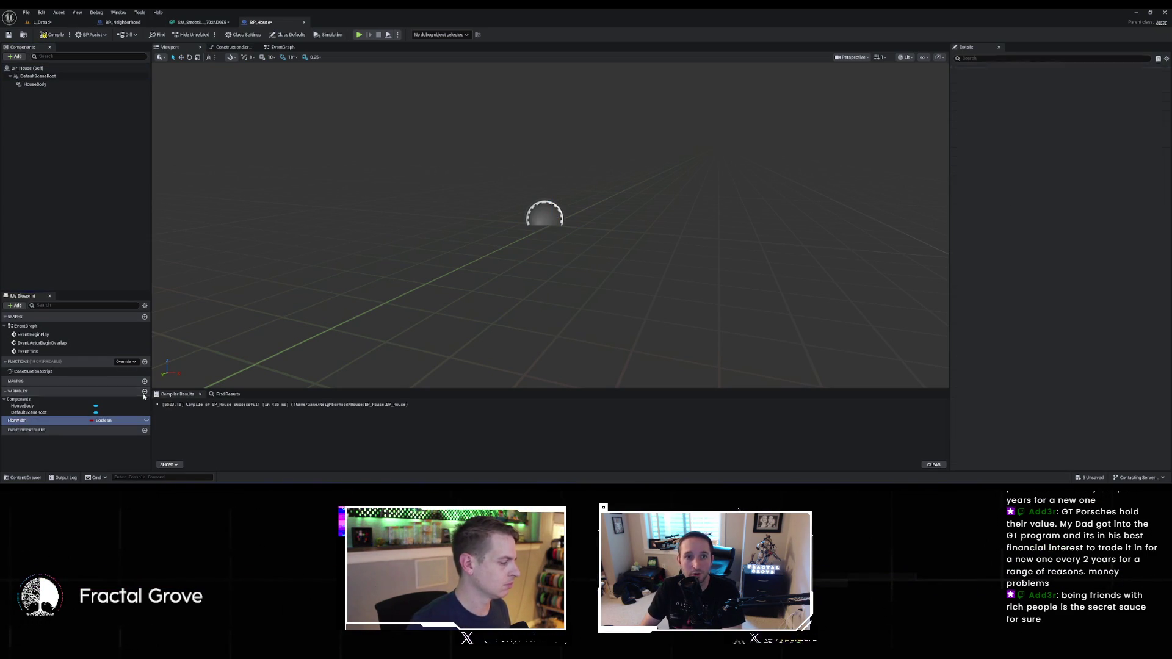
left_click(103, 421)
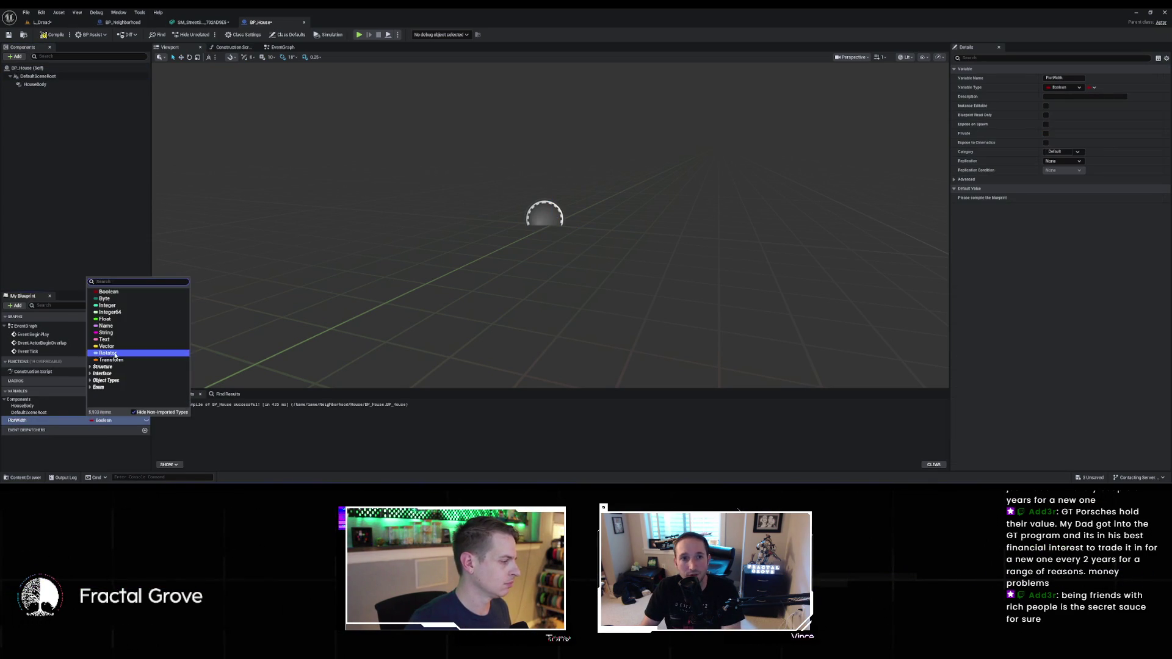
left_click(112, 319)
right_click(58, 420)
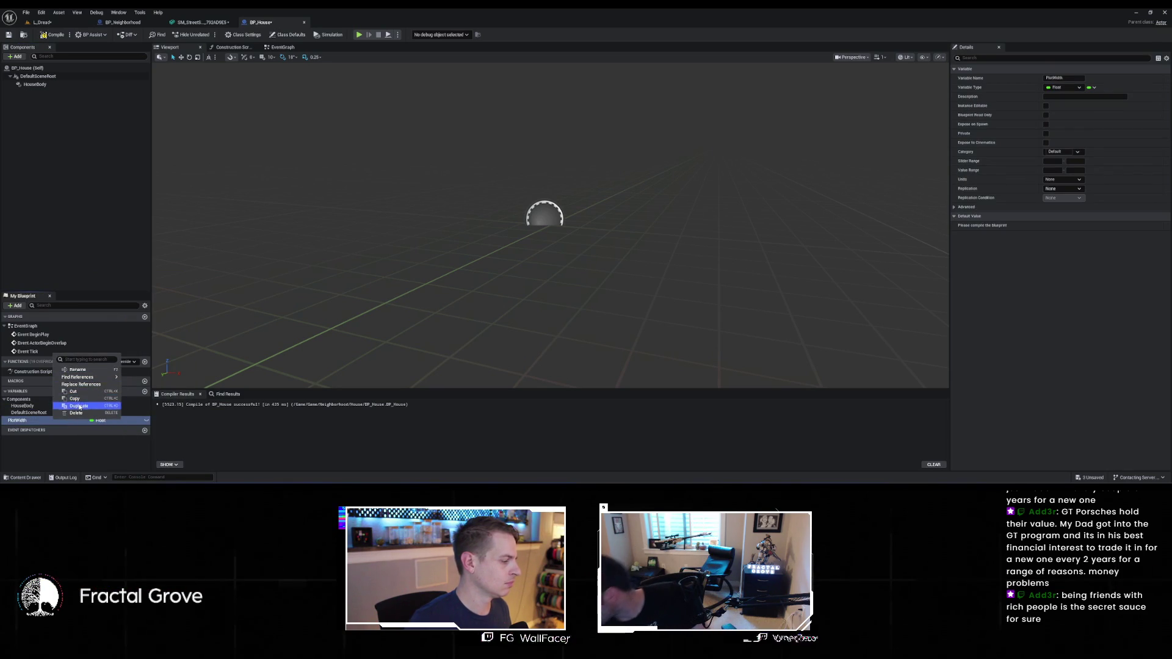
left_click(79, 406)
type("PlotW")
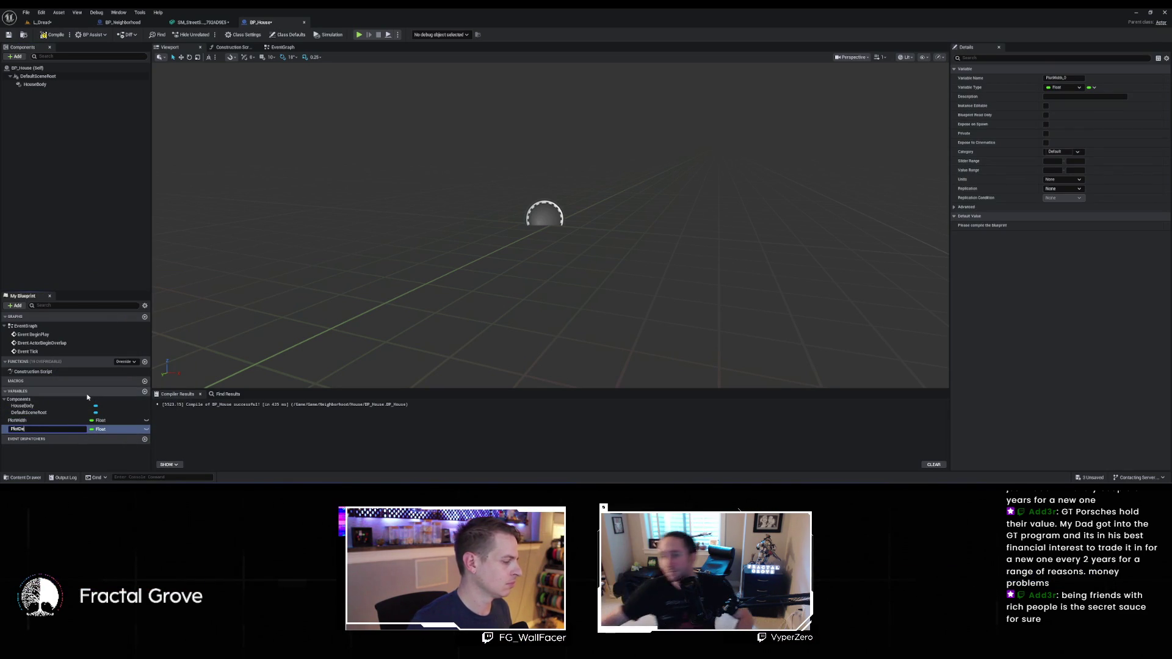
key("Return")
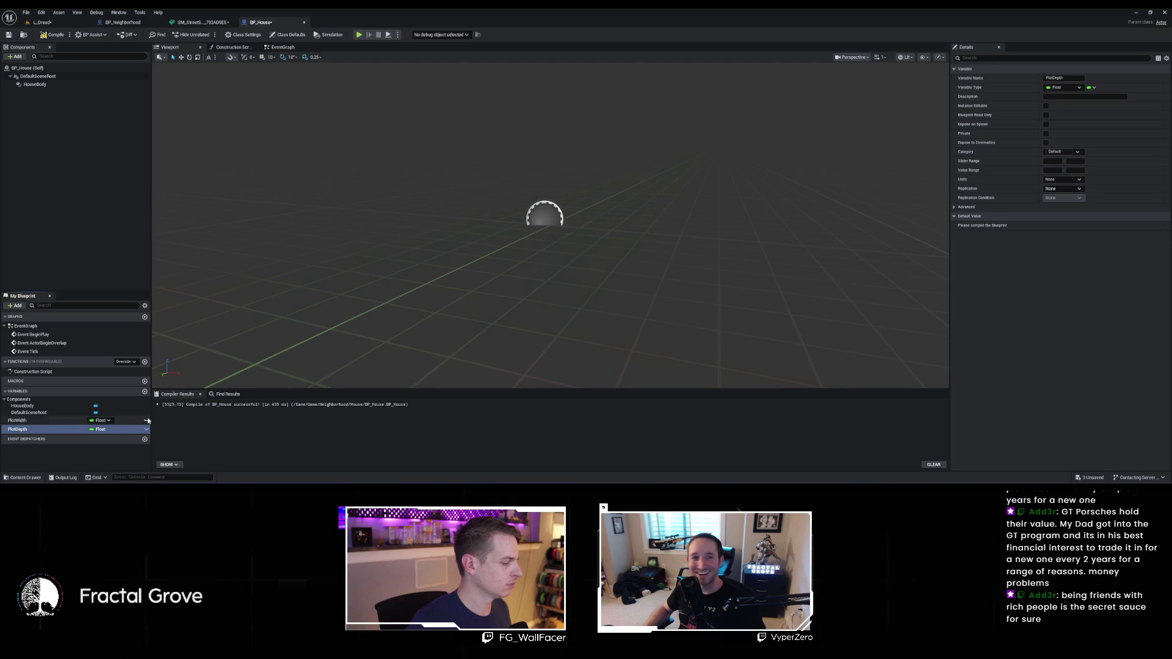
Make PlotDepth and PlotWidth Instance Editable and Expose on Spawn, then compile
left_click(1046, 106)
left_click(1046, 124)
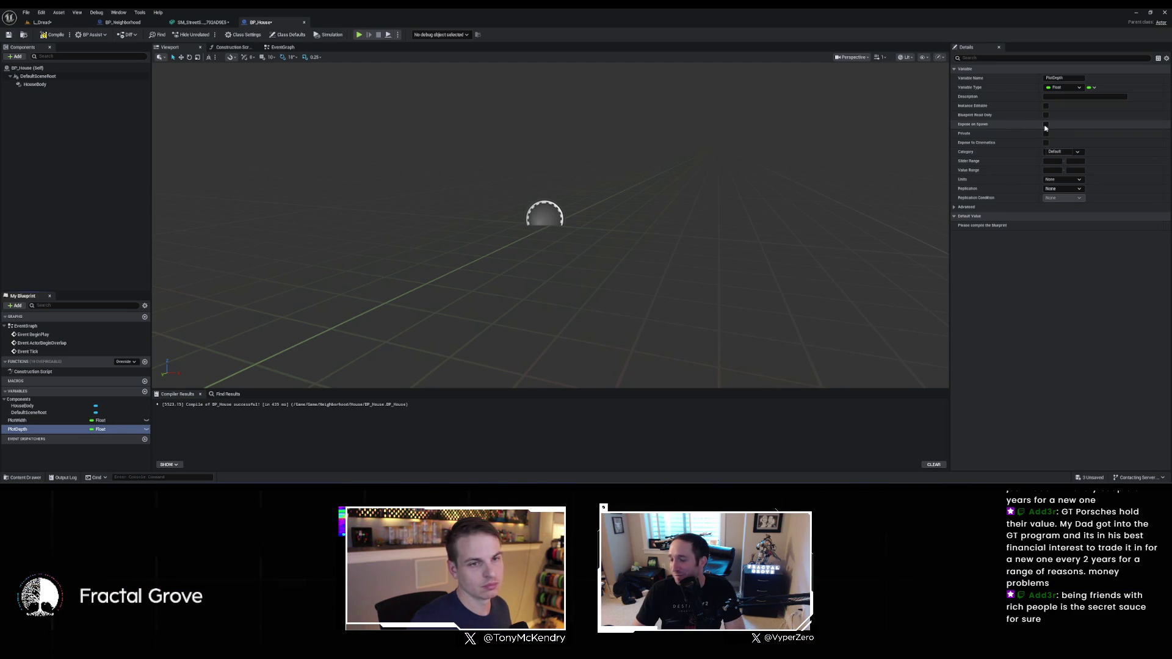
left_click(37, 420)
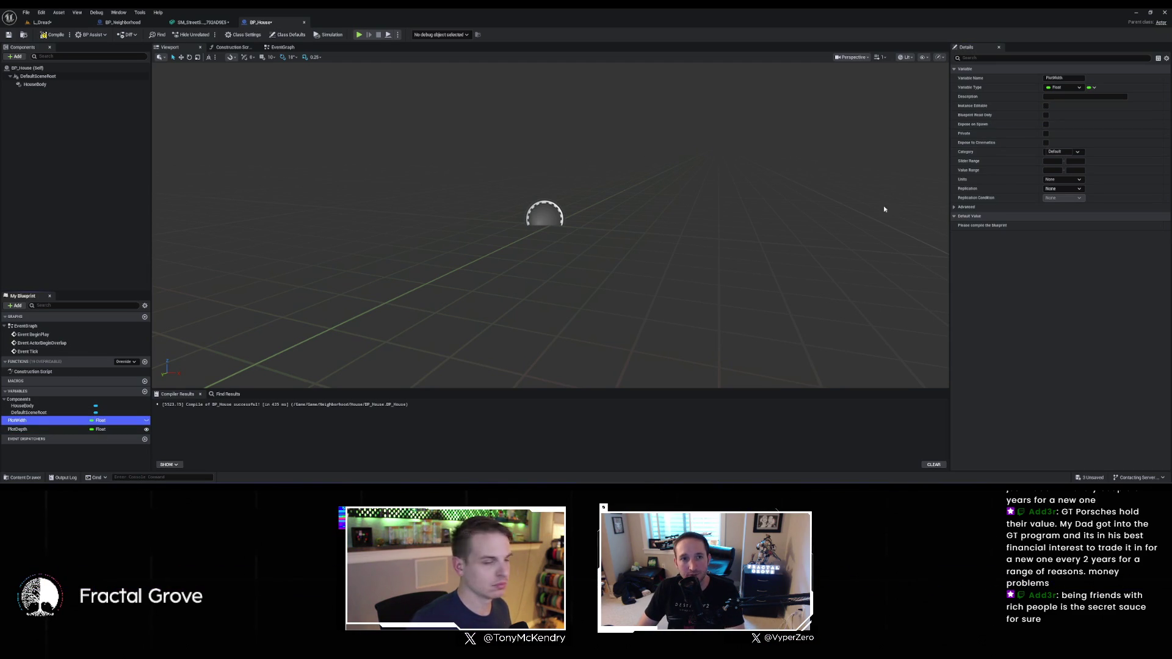
left_click(1046, 124)
left_click(1046, 105)
left_click(55, 34)
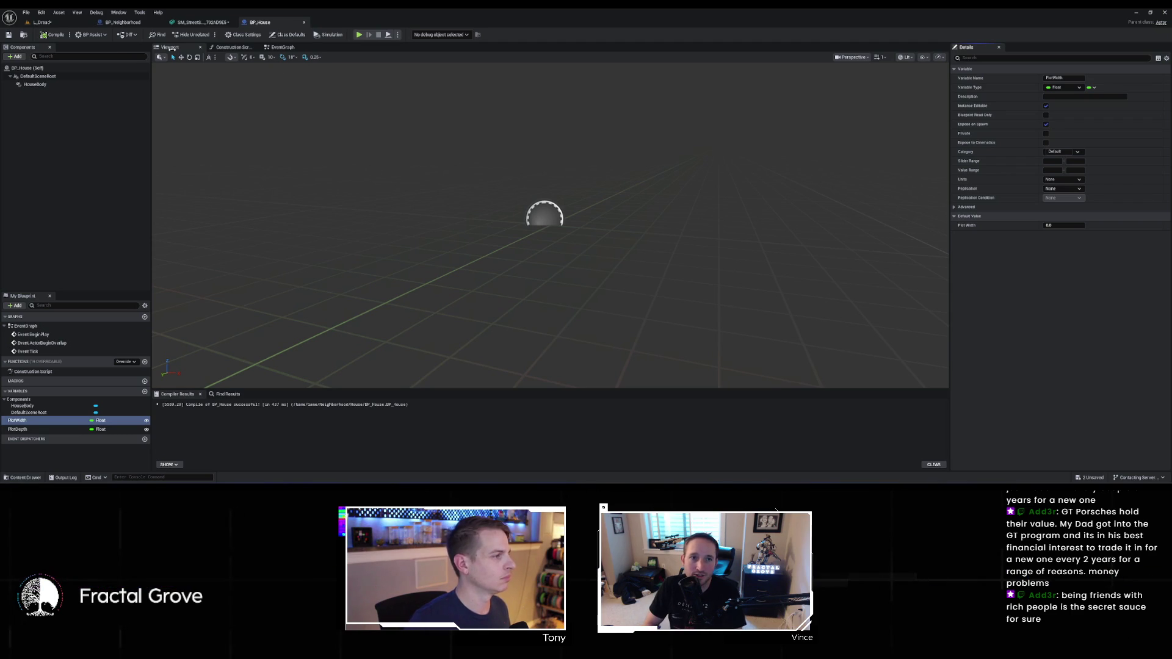
left_click(232, 47)
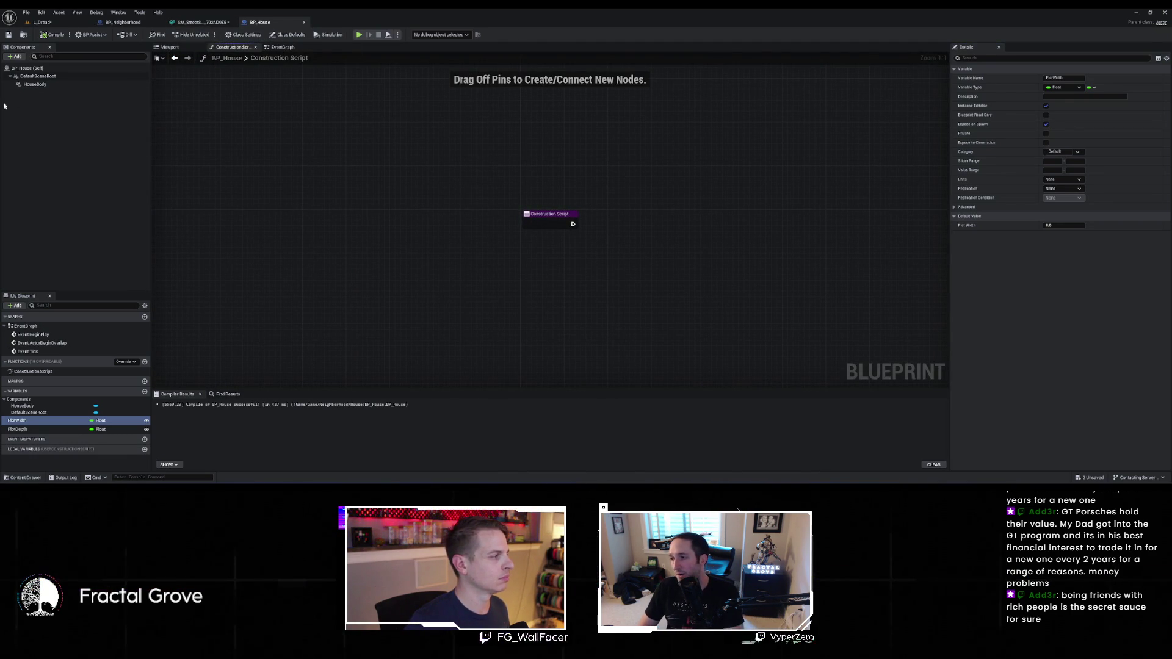
Add a Clear Instances node on HouseBody as the first construction script action
mouse_move(35, 85)
left_mouse_down()
mouse_move(531, 195)
mouse_move(595, 157)
mouse_move(573, 224)
left_mouse_up()
type("clear instances")
key("Return")
left_click_drag(430, 113, 245, 141)
Add an Add Instance node on HouseBody after Clear Instances, then compile and save
mouse_move(35, 85)
left_mouse_down()
mouse_move(448, 230)
mouse_move(595, 247)
mouse_move(687, 215)
left_mouse_up()
left_click(619, 249)
type("ad")
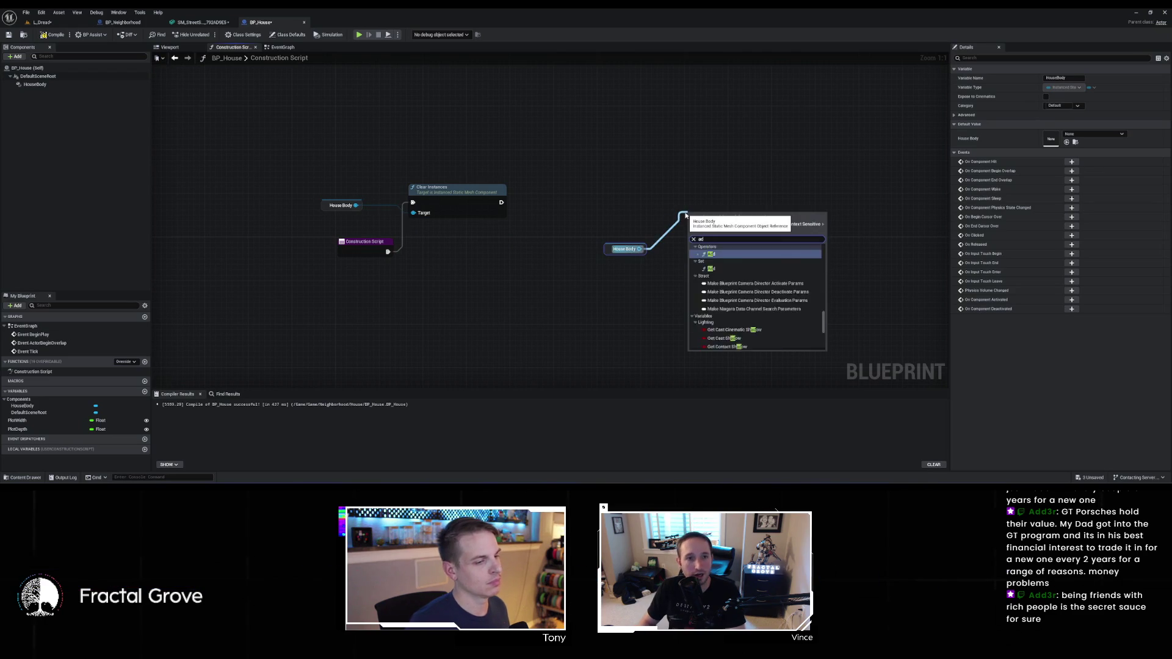
type("d instance")
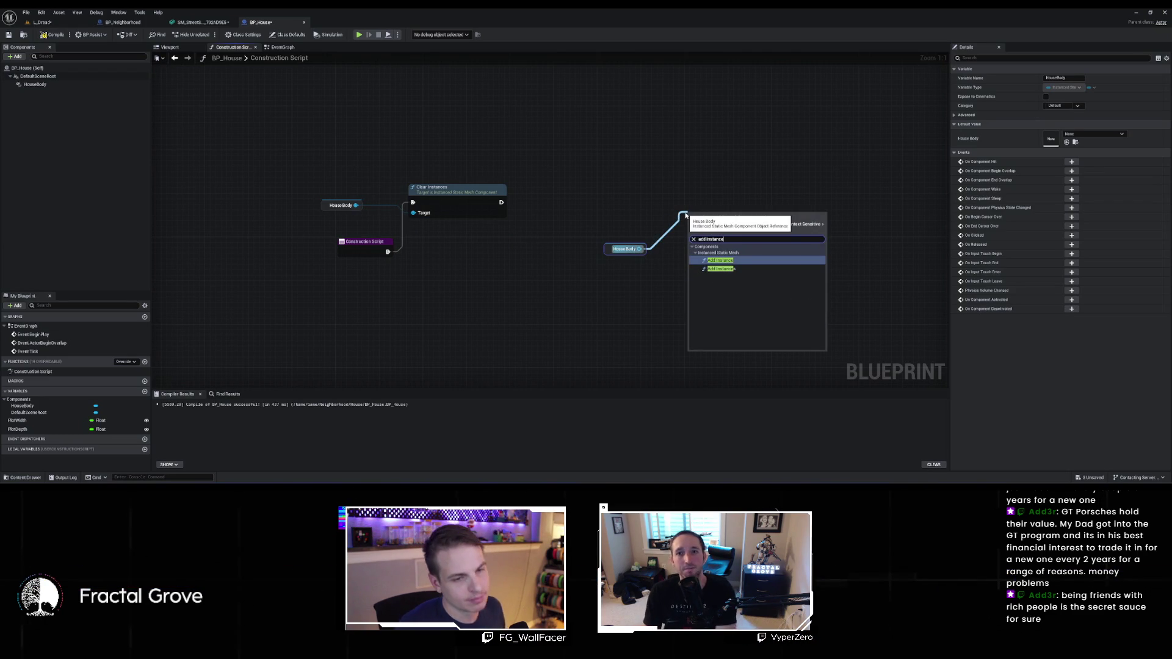
key("Return")
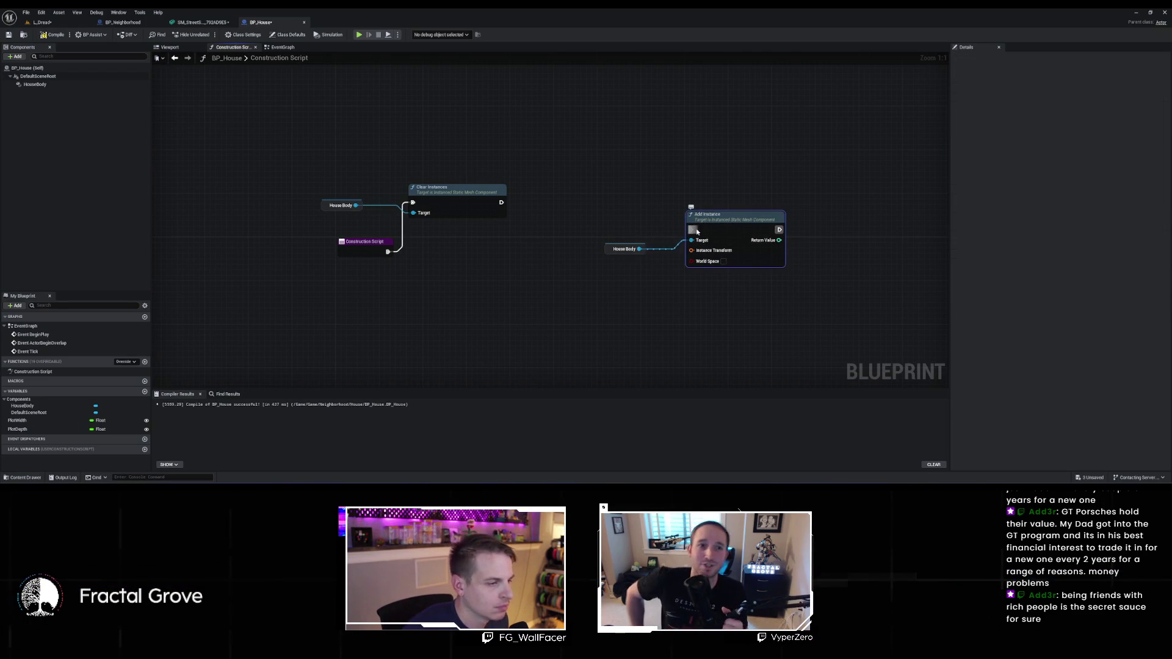
left_click_drag(520, 205, 502, 202)
mouse_move(370, 249)
left_mouse_down()
mouse_move(332, 205)
mouse_move(283, 197)
mouse_move(329, 211)
mouse_move(330, 228)
left_mouse_up()
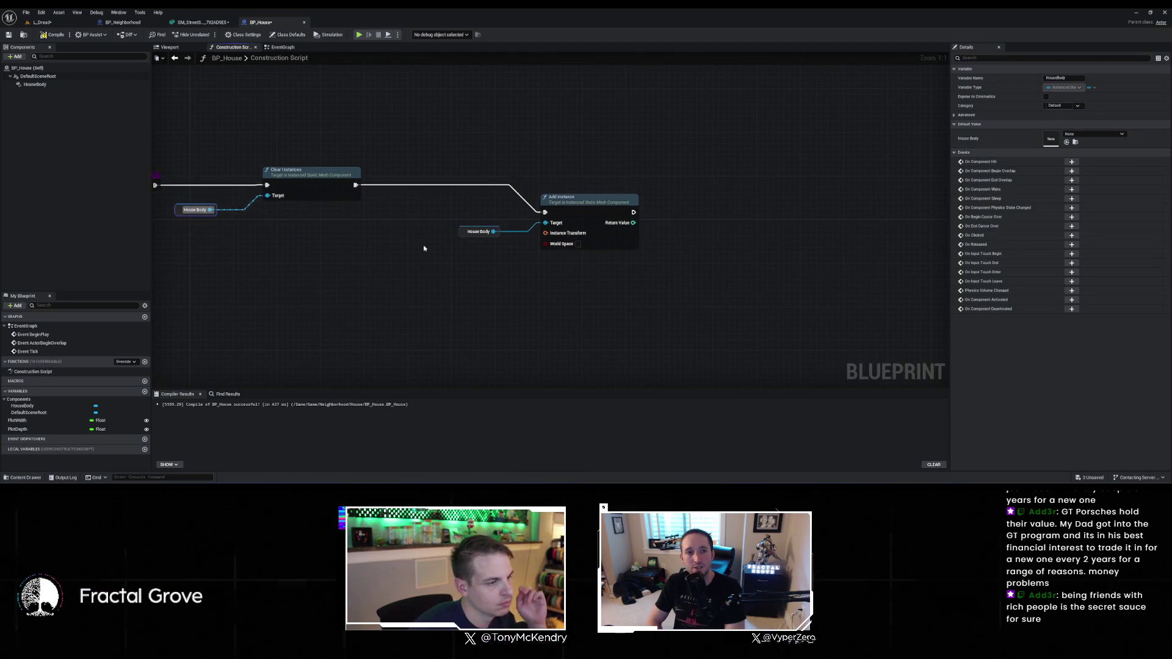
left_click_drag(547, 196, 553, 174)
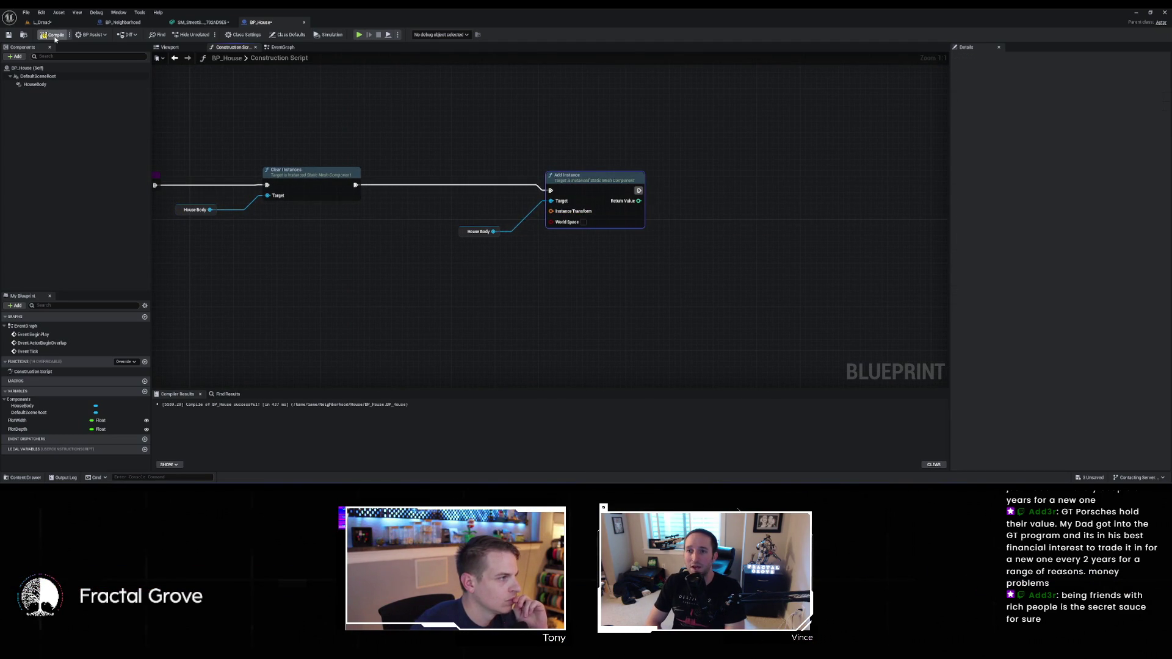
key("ctrl+s")
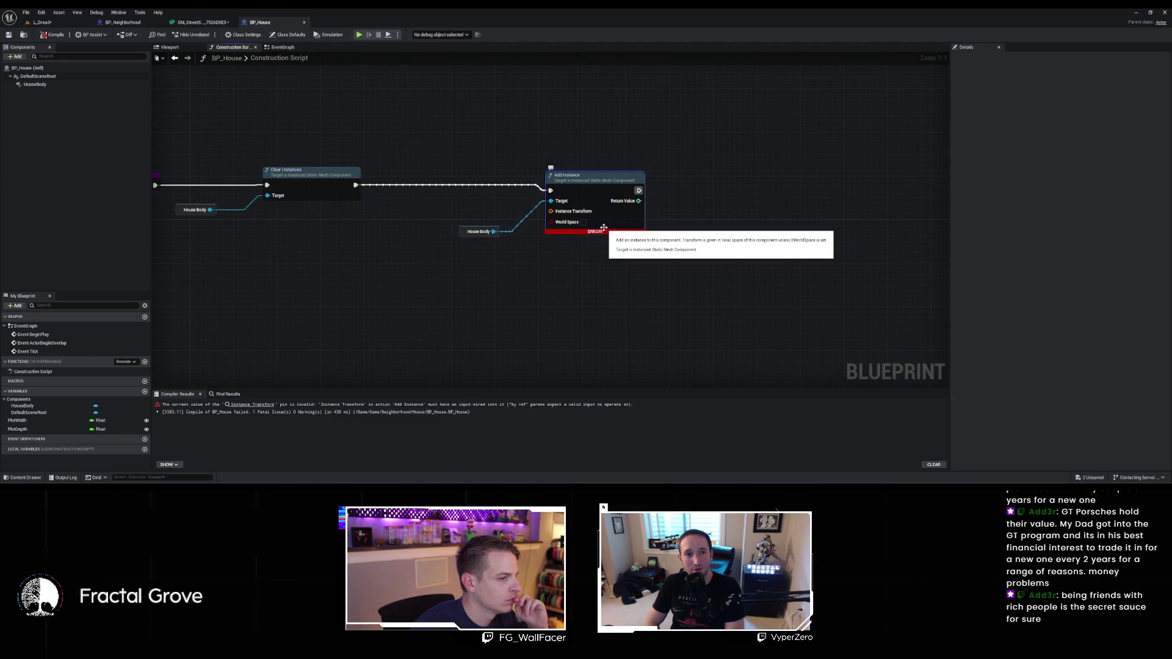
Split Add Instance's Instance Transform pin and set location Z to 250
right_click(562, 211)
left_click(580, 237)
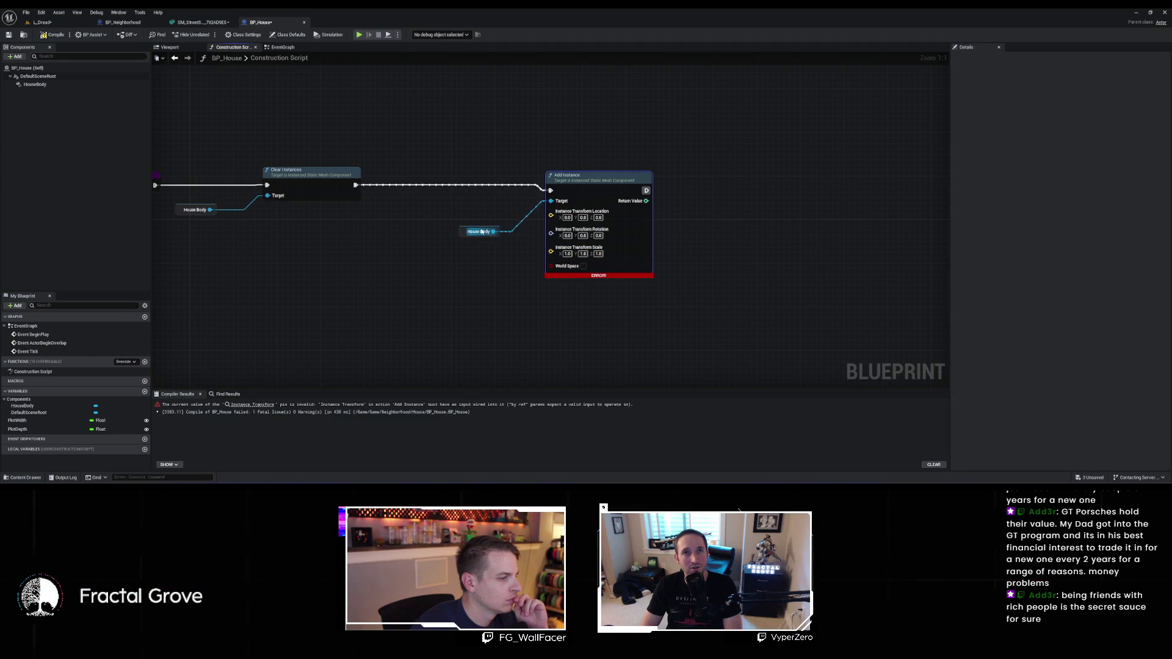
left_click_drag(464, 230, 458, 199)
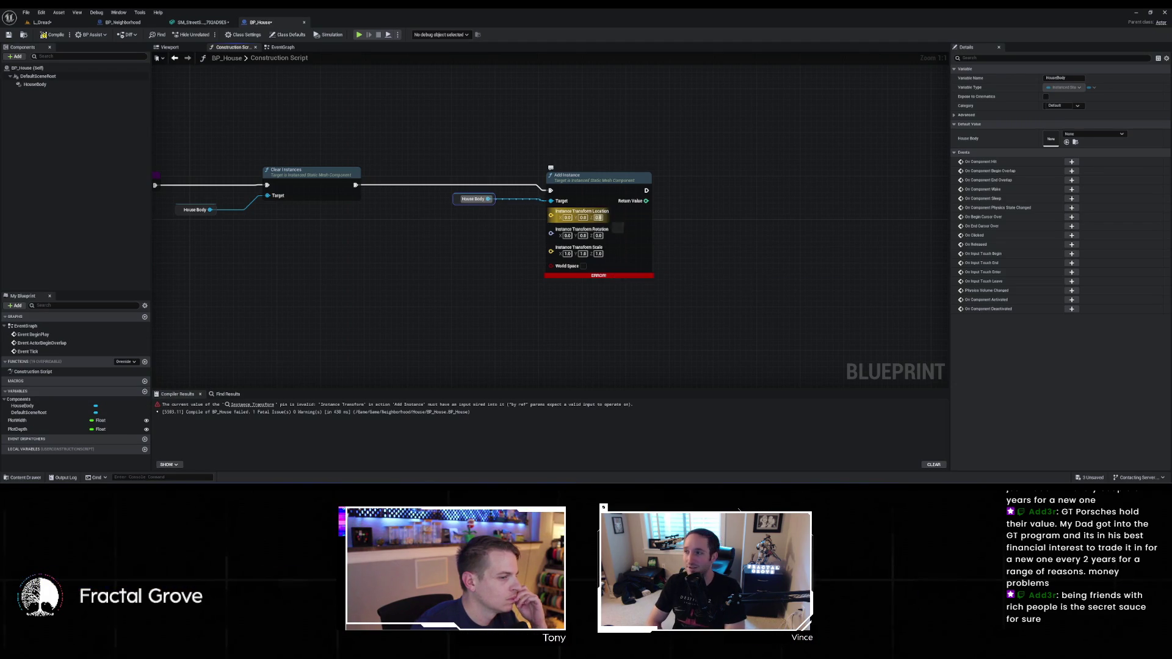
left_click(598, 217)
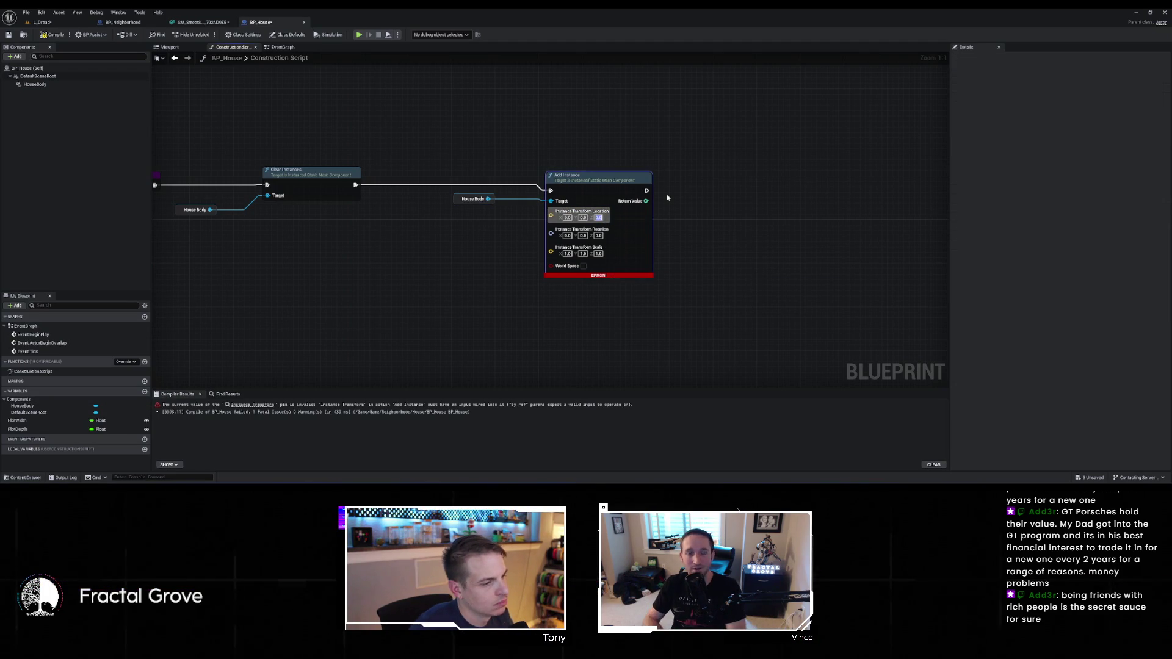
type("250")
key("Return")
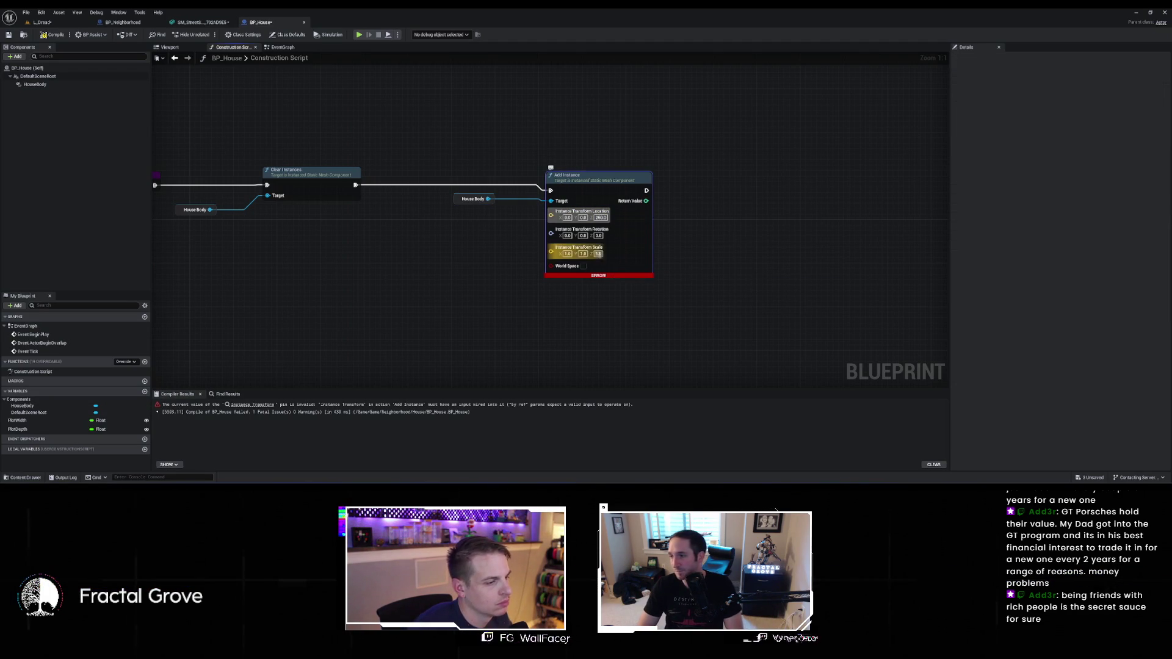
Set the instance scale to 16 × 20 × 5, recompile BP_House, and return to L_Dread
type("5")
left_click(754, 279)
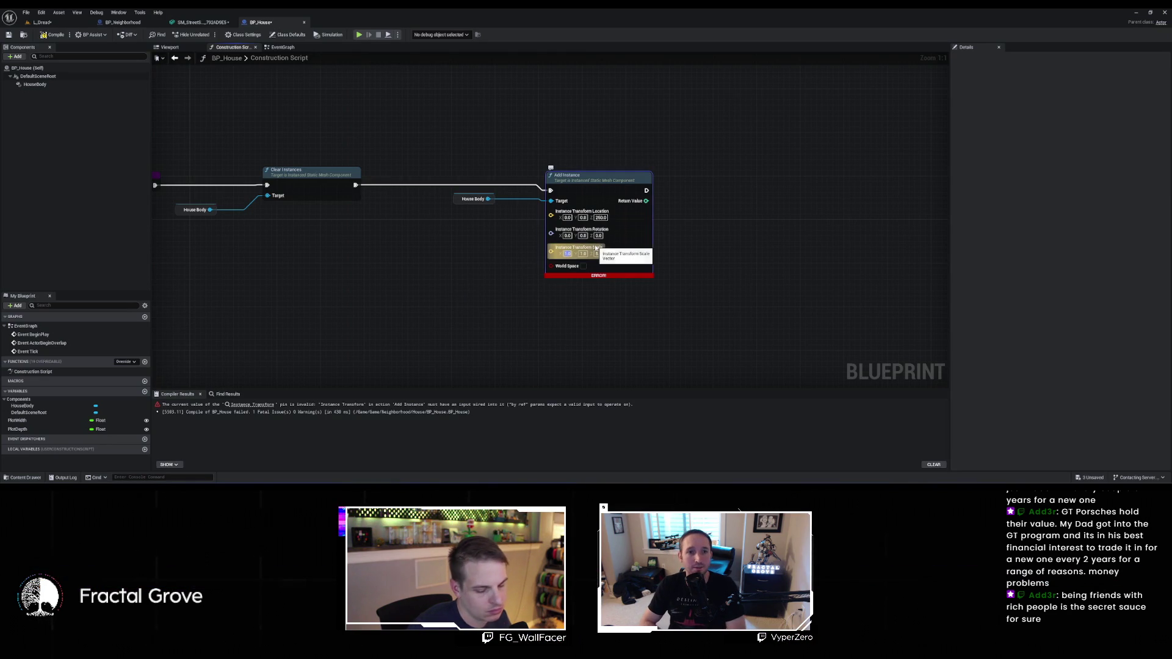
type("16")
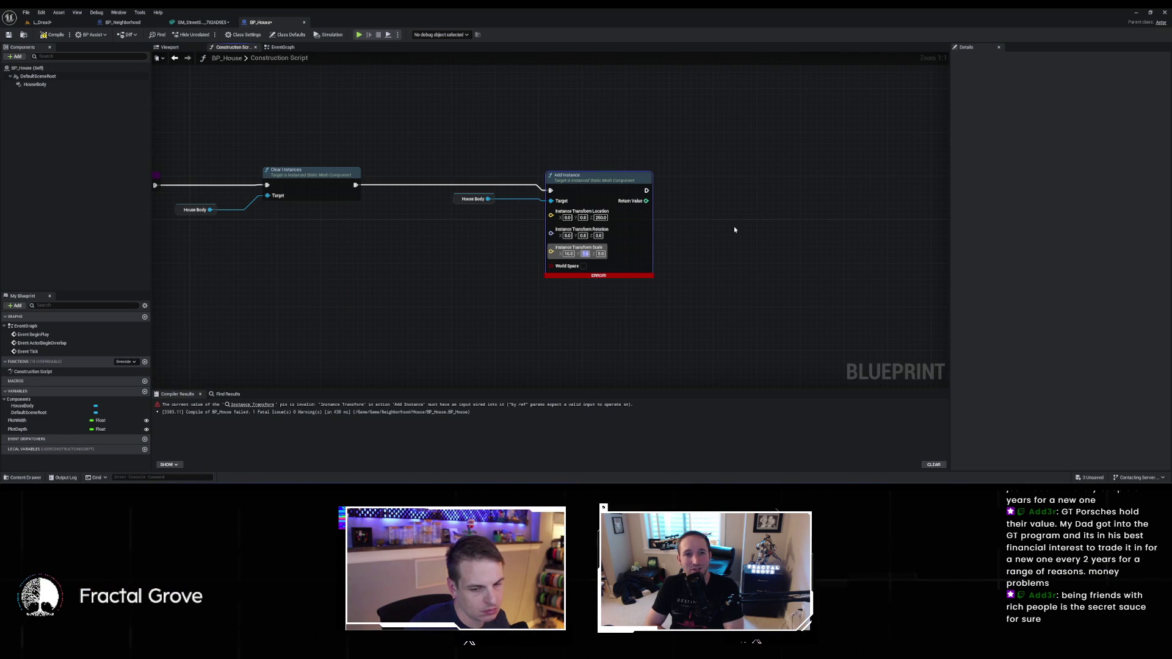
type("20")
left_click(676, 248)
left_click_drag(478, 229, 603, 234)
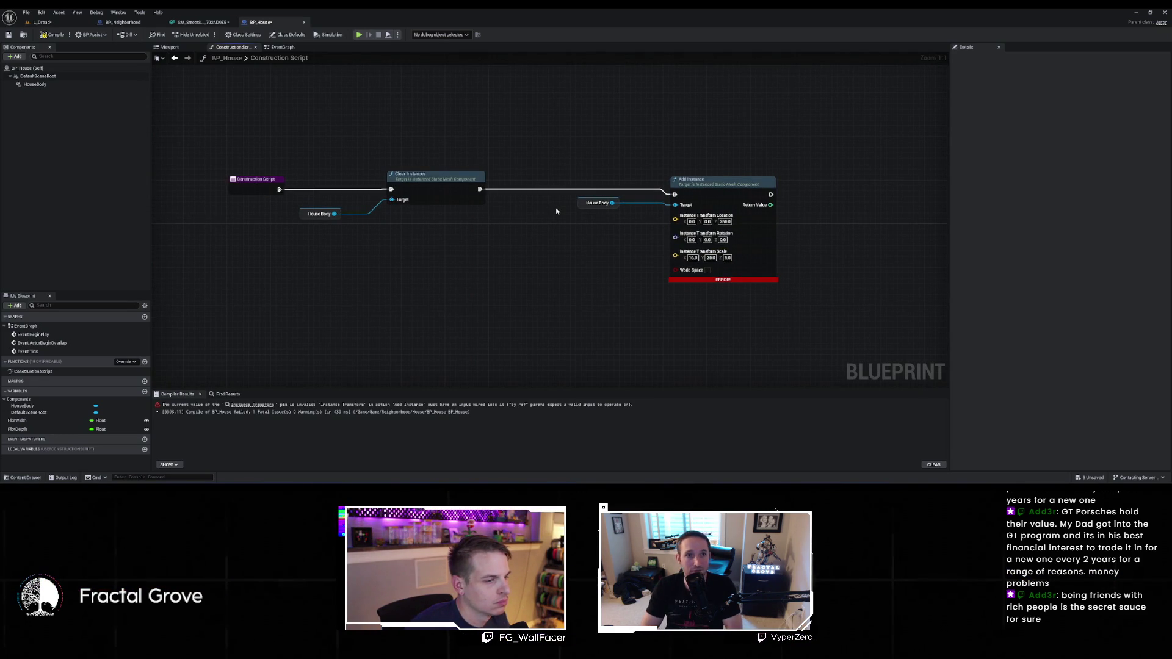
left_click(52, 35)
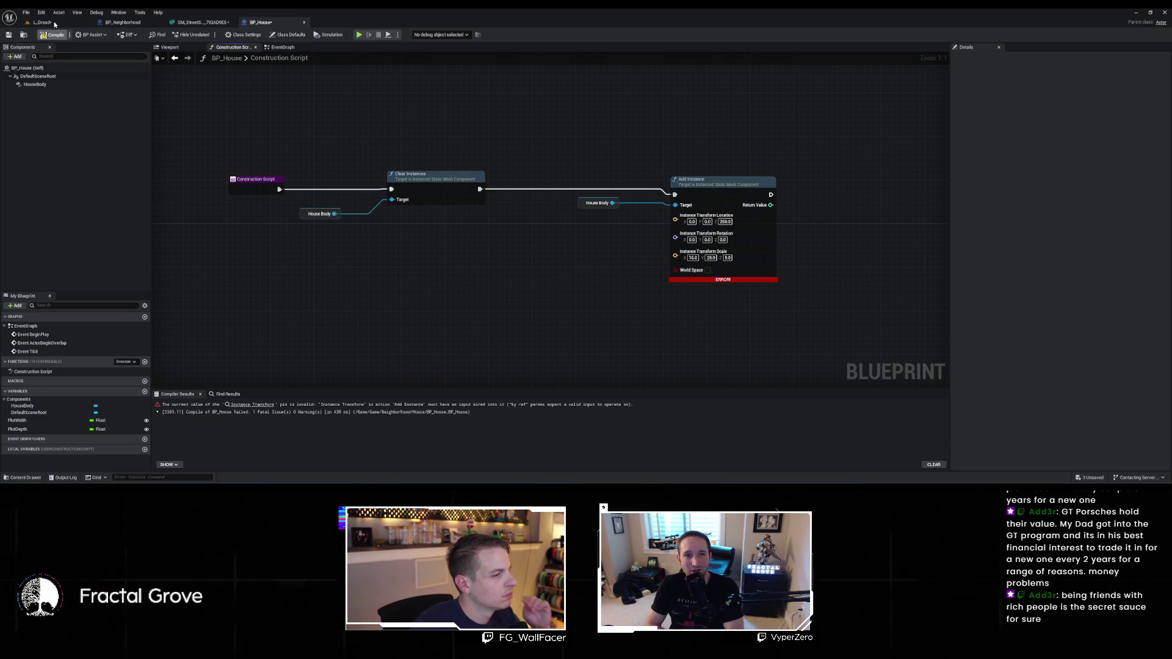
left_click(55, 24)
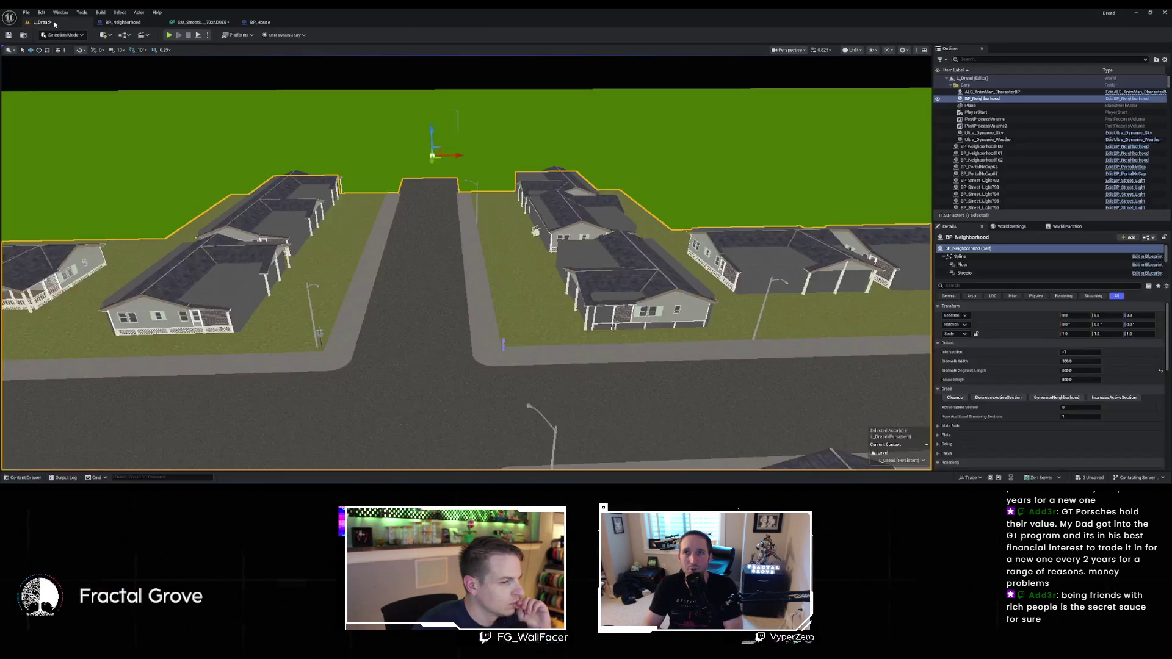
In BP_Neighborhood, add a Spawn Actor from Class node after Add Instance
left_click(125, 23)
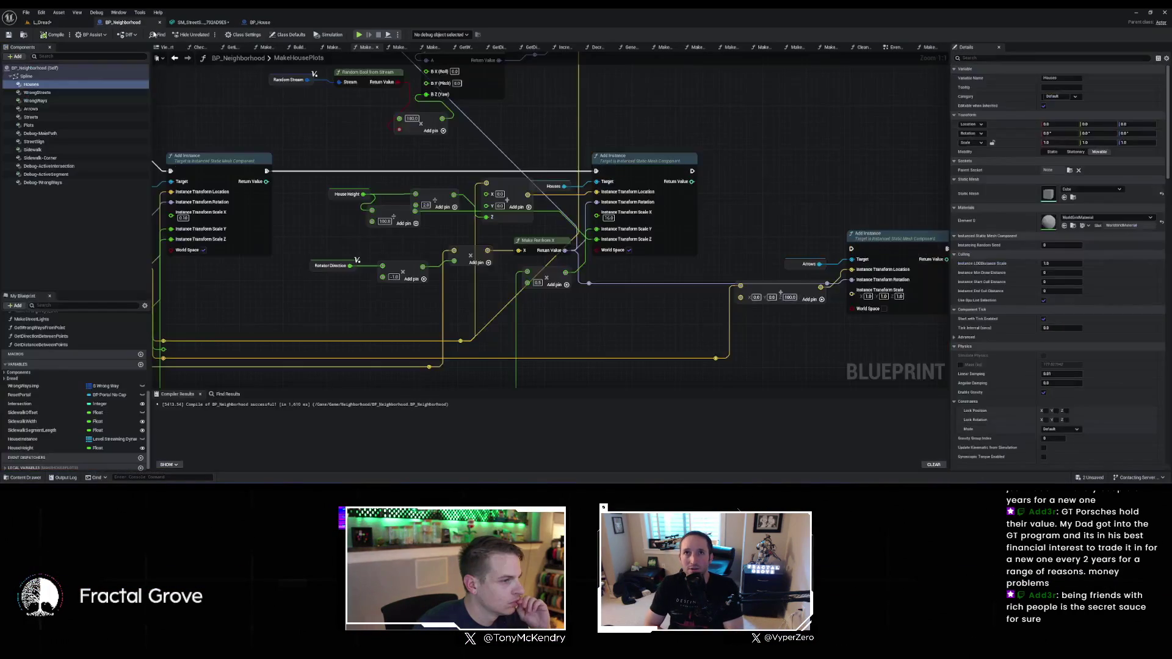
scroll(438, 149, "down", 2)
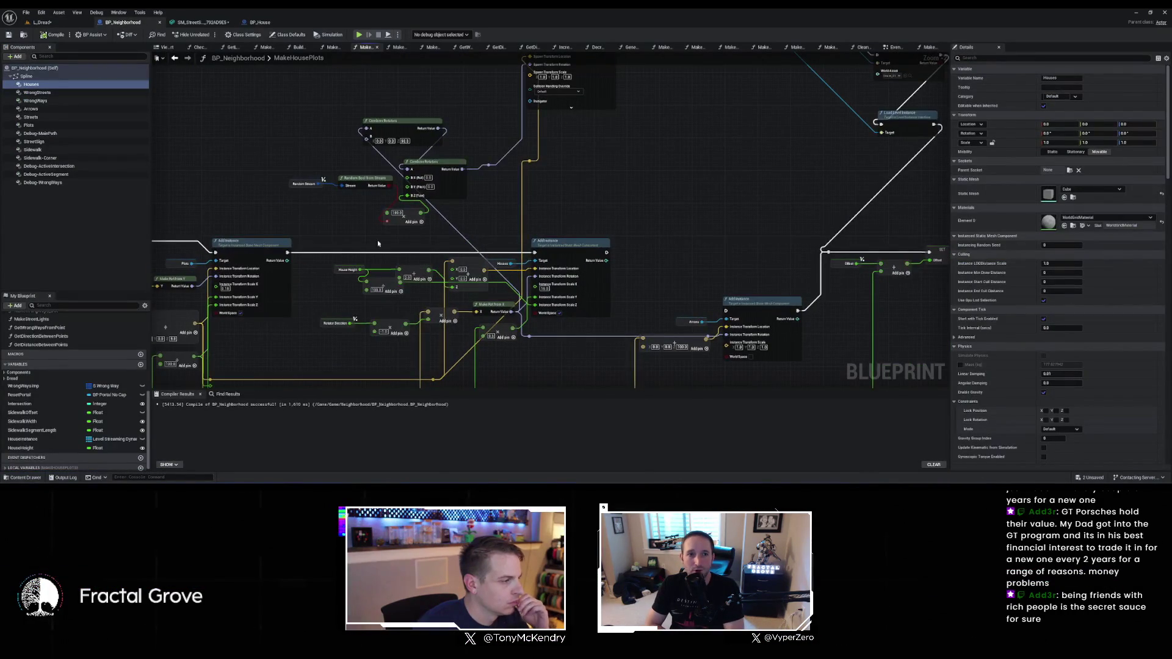
mouse_move(286, 253)
left_mouse_down()
mouse_move(536, 250)
mouse_move(574, 187)
left_mouse_up()
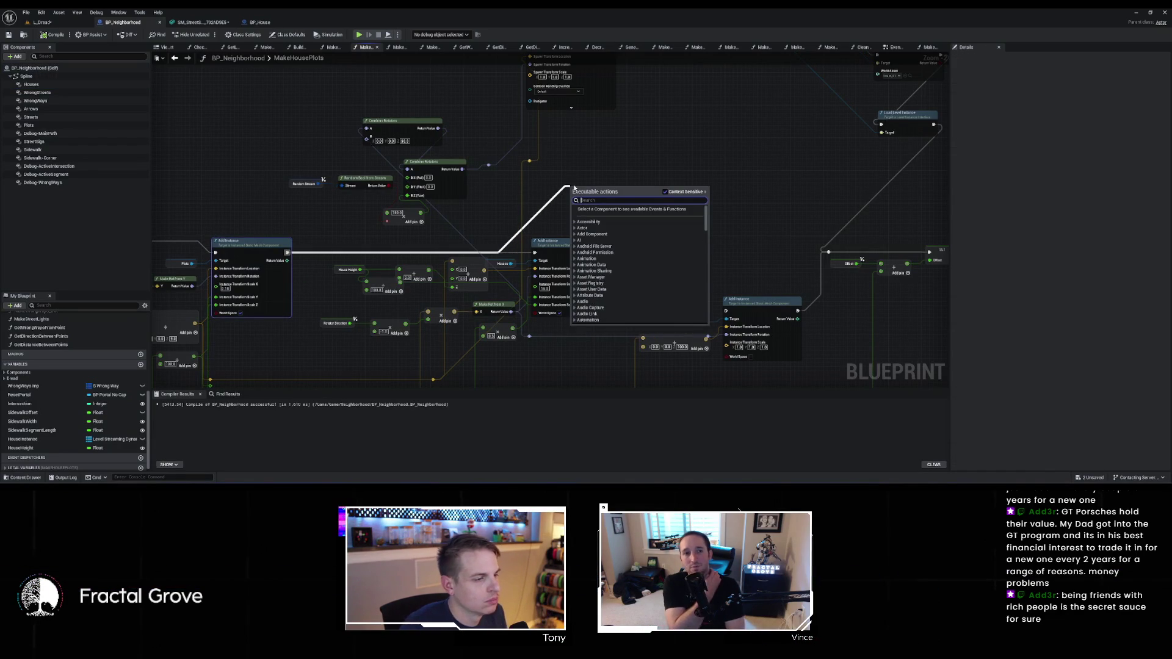
type("spawn actor")
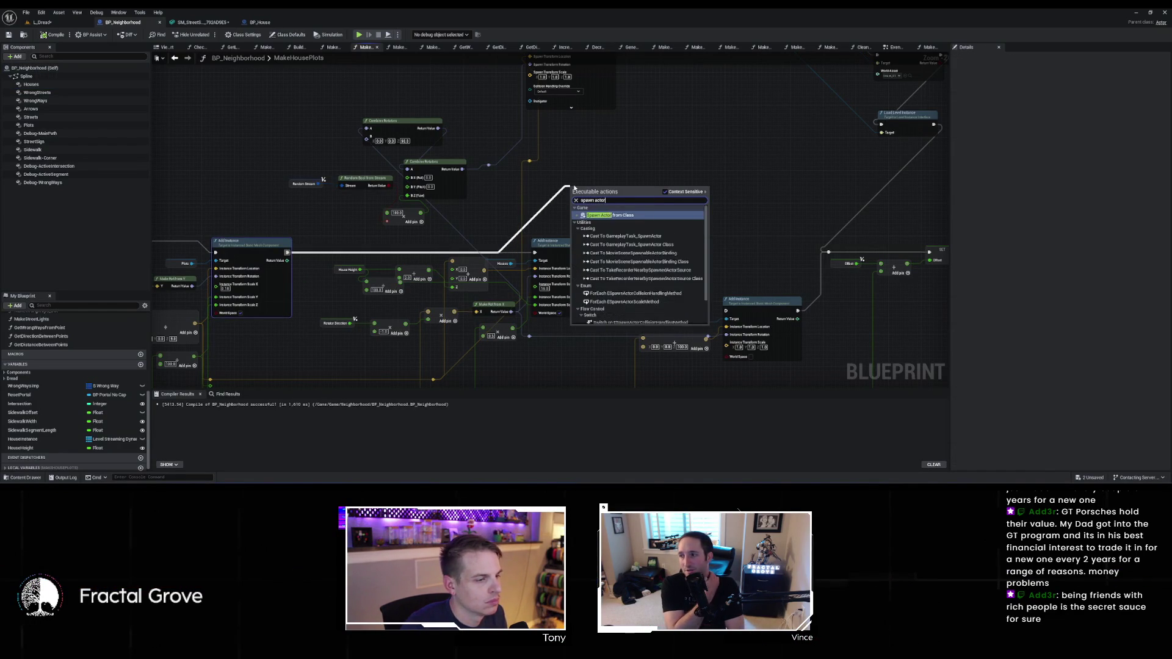
key("Return")
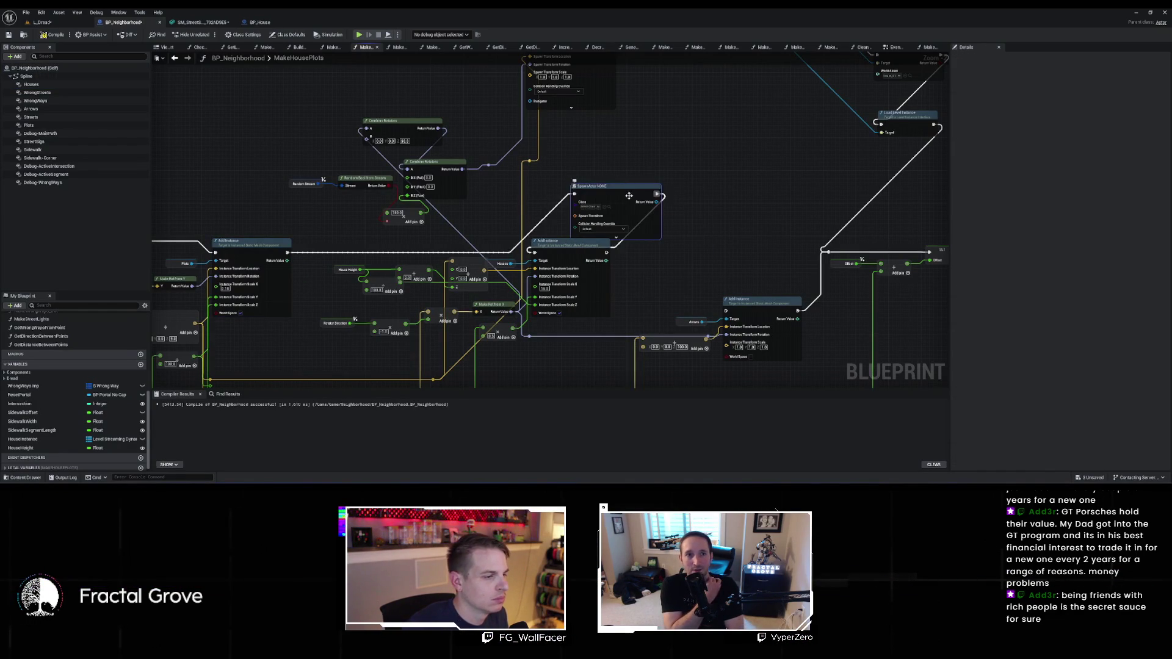
Set the spawn class to BP_House and split its Spawn Transform pin
left_click_drag(631, 194, 585, 169)
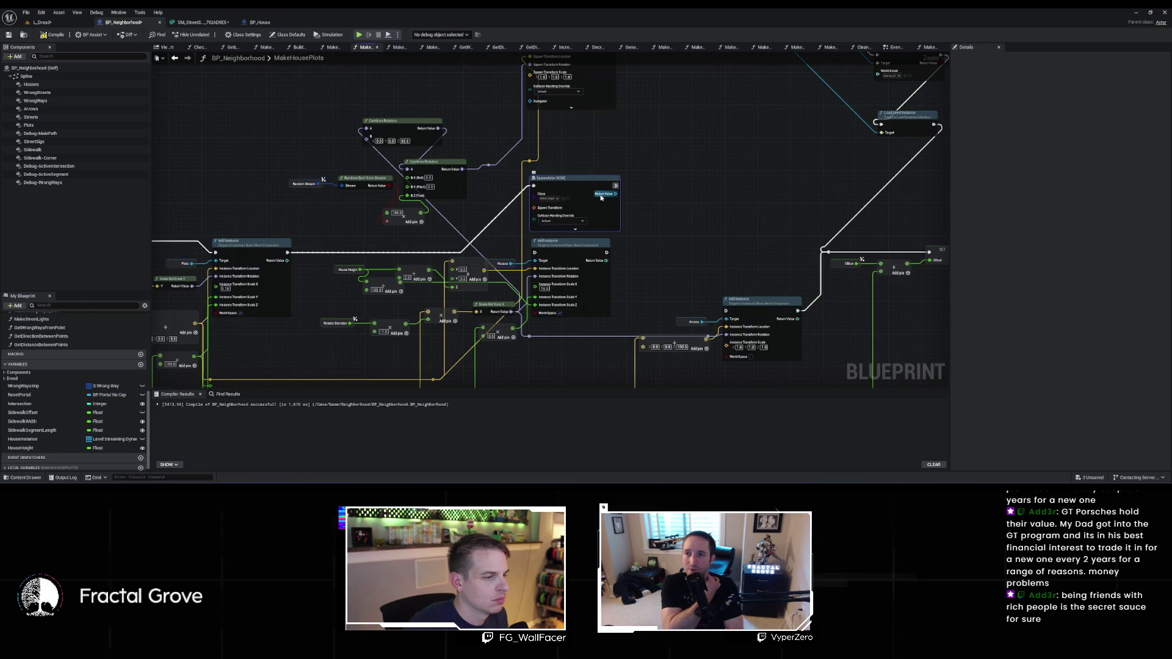
scroll(595, 184, "up", 2)
left_click(543, 198)
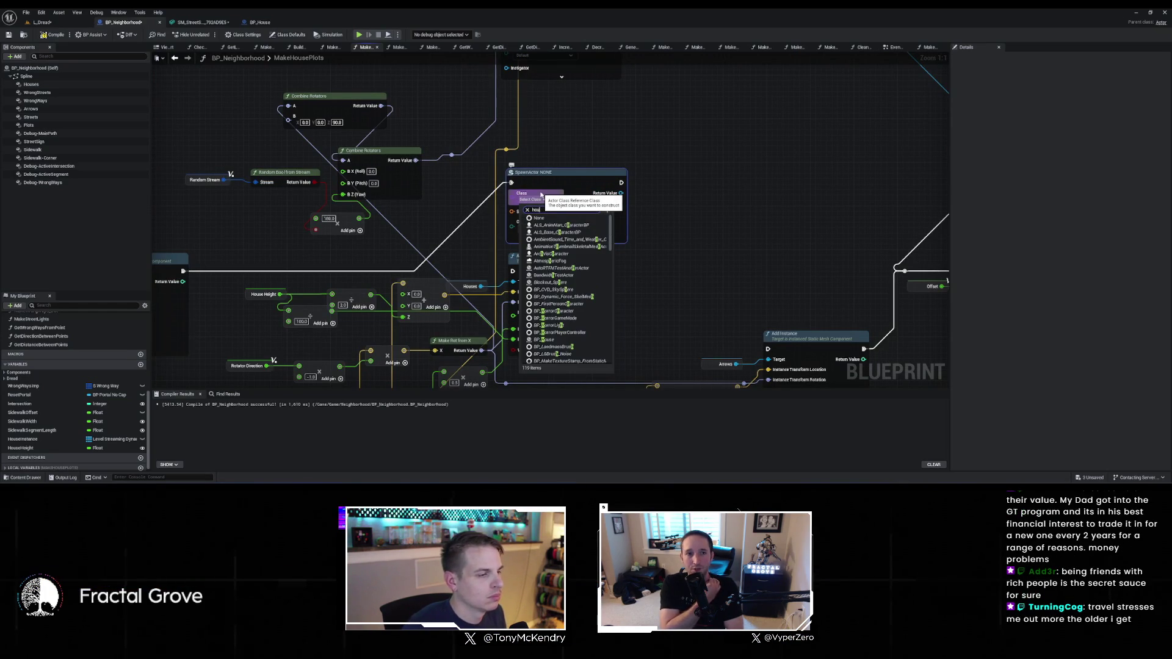
left_click(544, 339)
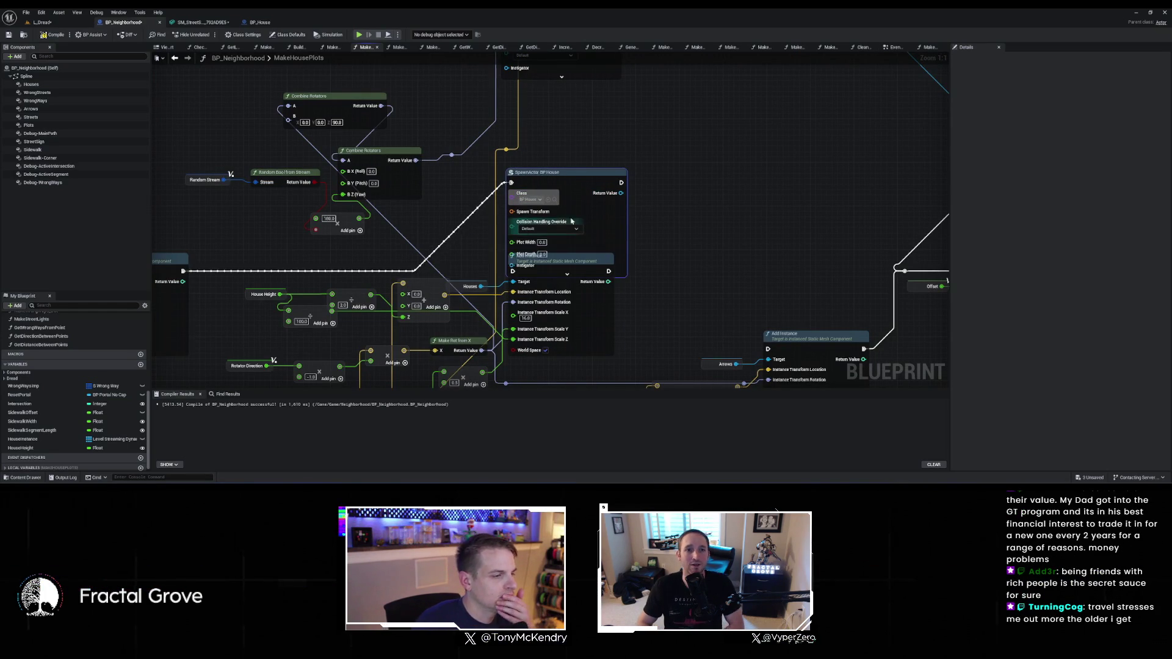
left_click_drag(563, 222, 580, 189)
right_click(538, 180)
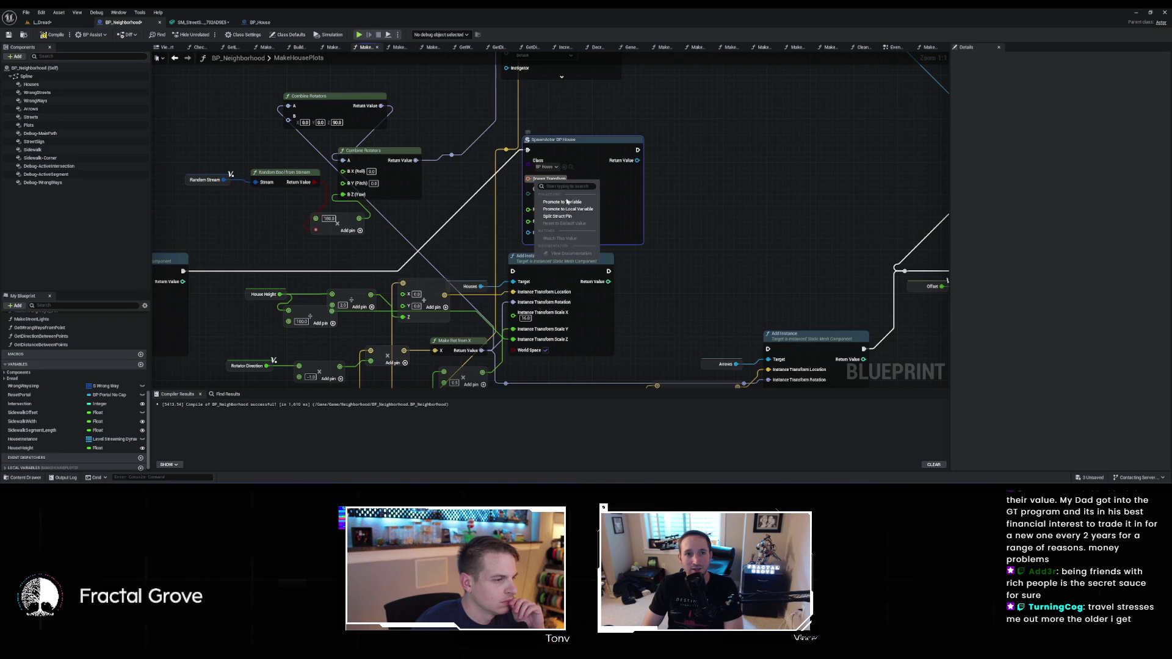
left_click(564, 217)
left_click_drag(604, 215, 604, 177)
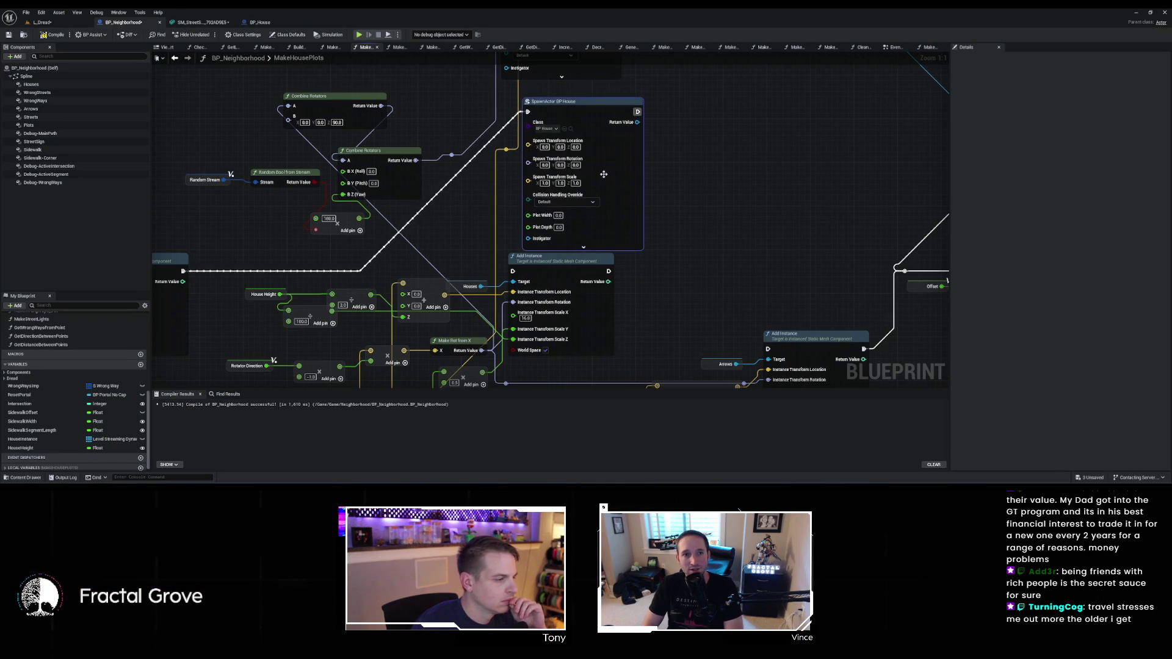
left_click_drag(447, 240, 439, 182)
Wire the Dread category's PlotDepth variable into the spawned BP_House's Plot Depth pin
left_click(461, 233)
mouse_move(461, 233)
left_mouse_down()
mouse_move(566, 159)
mouse_move(801, 210)
left_mouse_up()
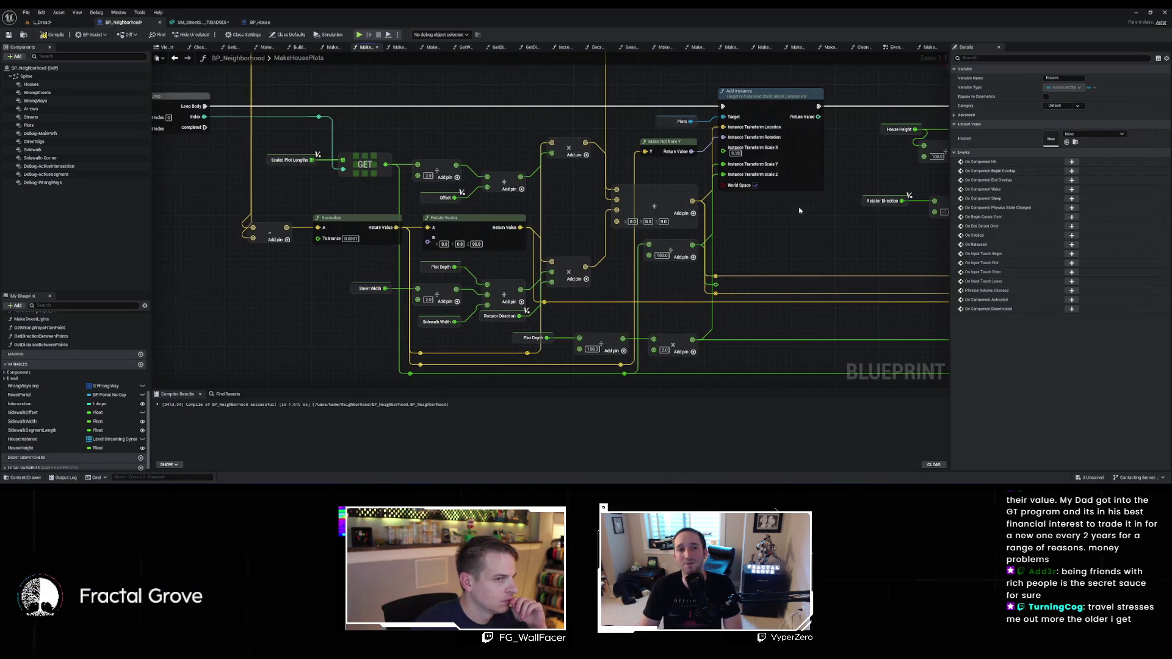
scroll(798, 211, "down", 1)
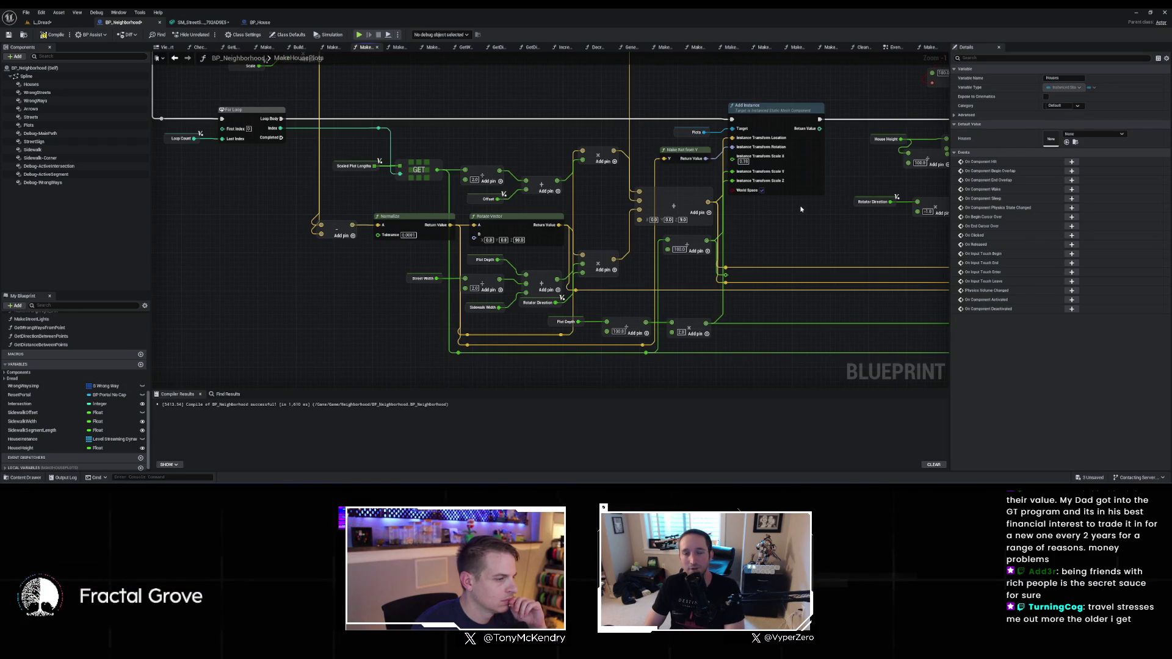
left_click_drag(801, 209, 488, 298)
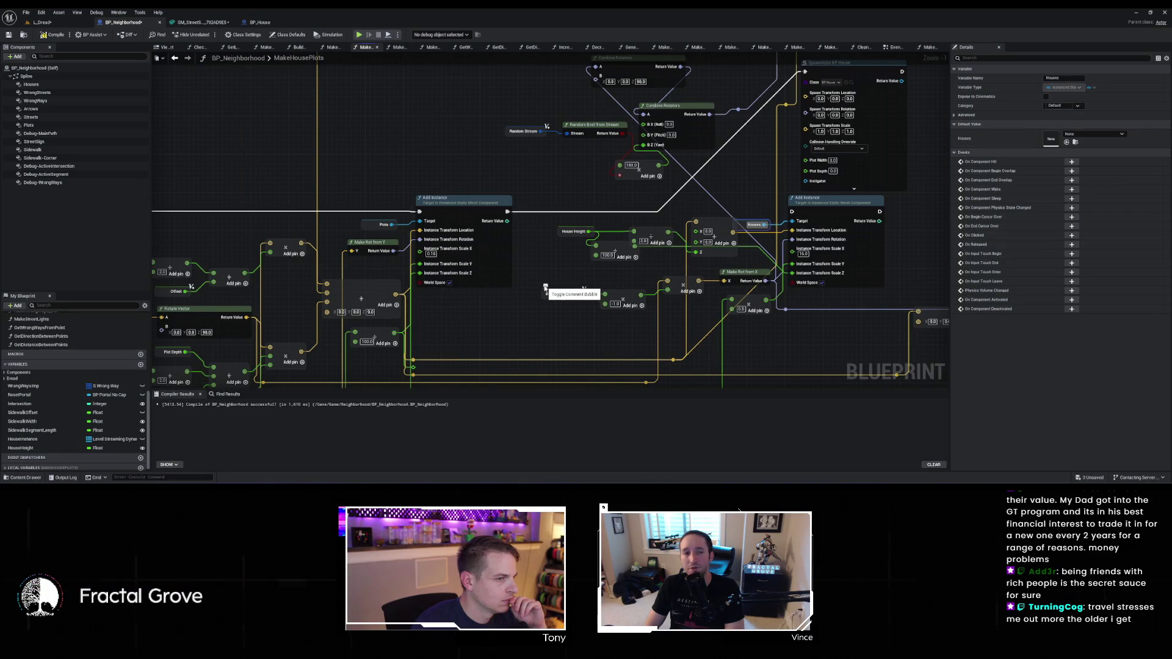
left_click_drag(545, 287, 465, 336)
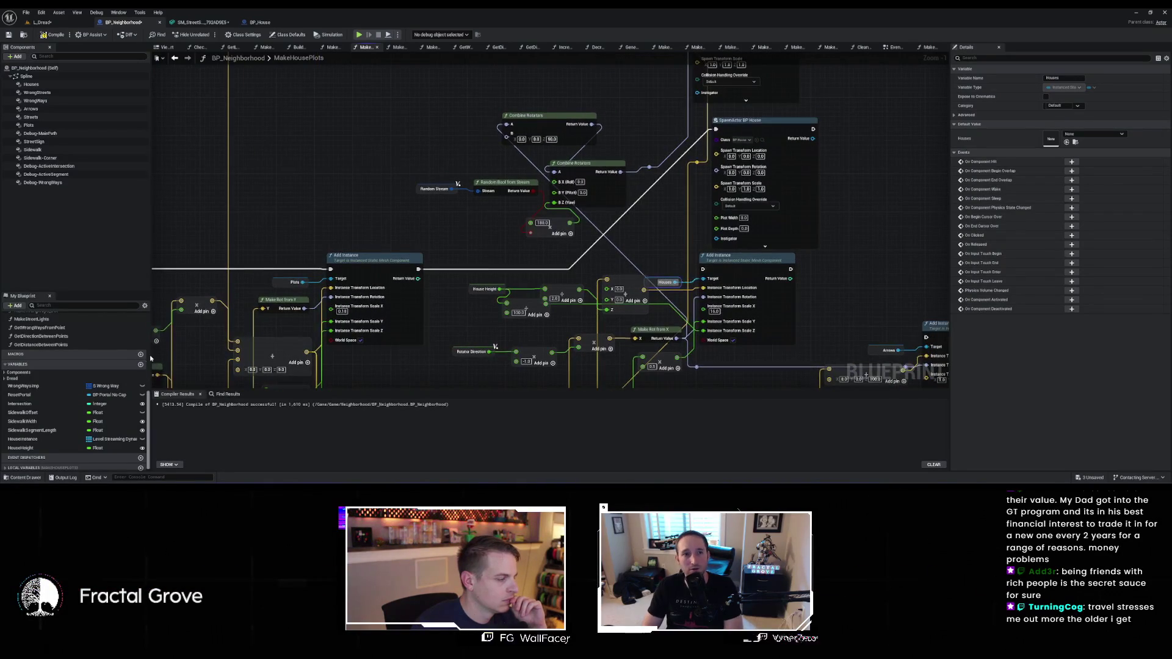
left_click(5, 379)
left_click_drag(50, 410, 727, 229)
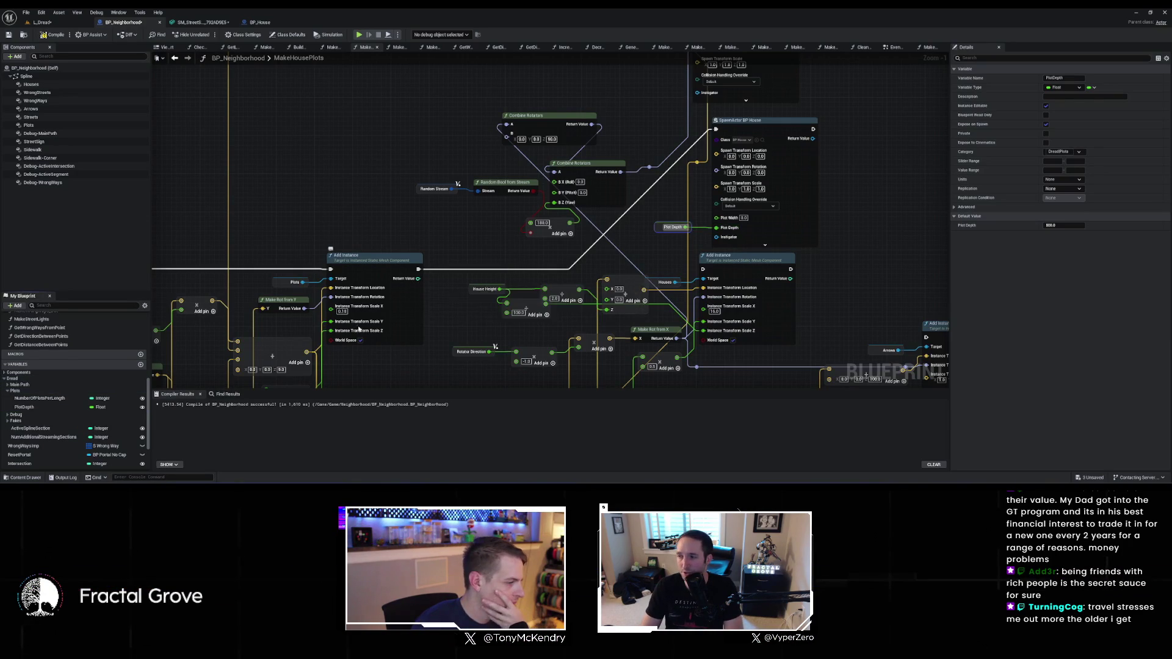
mouse_move(379, 364)
left_mouse_down()
mouse_move(518, 345)
mouse_move(527, 299)
mouse_move(610, 269)
mouse_move(785, 324)
mouse_move(672, 304)
mouse_move(549, 313)
left_mouse_up()
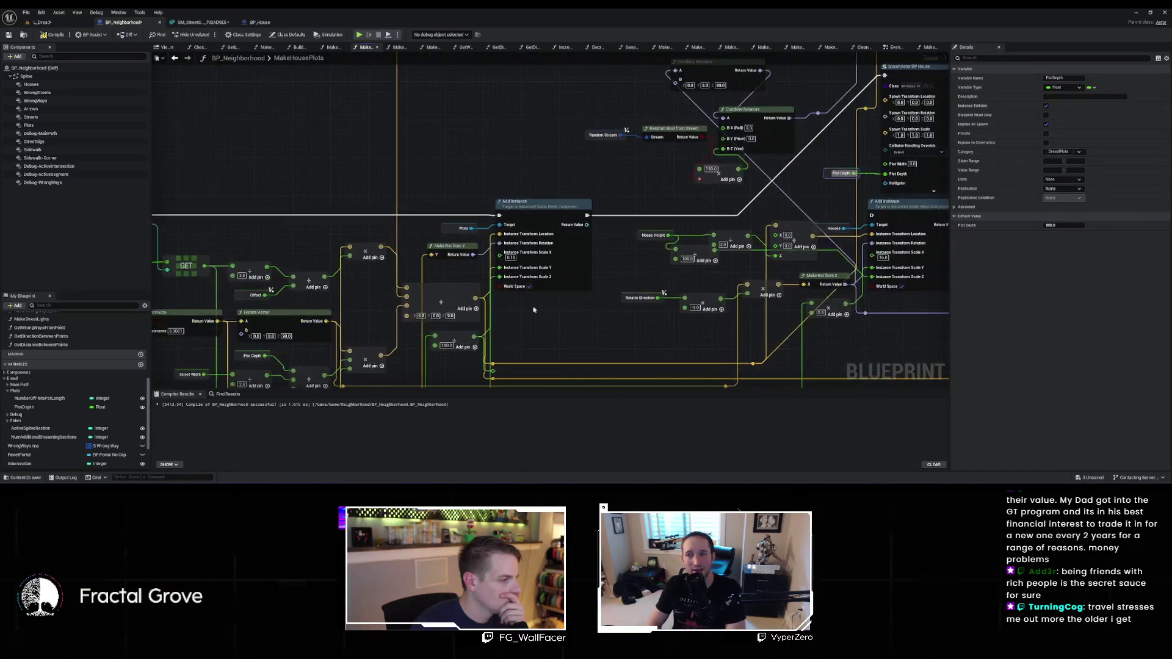
mouse_move(205, 266)
left_mouse_down()
mouse_move(798, 267)
mouse_move(864, 162)
mouse_move(885, 164)
mouse_move(574, 182)
left_mouse_up()
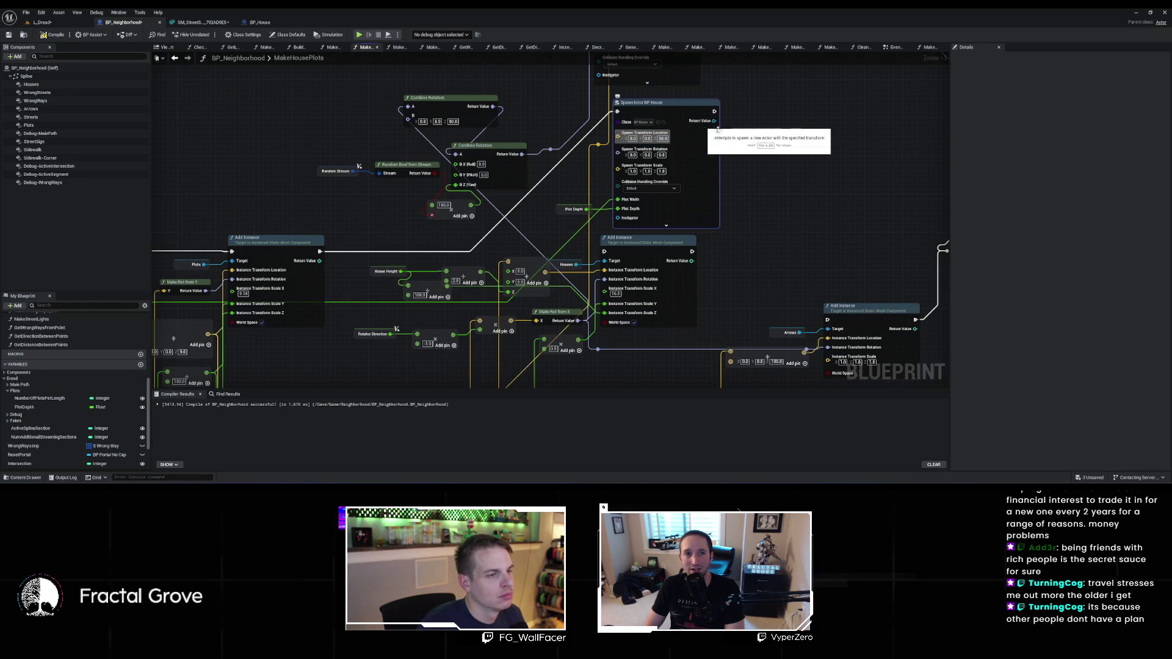
double_click(319, 58)
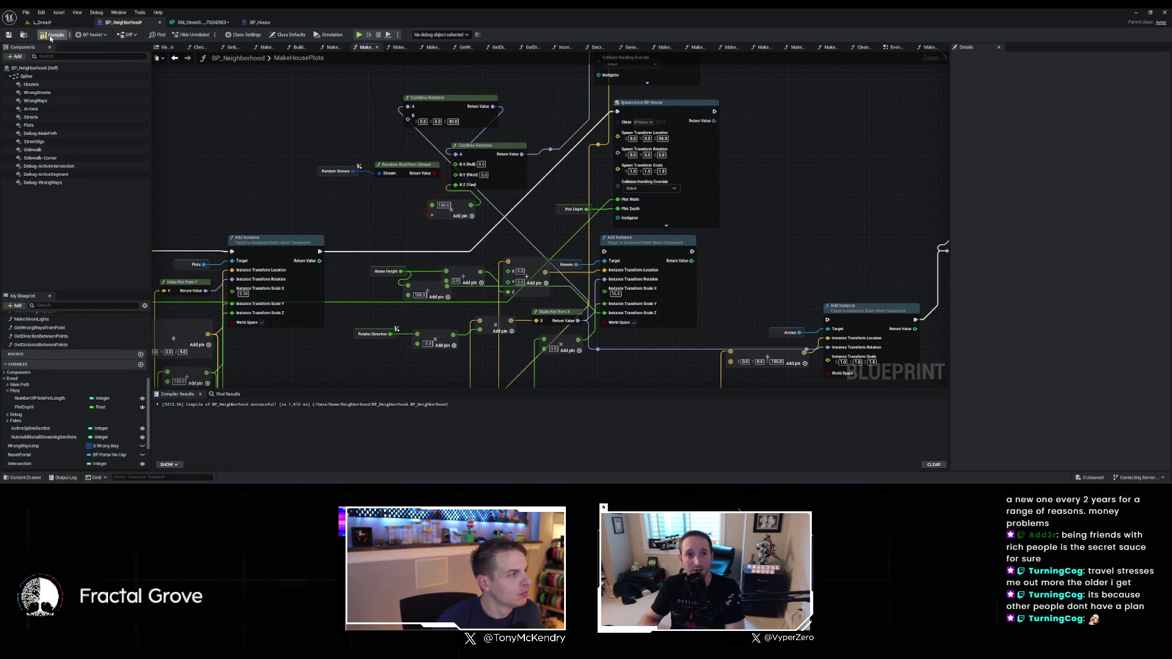
Review BP_House's construction script, then open BP_Neighborhood's MakeHousePlotsFromSpline function graph
left_click(52, 23)
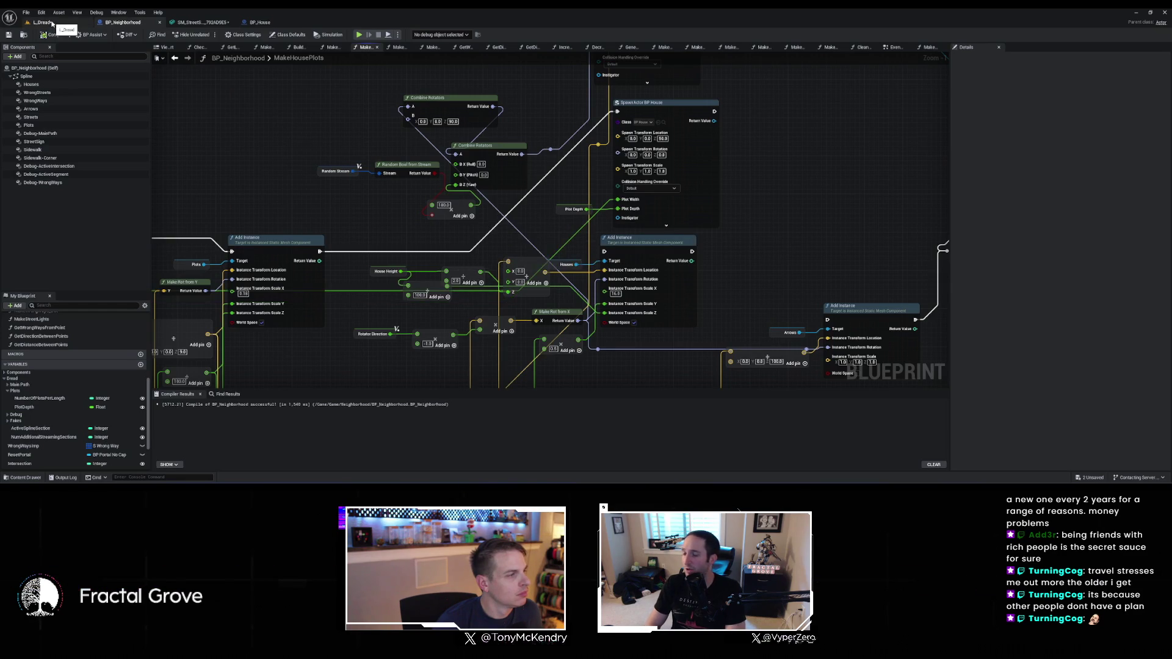
left_click(258, 23)
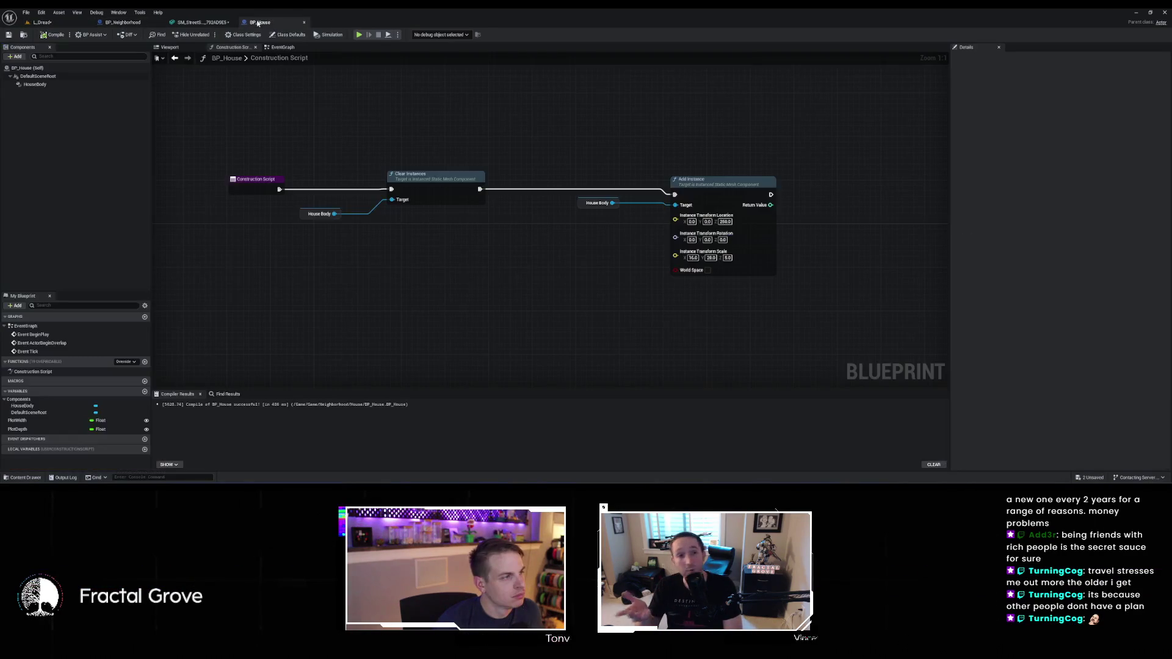
left_click(135, 23)
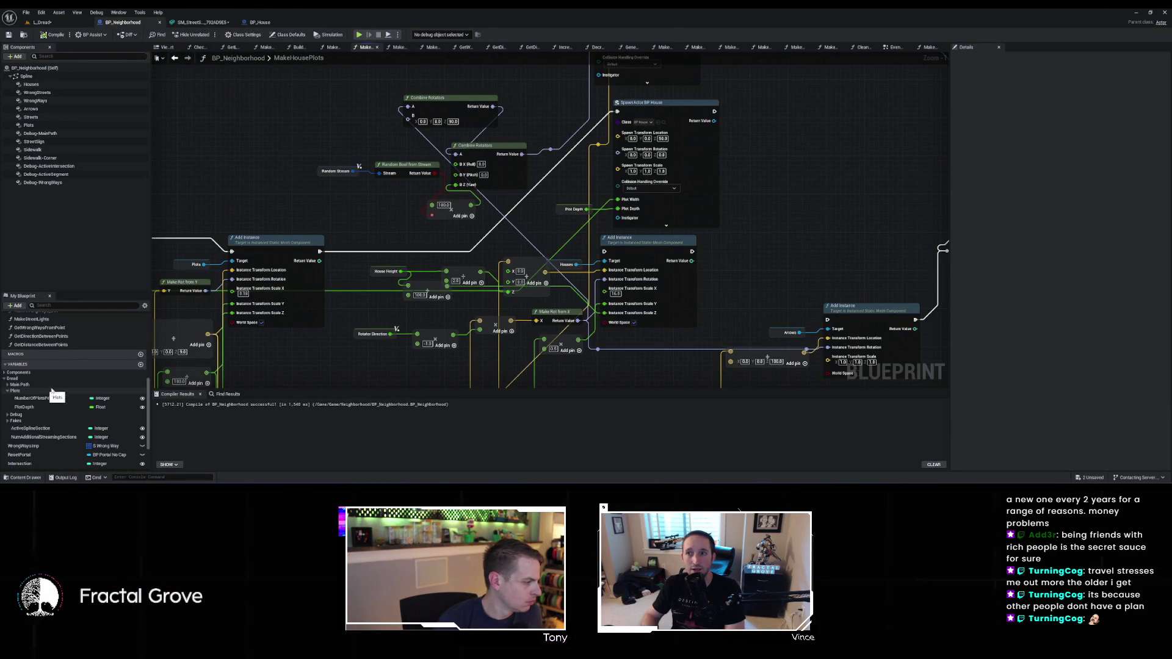
scroll(44, 372, "up", 5)
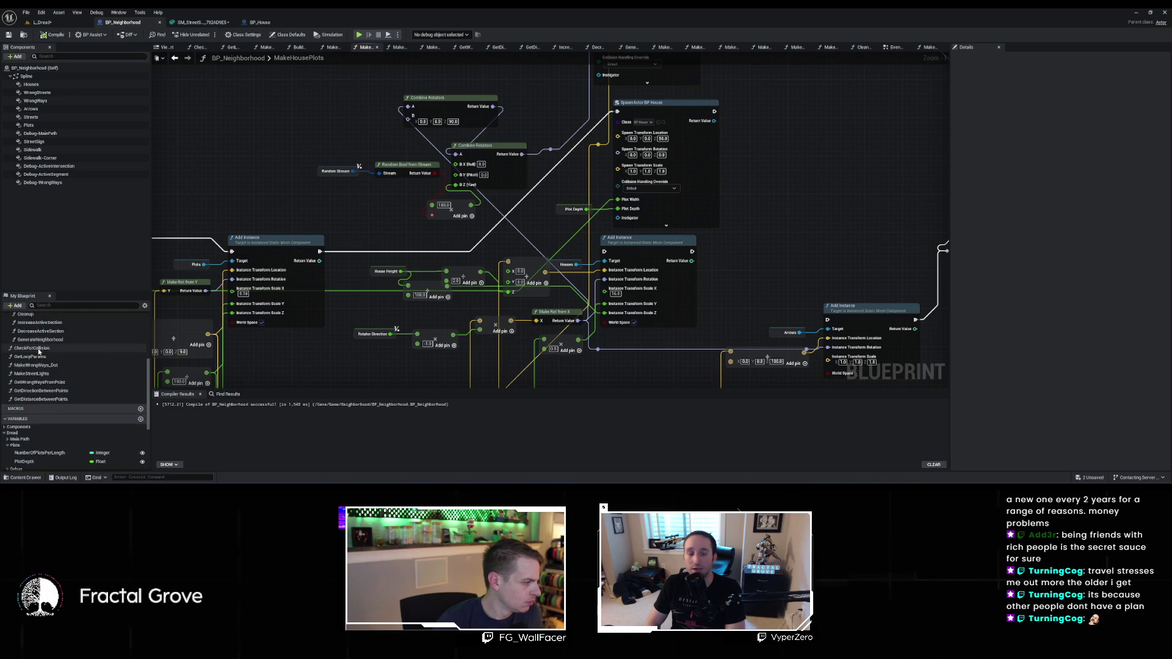
scroll(43, 357, "up", 2)
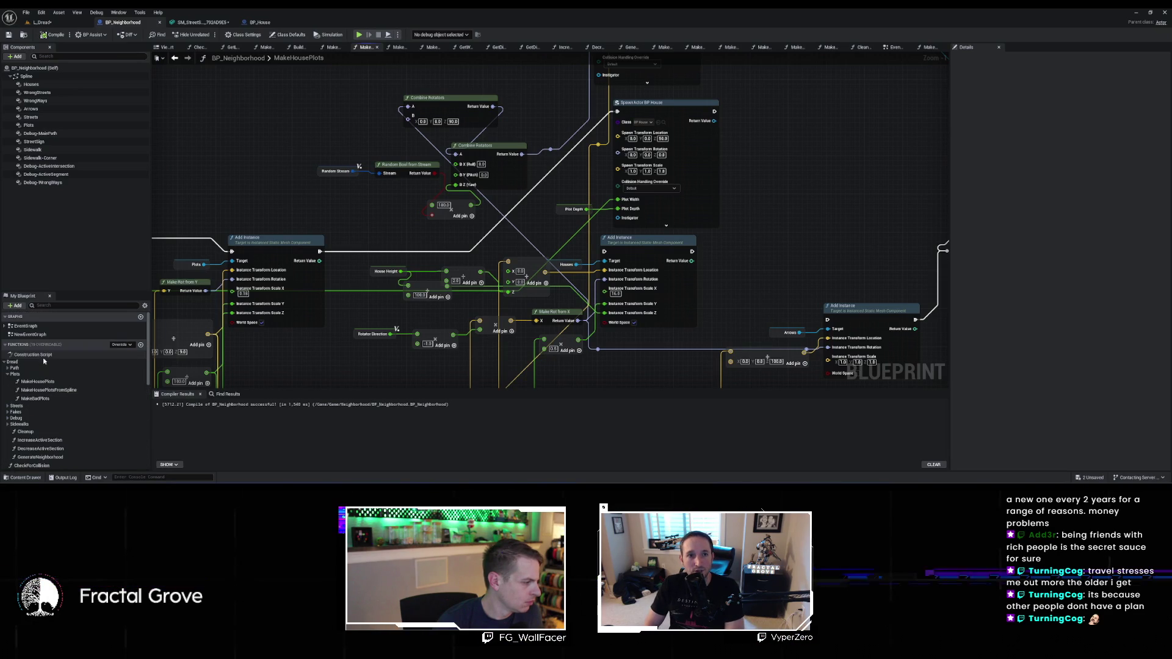
double_click(54, 398)
left_click(55, 392)
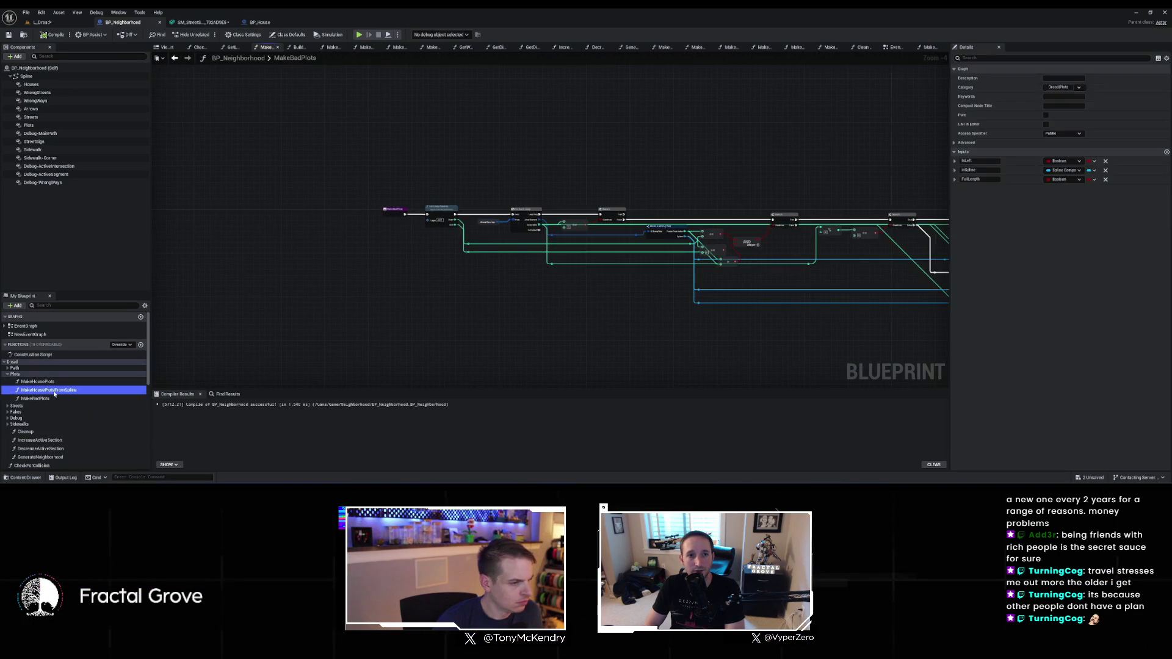
Open the MakeHousePlotsFromSpline graph and bring the lower Add Instance area into view
double_click(54, 394)
scroll(586, 213, "up", 5)
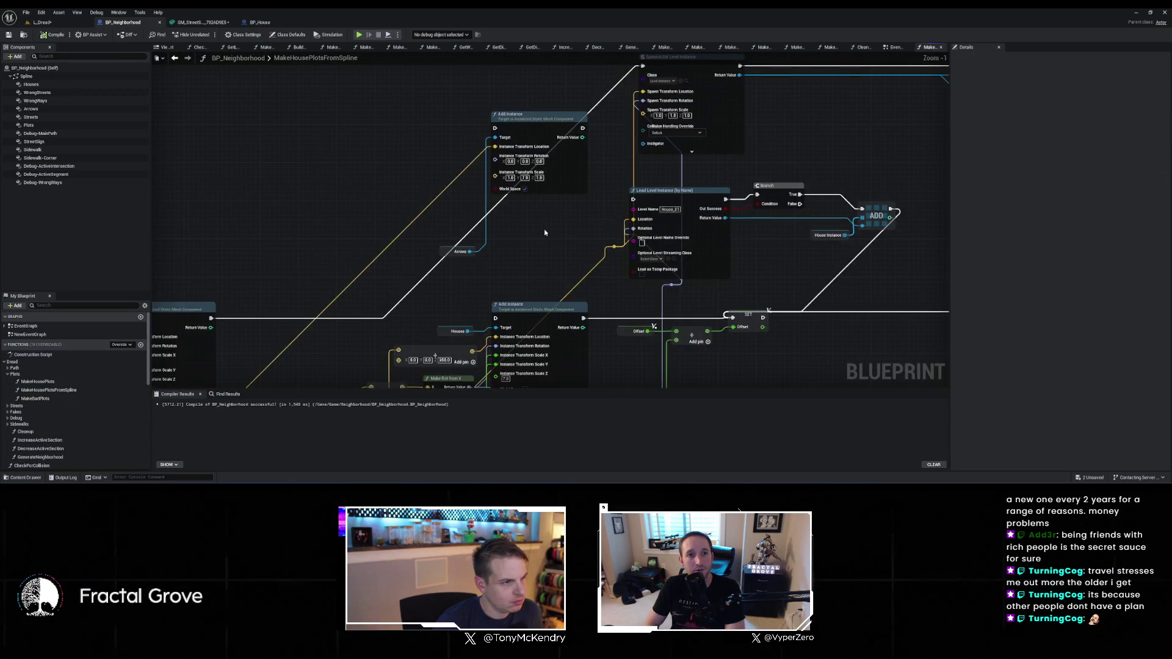
scroll(547, 231, "down", 2)
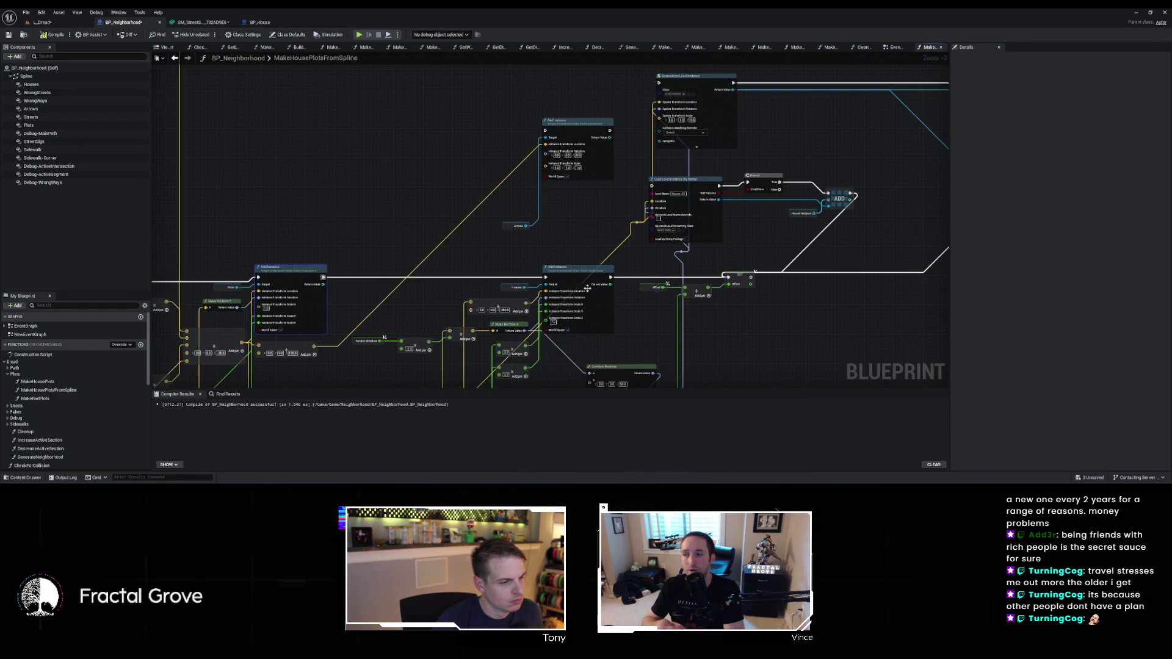
scroll(649, 320, "up", 4)
mouse_move(649, 320)
left_mouse_down()
mouse_move(520, 288)
mouse_move(544, 245)
left_mouse_up()
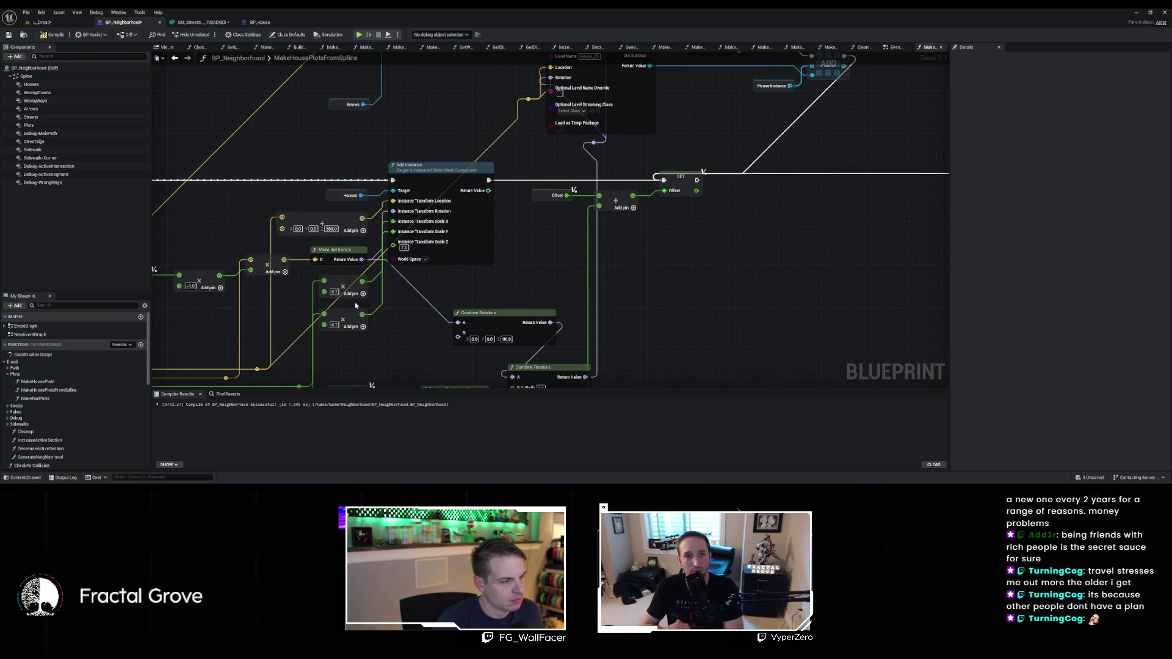
Change the Make Vector Z from 350 to 250 and the multiply value from 0.7 to 0.5
left_click(404, 253)
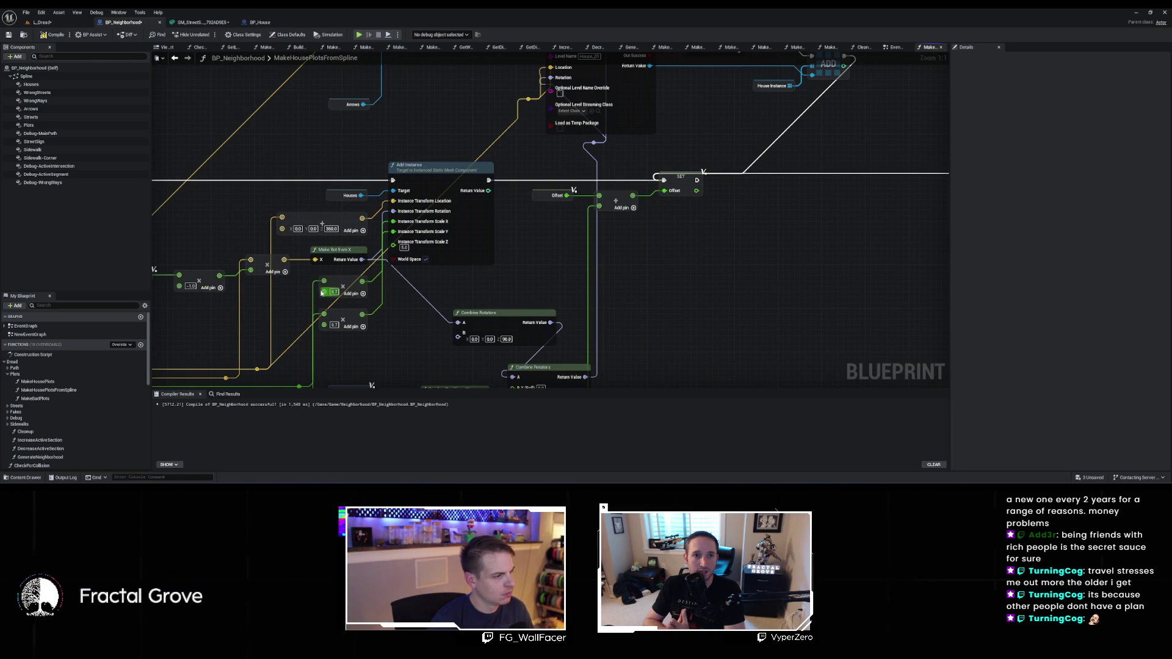
type("250")
key("Return")
left_click(334, 292)
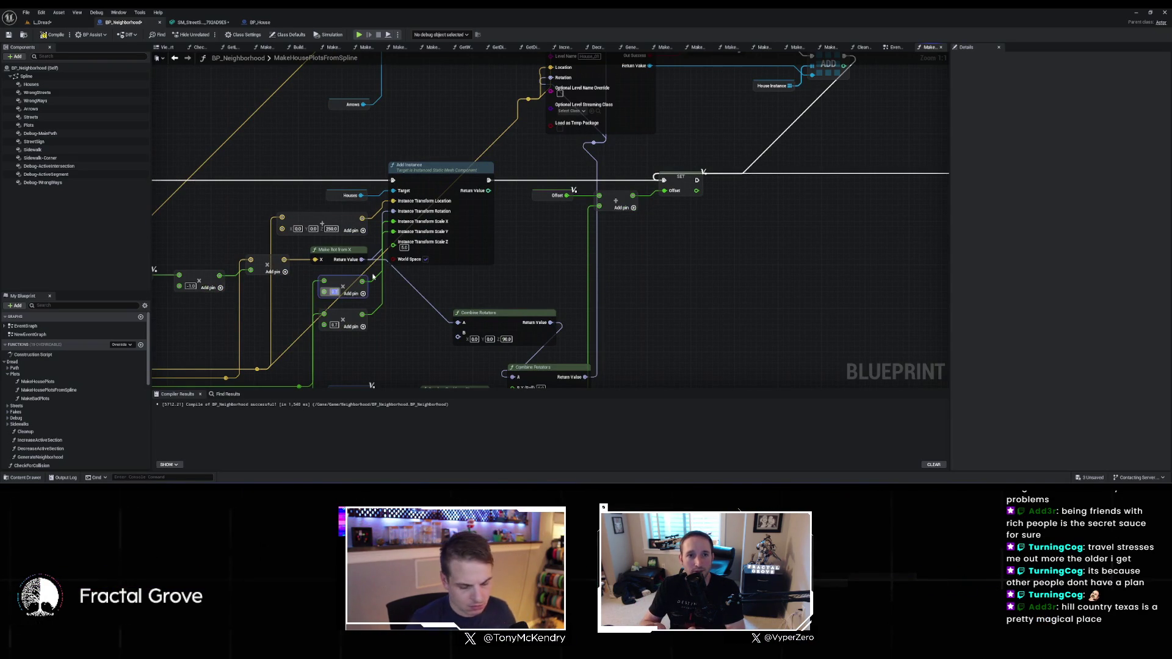
type("0.5")
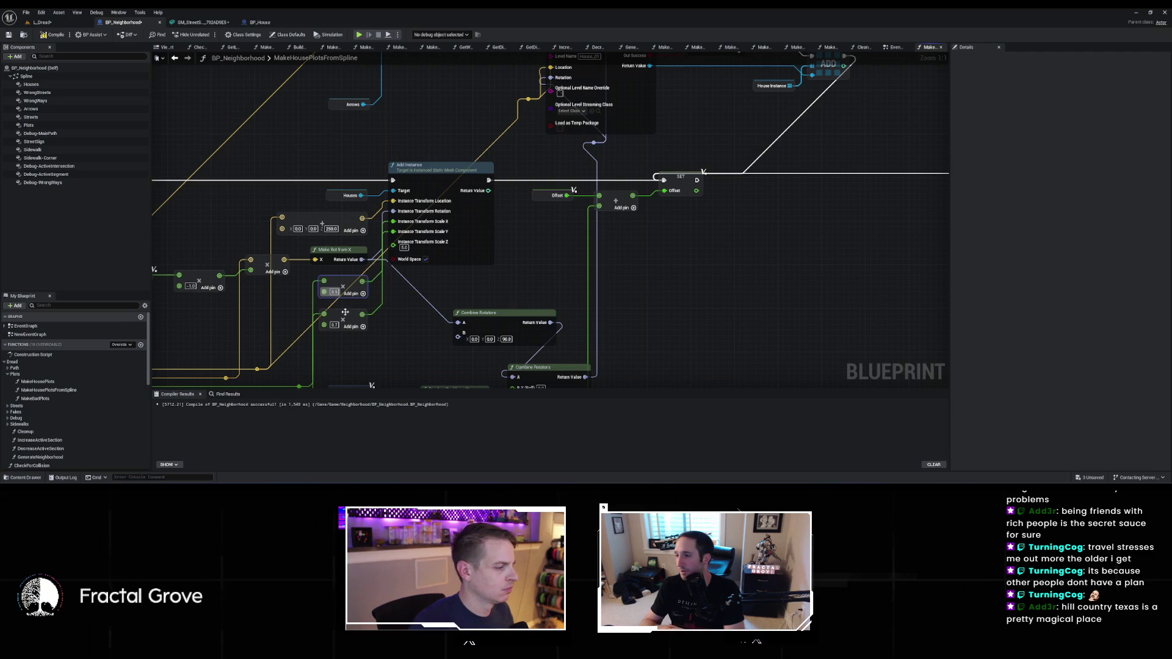
key("Return")
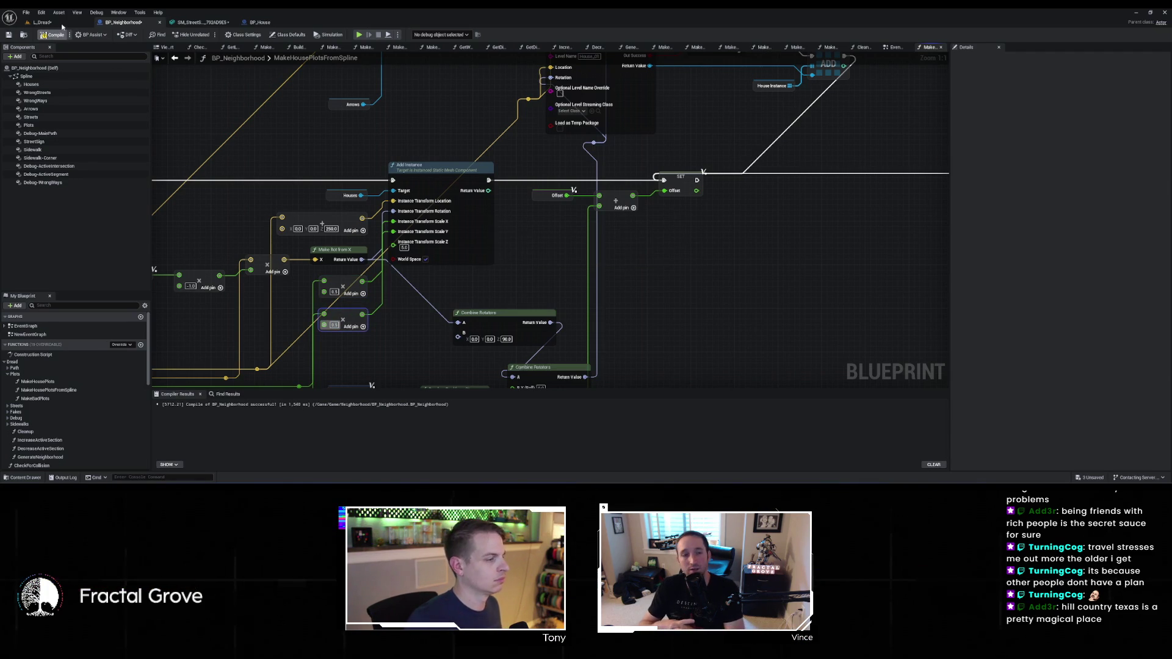
left_click(62, 26)
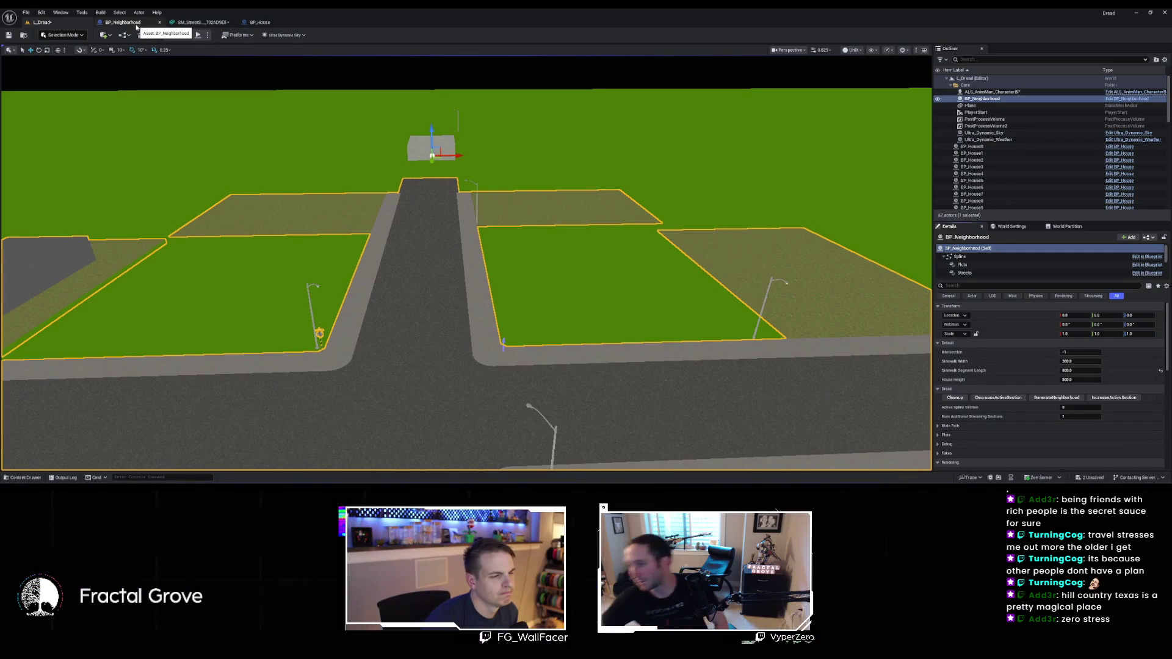
Review the Add Instance and SET nodes in BP_Neighborhood's graph
left_click(123, 22)
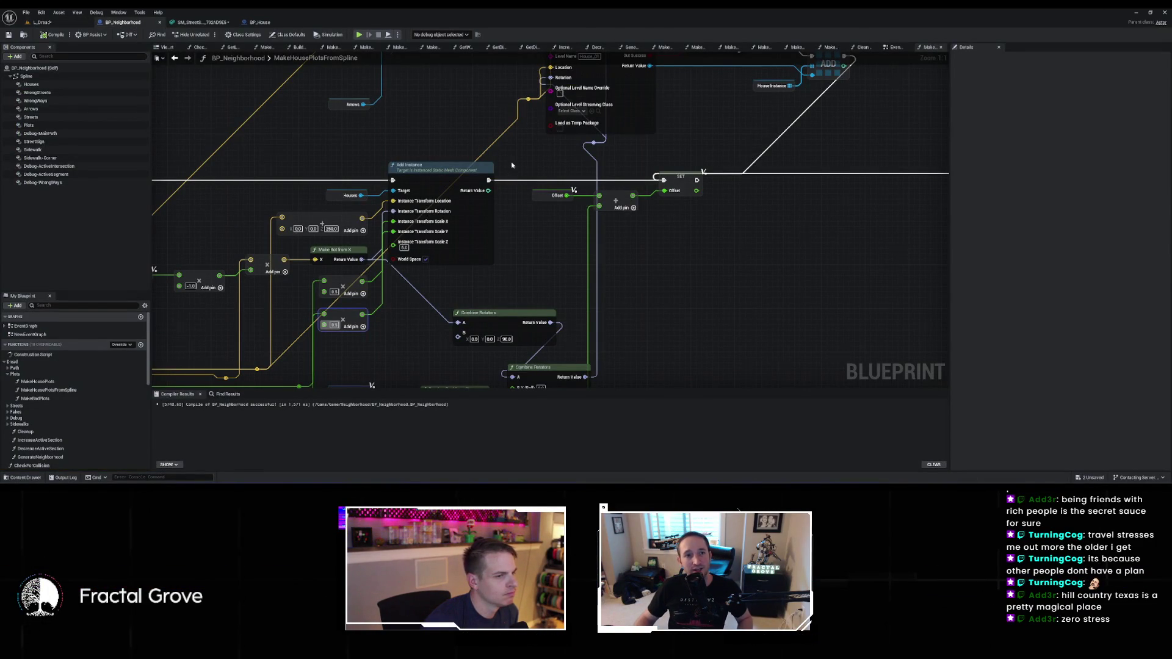
scroll(513, 165, "down", 5)
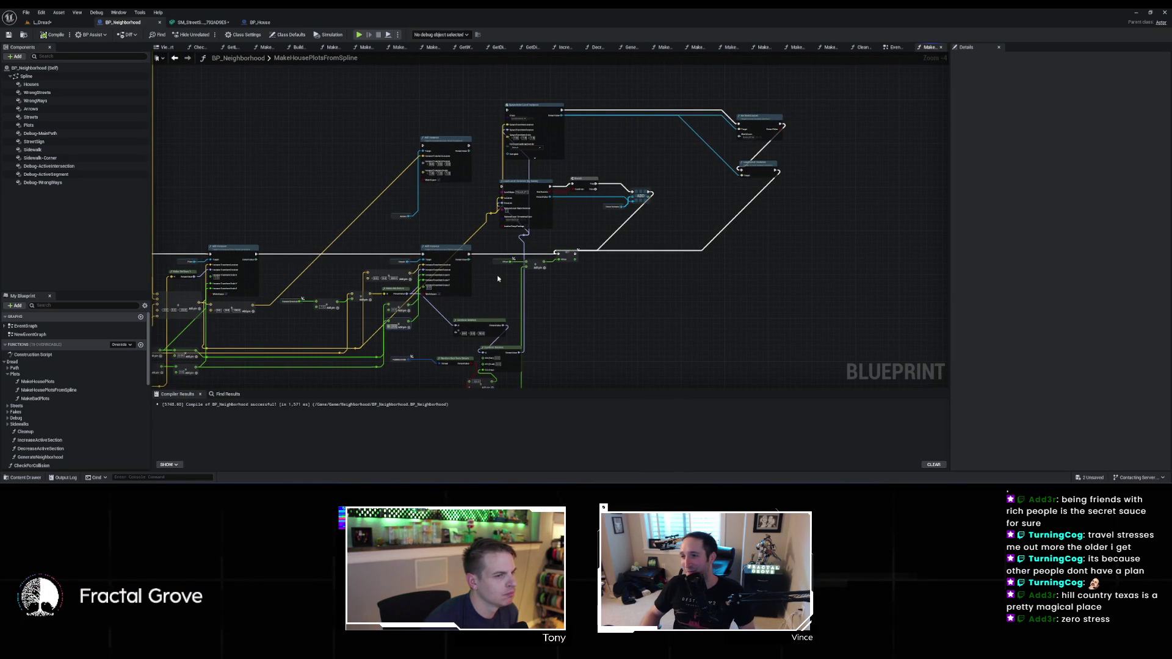
scroll(497, 278, "up", 5)
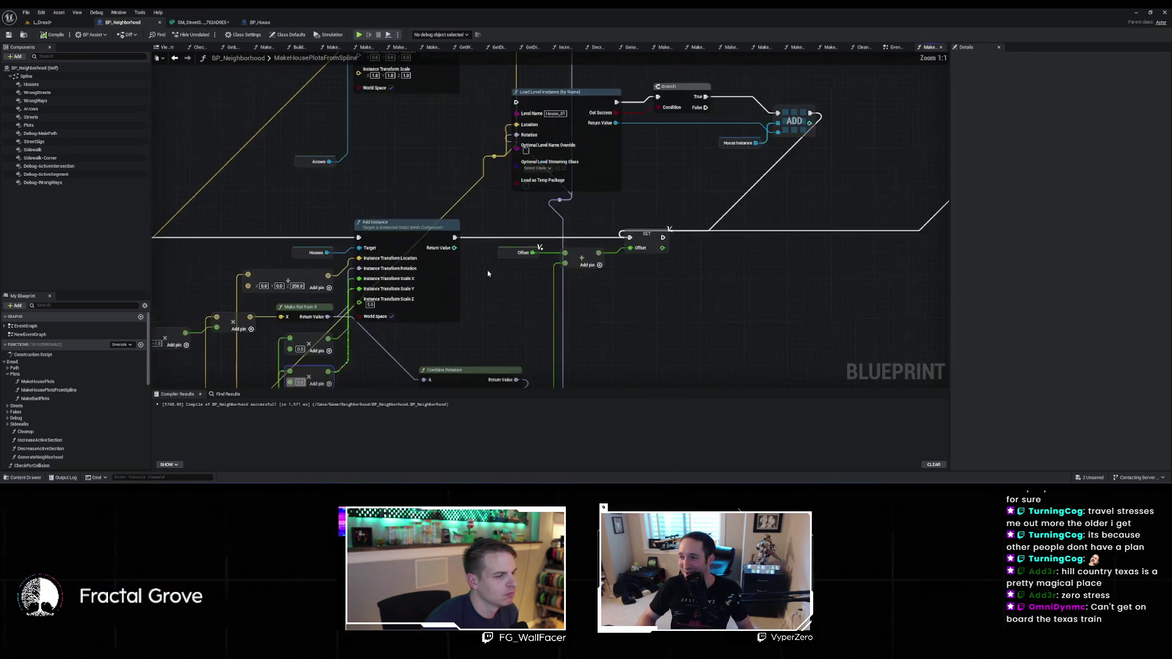
mouse_move(489, 273)
left_mouse_down()
mouse_move(535, 210)
mouse_move(562, 101)
mouse_move(581, 187)
left_mouse_up()
Fly the L_Dread level camera toward the road intersection to check the house plots
left_click(54, 23)
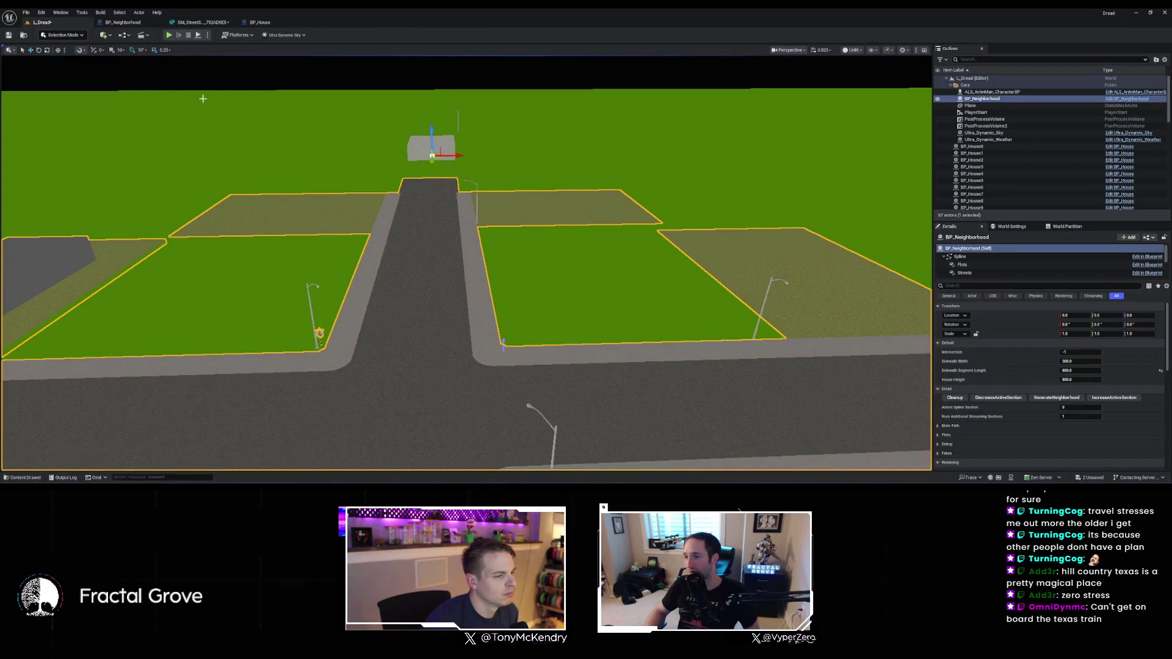
left_click_drag(127, 67, 127, 55)
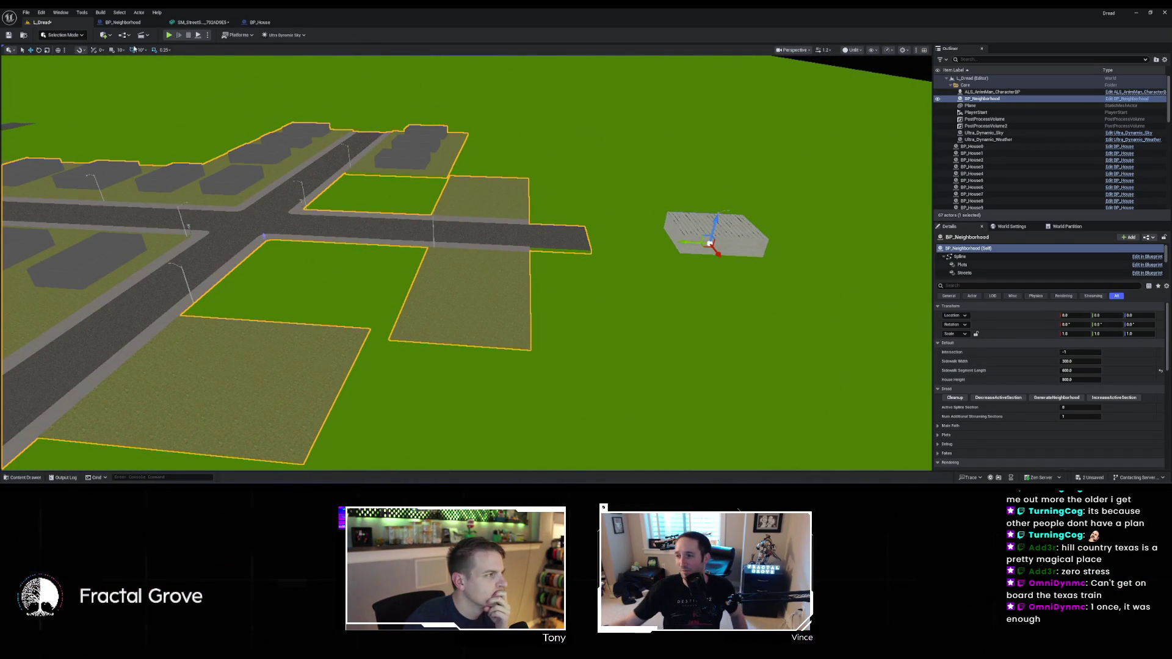
left_click(122, 22)
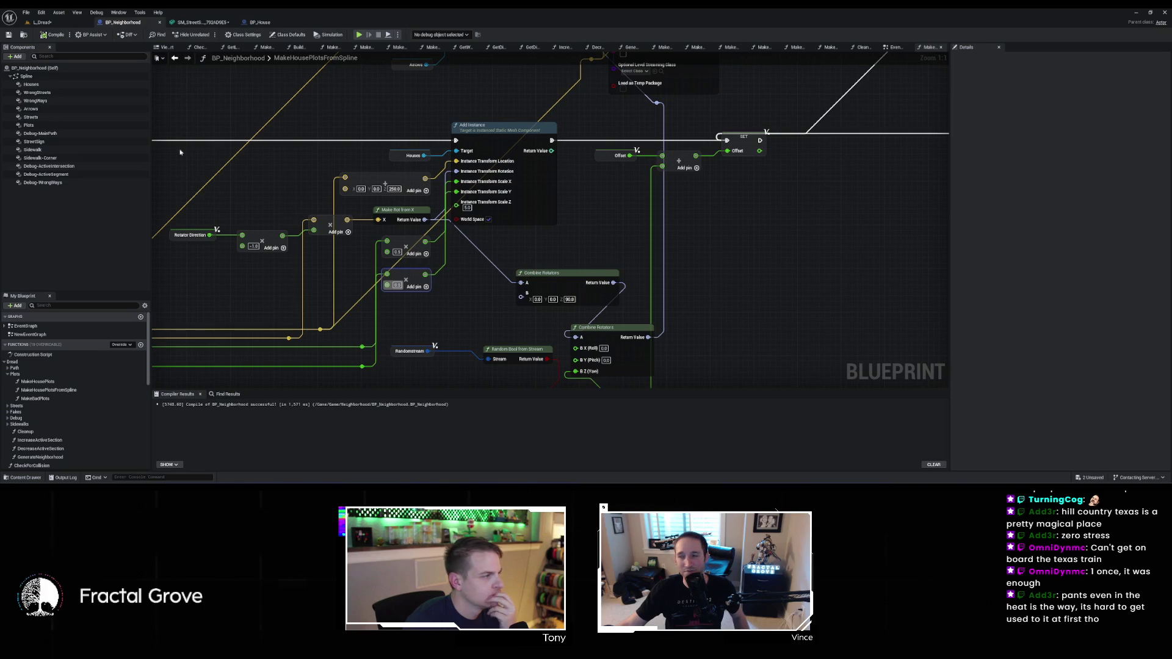
Open the MakeHousePlots function, view the SpawnActor and Add Instance nodes, and compile and save
double_click(37, 381)
scroll(613, 296, "up", 3)
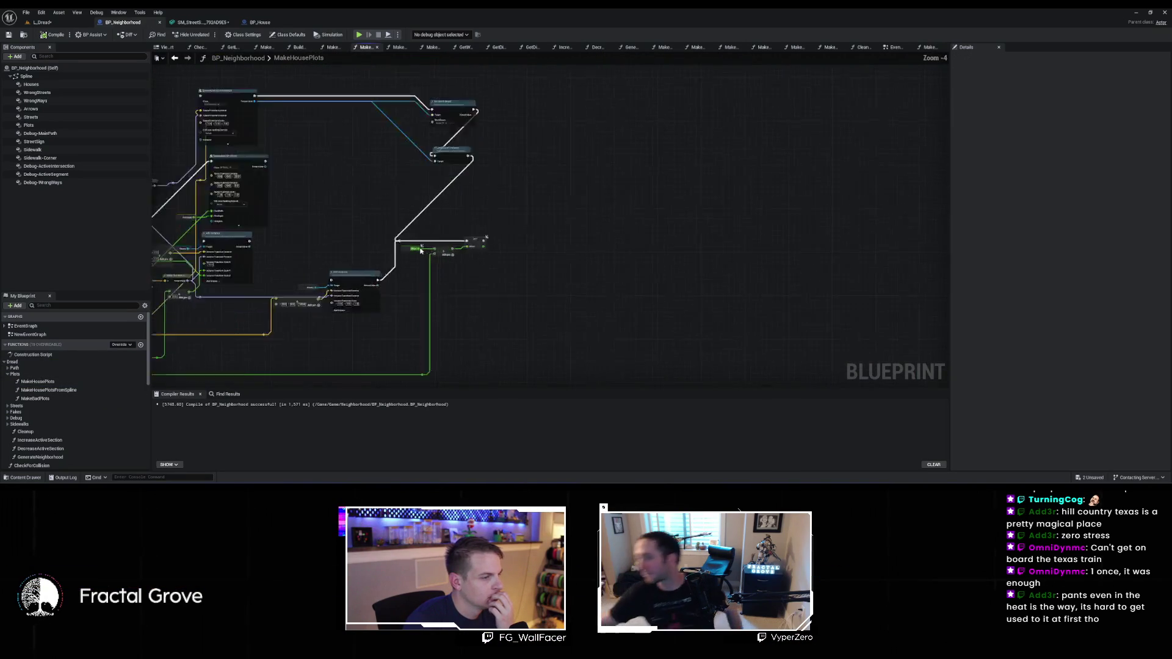
left_click_drag(464, 248, 556, 252)
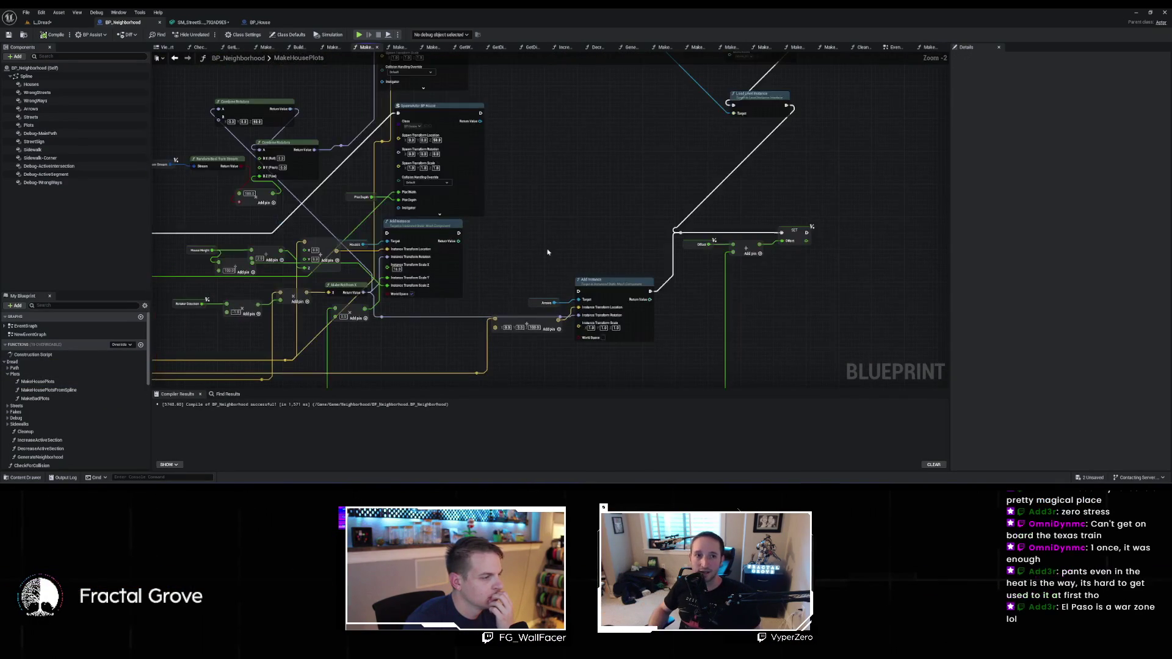
left_click_drag(480, 114, 678, 233)
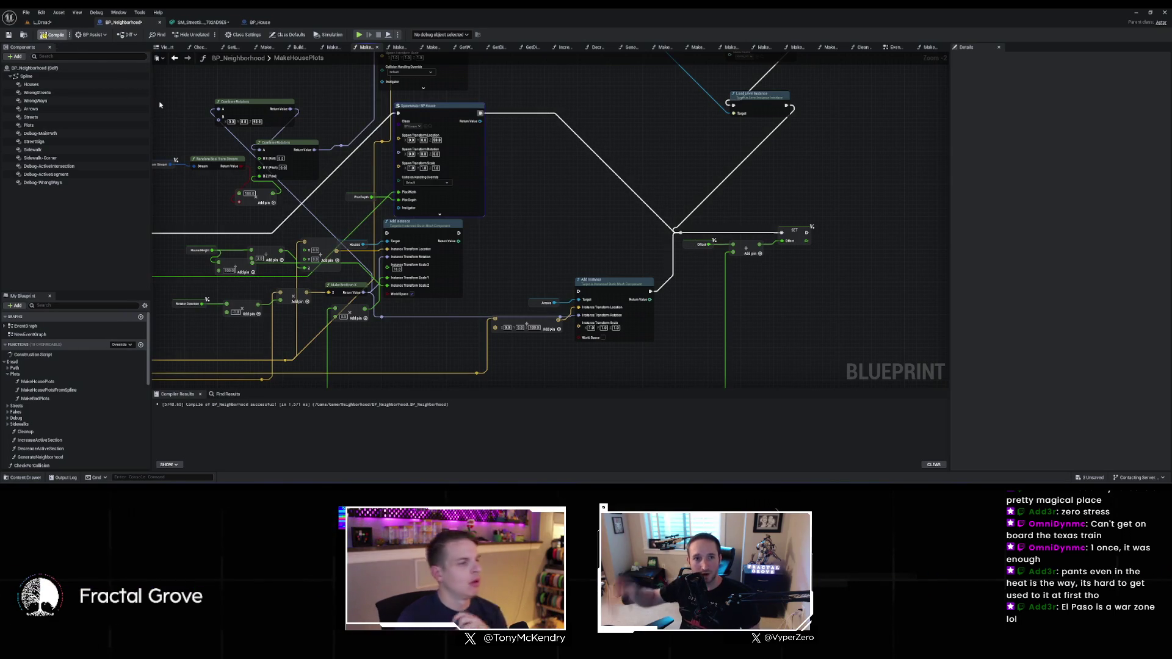
key("ctrl+s")
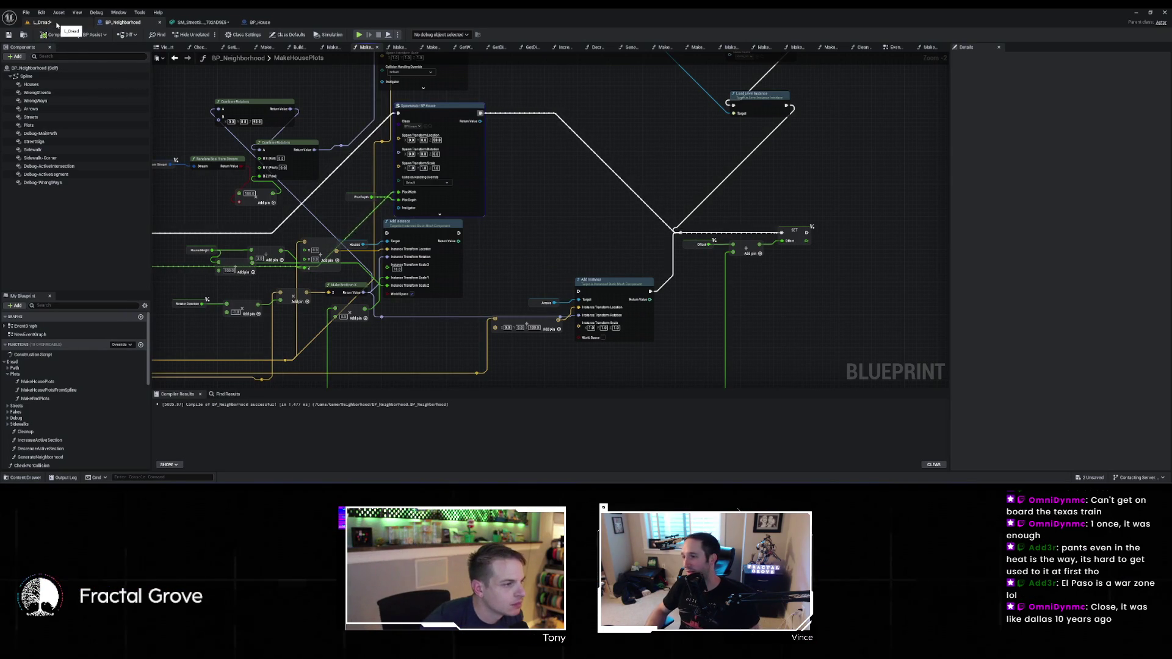
Inspect the Houses Add Instance and Combine Rotators nodes, then save BP_Neighborhood again
scroll(504, 161, "up", 2)
left_click_drag(506, 160, 611, 145)
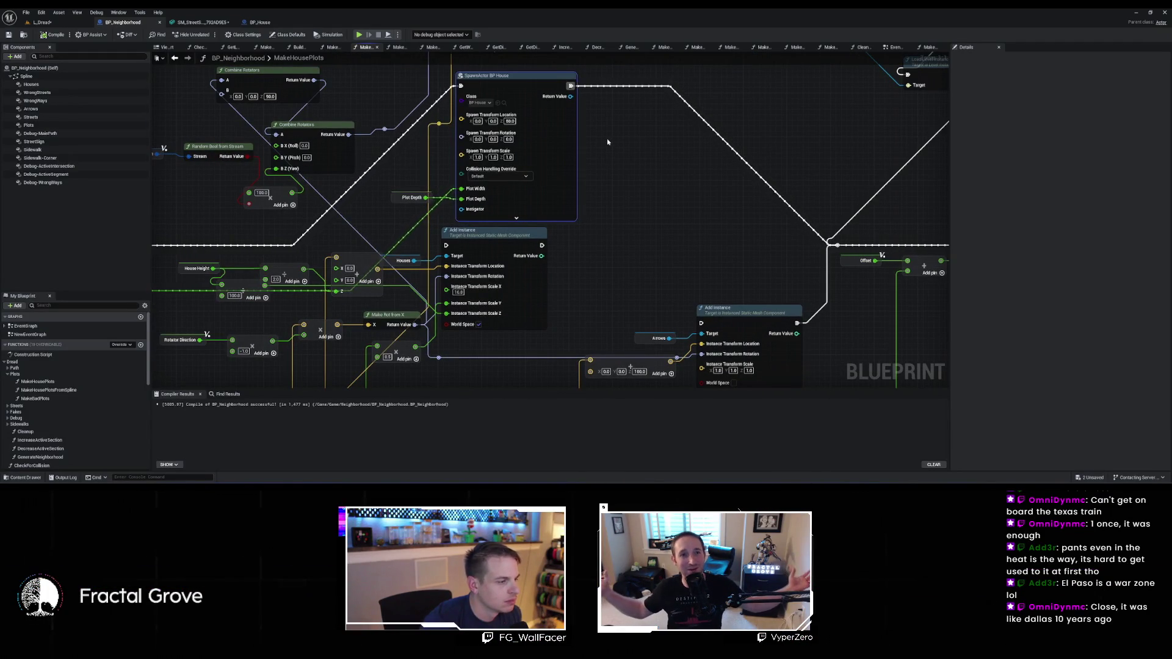
left_click_drag(608, 142, 525, 233)
left_click(524, 232)
left_click_drag(637, 232, 685, 196)
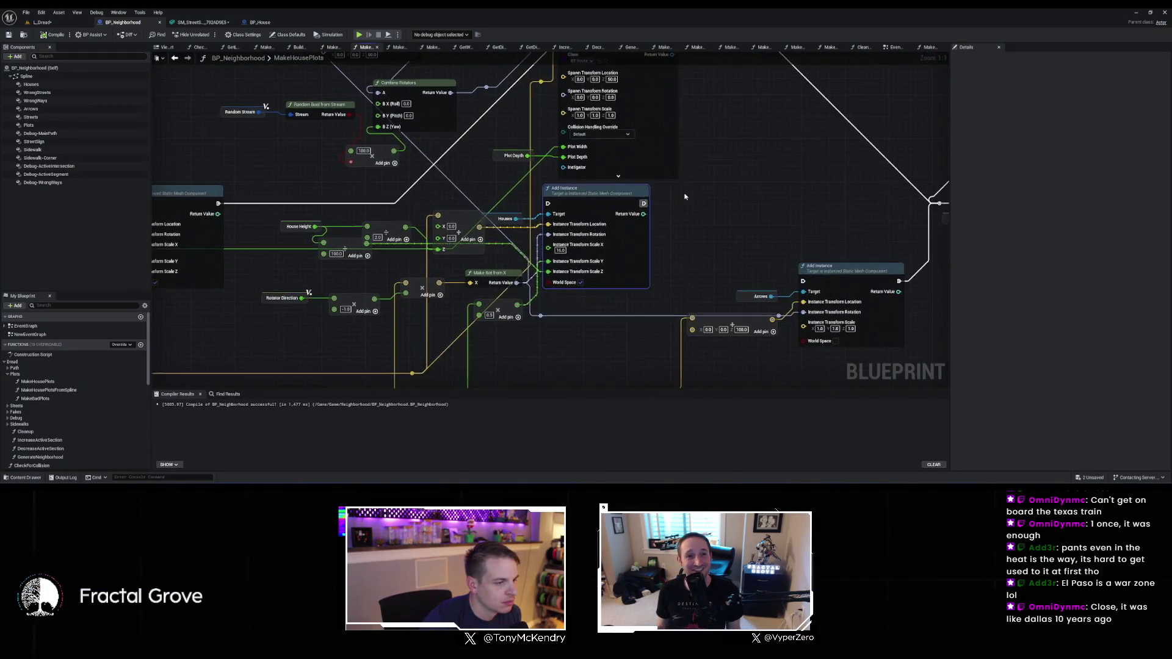
mouse_move(524, 233)
left_mouse_down()
mouse_move(559, 264)
mouse_move(530, 286)
left_mouse_up()
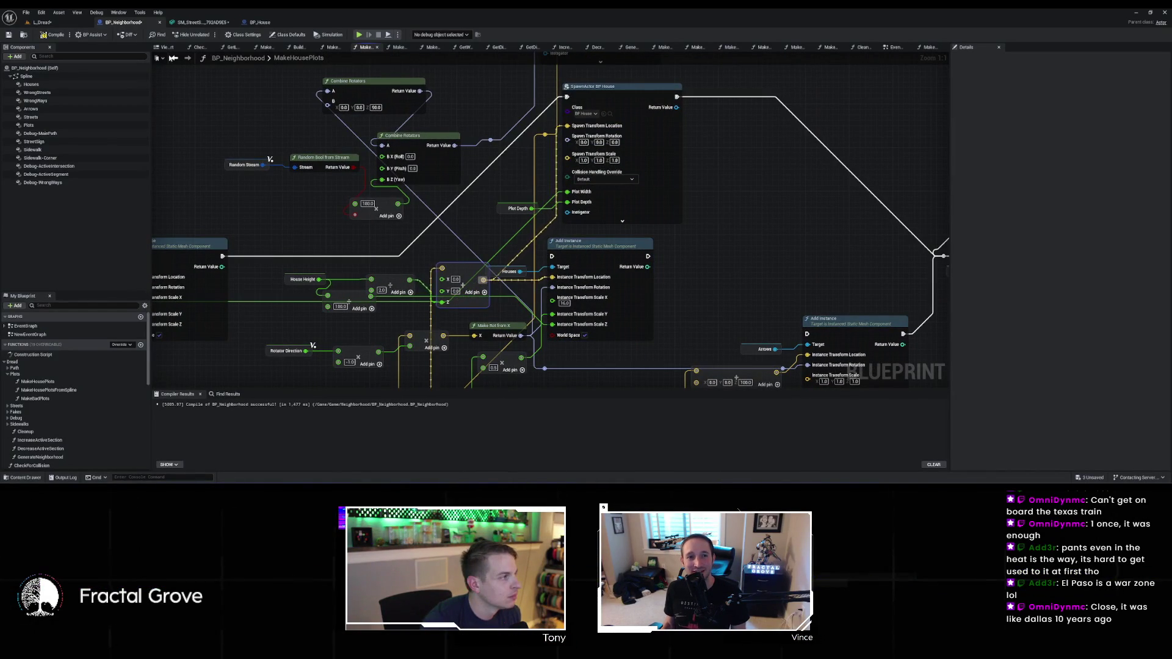
key("ctrl+s")
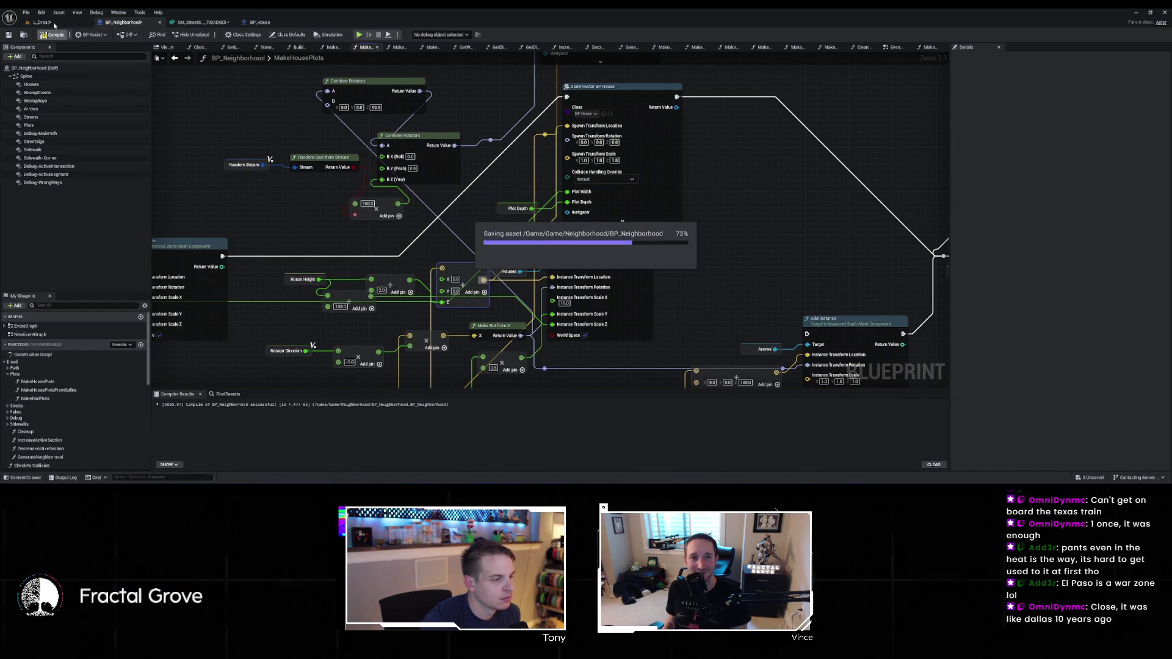
left_click(49, 22)
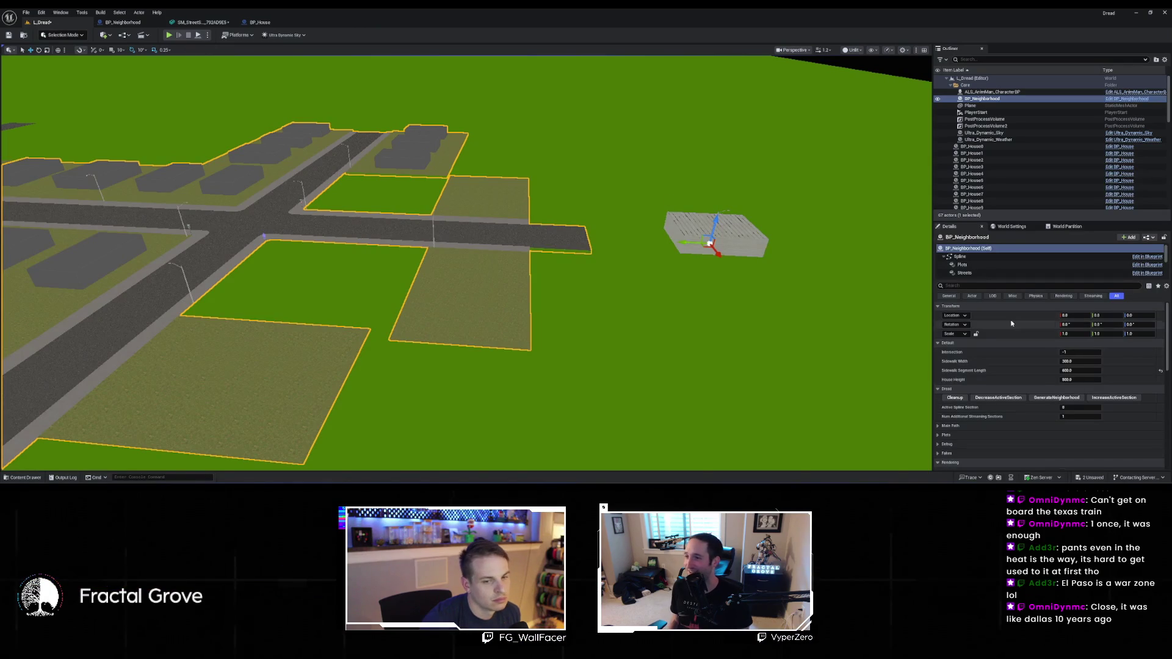
Run GenerateNeighborhood from the BP_Neighborhood Details panel so house bodies sit on the plots
left_click(1067, 399)
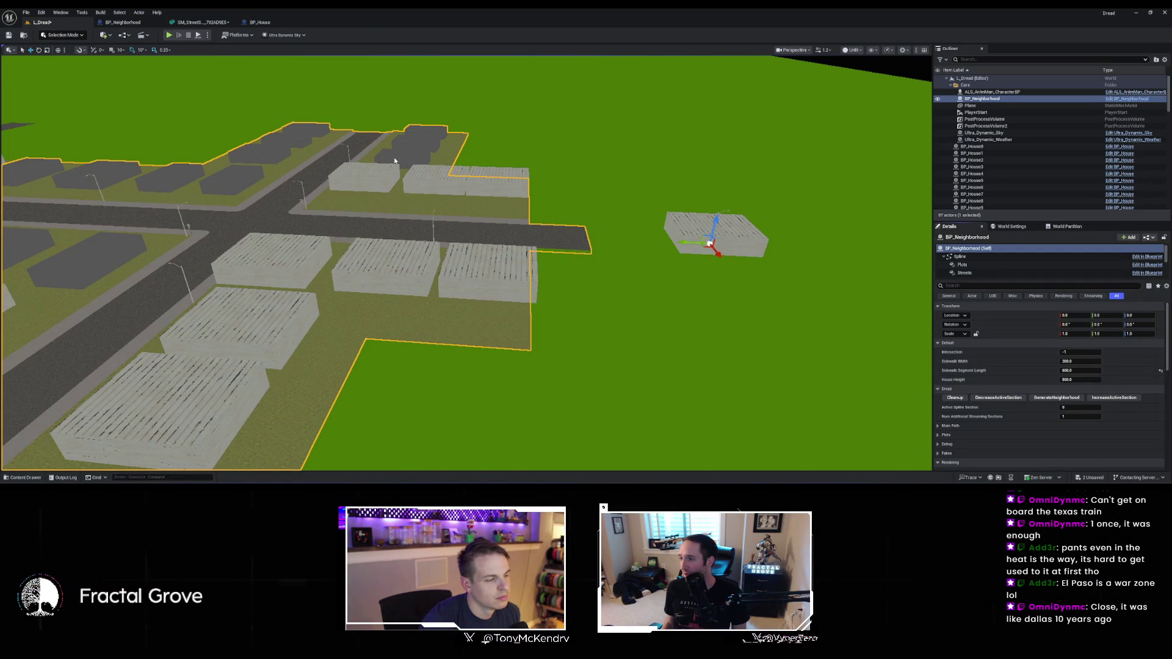
left_click(111, 25)
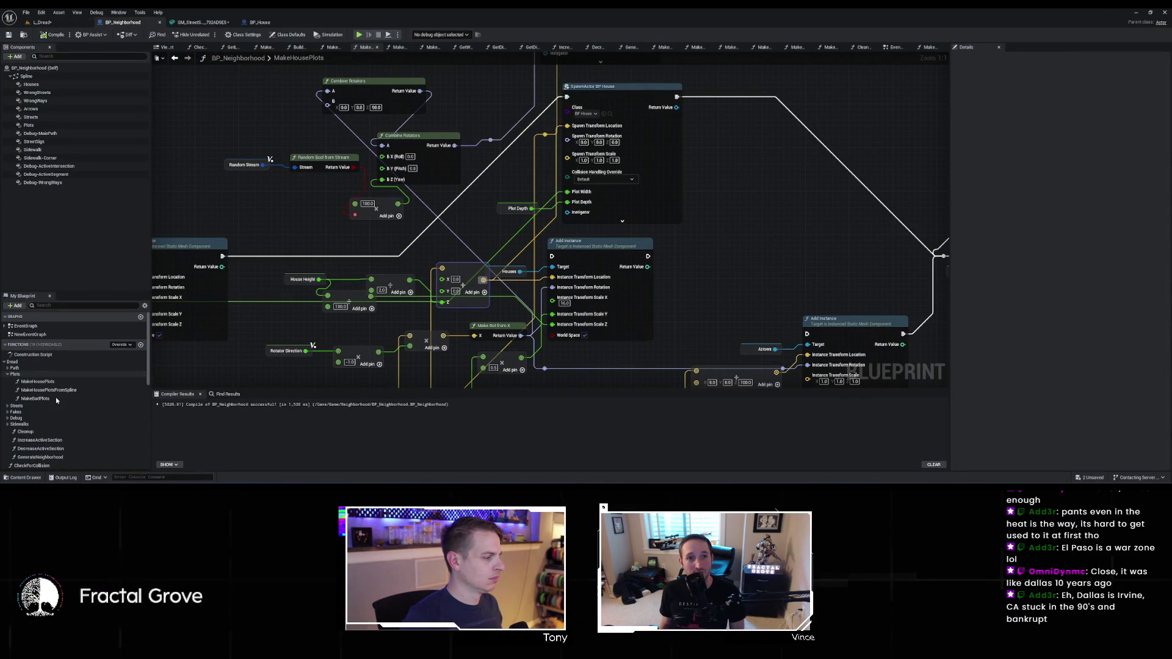
Open the Cleanup function graph and bring its lower Get All Actors and Destroy Actor rows into view
double_click(31, 432)
scroll(675, 187, "up", 3)
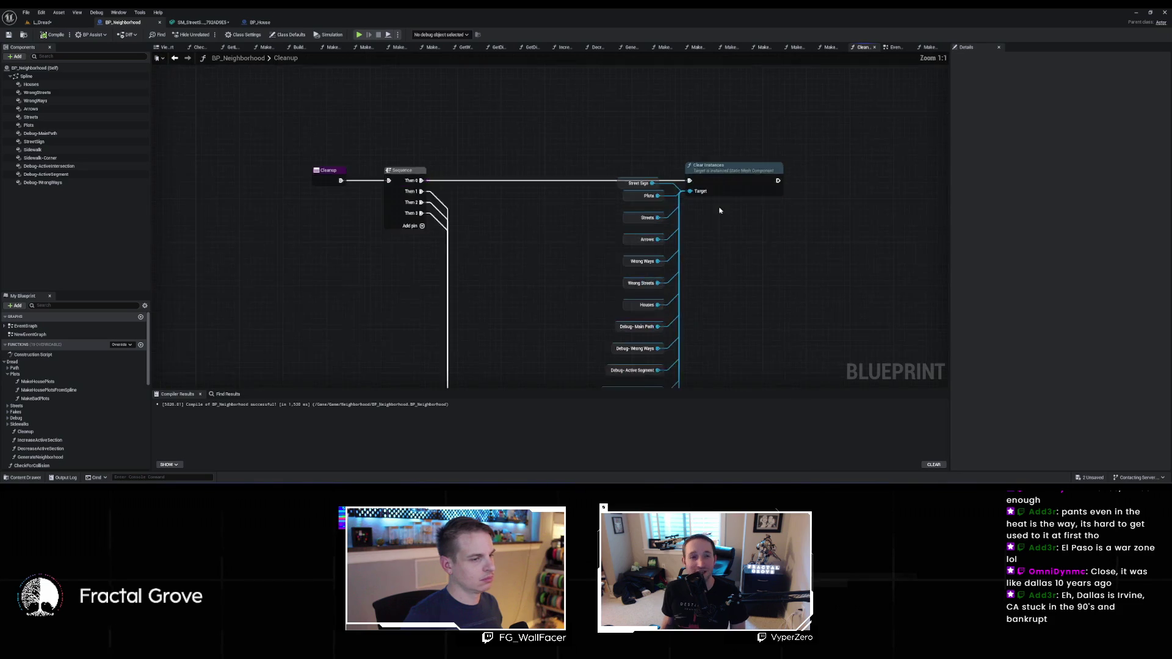
mouse_move(632, 259)
left_mouse_down()
mouse_move(631, 236)
mouse_move(521, 159)
left_mouse_up()
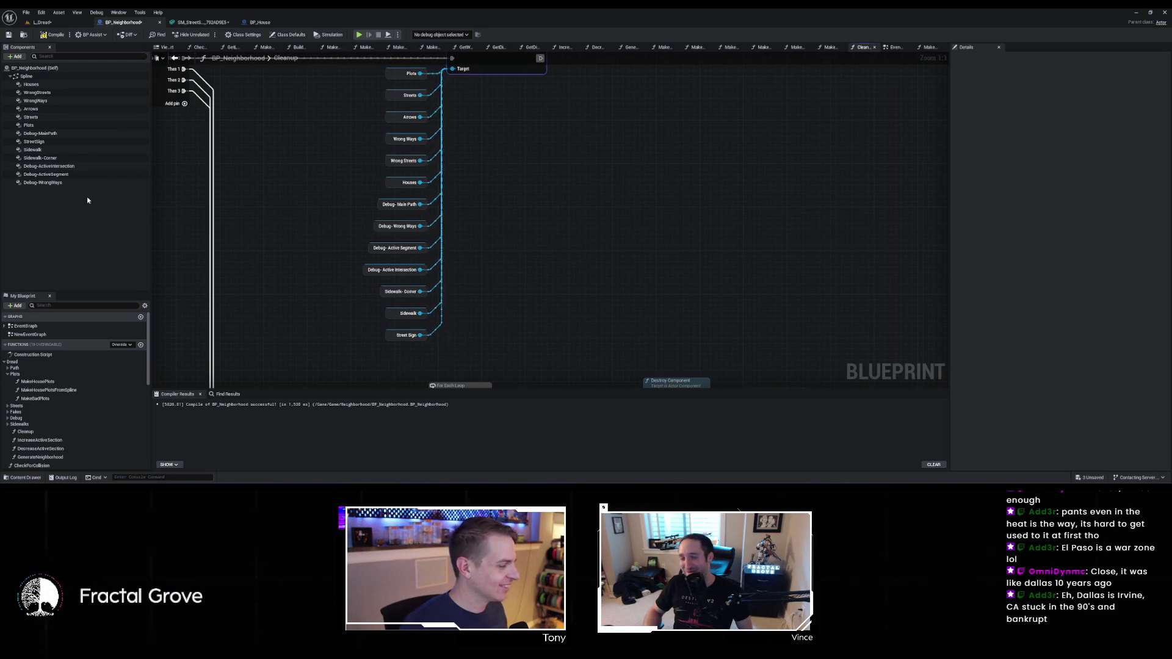
scroll(450, 220, "down", 3)
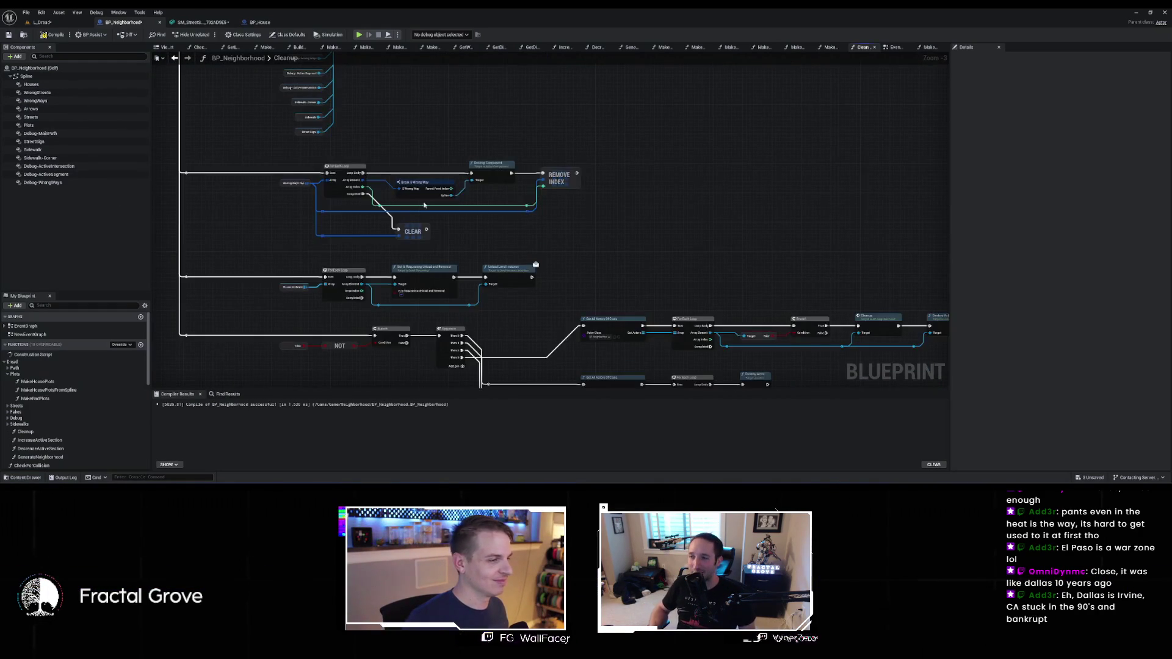
left_click_drag(563, 224, 430, 54)
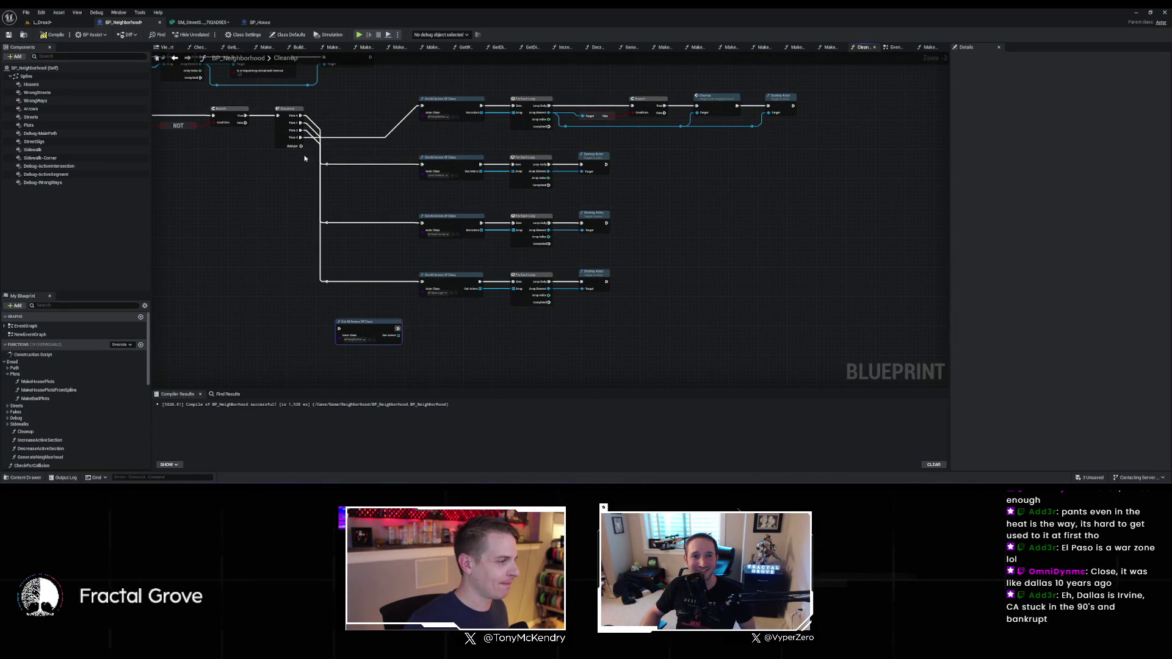
Add a Get All Actors Of Class node set to BP_House on a new Sequence branch
mouse_move(301, 144)
left_mouse_down()
mouse_move(355, 335)
mouse_move(357, 269)
left_mouse_up()
scroll(305, 152, "up", 3)
left_click(395, 287)
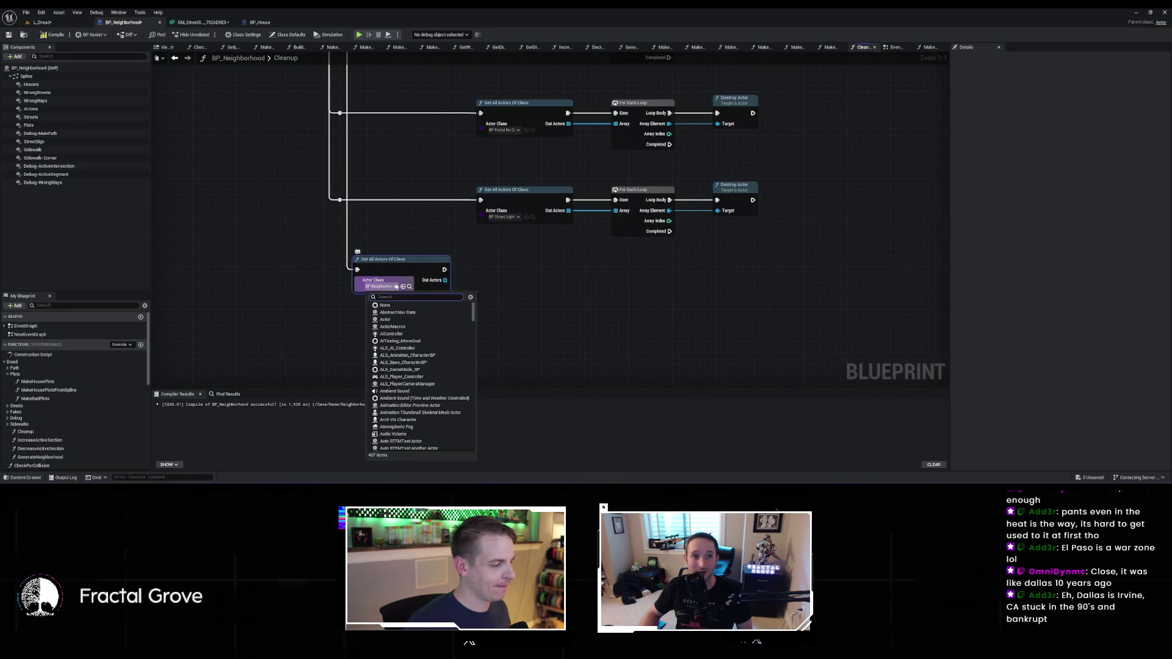
type("house")
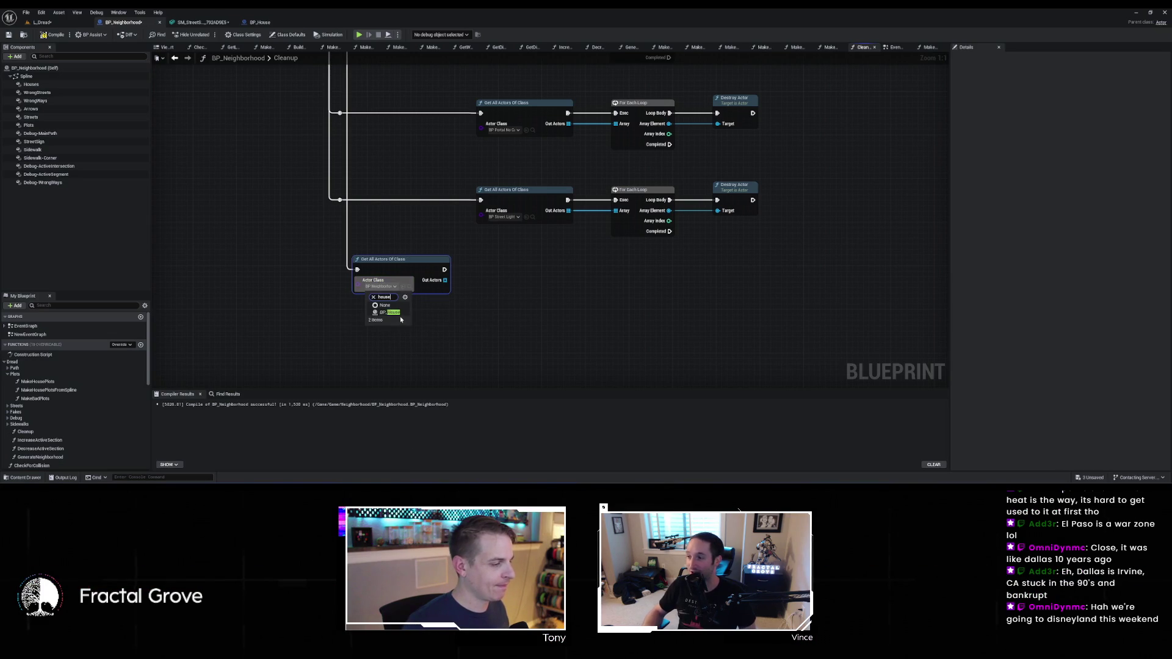
left_click(396, 313)
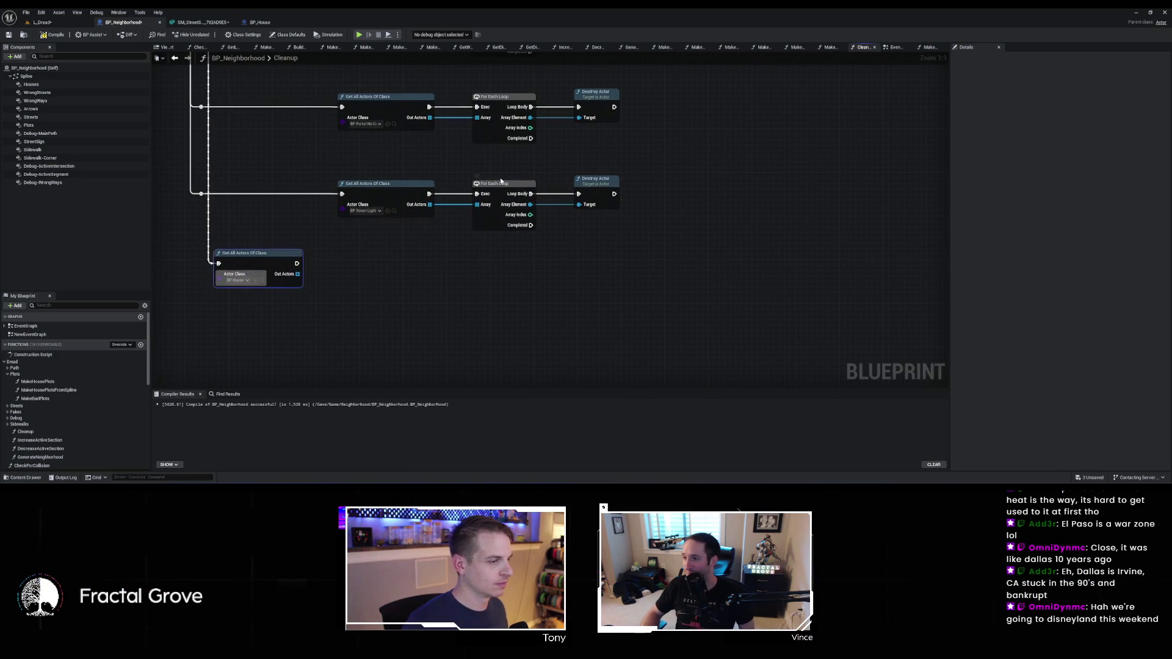
Loop over Out Actors with For Each Loop and call Destroy Actor on each element
left_click_drag(297, 274, 380, 282)
type("for")
key("Return")
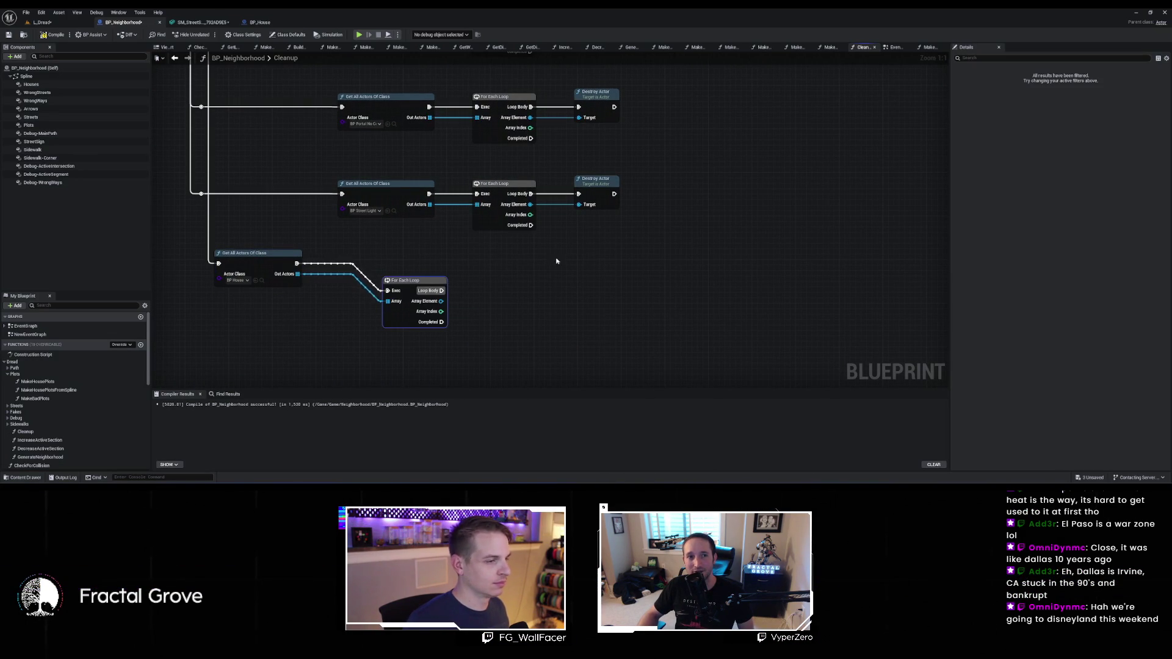
left_click_drag(441, 301, 499, 303)
type("destro")
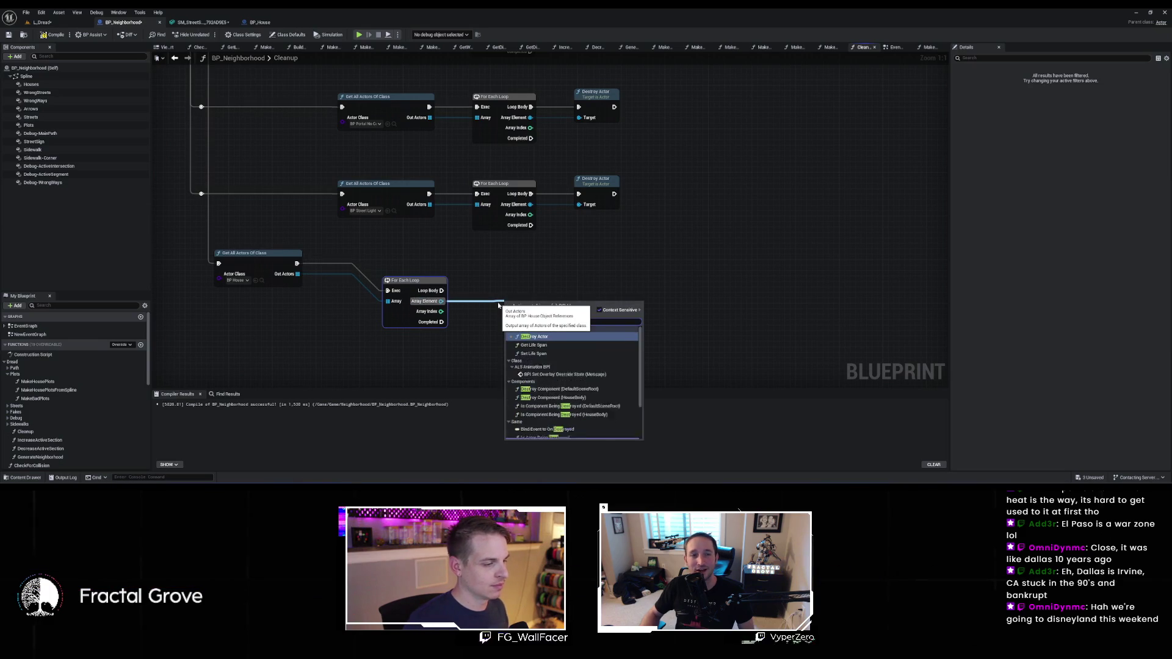
key("Return")
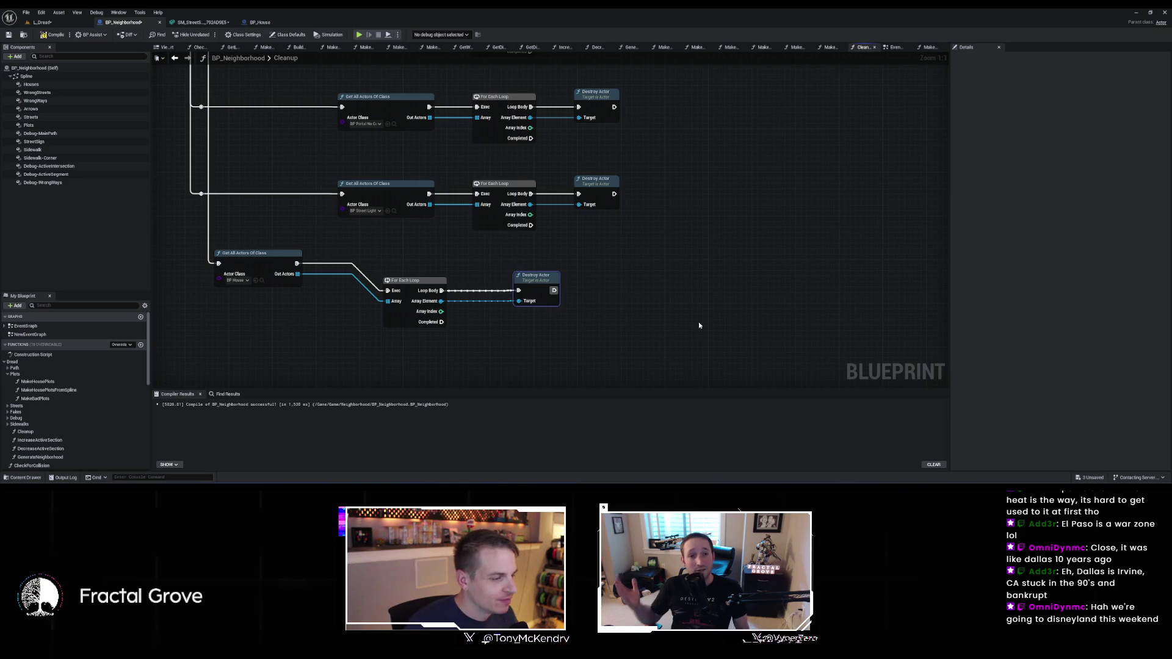
Line up the For Each Loop and Destroy Actor nodes neatly
mouse_move(413, 286)
left_mouse_down()
mouse_move(424, 264)
mouse_move(399, 255)
left_mouse_up()
mouse_move(532, 278)
left_mouse_down()
mouse_move(487, 256)
mouse_move(562, 255)
mouse_move(501, 255)
left_mouse_up()
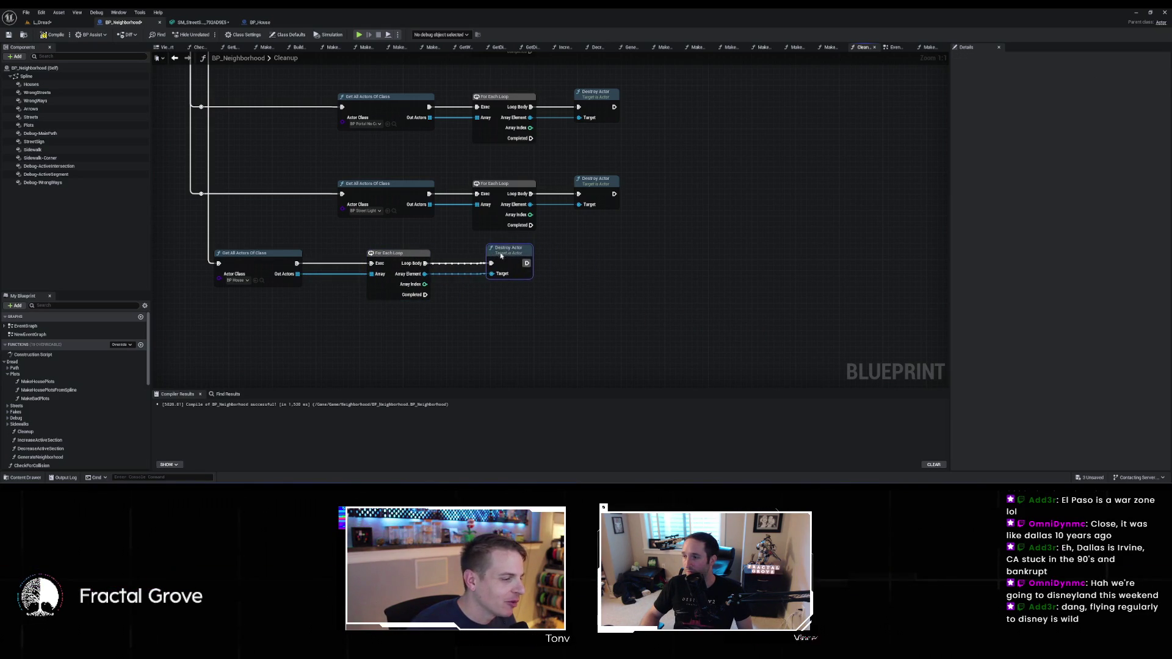
left_click(603, 274)
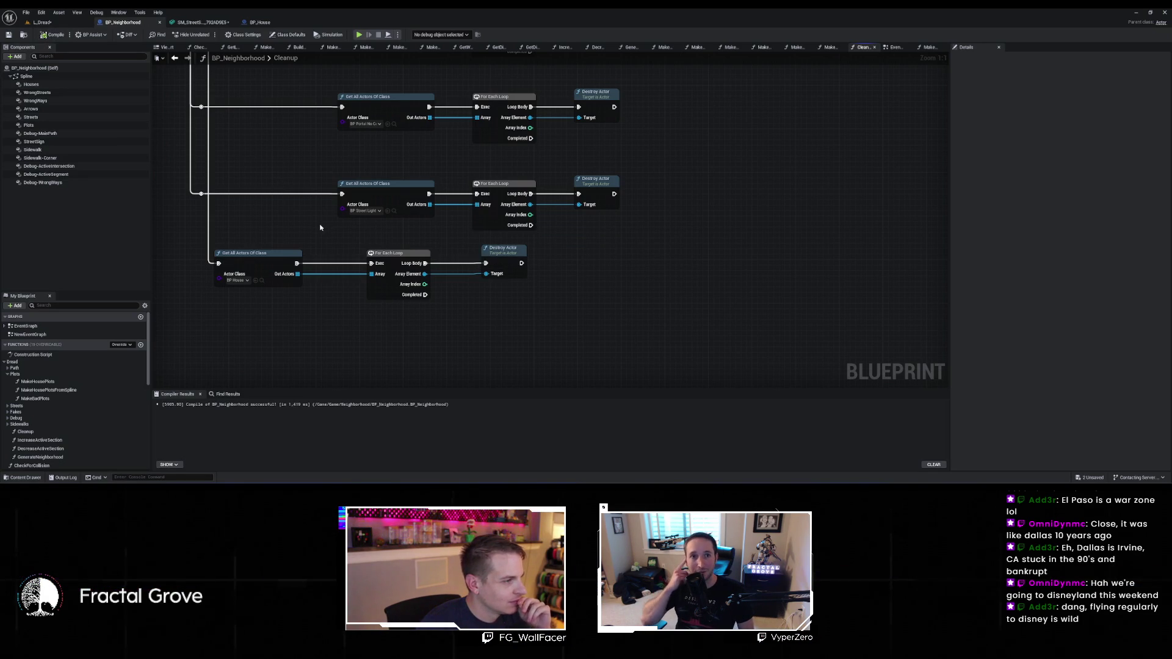
left_click(43, 22)
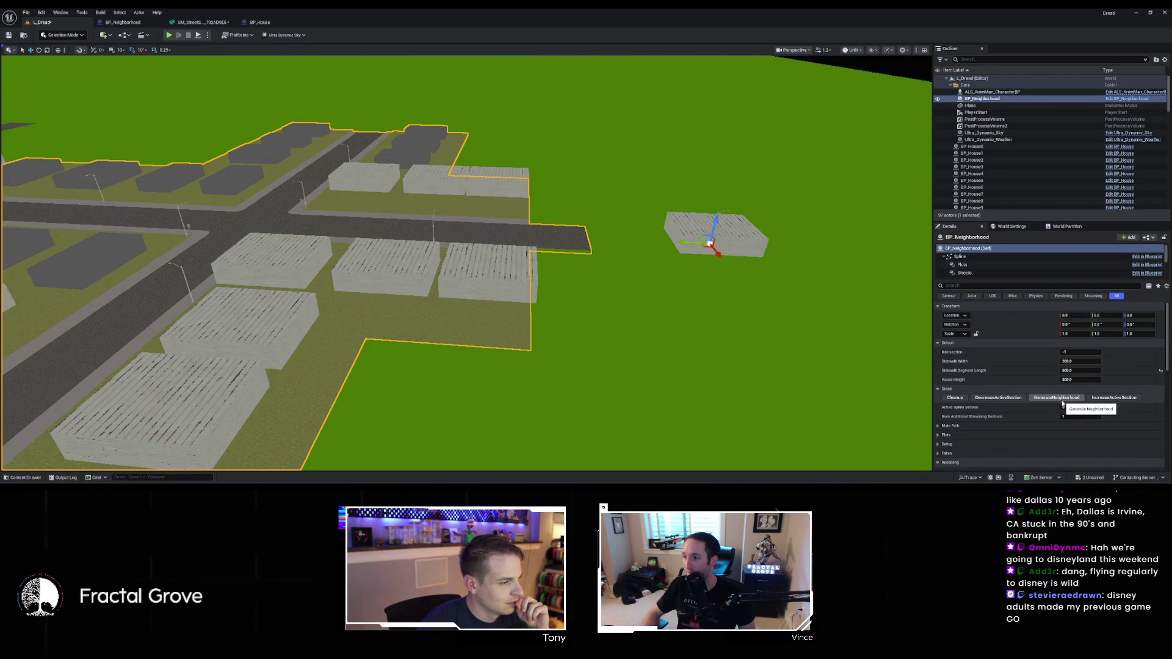
Run Generate Neighborhood again and fly closer to confirm the stray house box is gone
left_click(1062, 401)
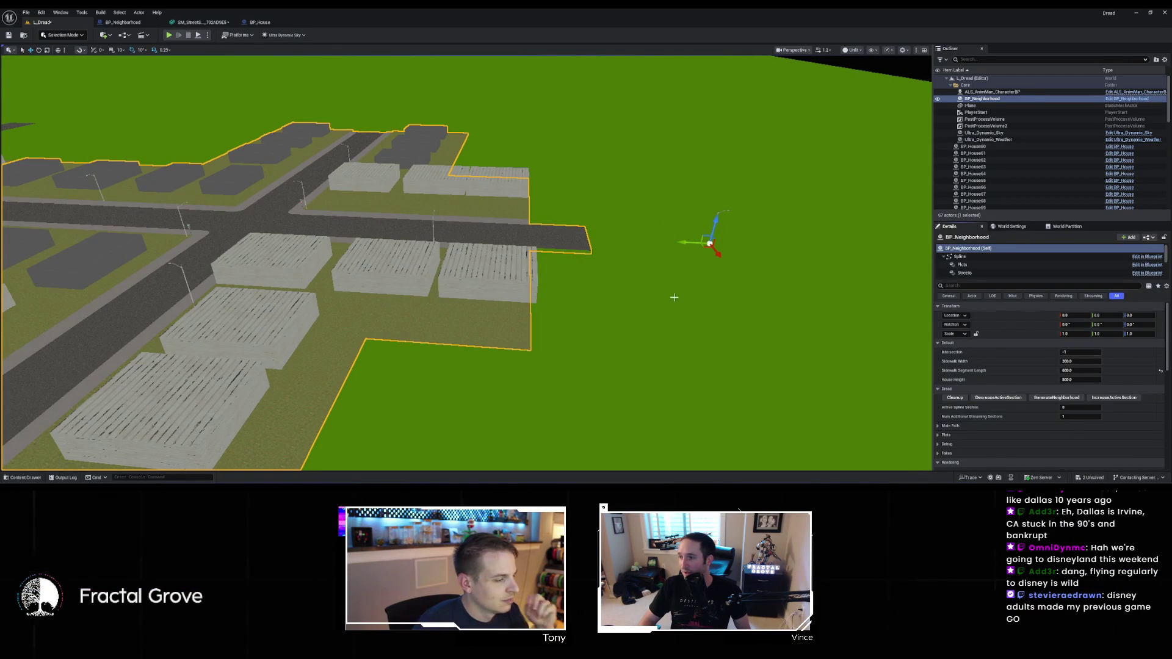
mouse_move(464, 263)
left_mouse_down()
mouse_move(464, 250)
mouse_move(488, 244)
mouse_move(488, 226)
mouse_move(470, 201)
mouse_move(451, 201)
mouse_move(513, 201)
mouse_move(489, 262)
mouse_move(516, 259)
left_mouse_up()
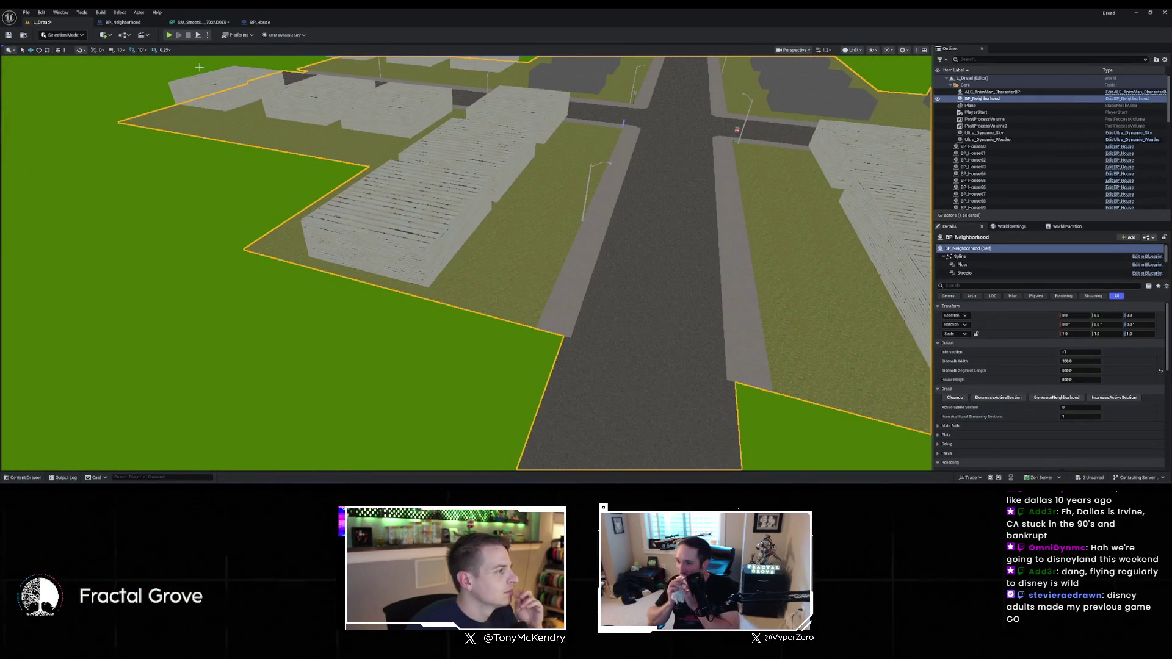
left_click(252, 24)
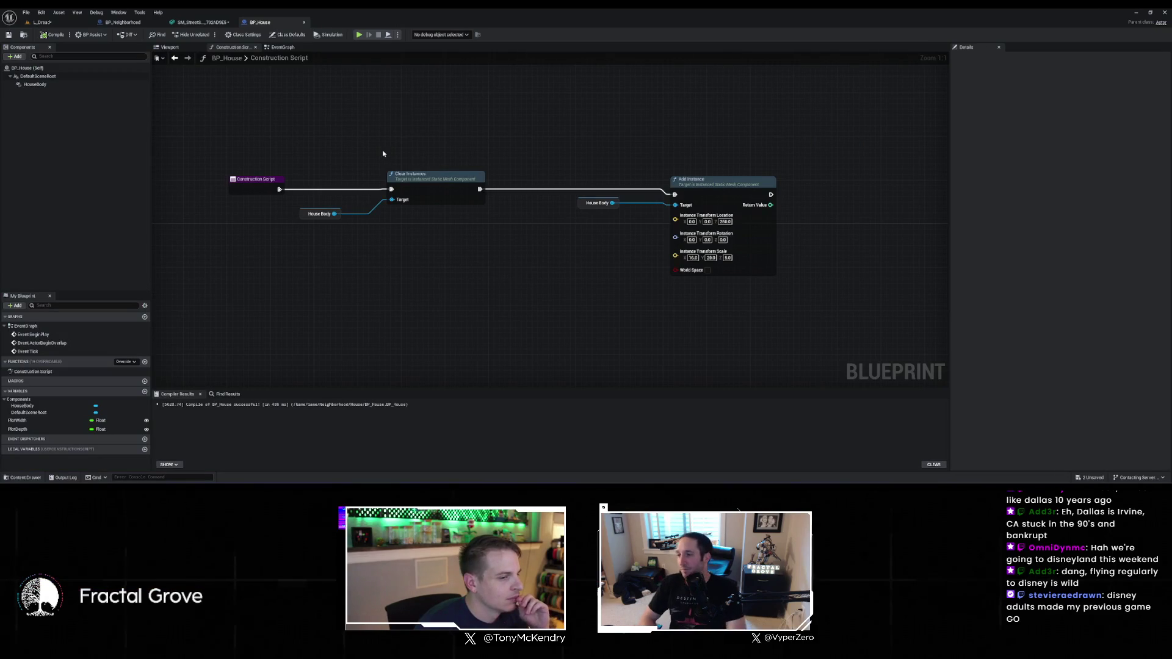
Set the HouseBody Add Instance transform to Scale Y 10 and Location Z 0, and save BP_House
left_click_drag(452, 166, 499, 165)
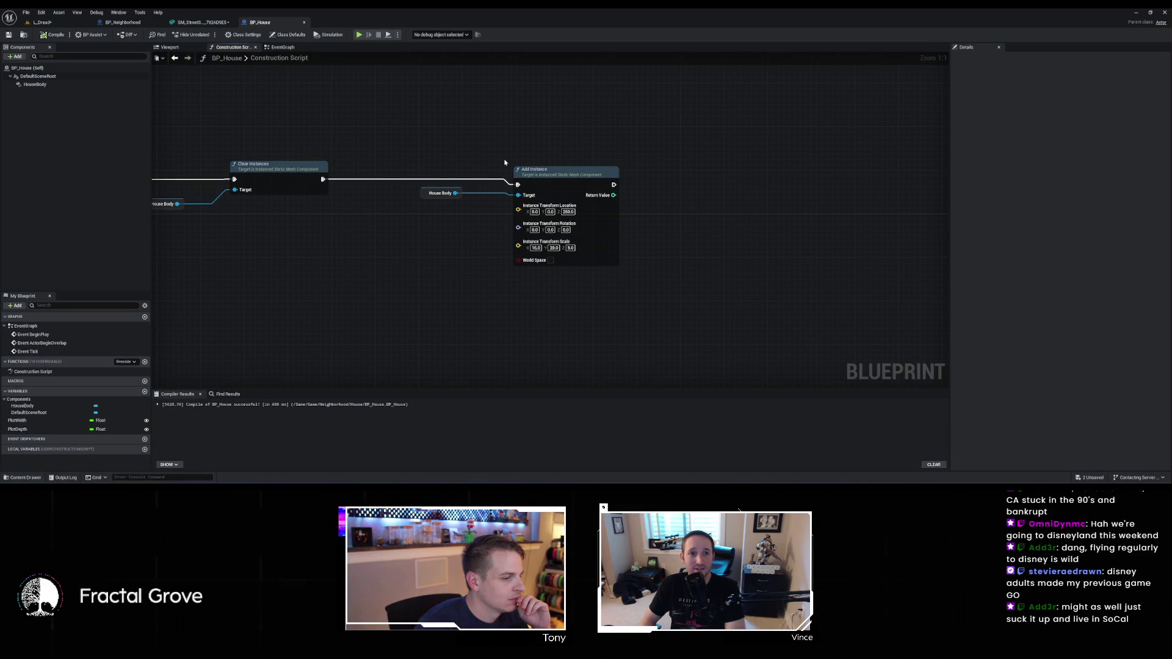
left_click(551, 248)
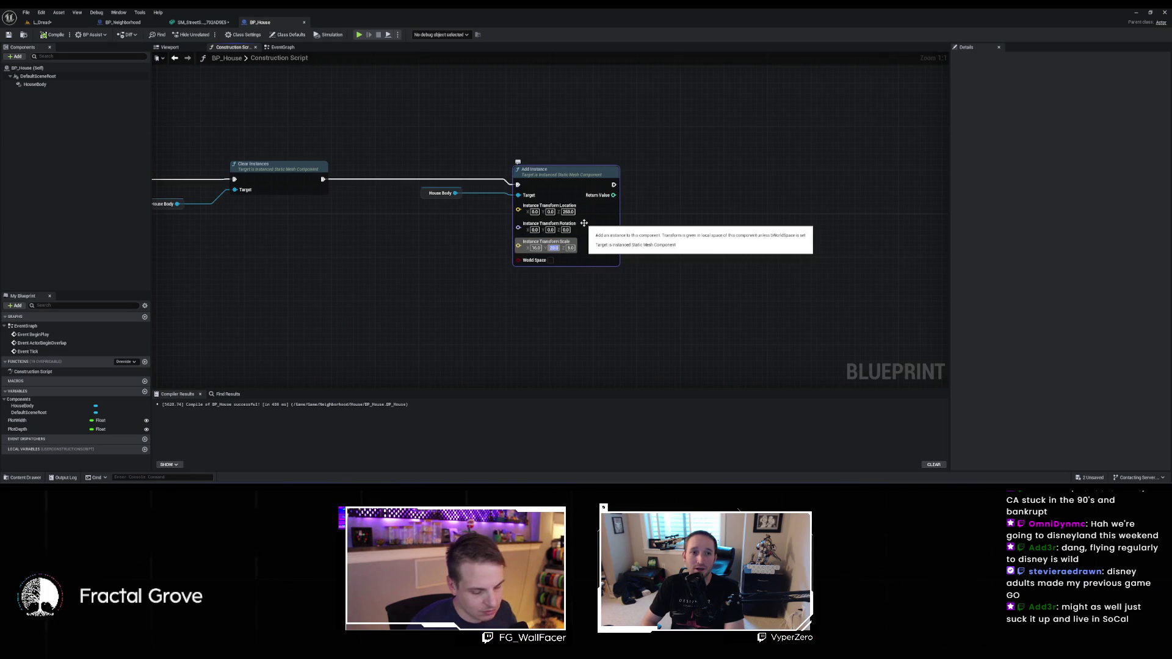
type("10")
key("Return")
key("ctrl+s")
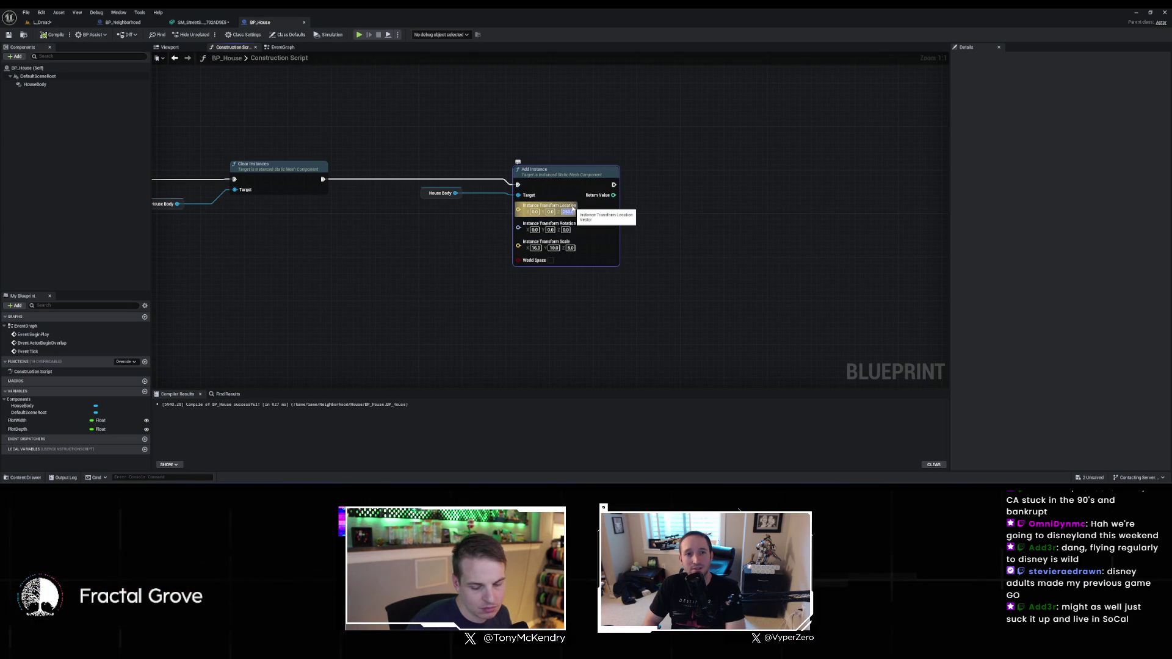
key("Return")
key("ctrl+s")
left_click(42, 22)
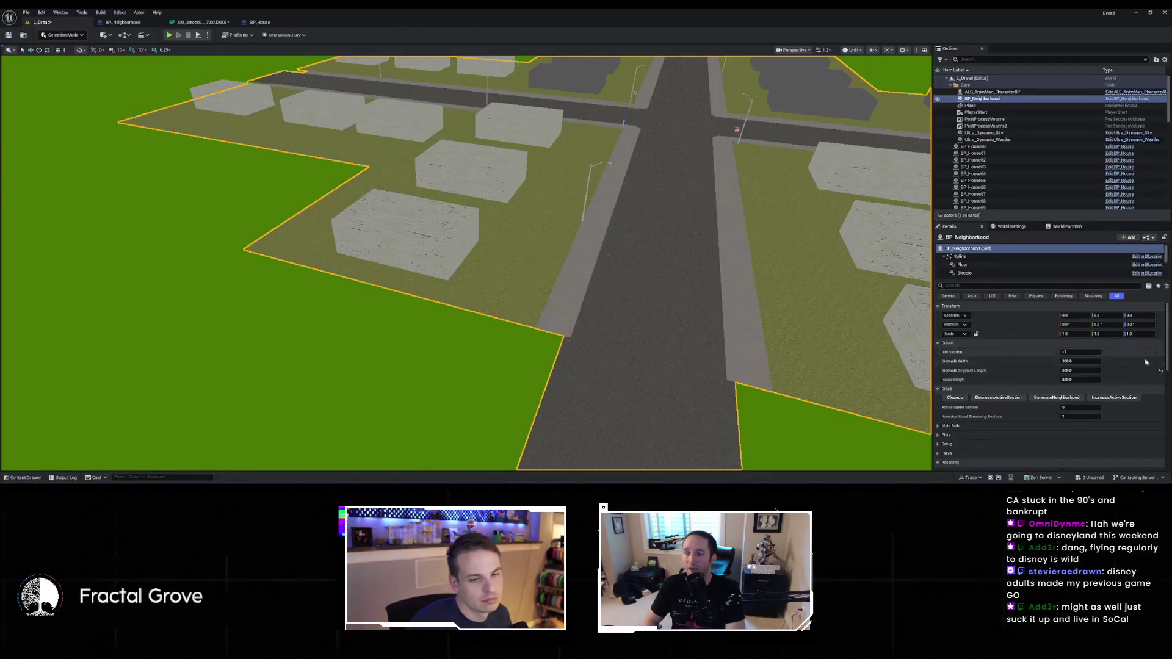
Fly the camera down to ground level and around the resized house blocks
left_click_drag(610, 245, 611, 92)
mouse_move(837, 309)
left_mouse_down()
mouse_move(786, 305)
mouse_move(785, 208)
left_mouse_up()
left_click_drag(464, 244, 464, 269)
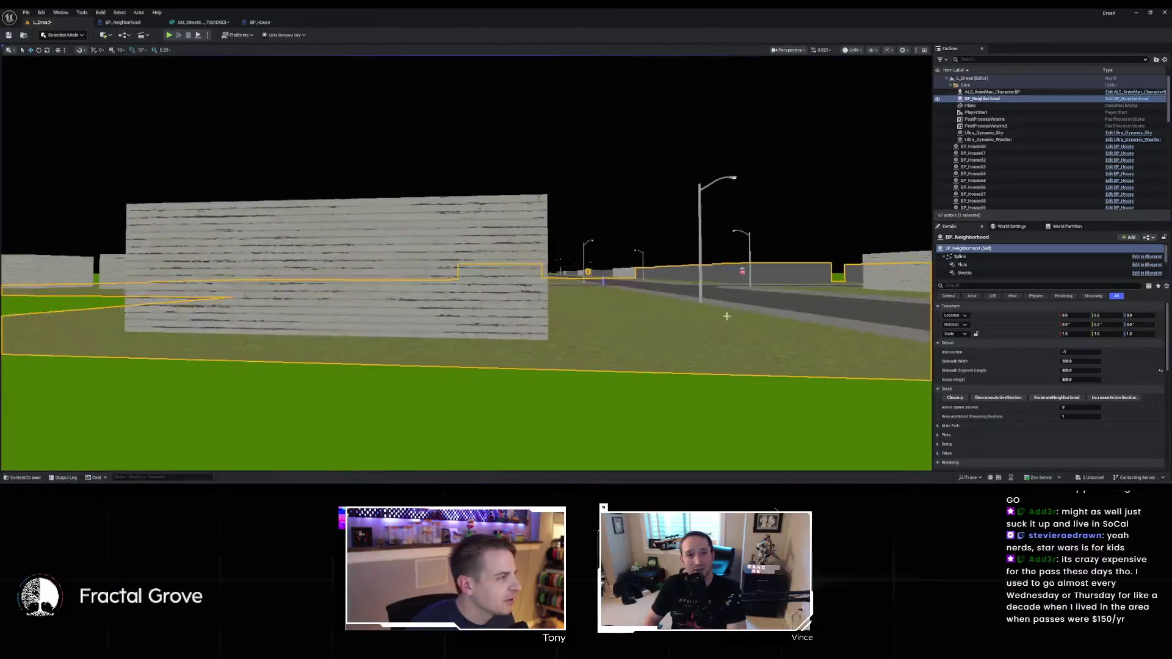
left_click(243, 23)
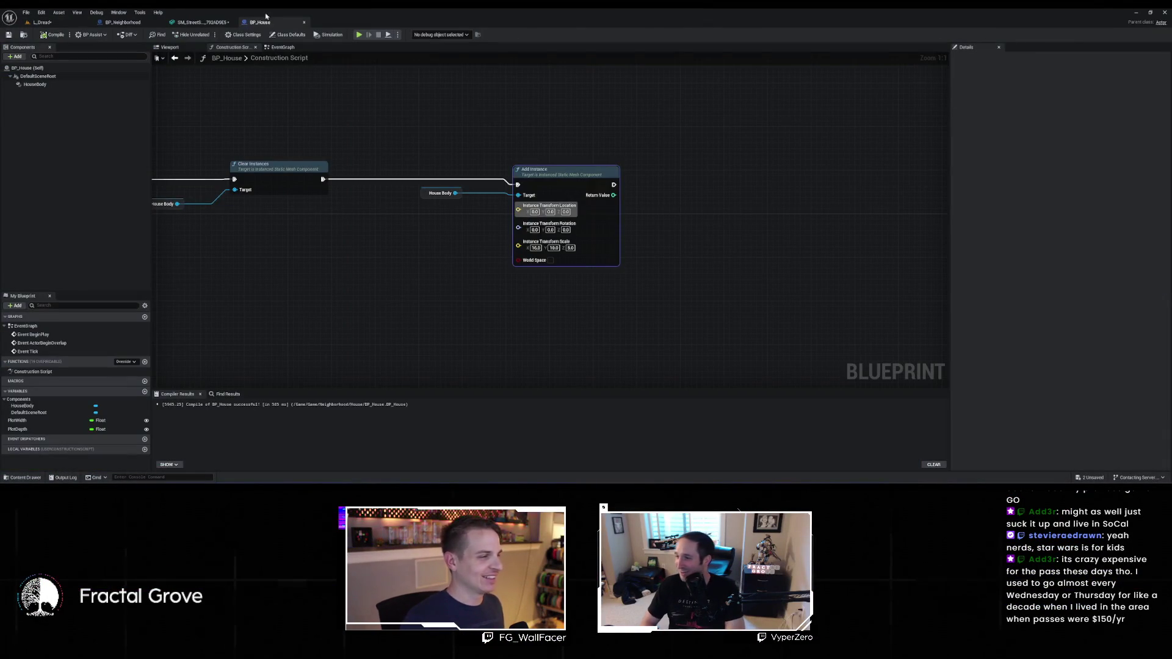
scroll(465, 117, "down", 1)
left_click_drag(466, 118, 625, 182)
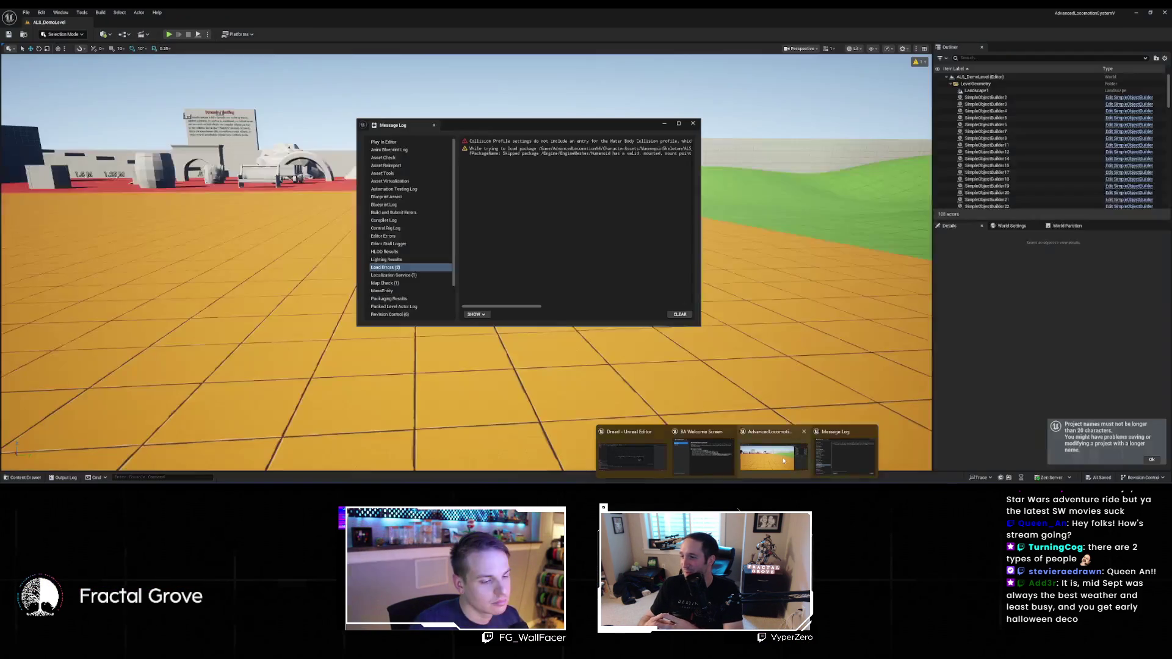
Load the Overview level from Recent Levels in the ALS project window and close Message Log
left_click(775, 452)
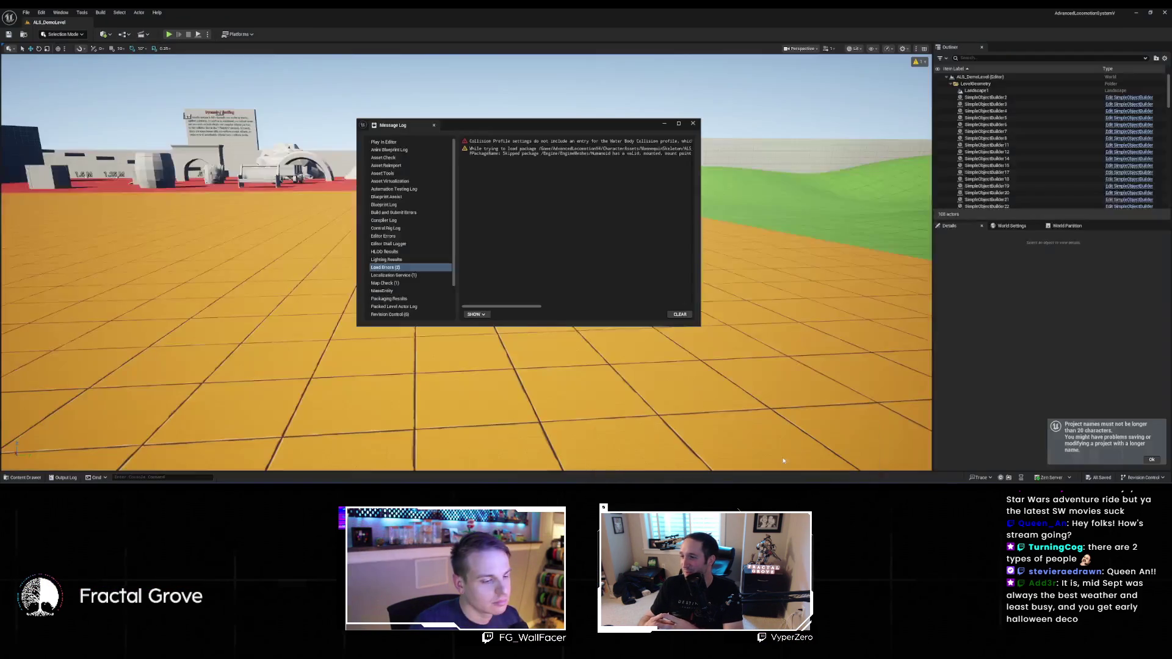
left_click(26, 12)
mouse_move(49, 62)
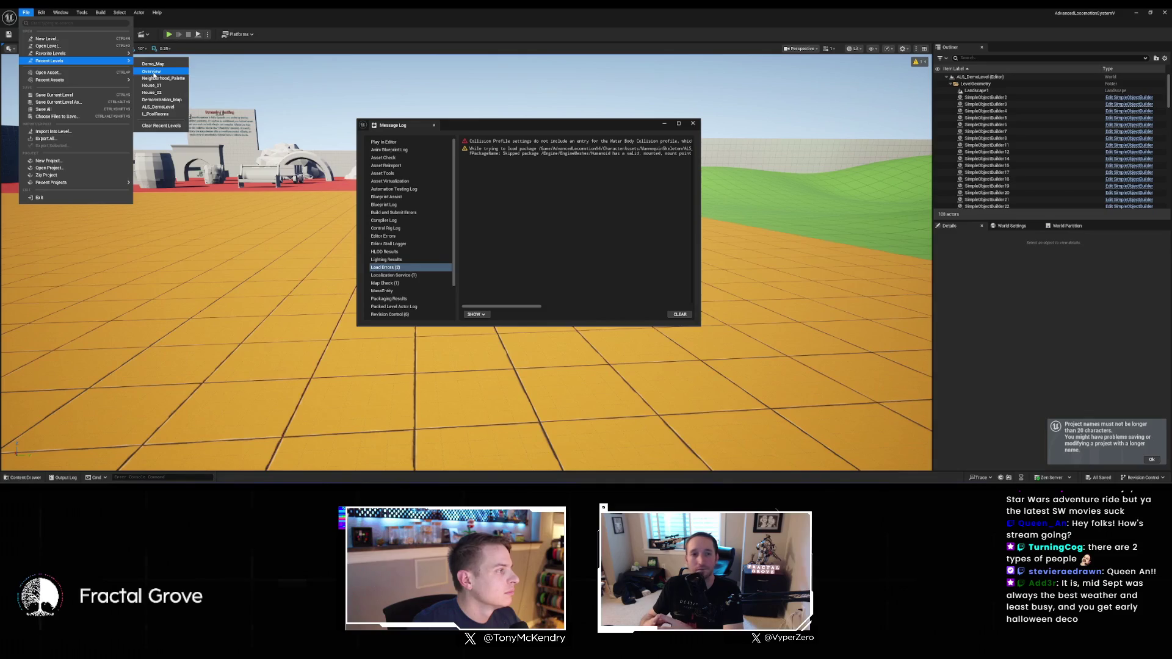
key("Escape")
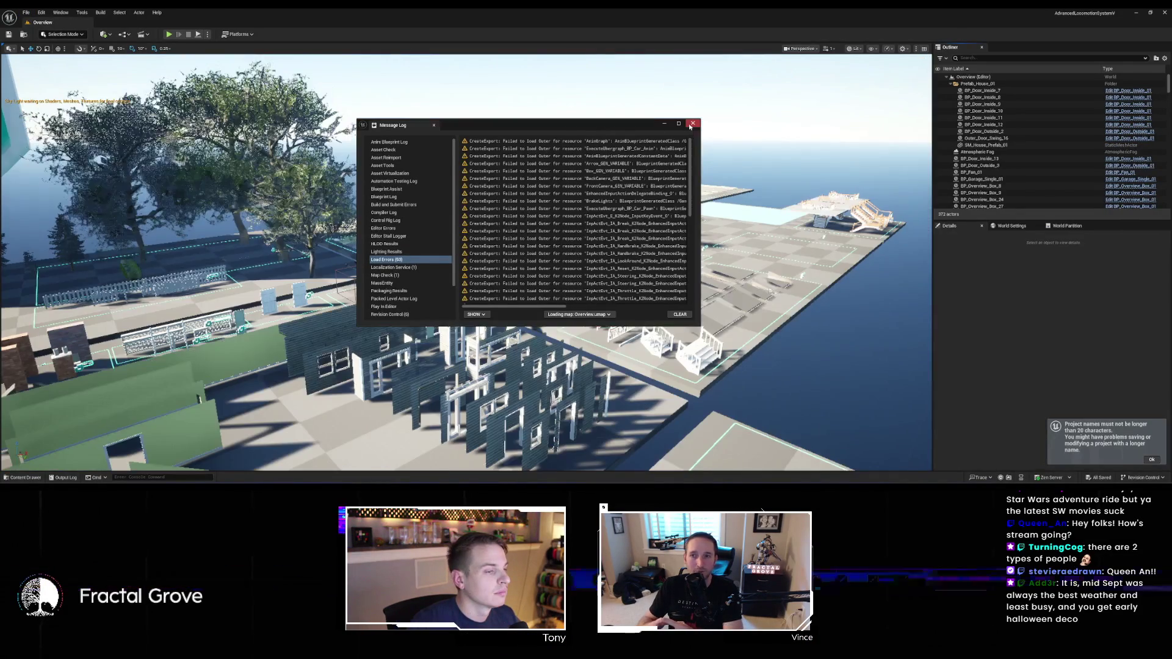
left_click(692, 124)
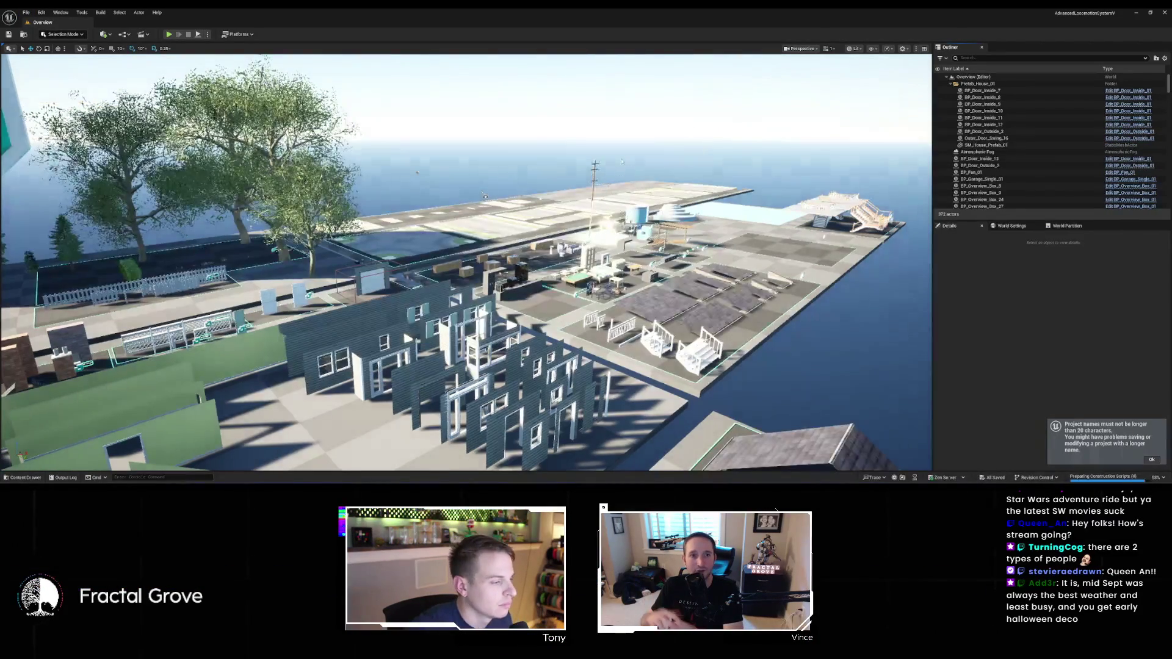
Orbit around the house walls, floor slabs and roofs, then select BP_House's HouseBody component
left_click_drag(620, 162, 552, 65)
left_click_drag(576, 129, 581, 130)
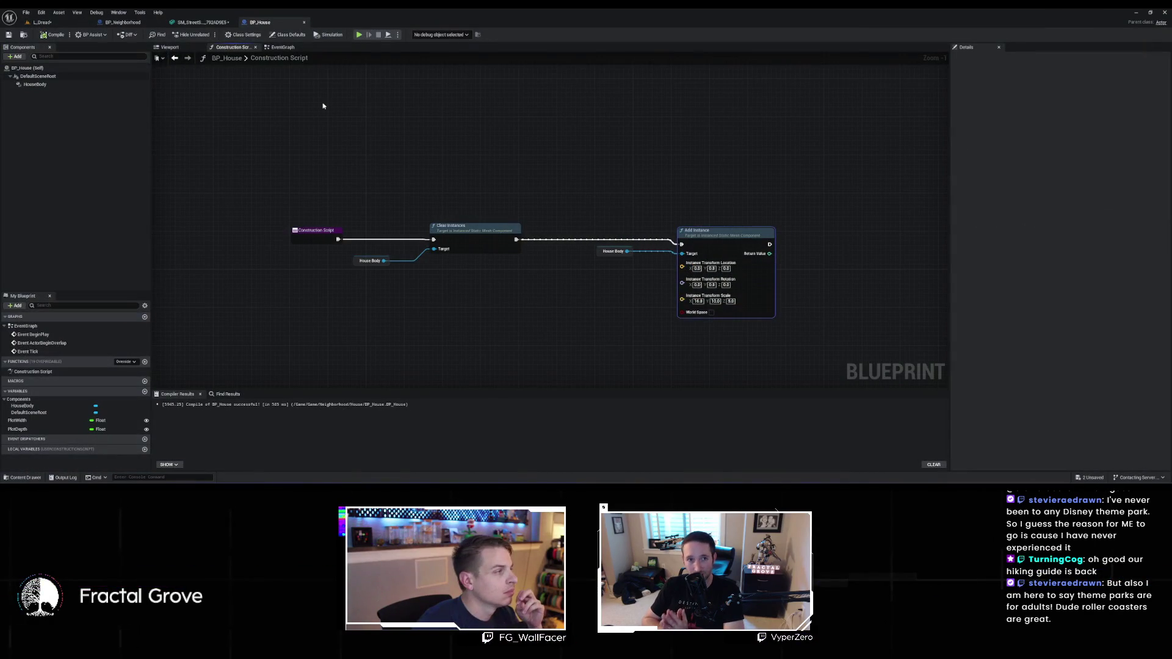
left_click(64, 85)
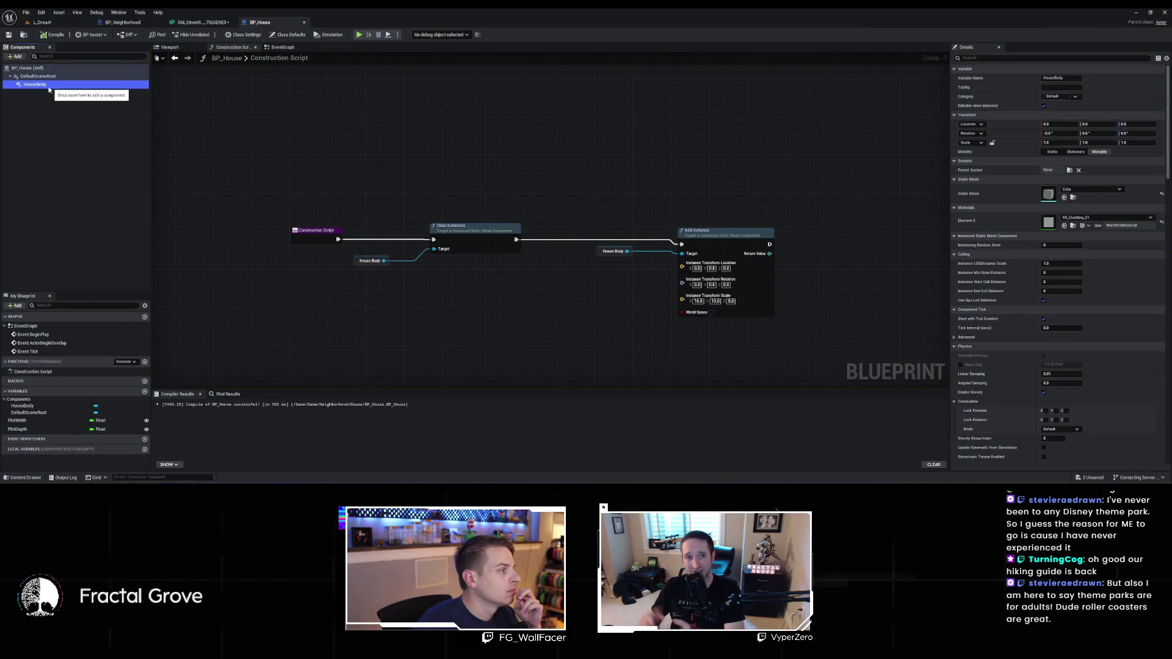
key("F2")
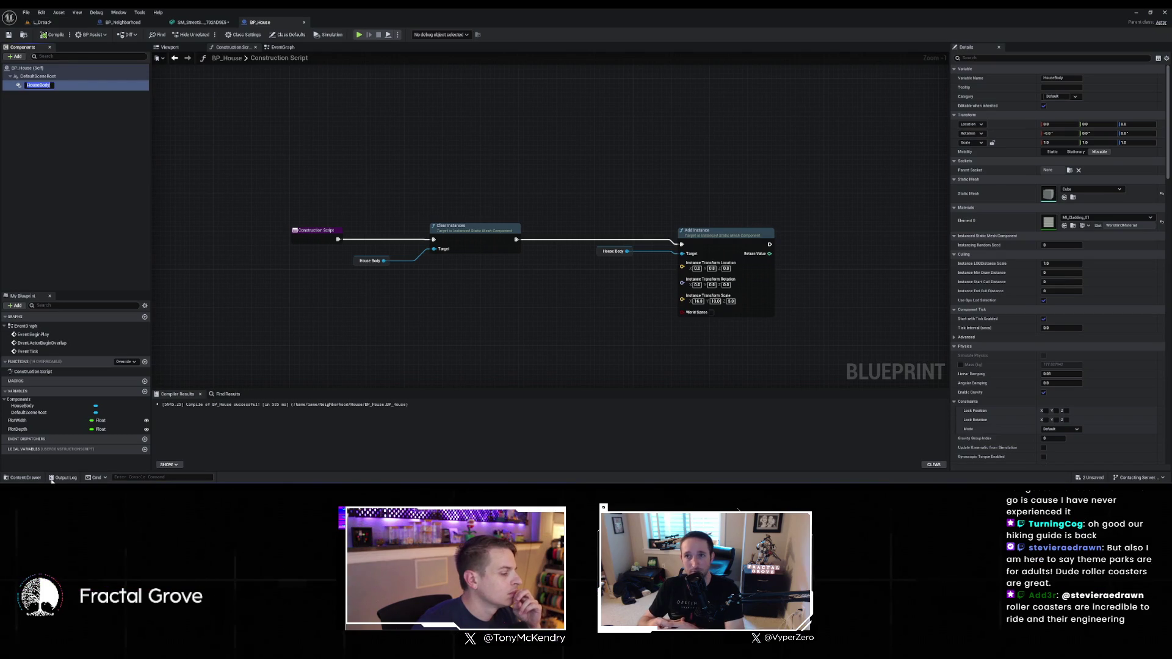
Browse Models > Building > Roofs > Style_B > Half in the Content Drawer and open SM_RoofB_Half_01
left_click(24, 478)
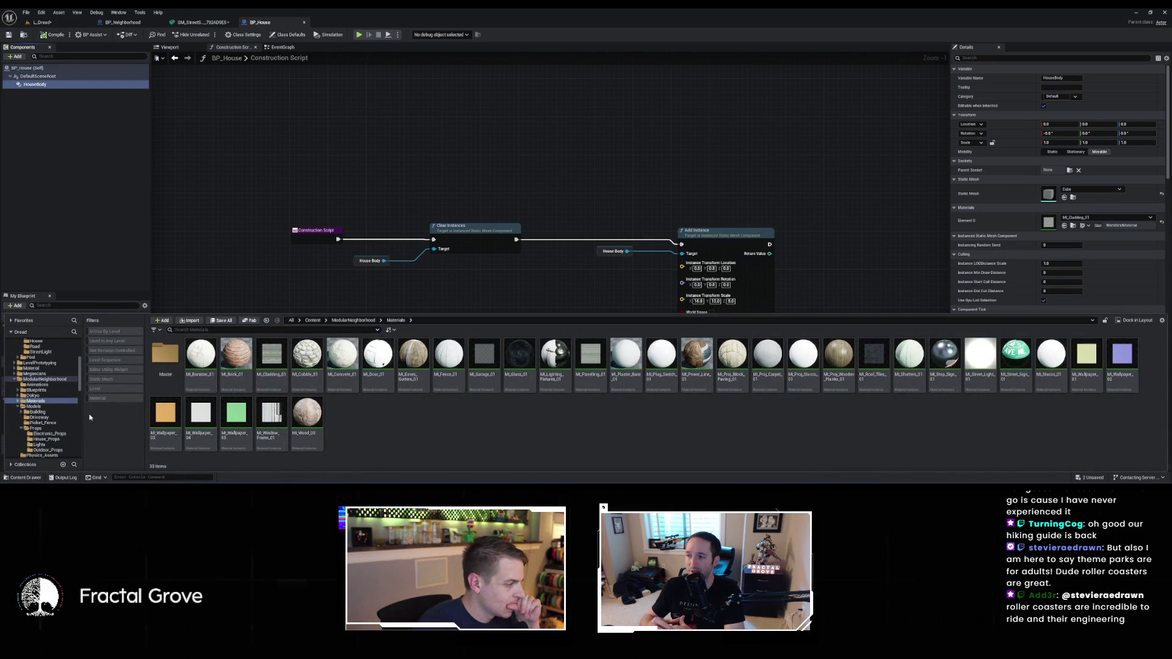
left_click(53, 391)
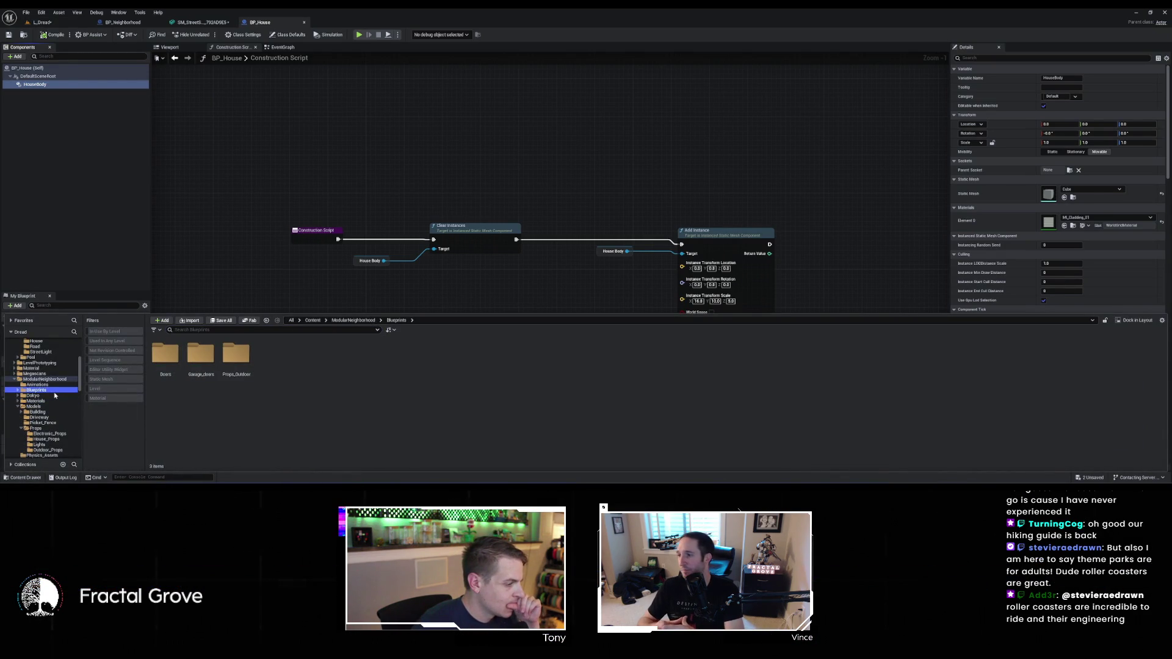
scroll(49, 435, "down", 1)
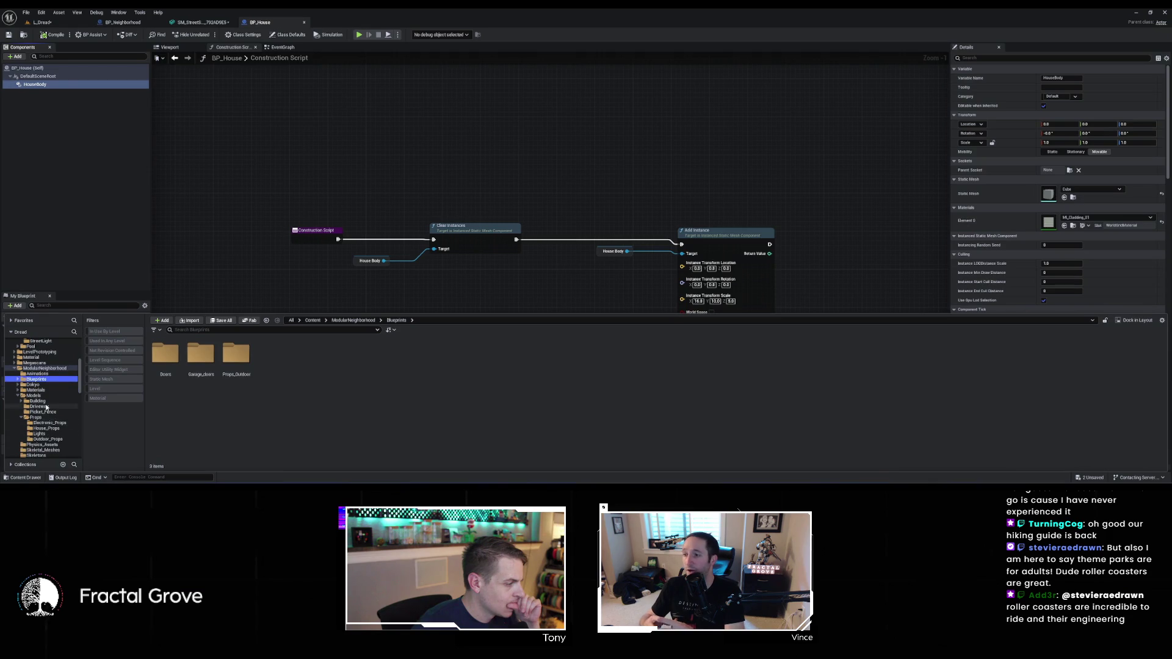
scroll(44, 424, "down", 3)
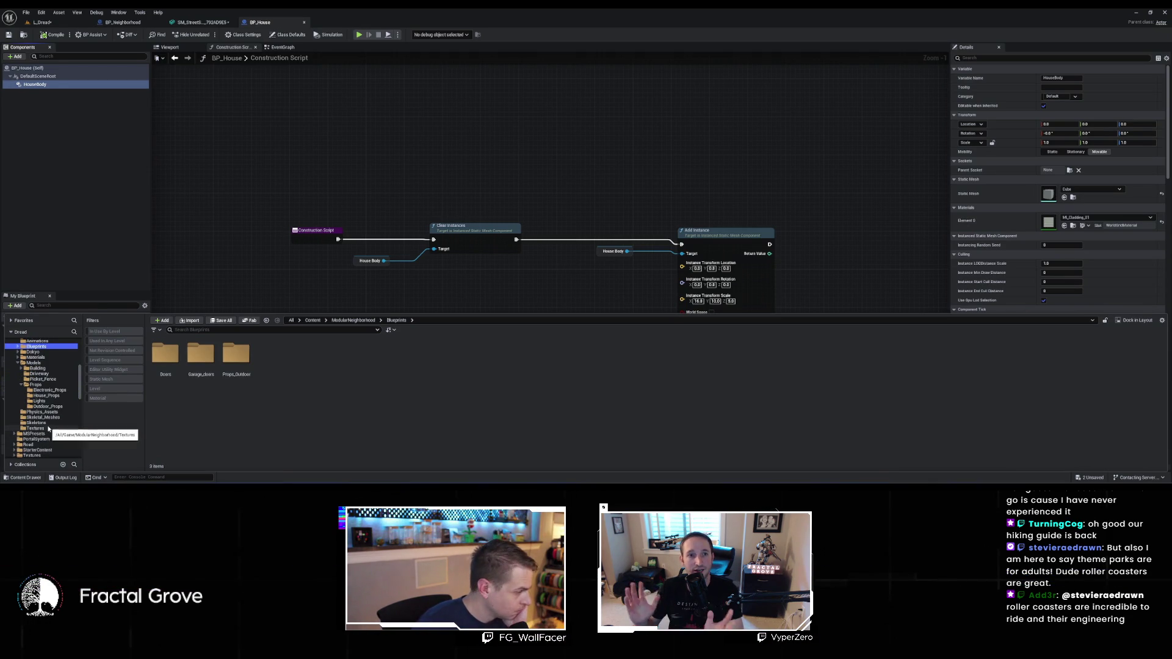
left_click(53, 370)
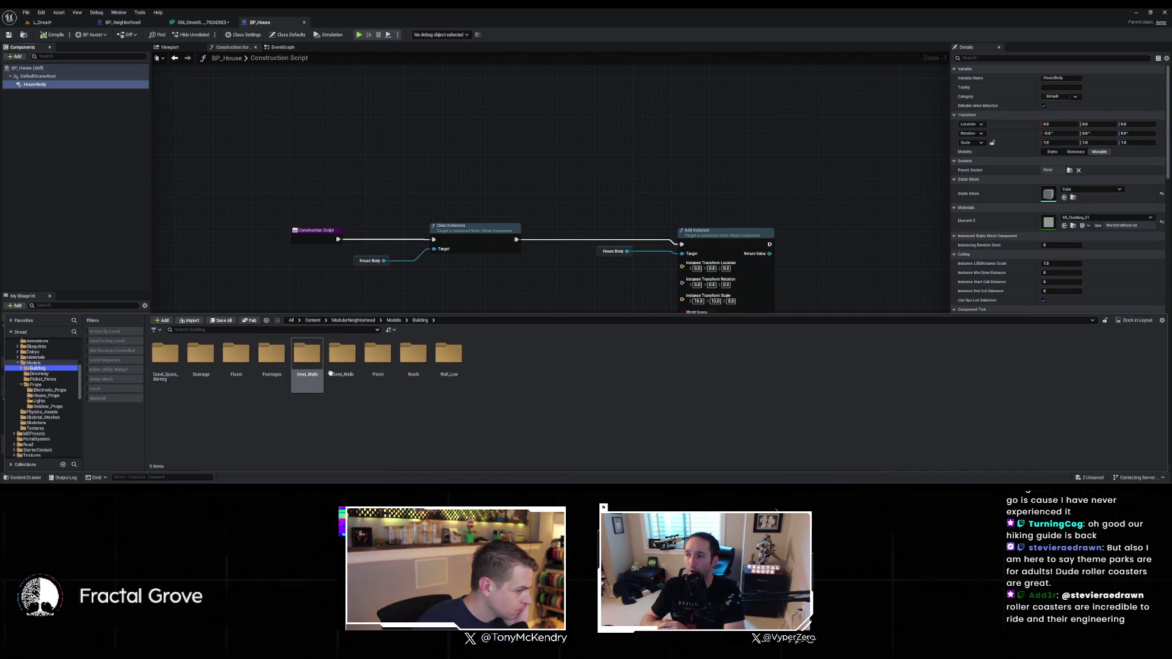
double_click(414, 354)
double_click(165, 354)
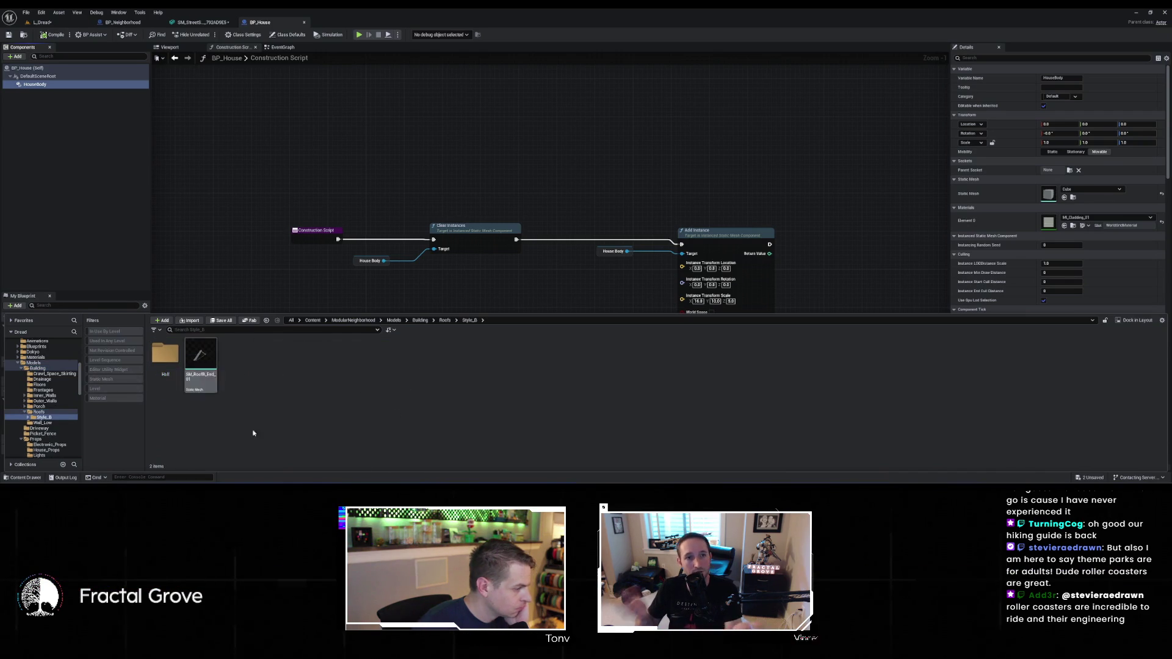
double_click(165, 354)
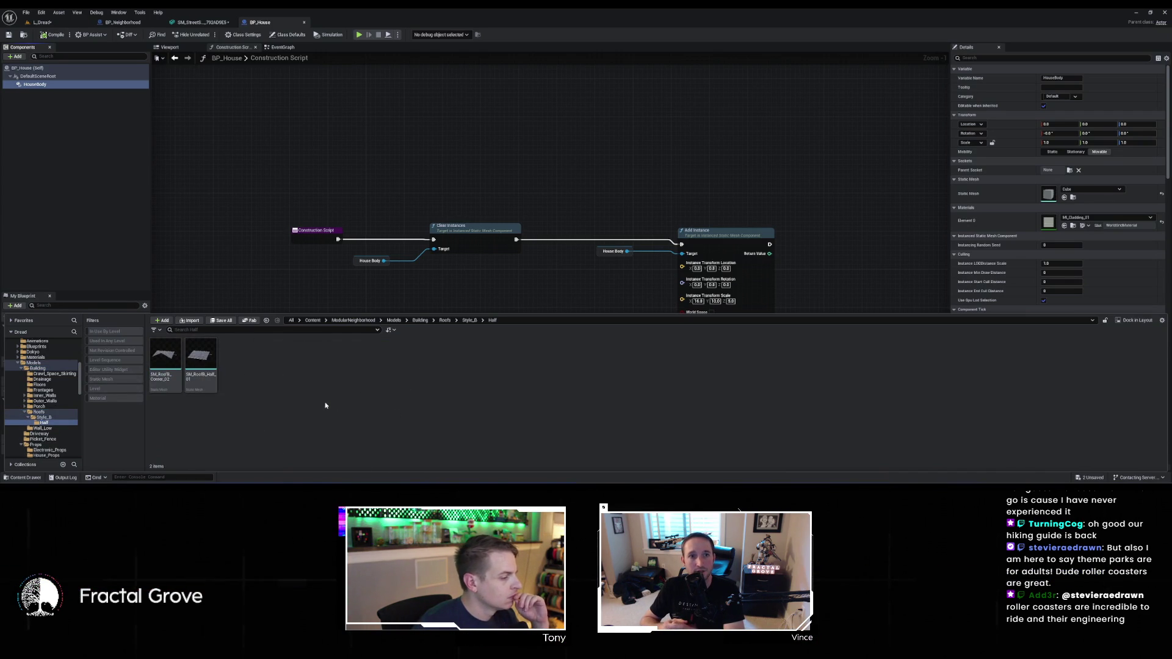
left_click(207, 360)
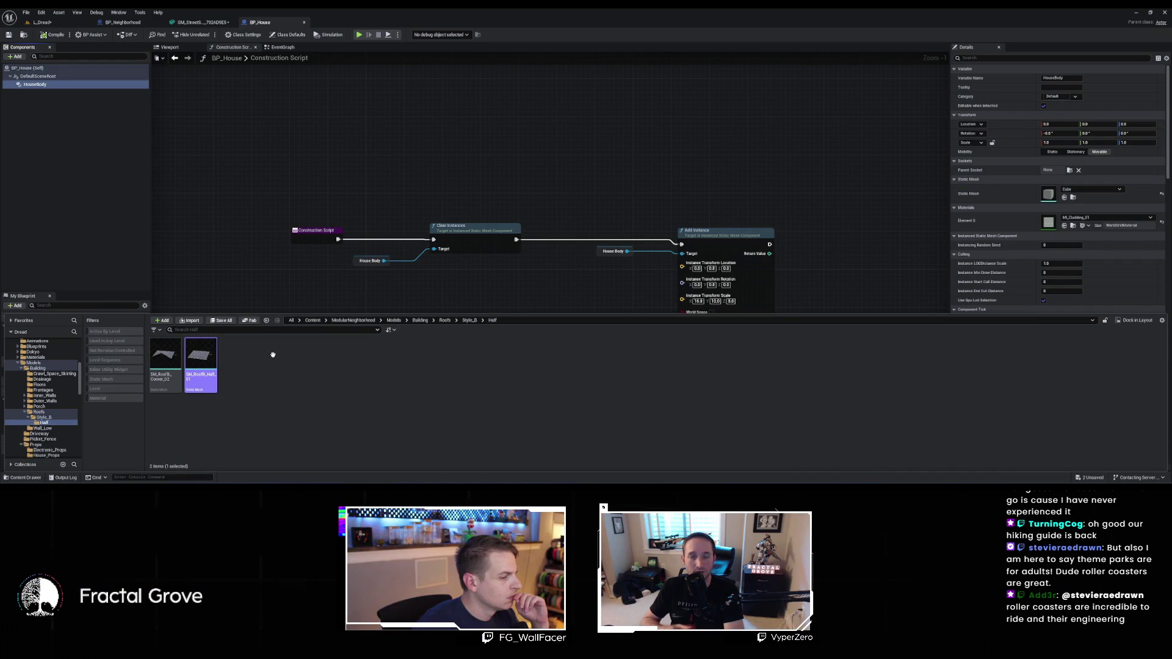
key("Return")
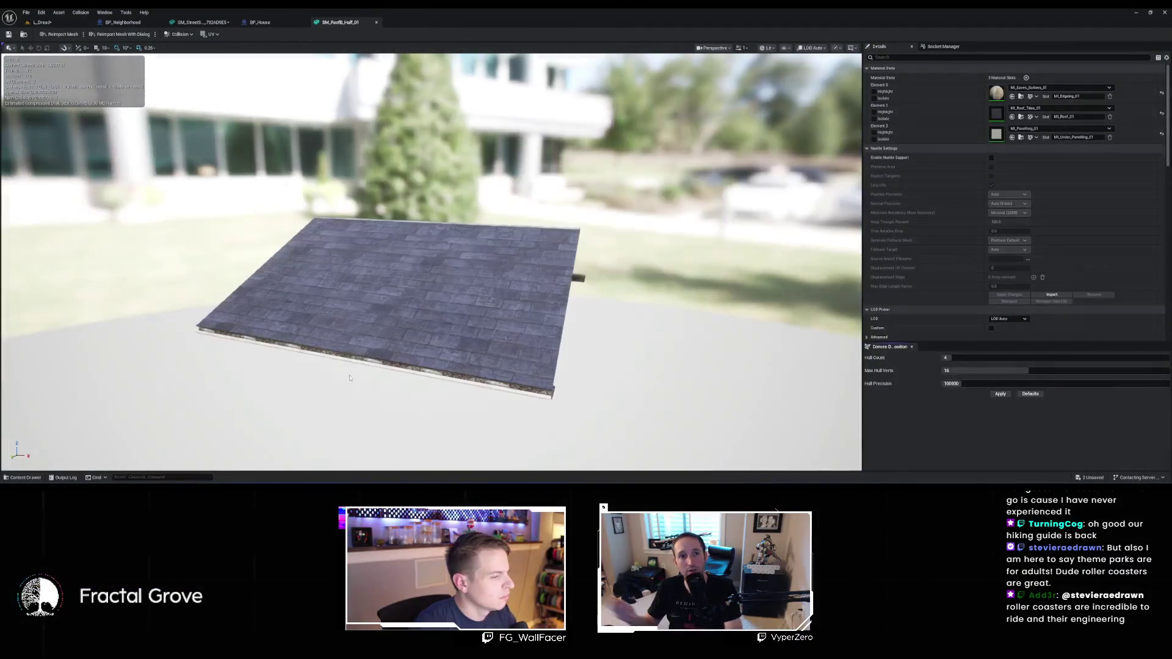
Duplicate BP_House's HouseBody component so the copy can become the Roof
left_click_drag(350, 378, 678, 284)
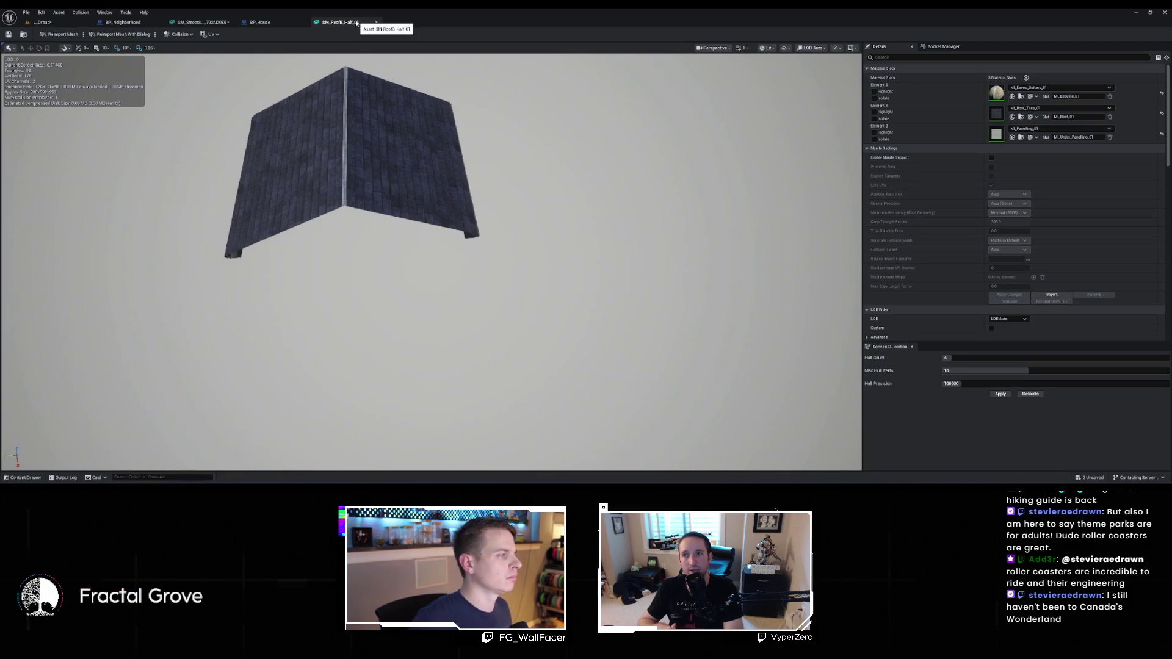
left_click(256, 23)
right_click(32, 84)
left_click(63, 149)
type("Roof")
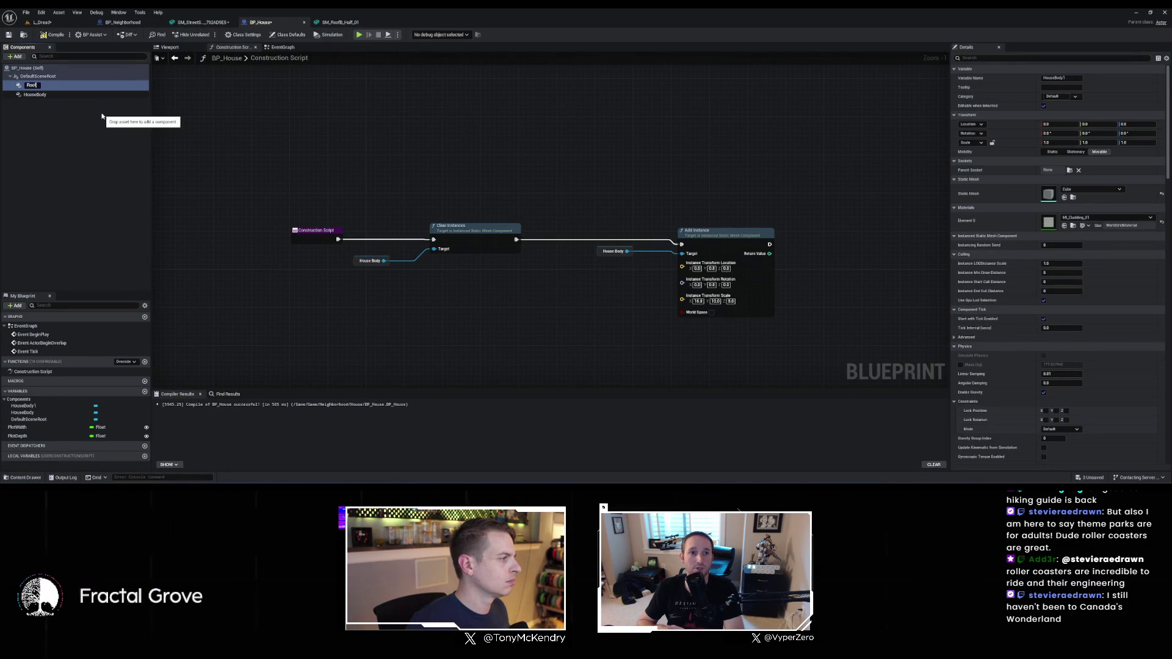
Name the copy Roof, give it the SM_RoofB_Half_01 mesh, and check the mesh's materials
key("Return")
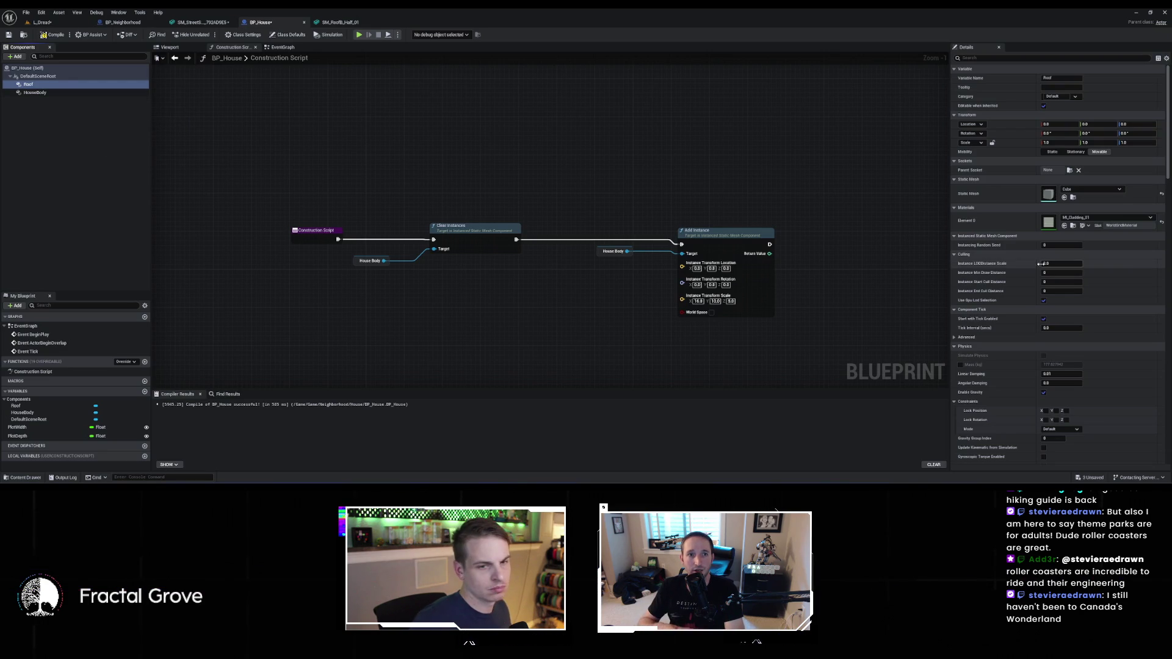
left_click(1119, 198, "shift")
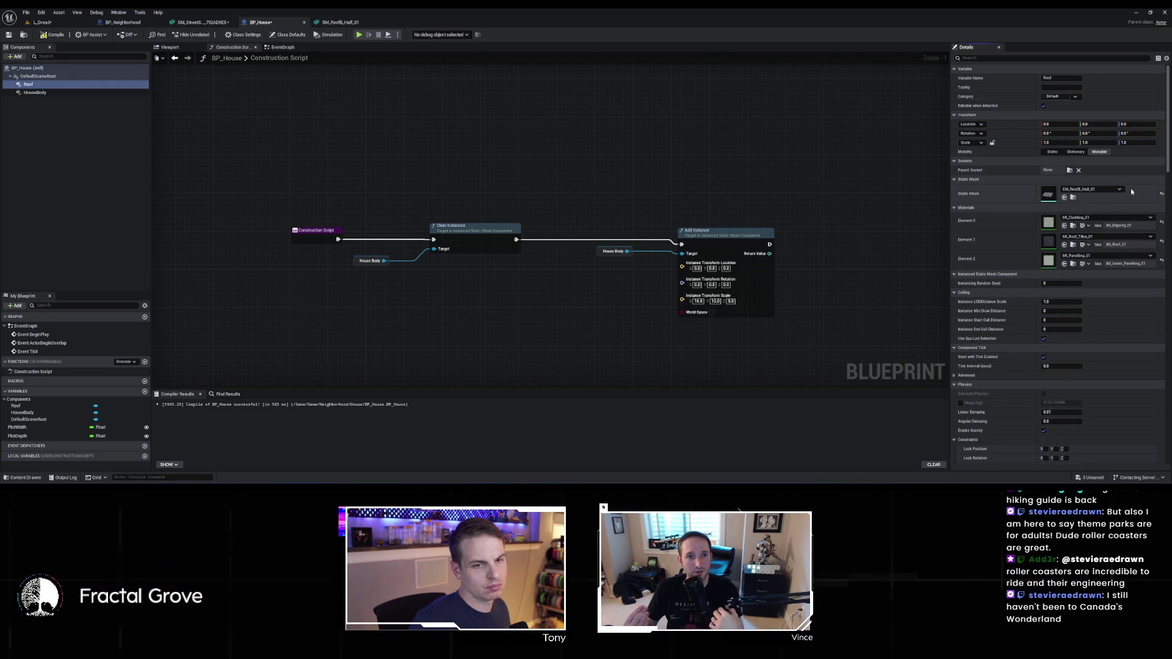
left_click(35, 478)
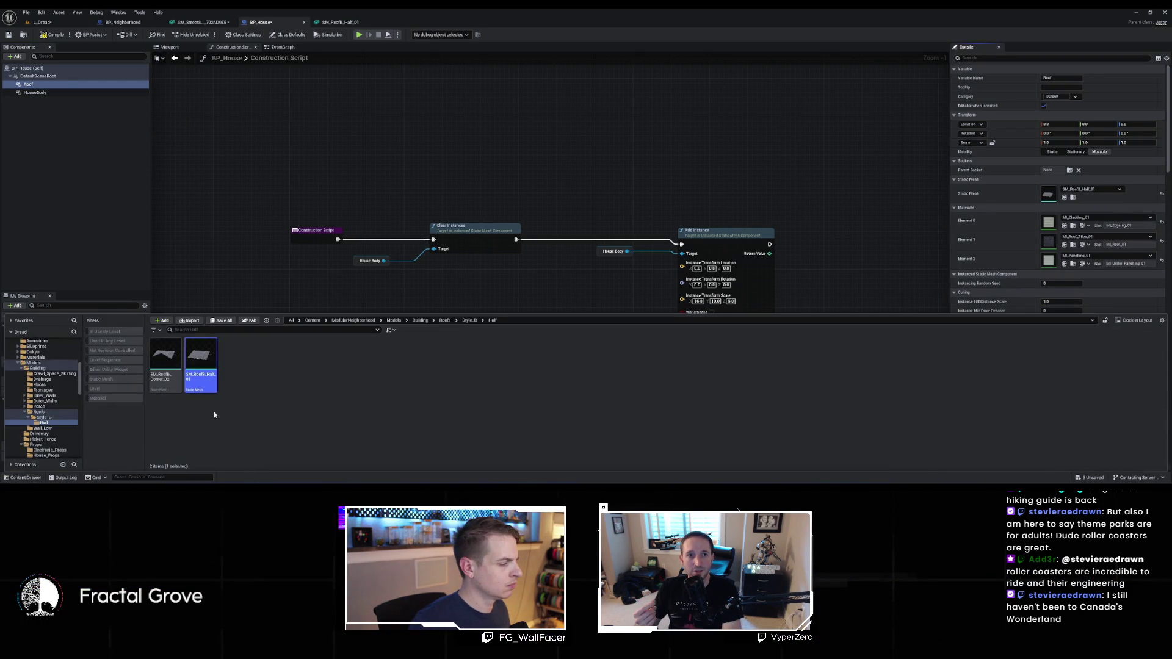
double_click(213, 355)
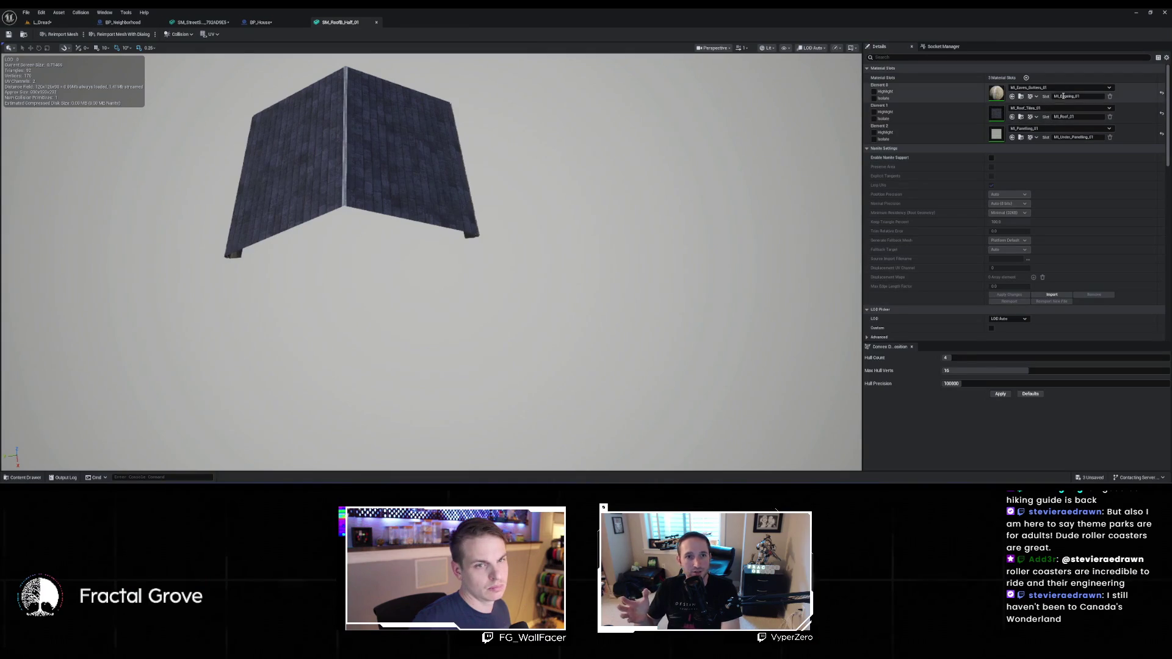
Assign MI_Eaves_Gutters_01 to the Roof component's Element 0 material slot
left_click(1021, 96)
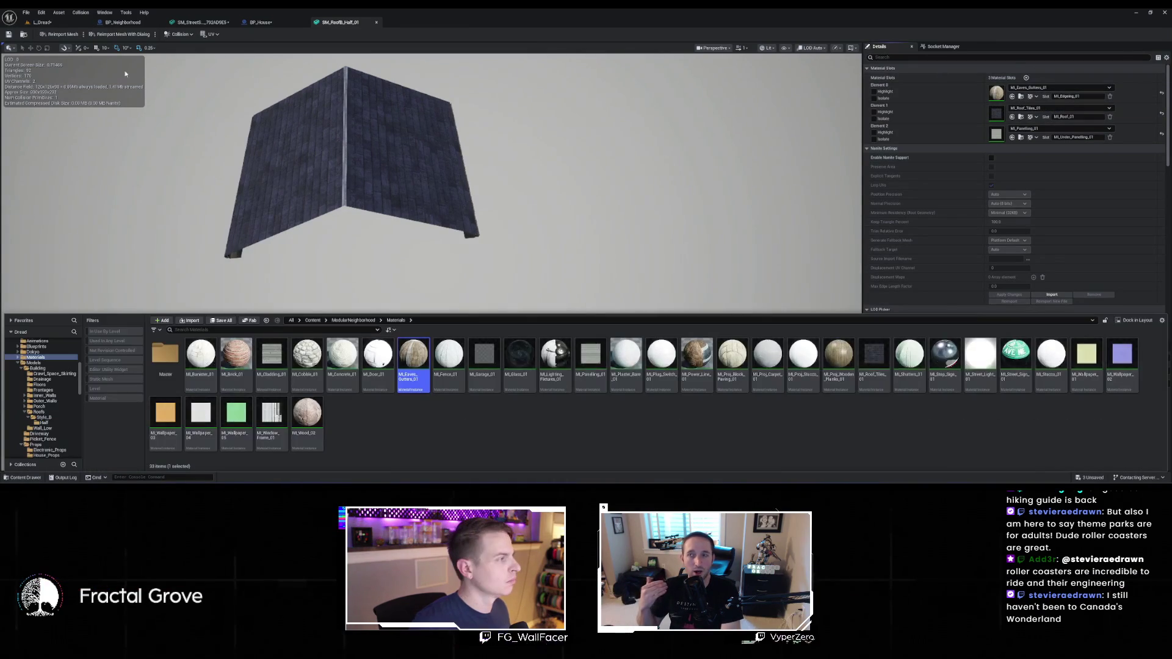
left_click(298, 23)
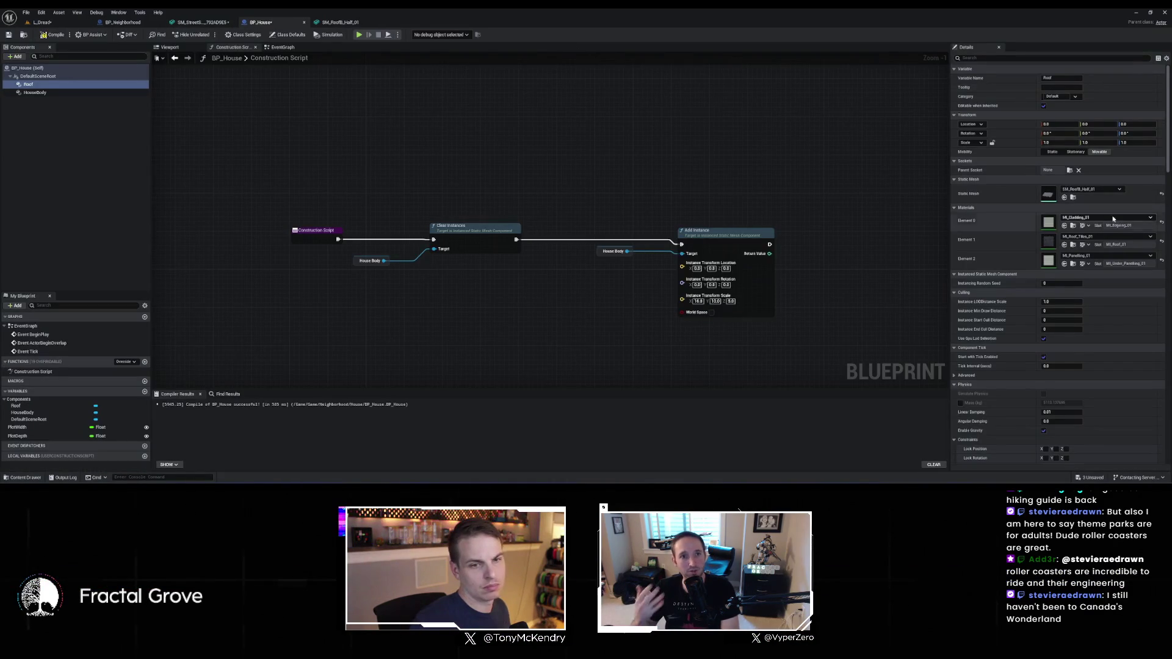
left_click(1065, 226)
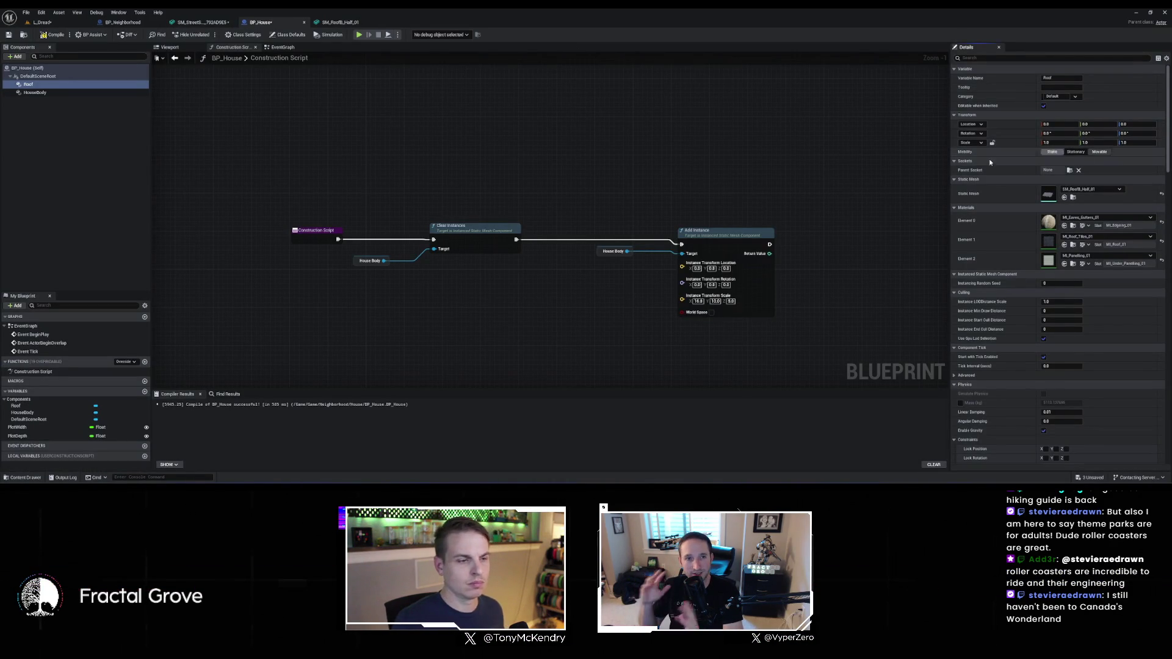
left_click_drag(715, 198, 593, 162)
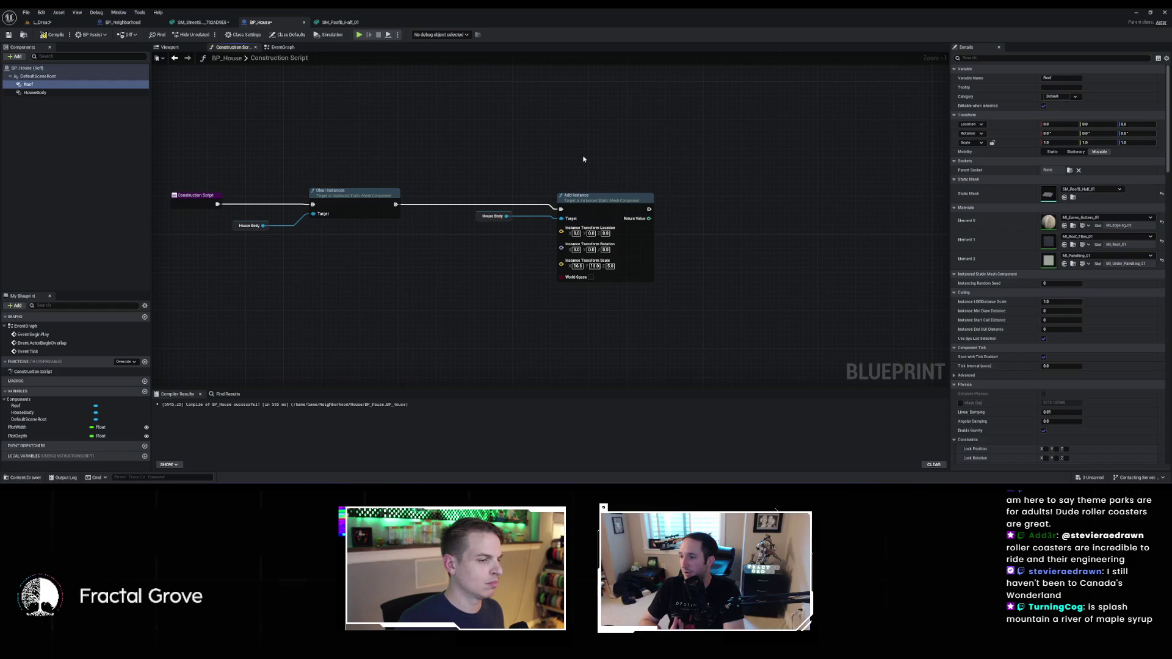
Add an Add Instance node for Roof, chained after the house body's Add Instance
left_click_drag(379, 142, 699, 177)
type("add instance")
key("Return")
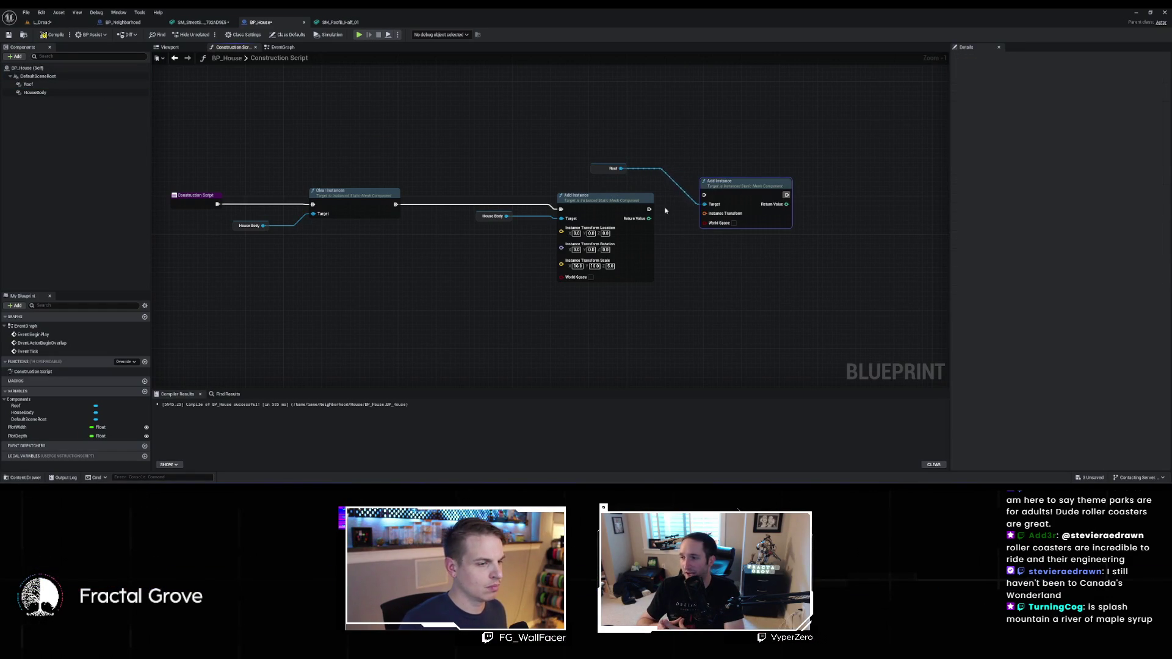
left_click_drag(676, 206, 706, 196)
Split the roof instance transform, set Location Z to 500, then compile and save BP_House
right_click(707, 215)
left_click(748, 264)
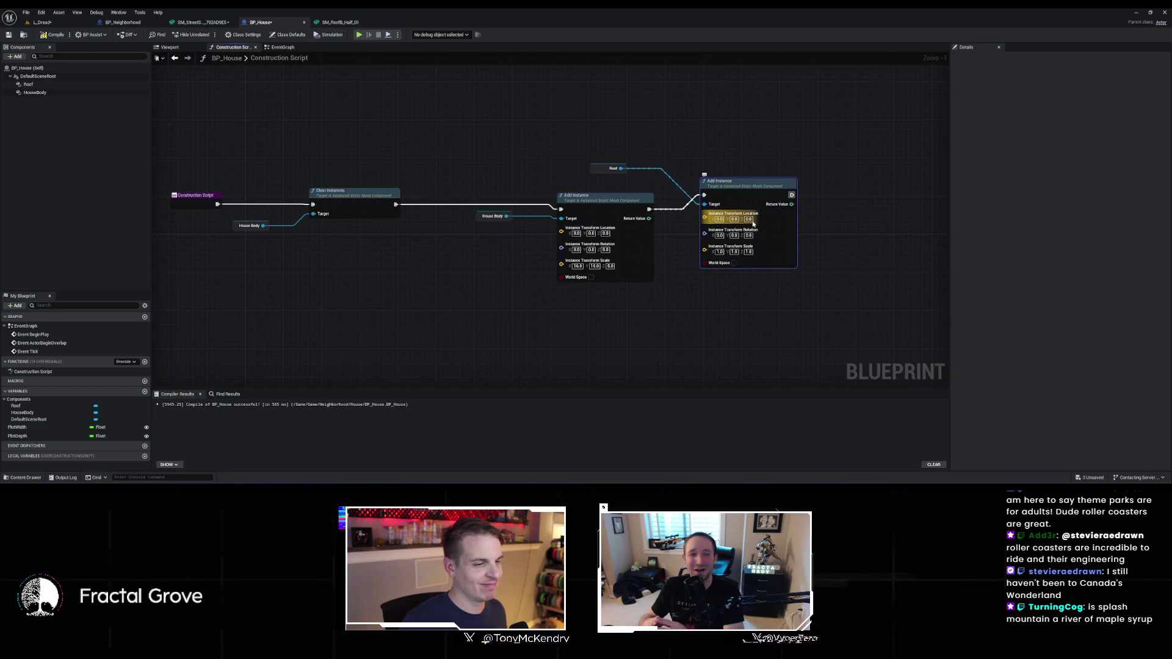
type("500")
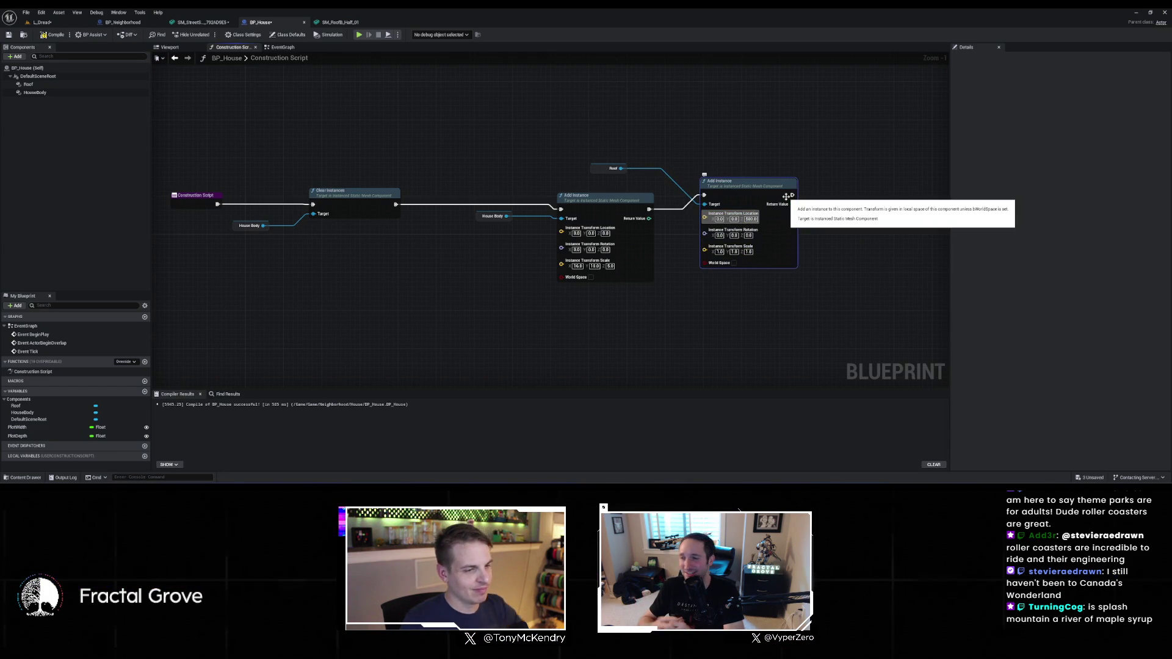
left_click_drag(733, 192, 728, 202)
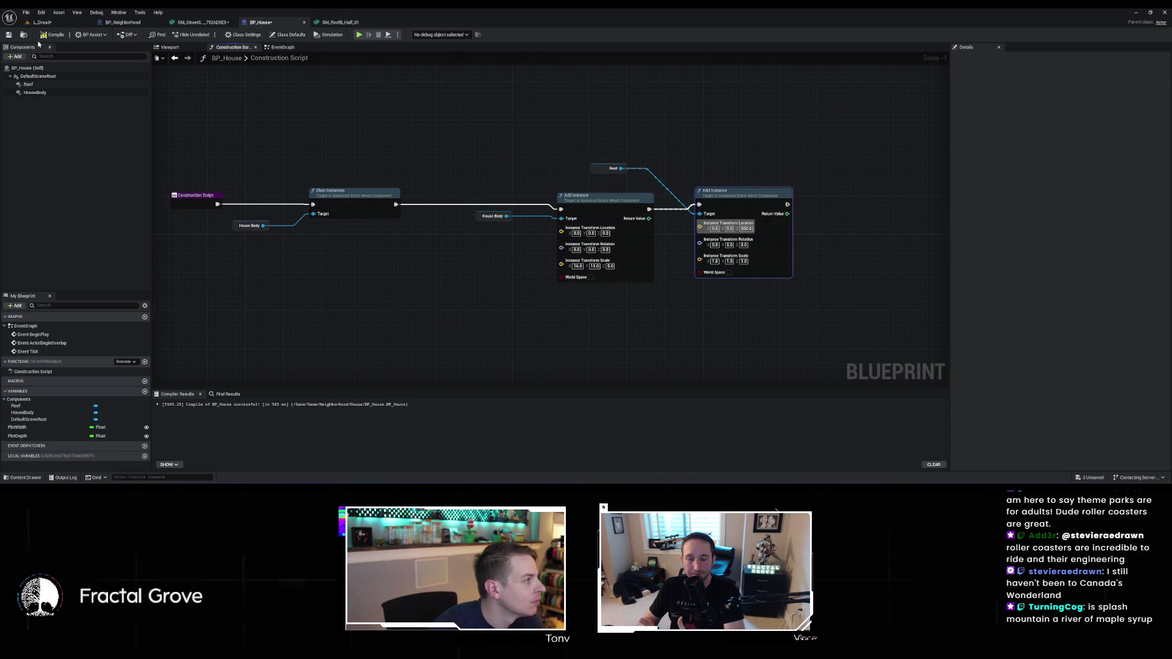
left_click(64, 38)
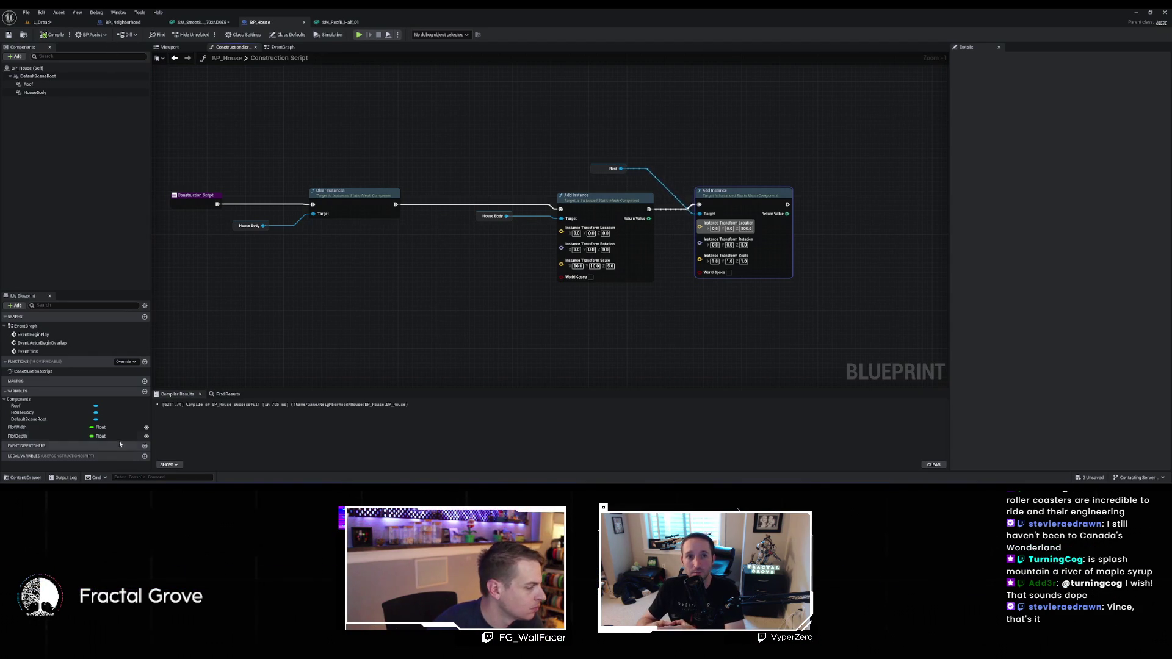
mouse_move(28, 84)
left_mouse_down()
mouse_move(324, 219)
mouse_move(276, 208)
left_mouse_up()
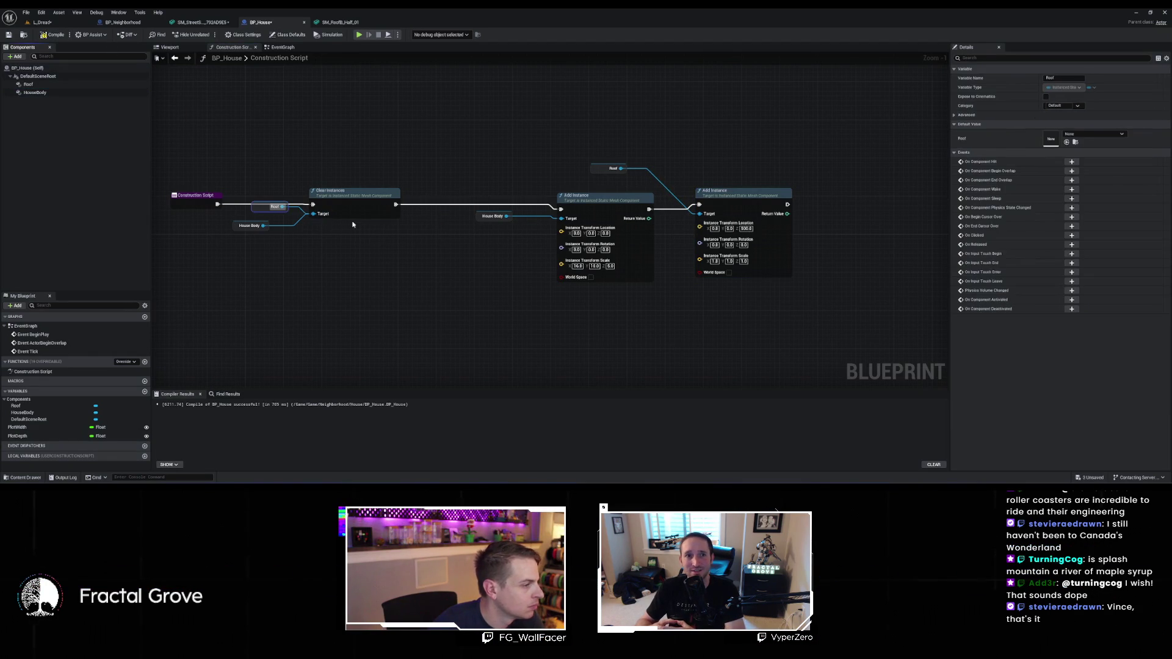
key("ctrl+s")
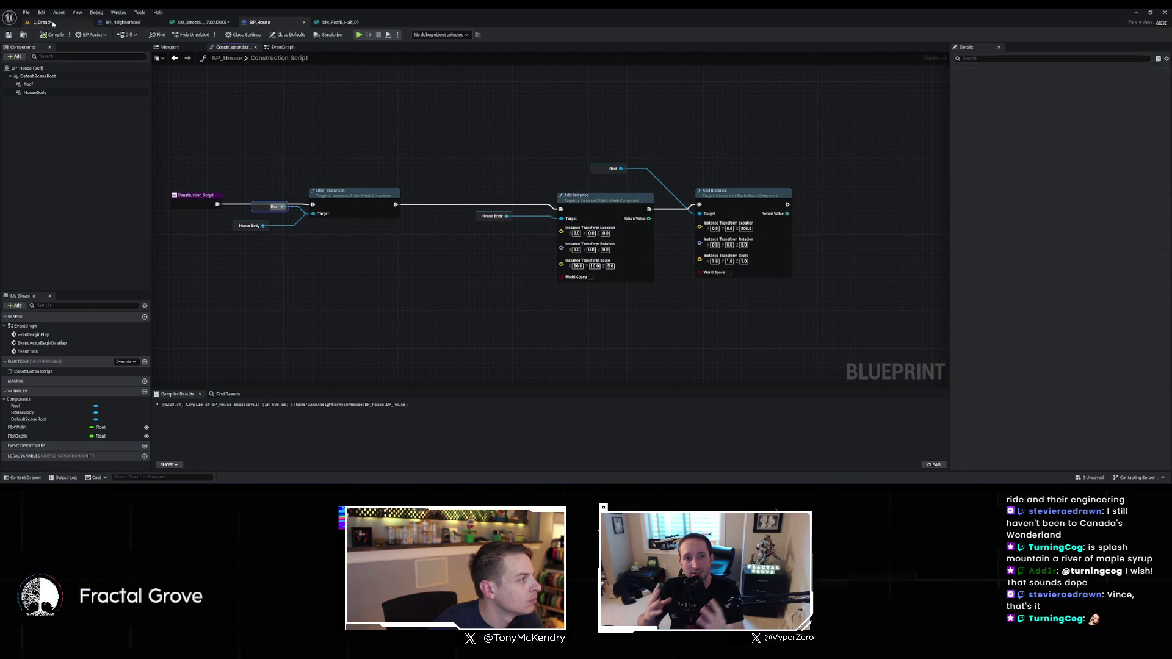
After viewing the houses from above, set the house body's X scale to 8 and recompile
left_click(42, 22)
mouse_move(566, 260)
left_mouse_down()
mouse_move(565, 364)
mouse_move(576, 268)
left_mouse_up()
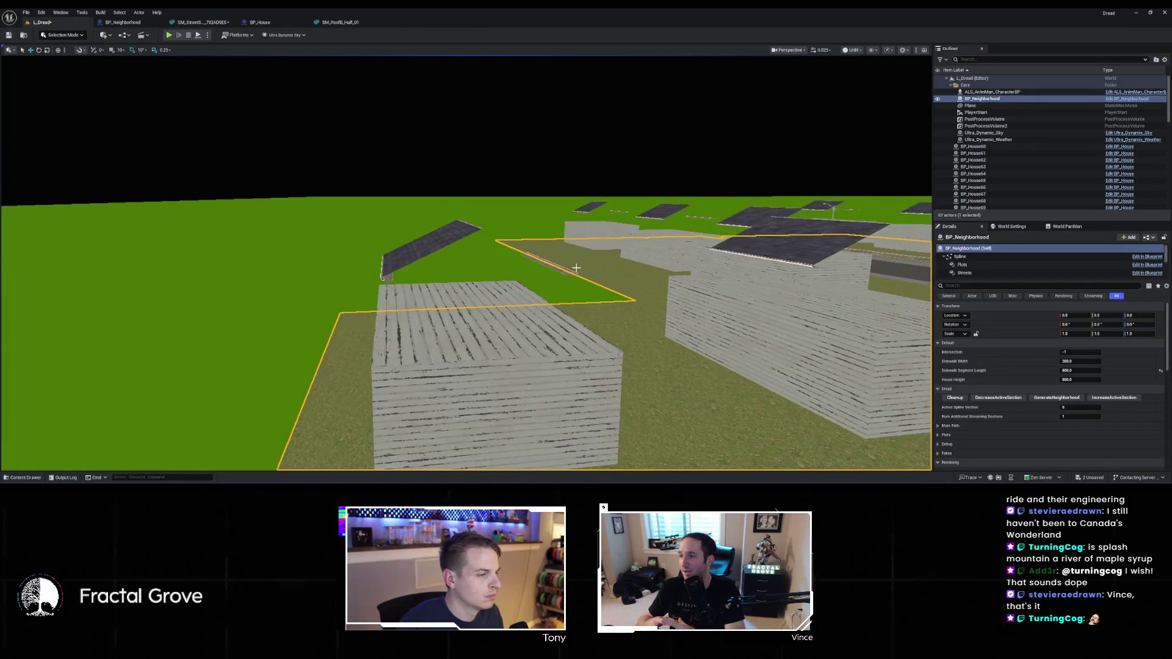
left_click(298, 26)
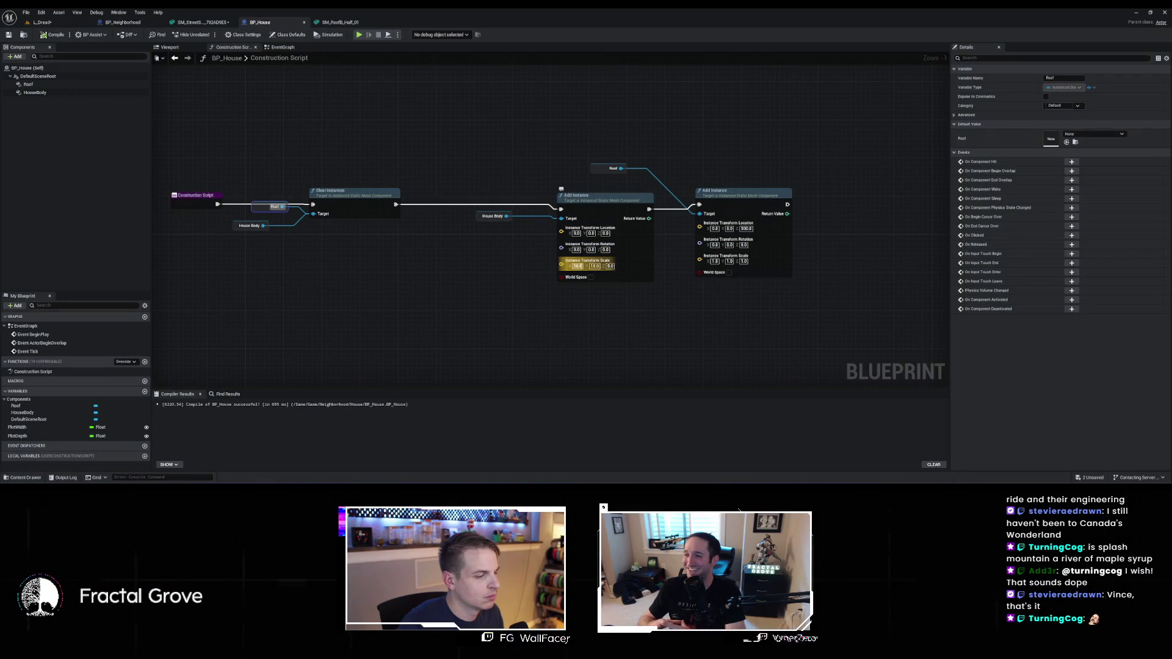
left_click(577, 266)
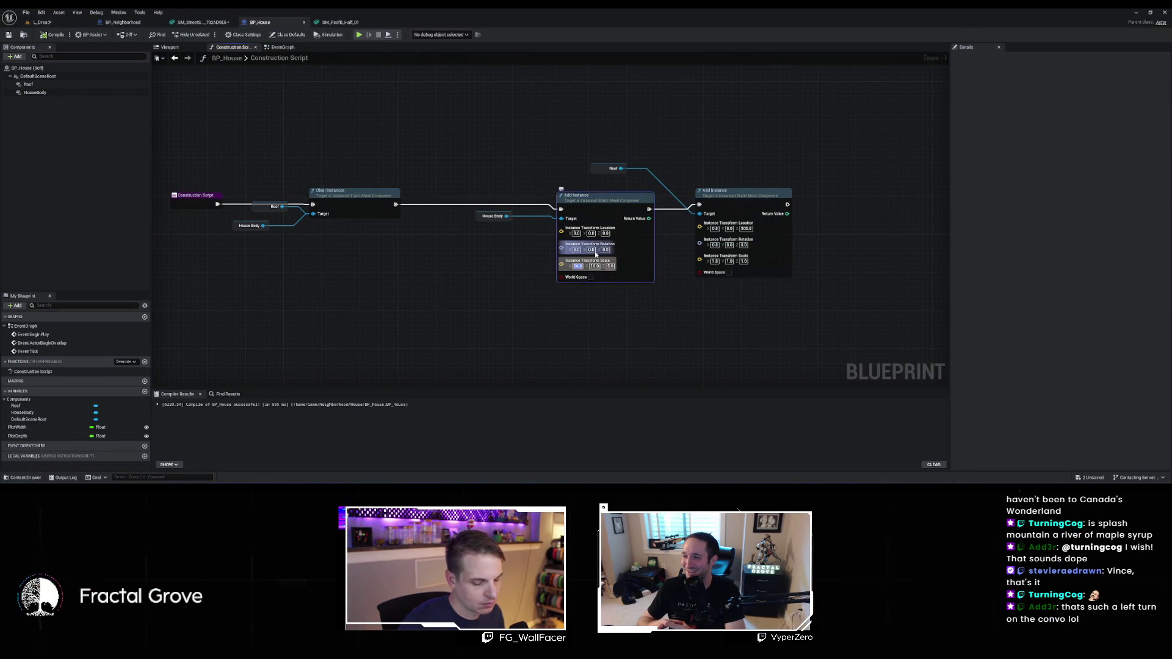
type("8")
key("Tab")
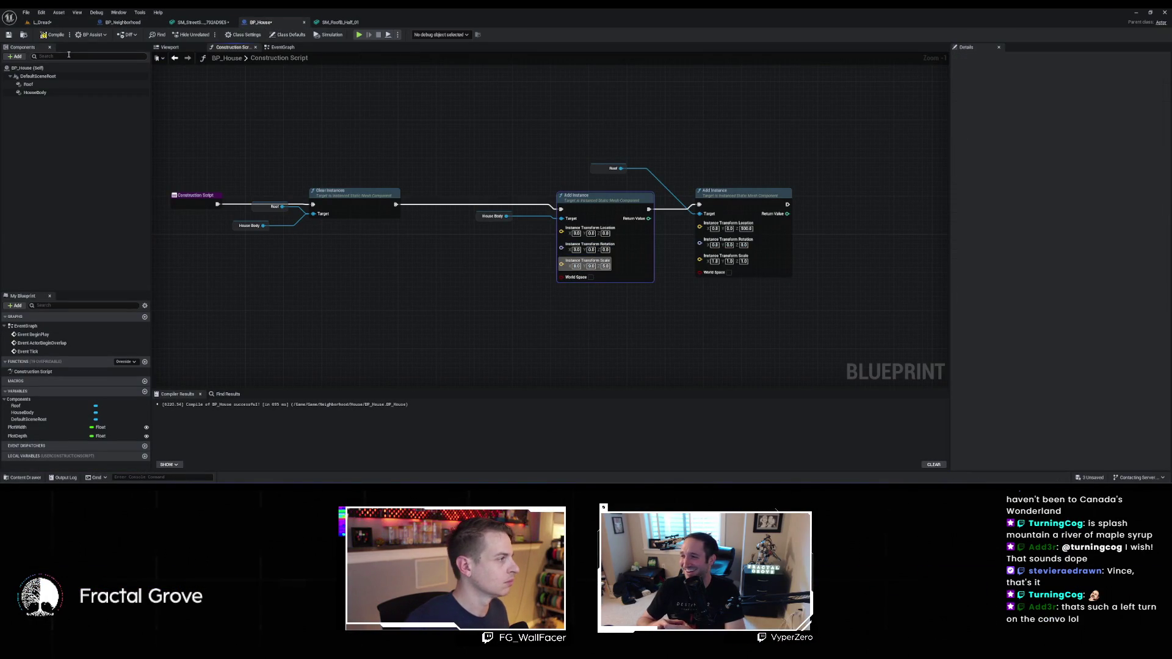
left_click(56, 35)
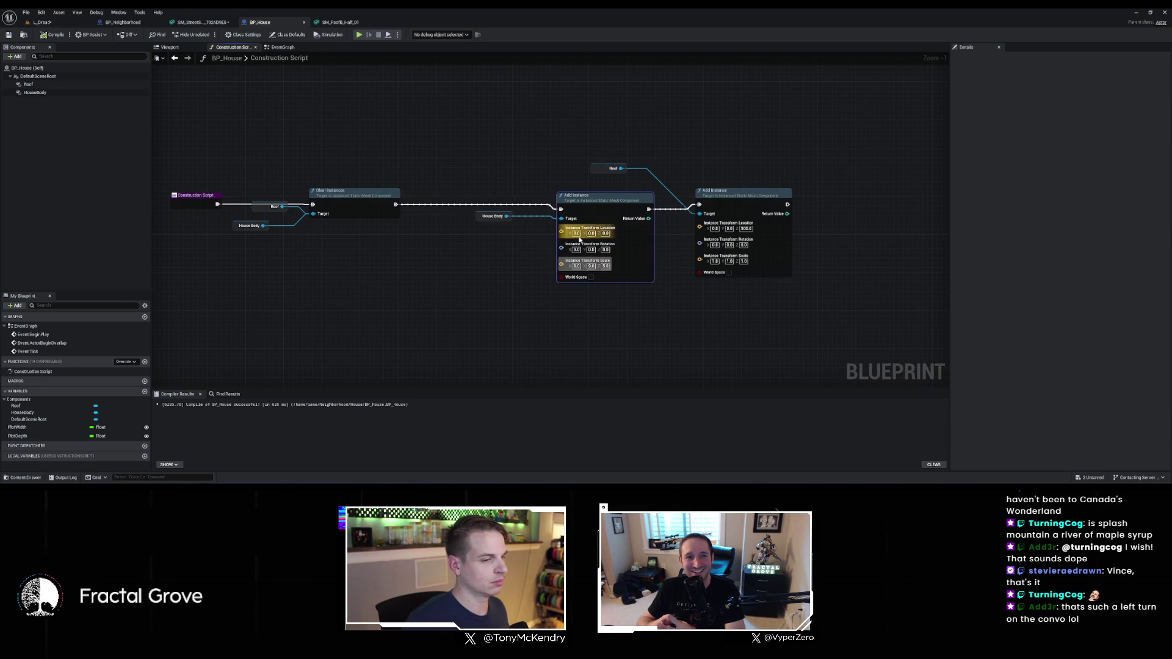
Lower the roof Add Instance node's Location Z value, then return to the level
left_click(756, 246)
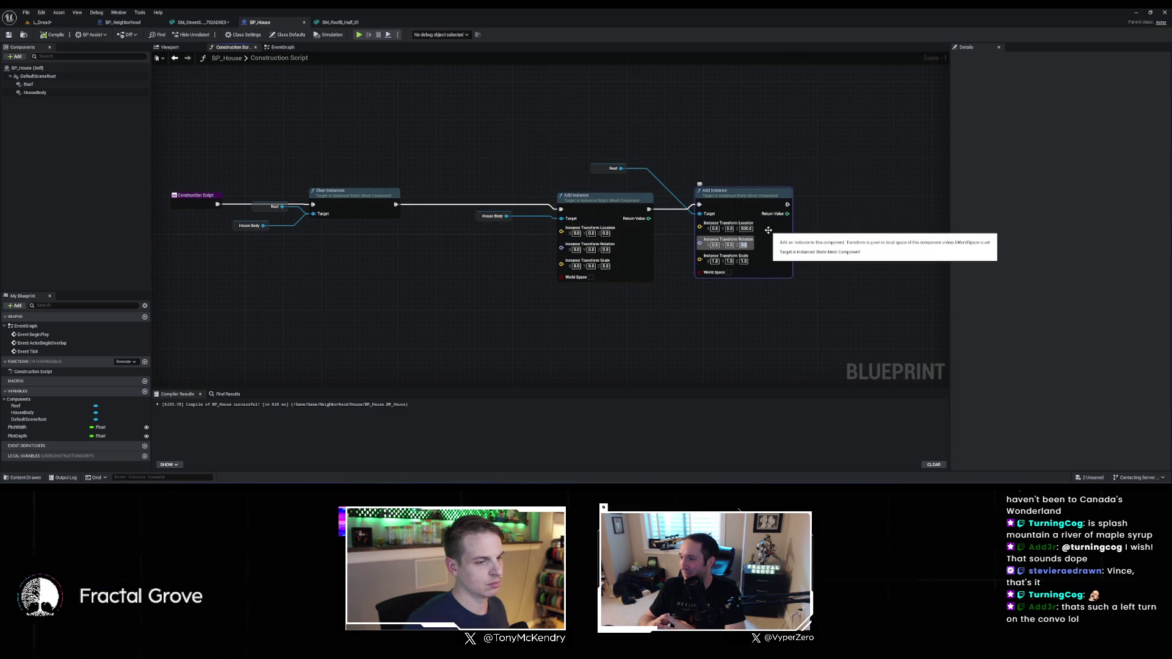
left_click(745, 229)
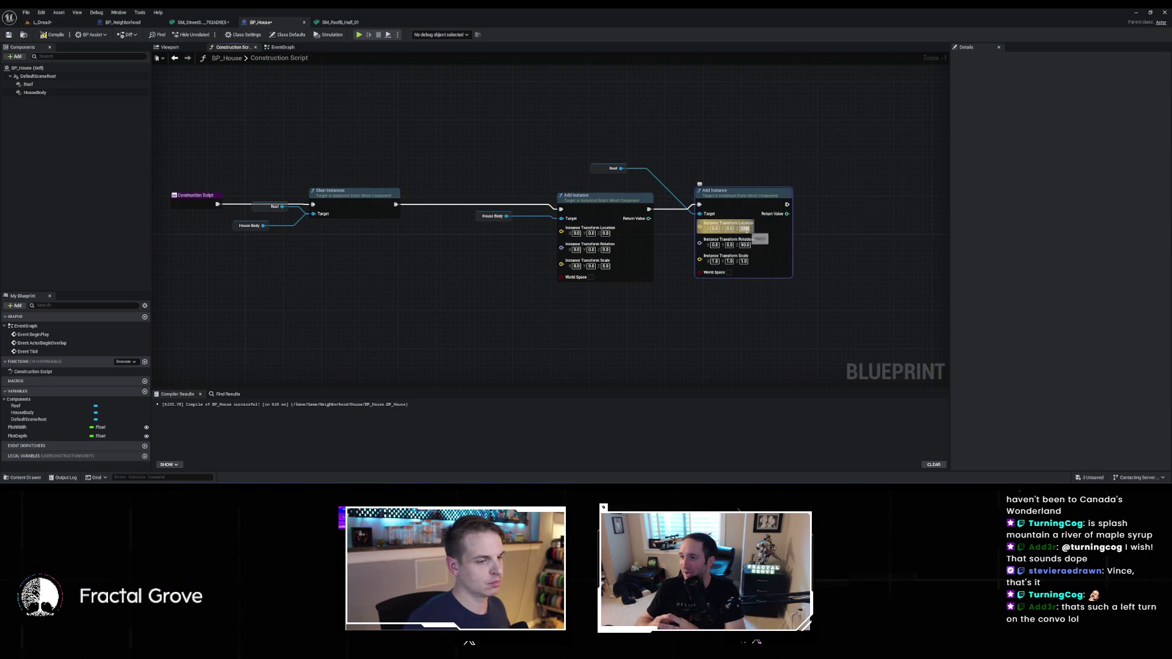
left_click(55, 26)
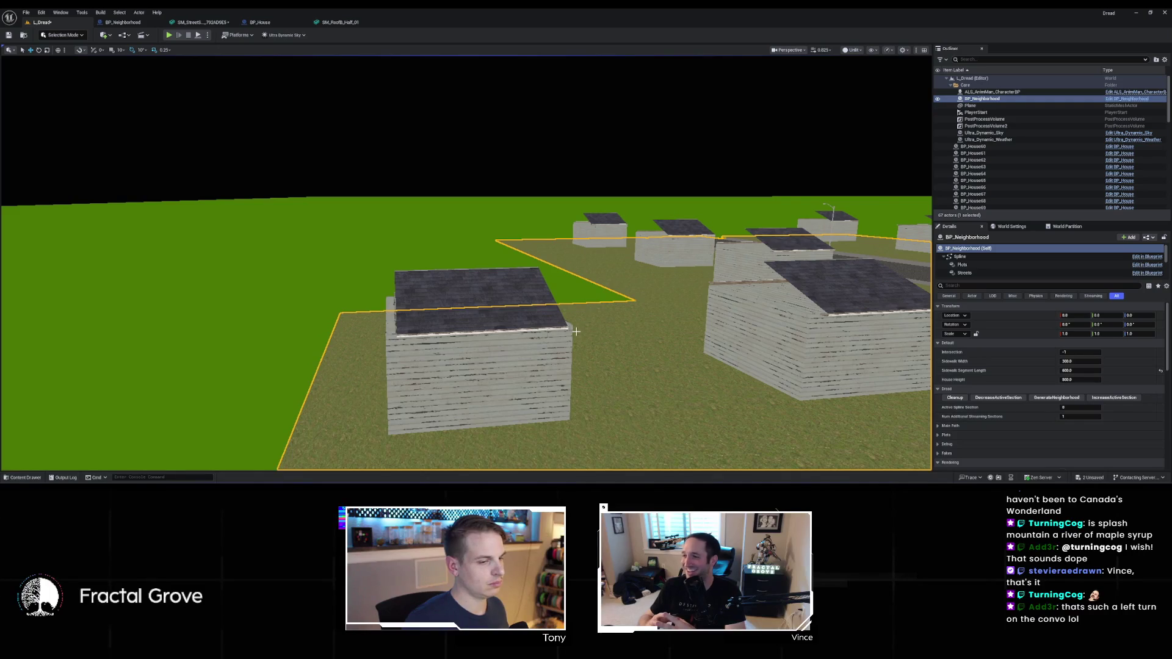
key("w")
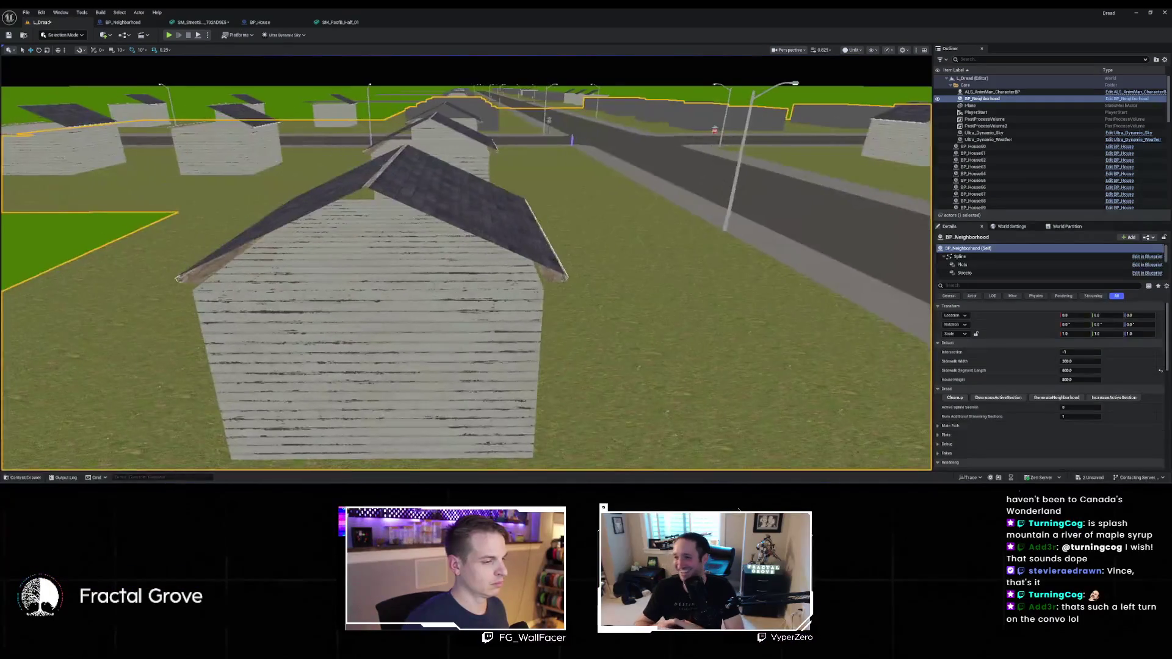
key("e")
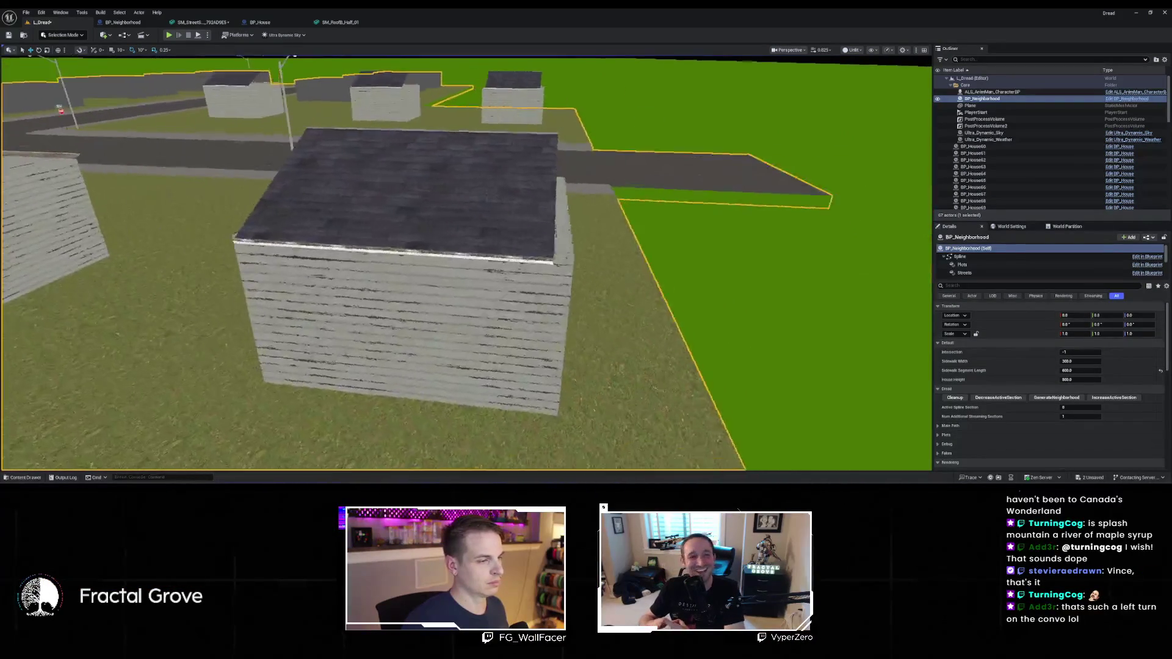
key("e")
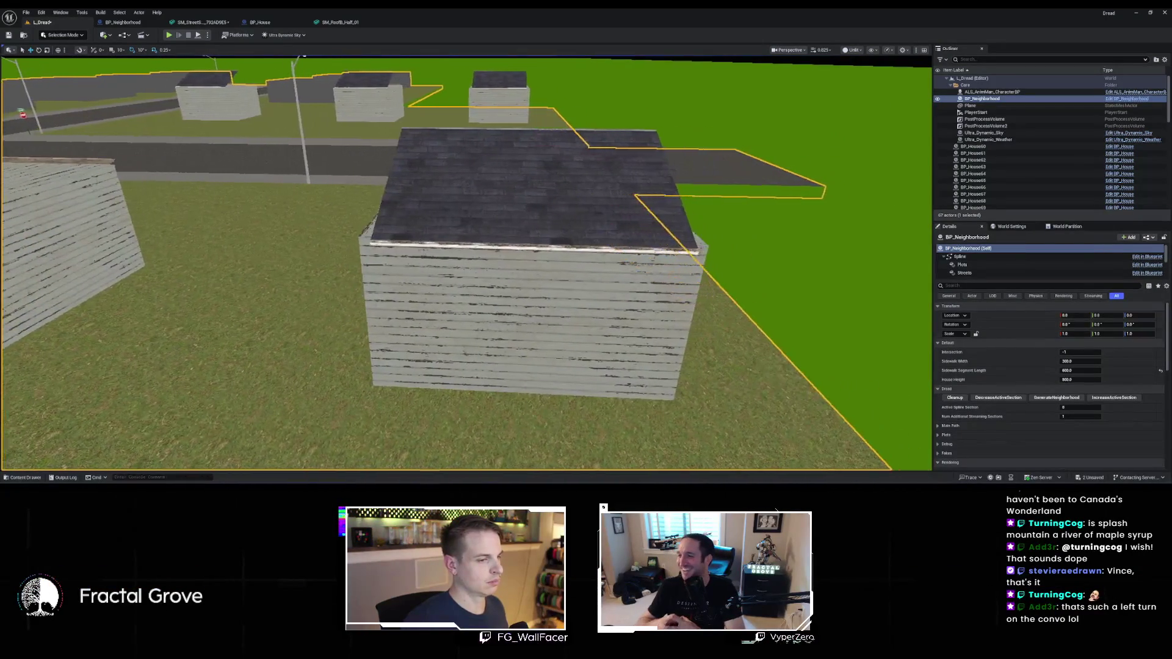
key("q")
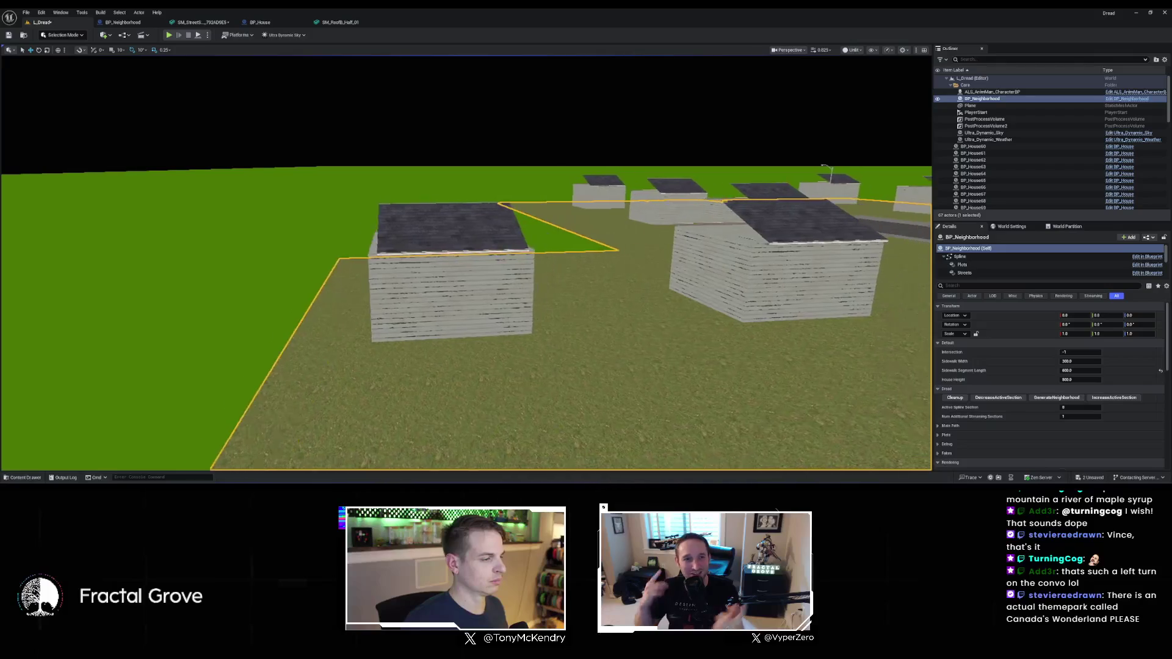
key("d")
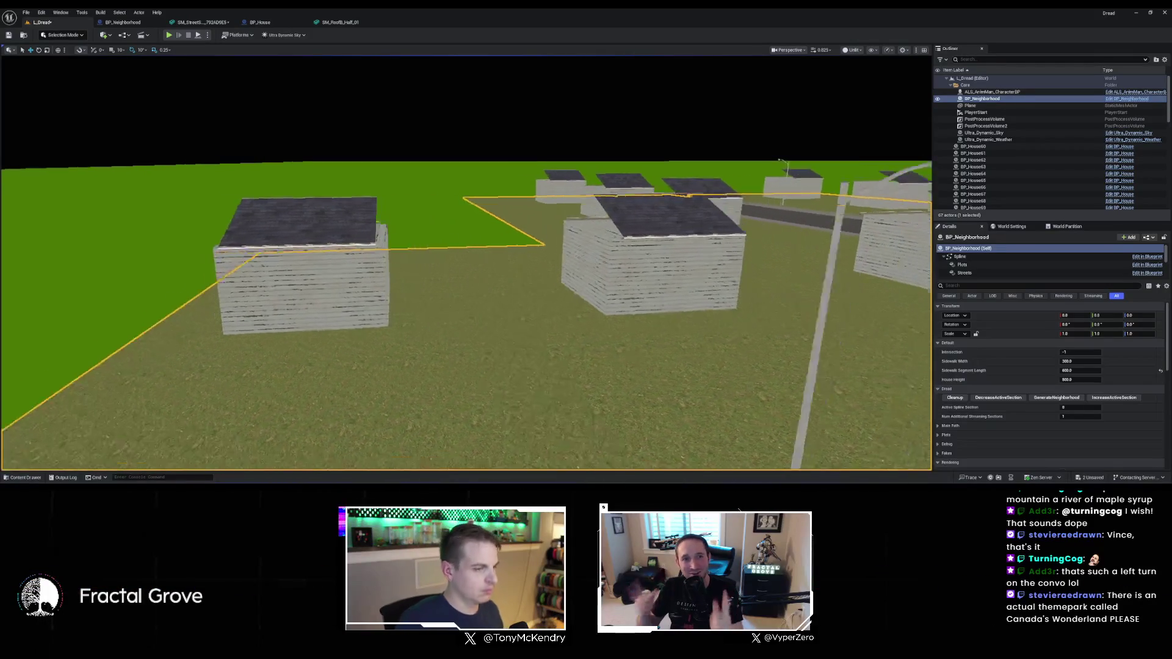
key("s")
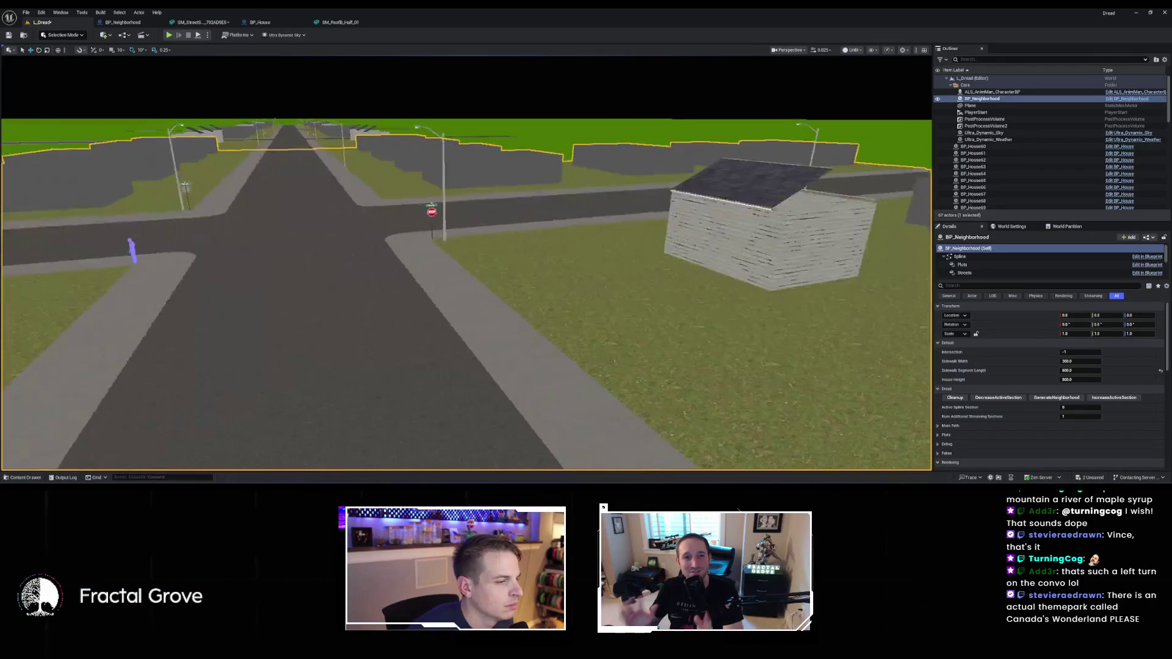
key("Escape")
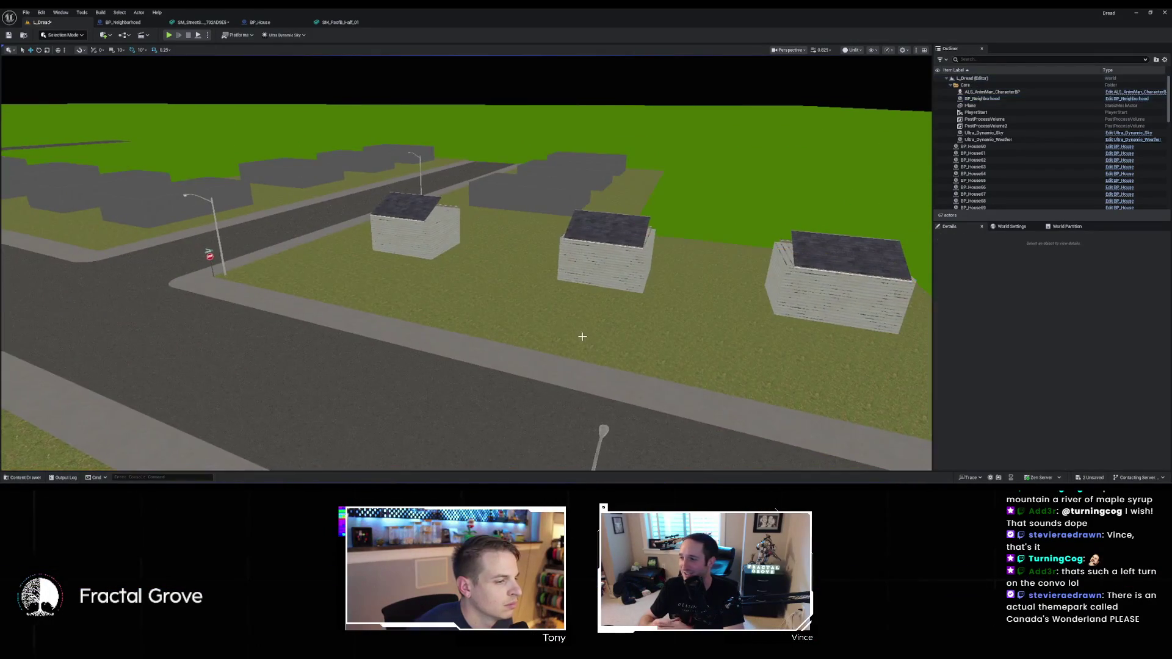
key("w")
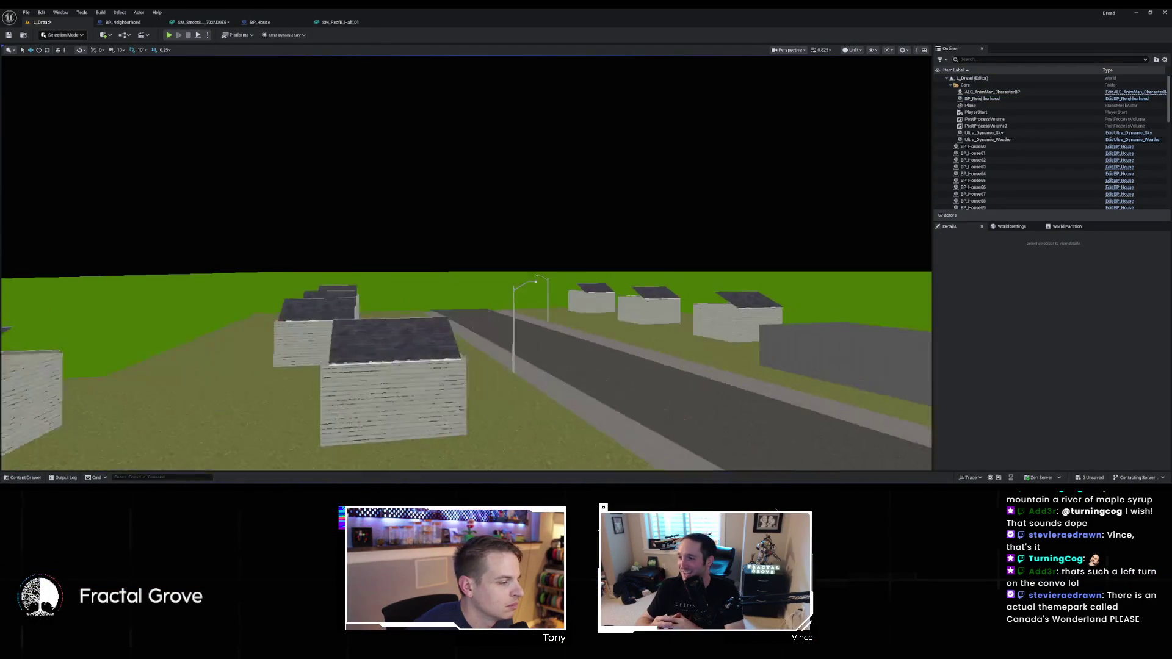
key("s")
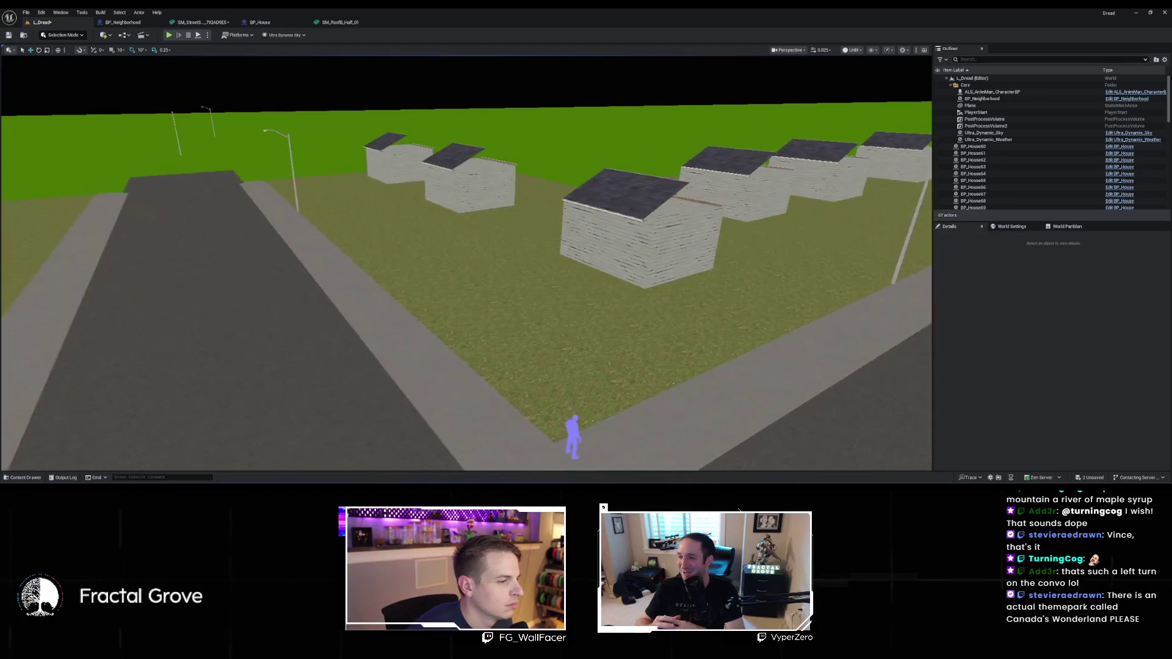
key("a")
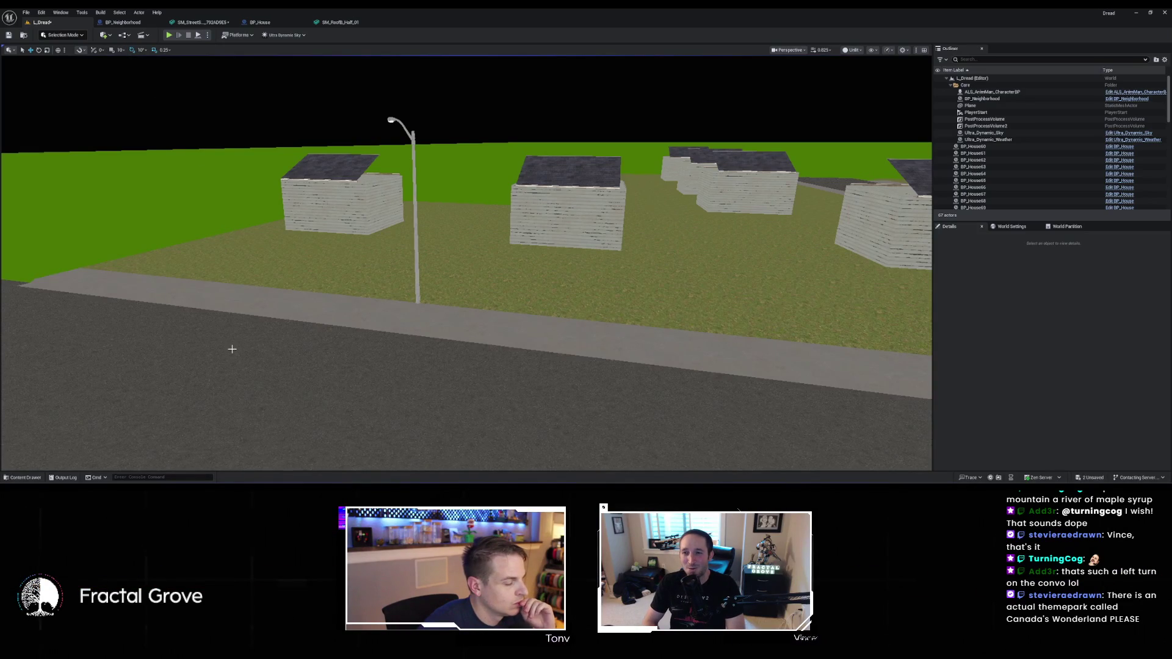
left_click(28, 478)
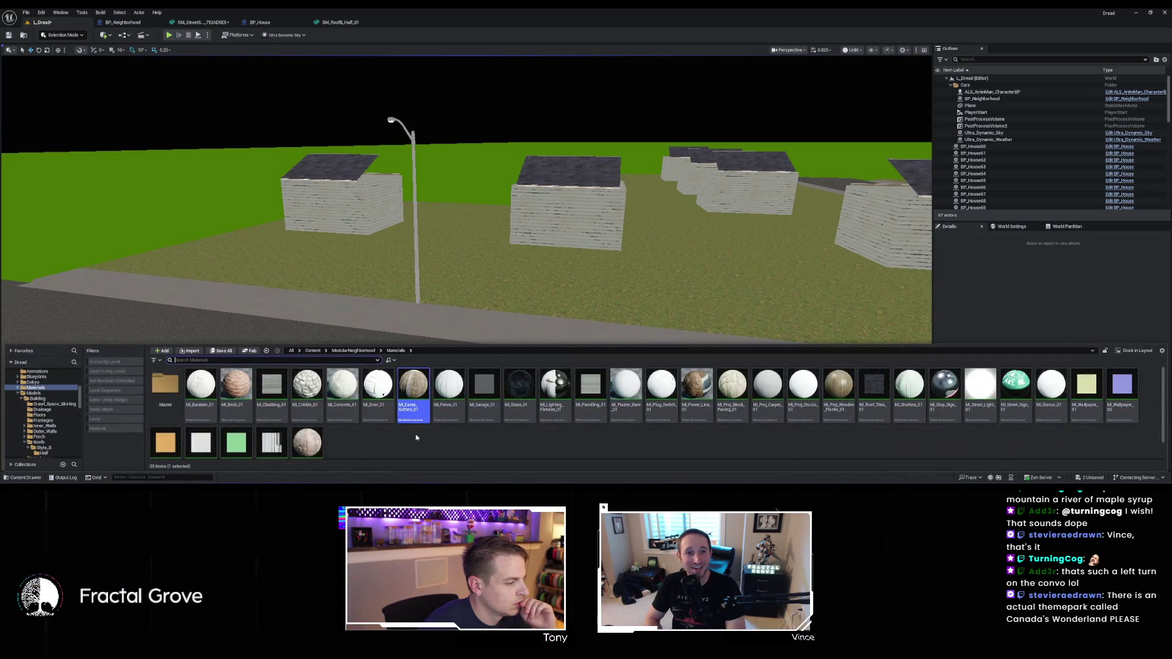
Browse the Content Drawer to ModularNeighborhood > Blueprints > Doors, then go back to BP_House
key("alt+Left")
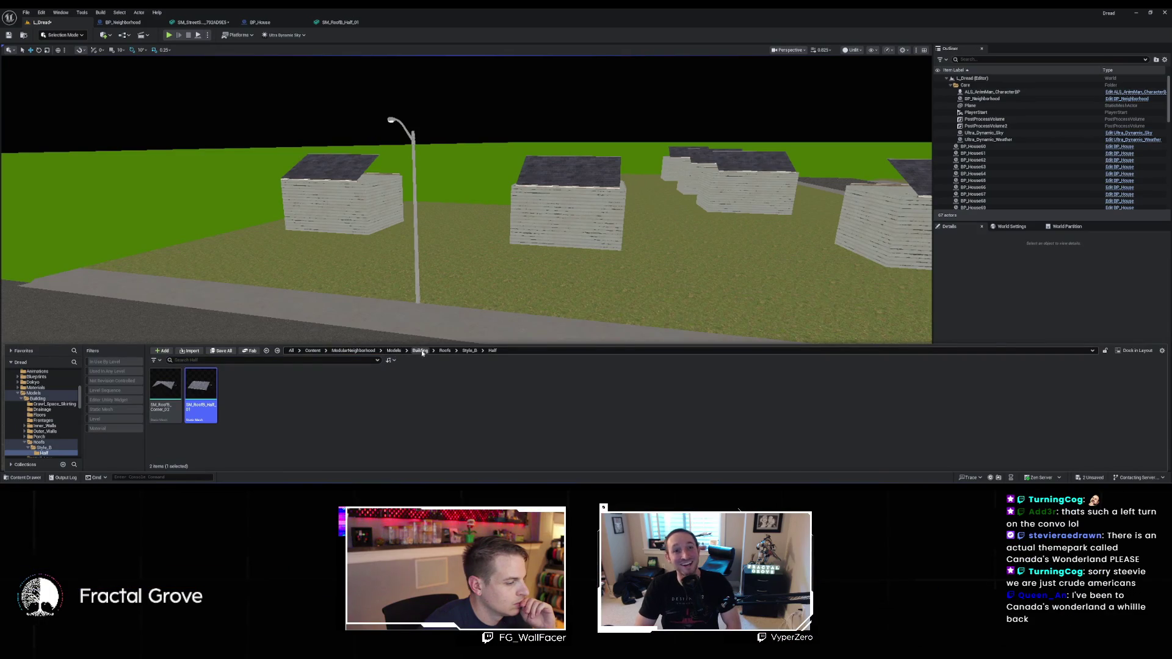
left_click(421, 351)
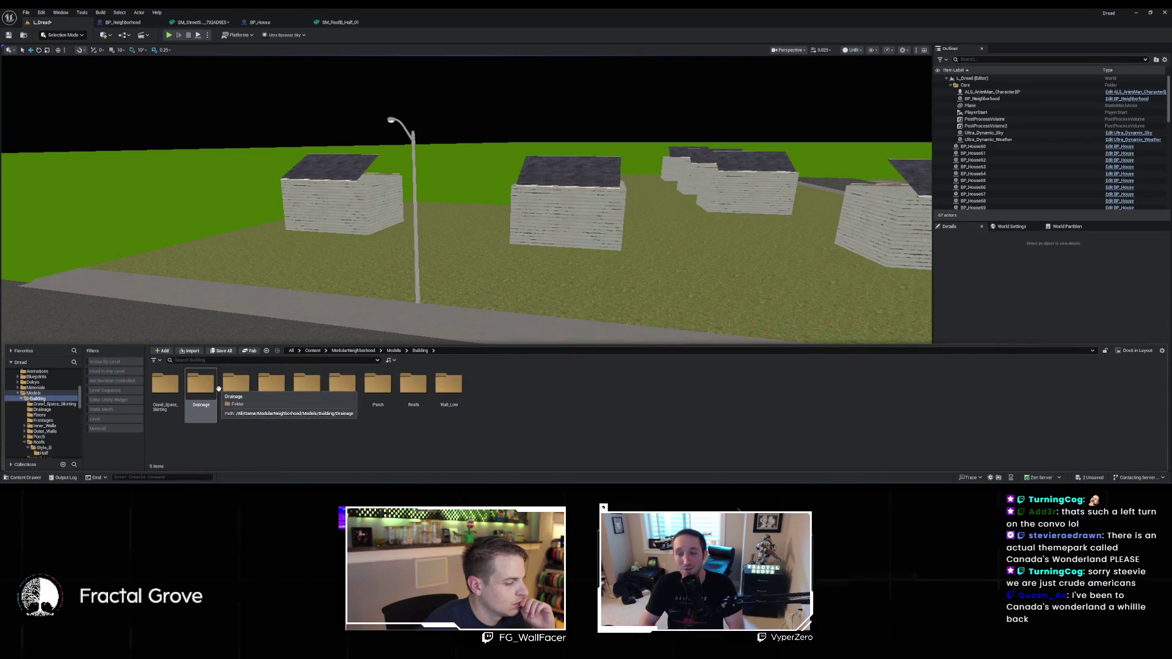
left_click(367, 352)
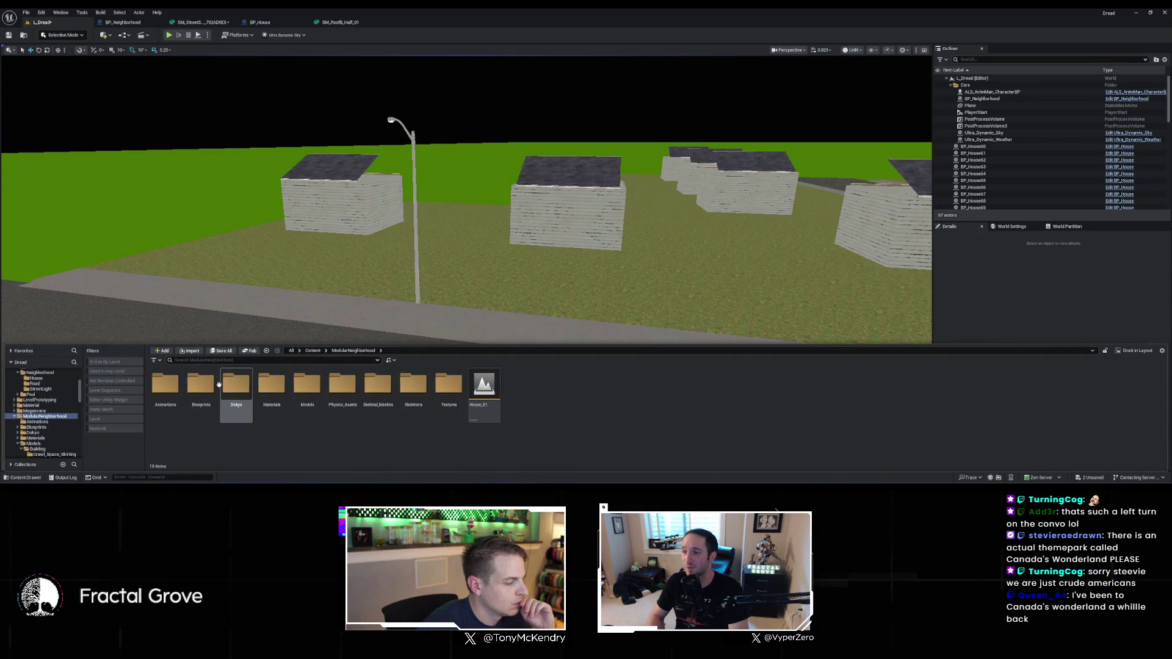
double_click(201, 385)
double_click(179, 389)
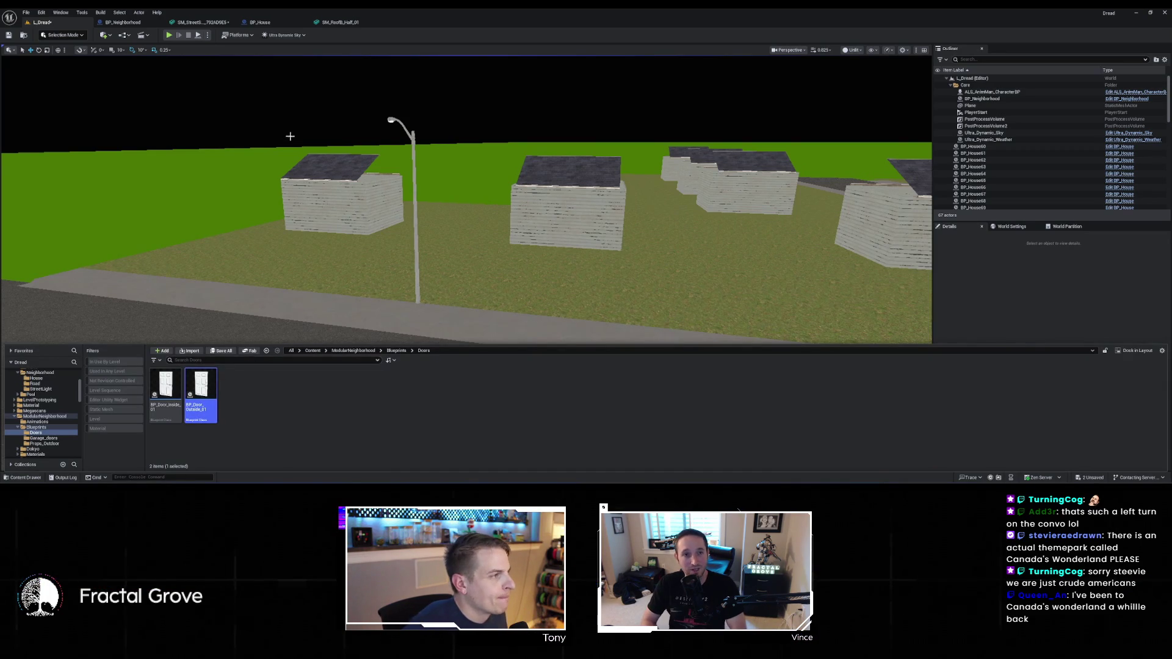
left_click(260, 22)
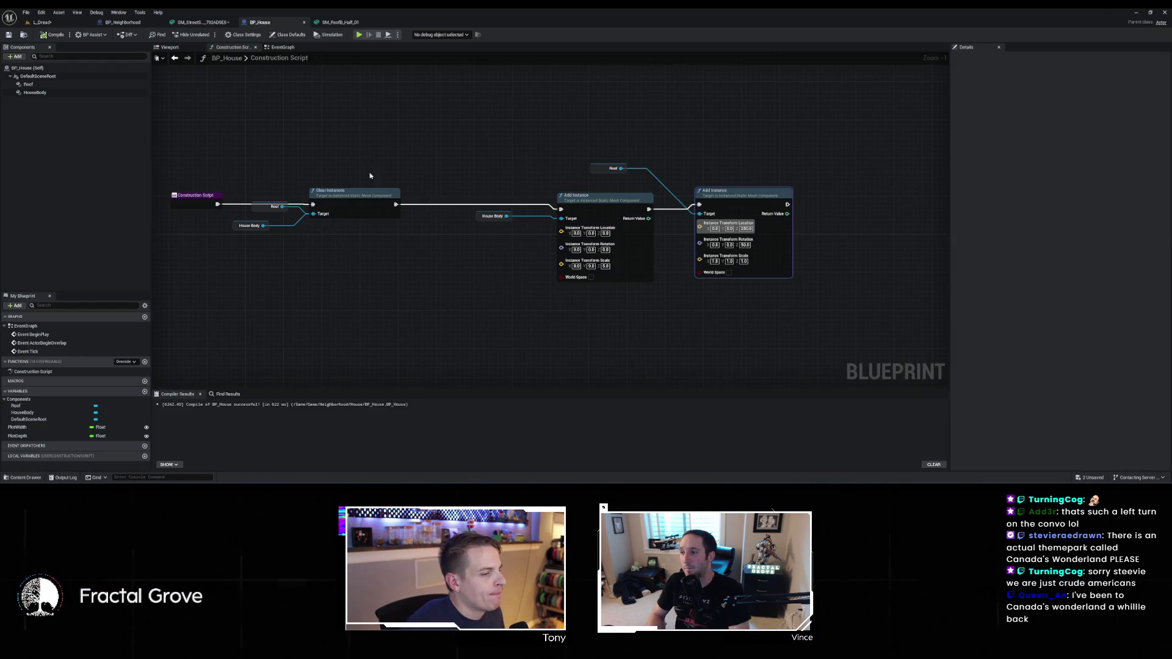
Look up a Spawn Actor node, cancel, and add a new function to BP_House instead
right_click(461, 304)
type("spawn act")
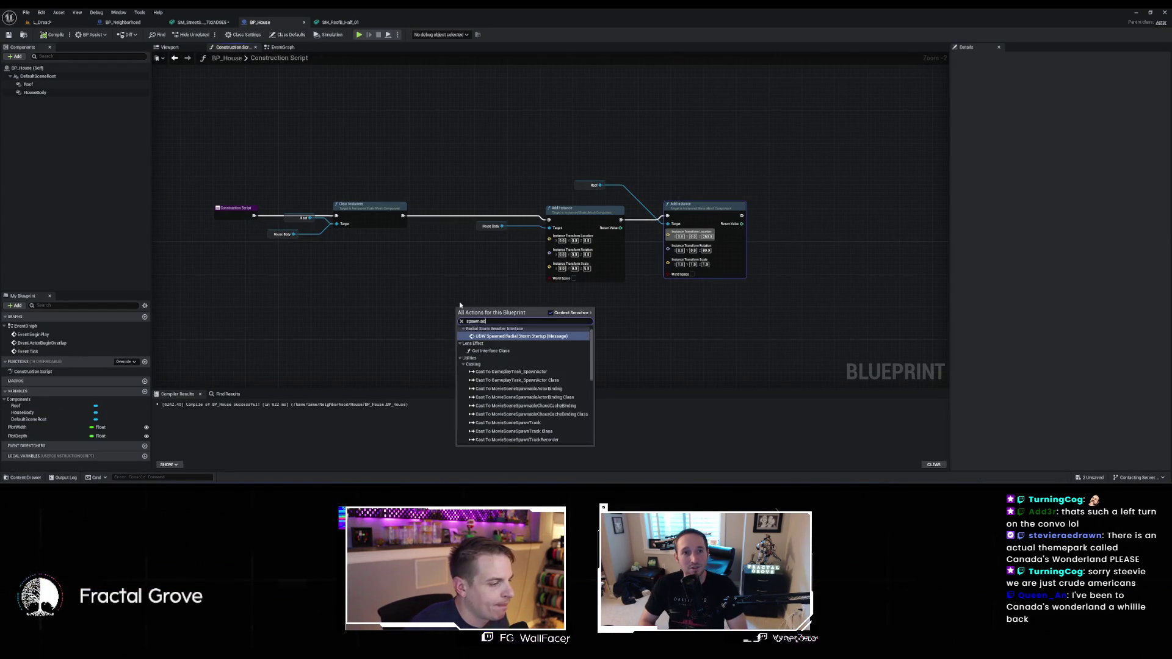
type("or from")
key("BackSpace")
key("BackSpace")
key("BackSpace")
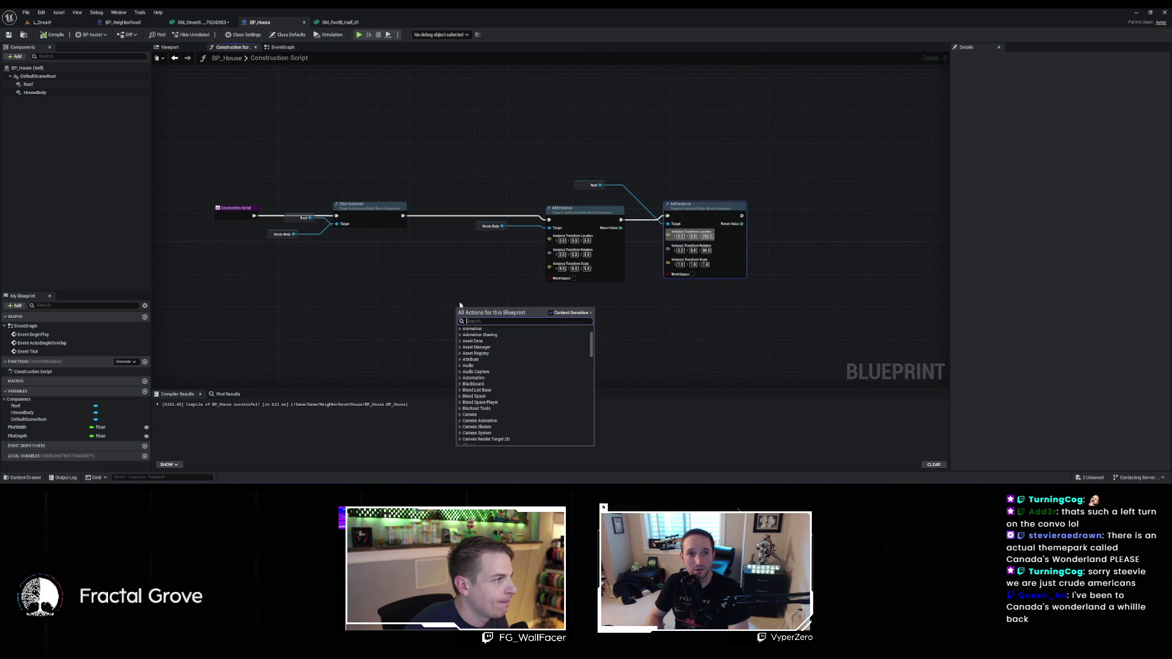
type("spawn")
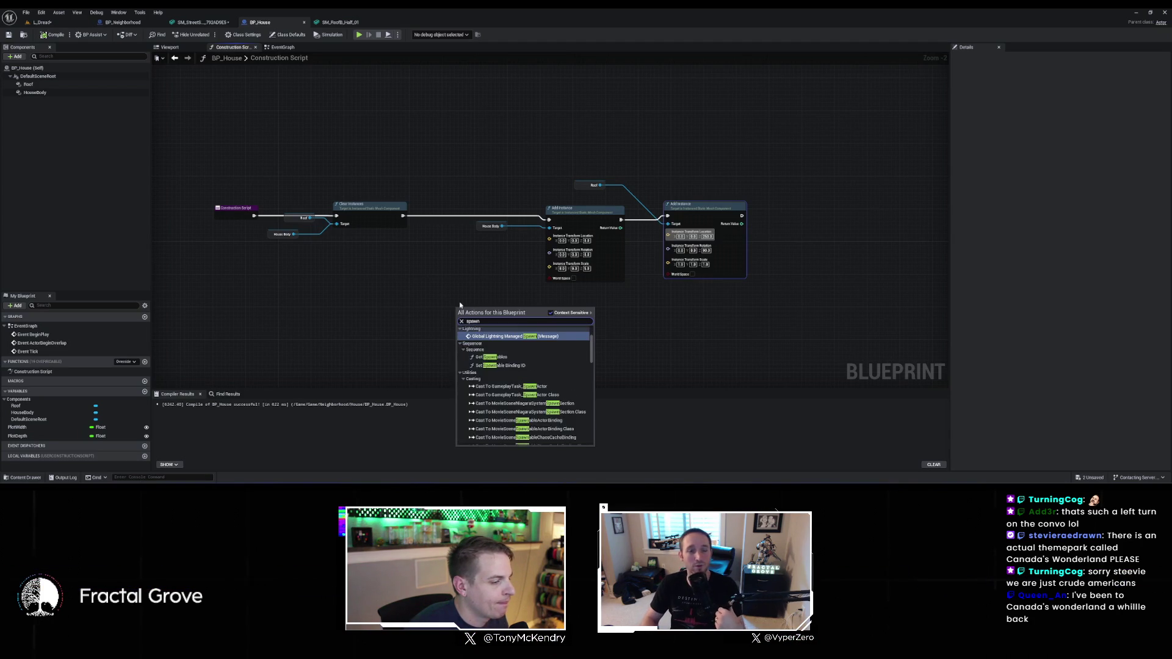
type(" act")
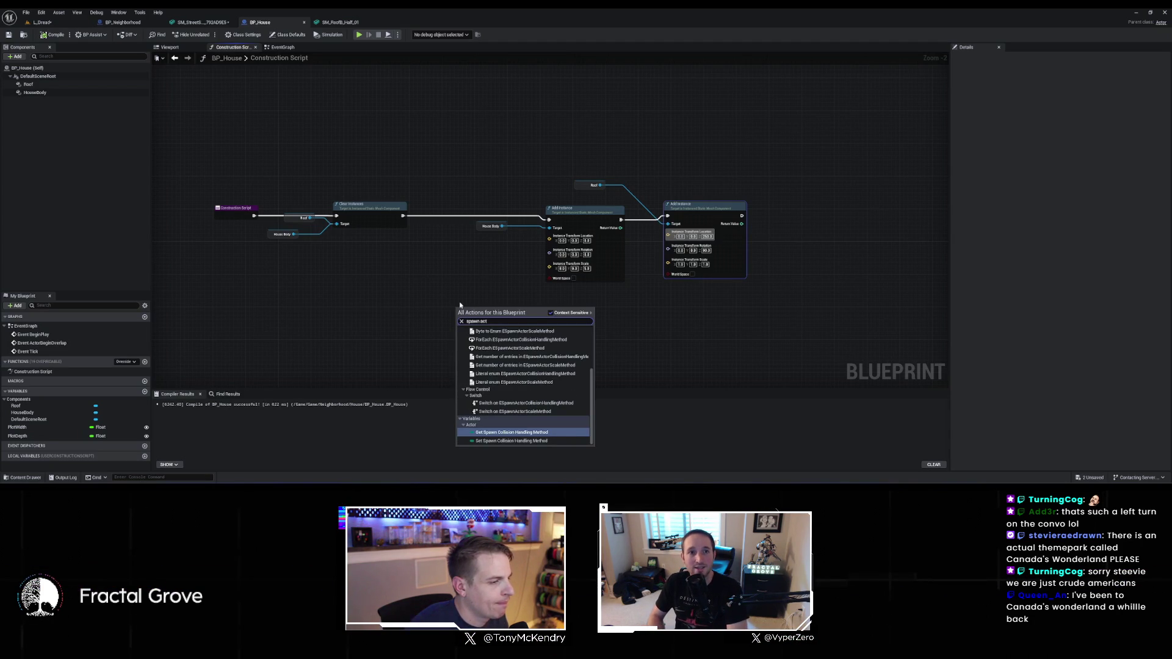
key("Escape")
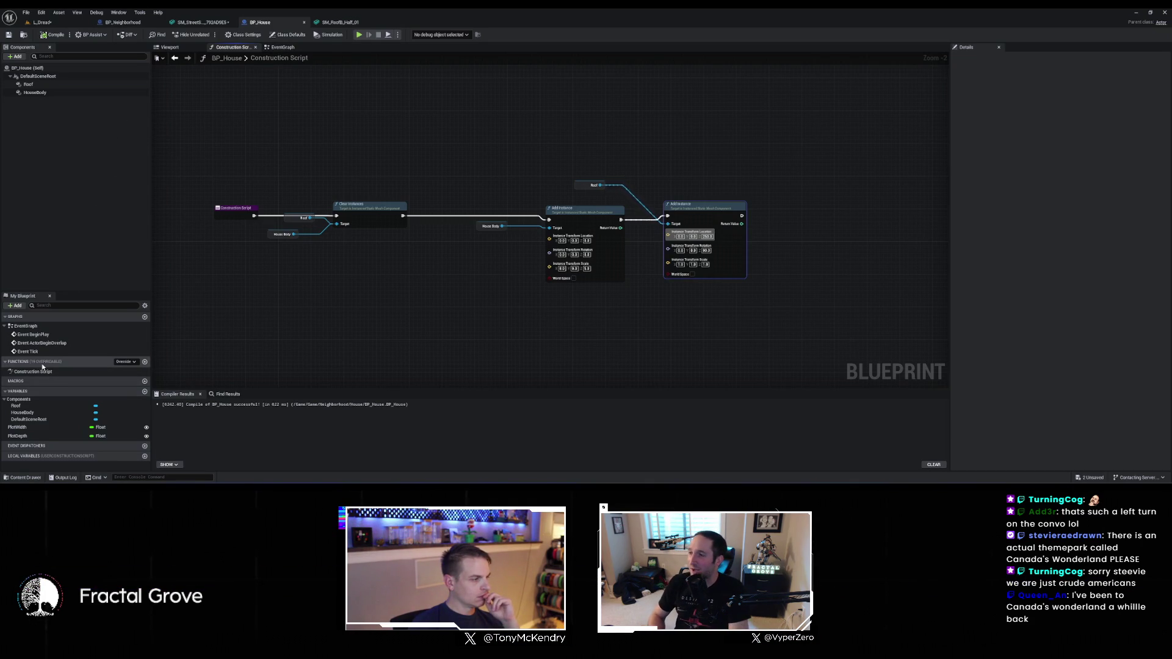
left_click(145, 362)
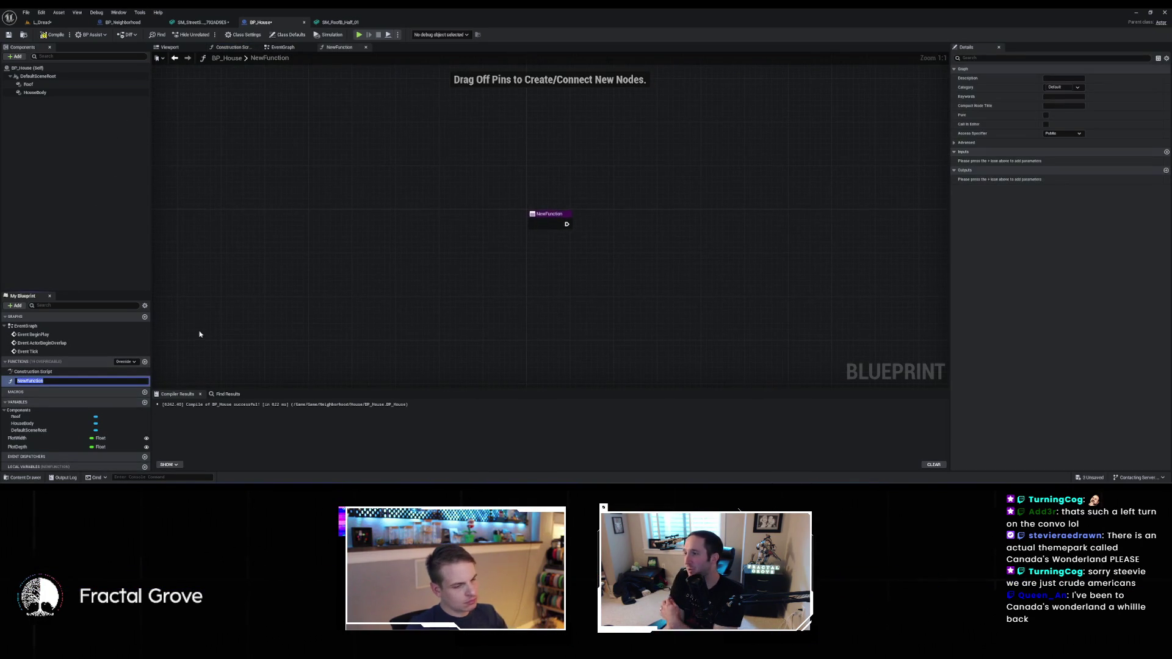
Name the function MakeDoor and wire a Spawn Actor from Class node to its entry
type("MakeDoo")
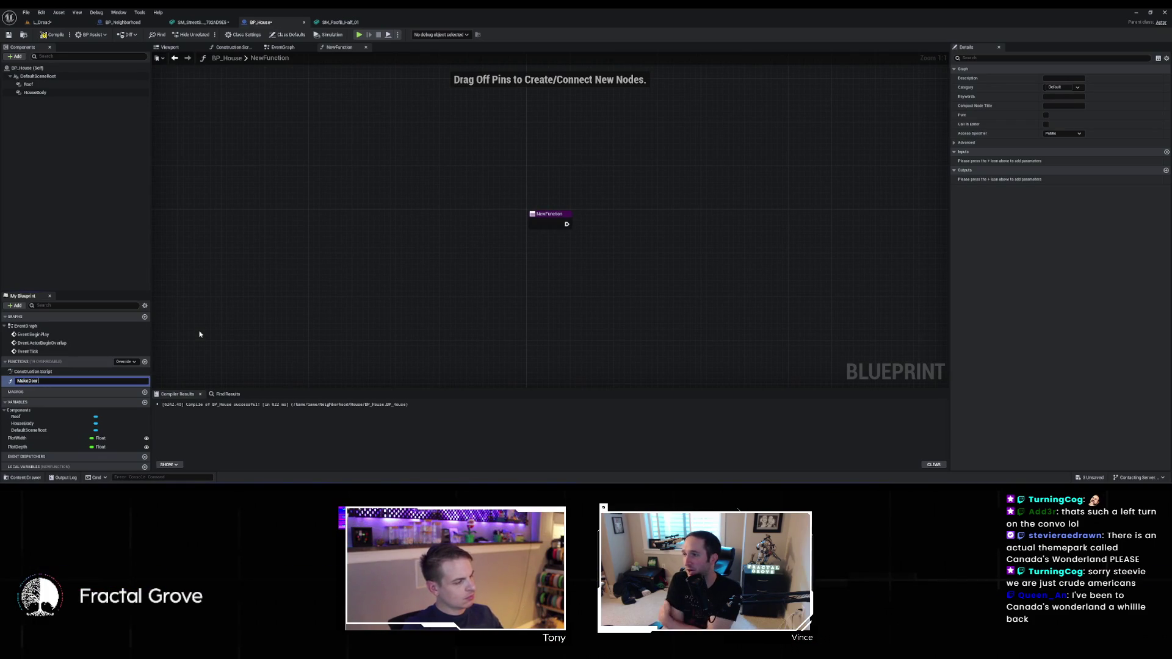
type("r")
key("Return")
right_click(603, 267)
type("spawn ac")
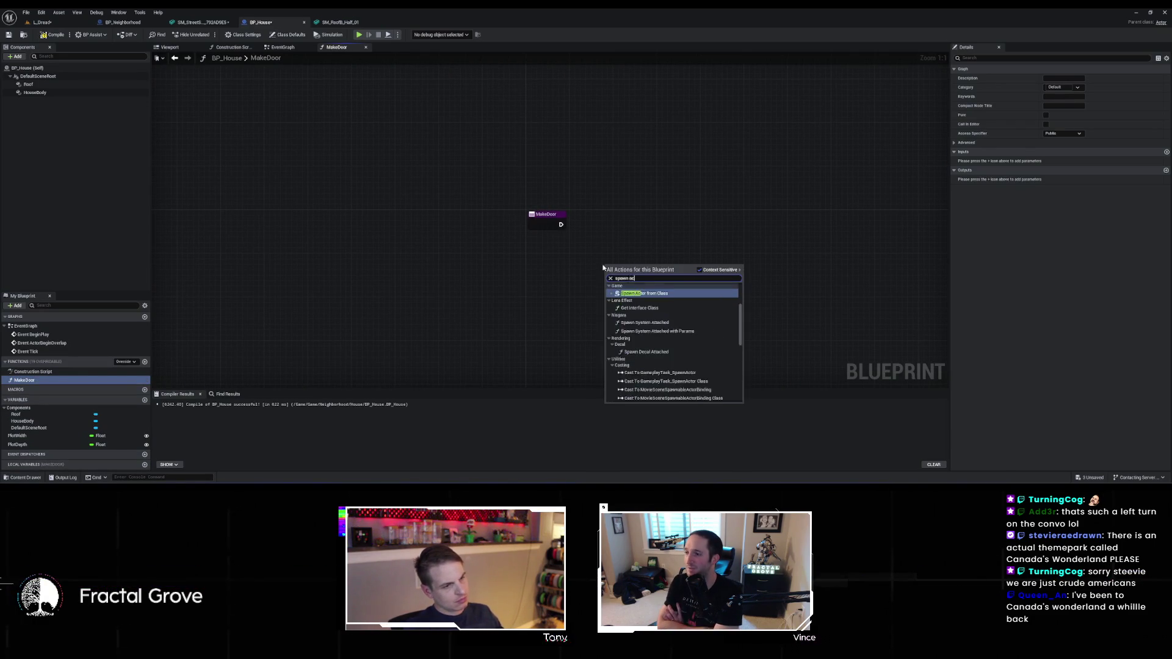
left_click(642, 294)
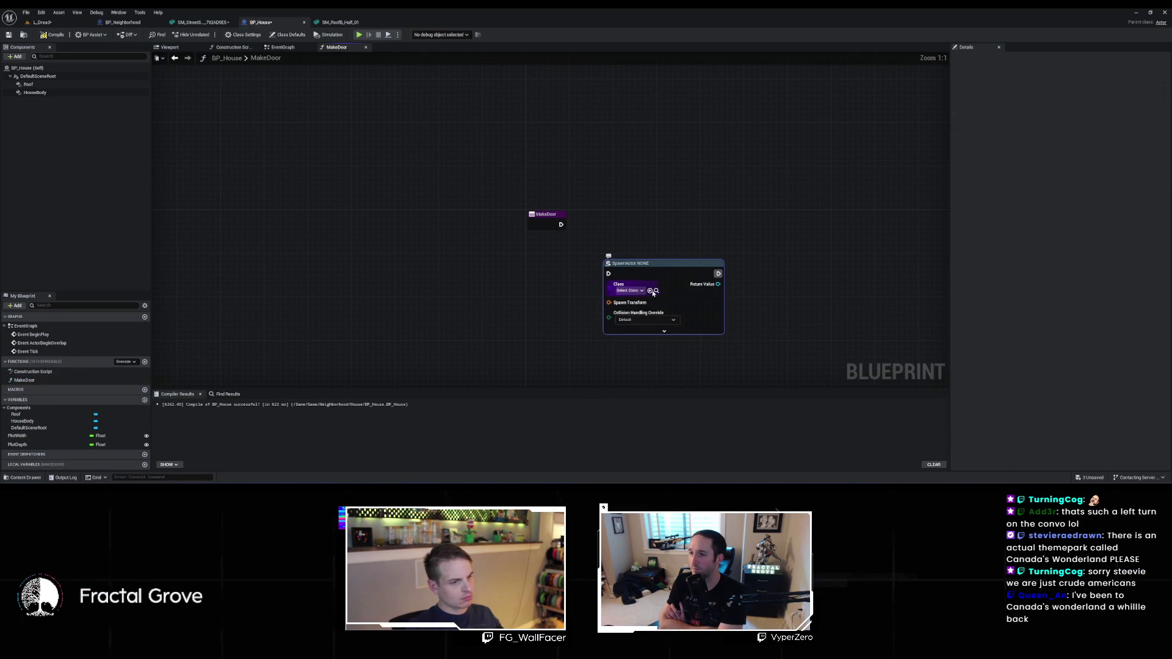
left_click_drag(640, 279, 662, 235)
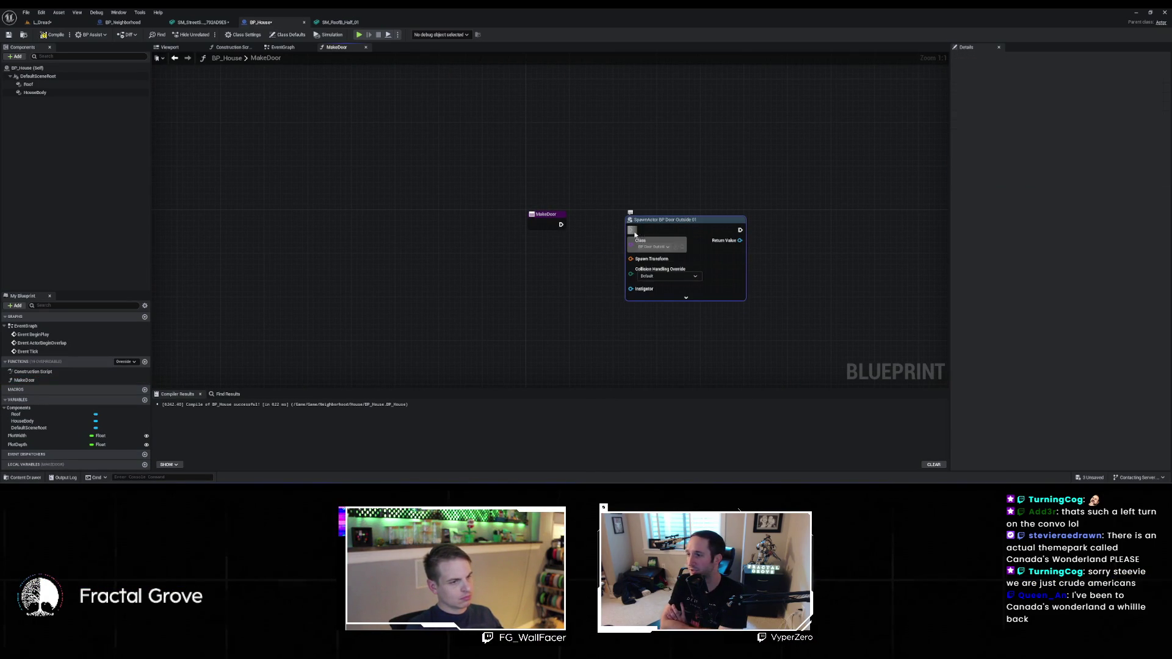
left_click_drag(563, 227, 563, 227)
left_click_drag(706, 224, 706, 219)
Split the spawn transform and location, bring in PlotDepth, and set Location Y to 4
right_click(631, 254)
left_click(646, 266)
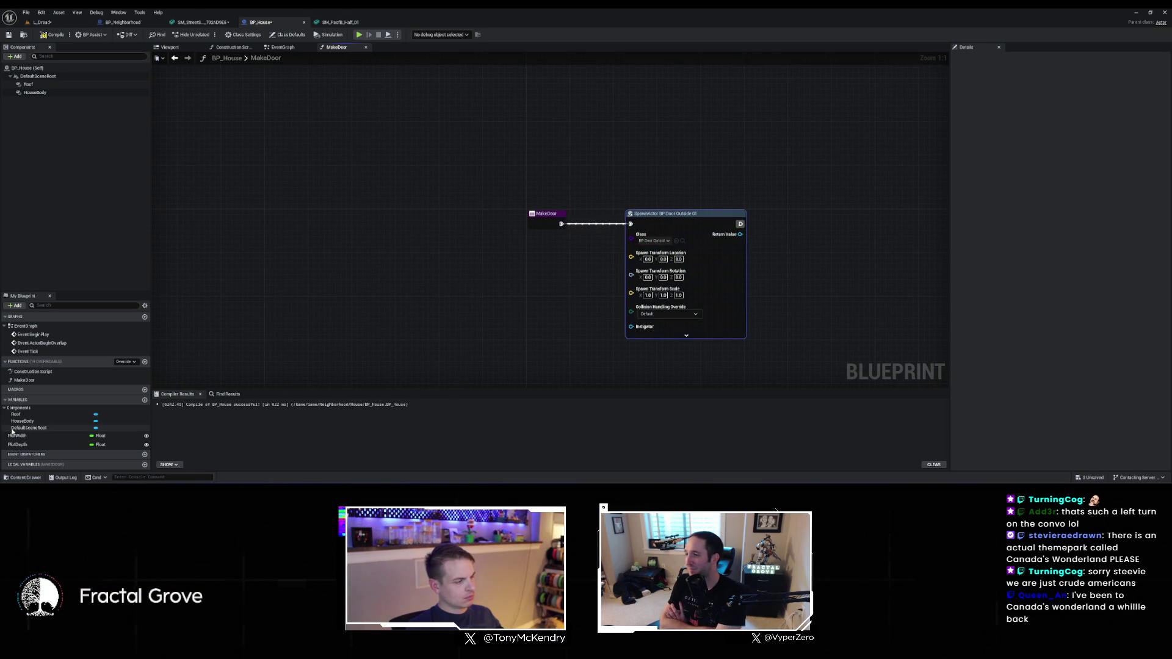
mouse_move(28, 447)
left_mouse_down()
mouse_move(696, 287)
mouse_move(696, 262)
mouse_move(663, 258)
left_mouse_up()
right_click(633, 259)
left_click(647, 271)
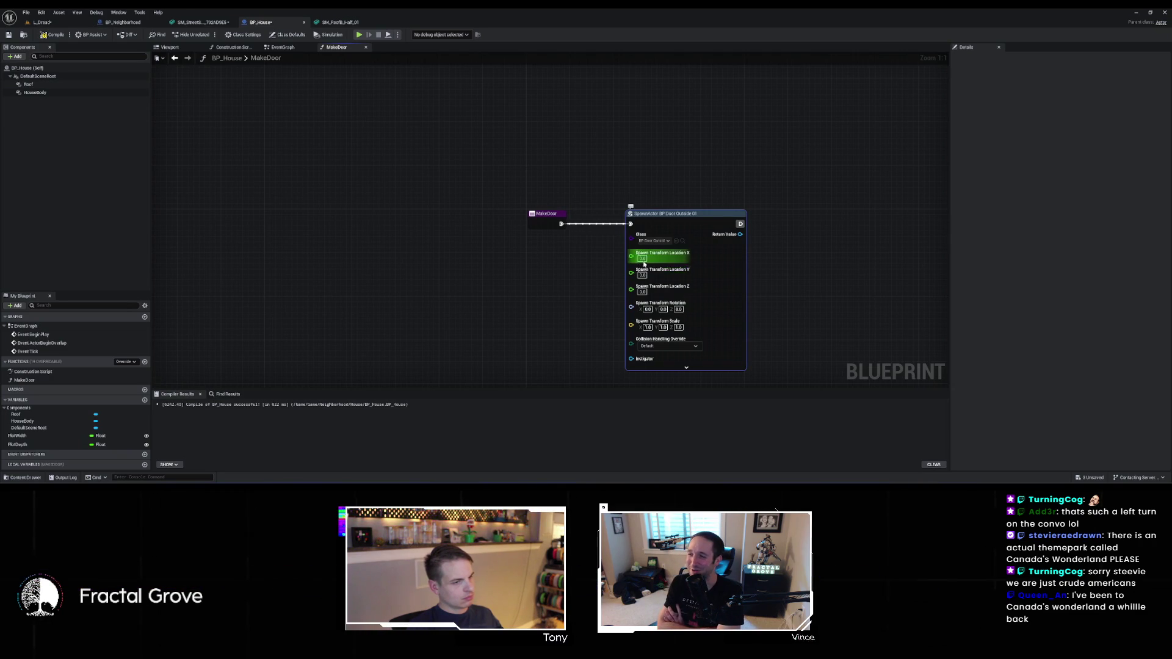
left_click(642, 275)
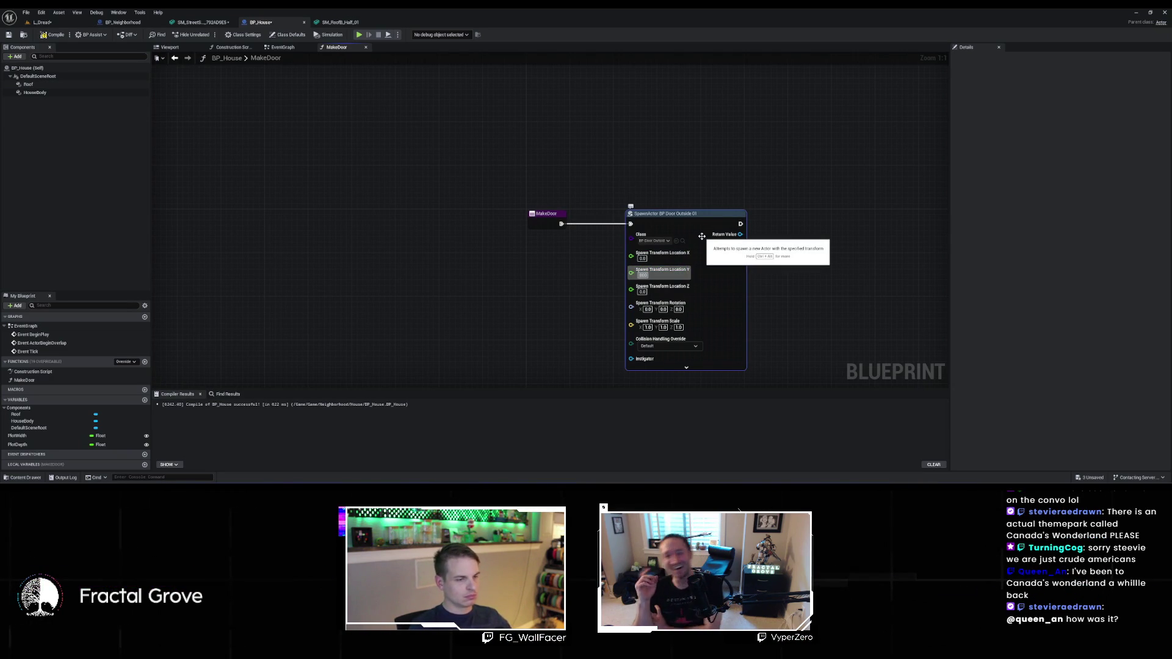
type("40")
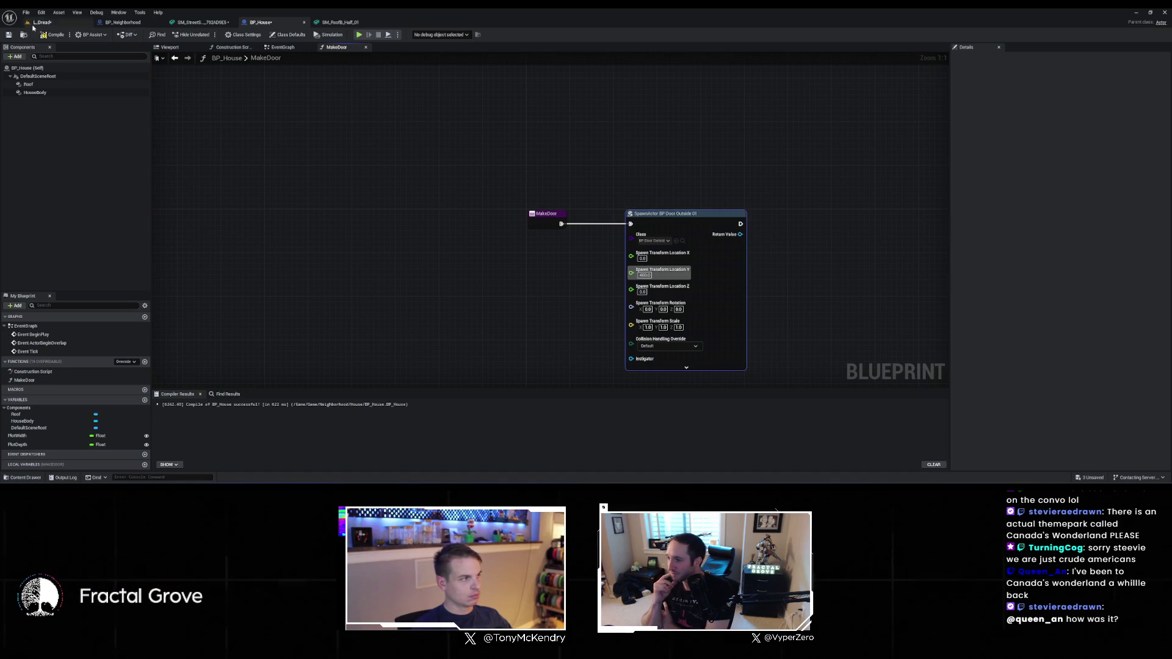
left_click(240, 47)
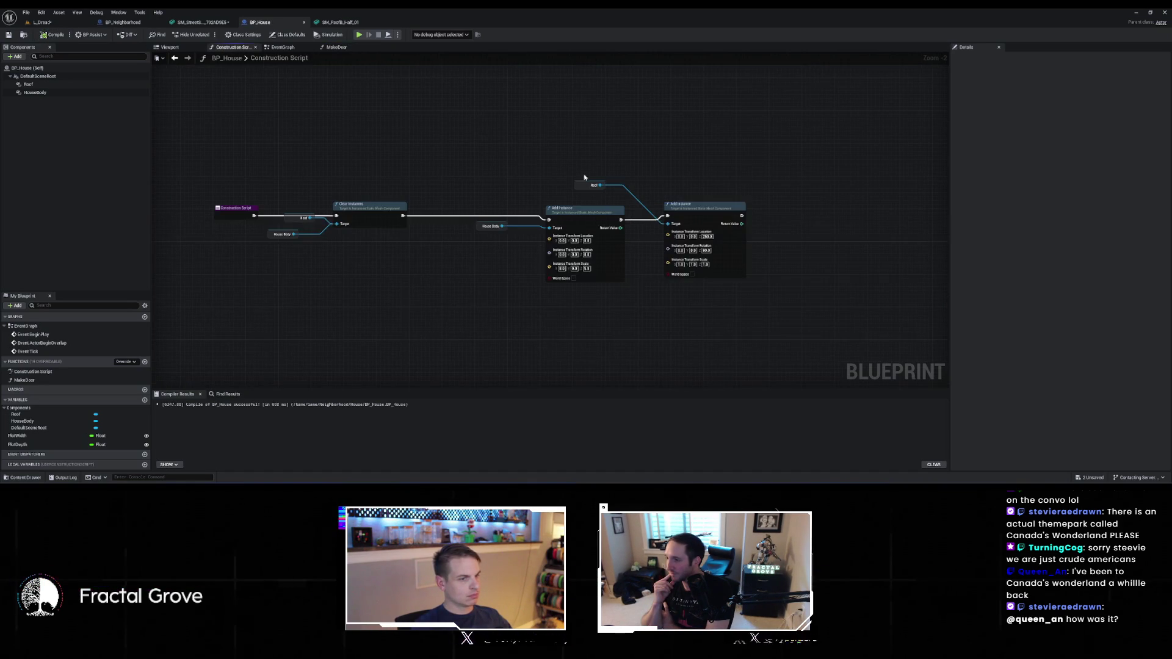
Call MakeDoor after the roof Add Instance node
left_click_drag(742, 215, 793, 227)
type("makedoop")
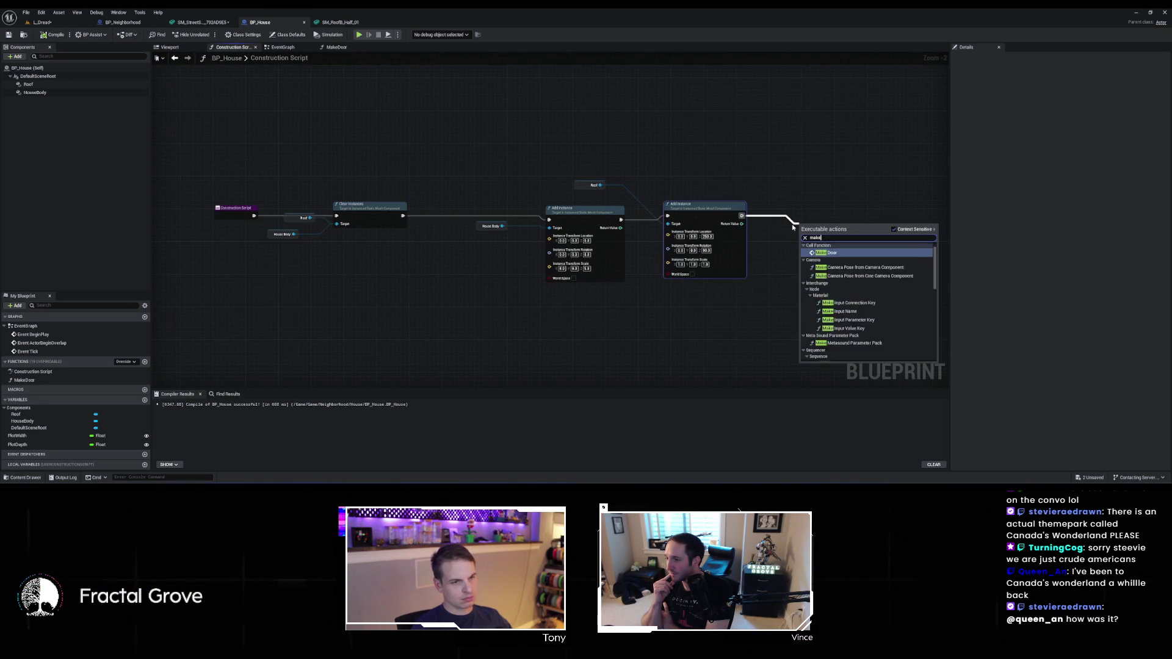
key("BackSpace")
type("r")
key("Return")
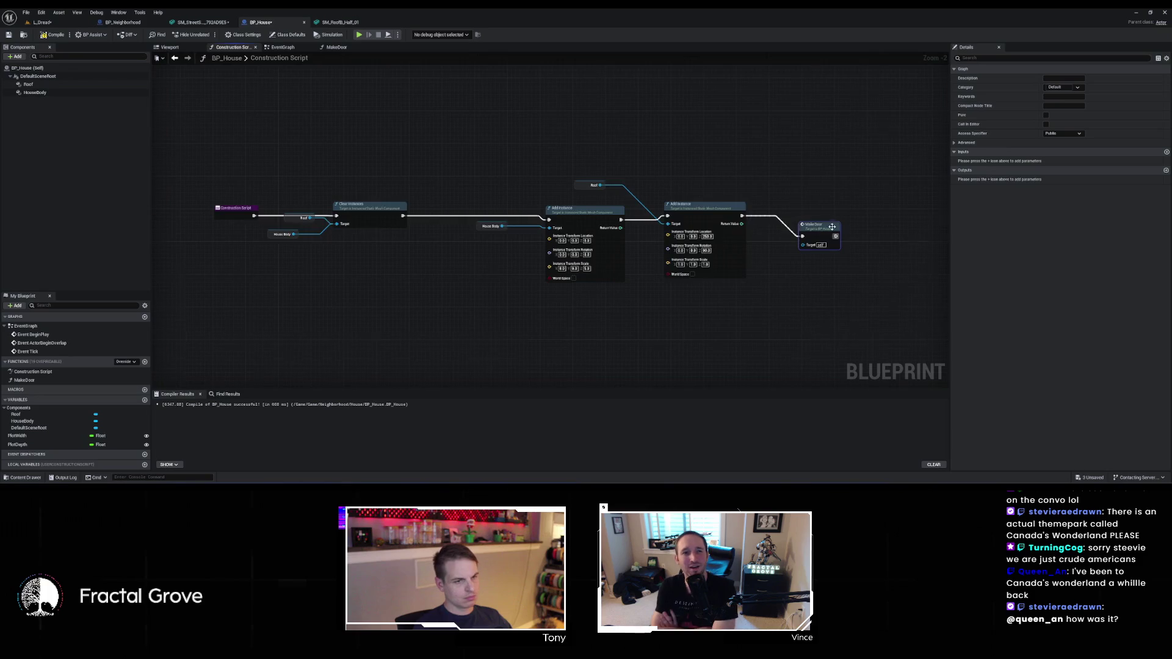
scroll(245, 192, "up", 2)
left_click_drag(368, 234, 337, 279)
left_click(411, 211)
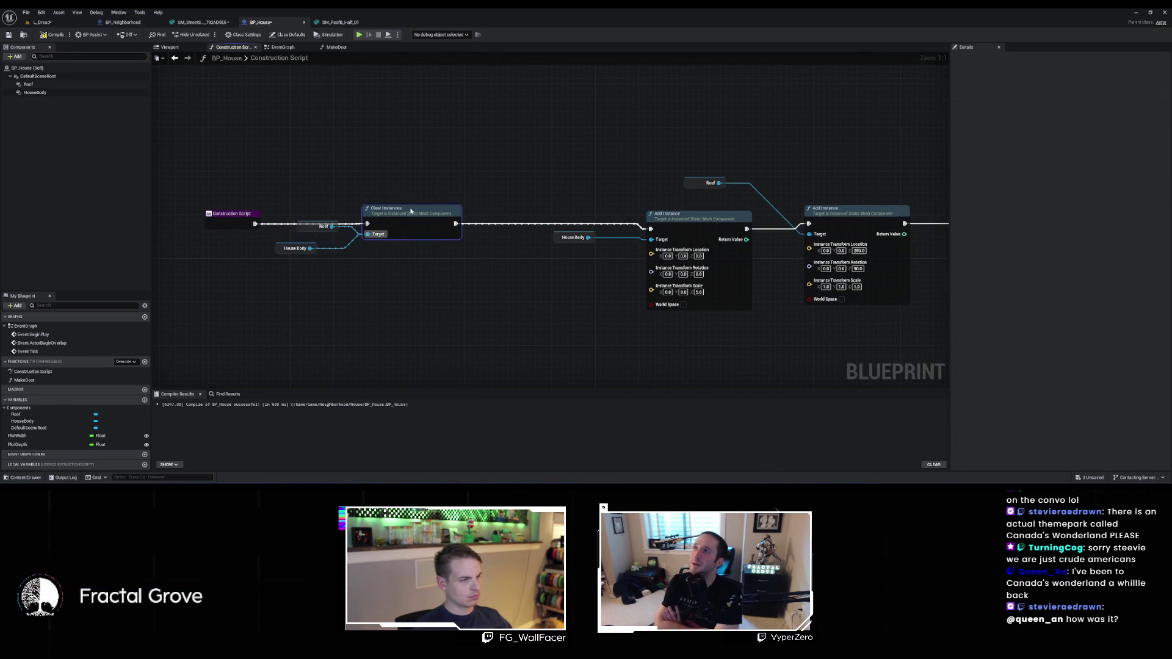
Add a Get All Actors Of Class node with BP_DoorFrame as the actor class
right_click(311, 342)
key("Escape")
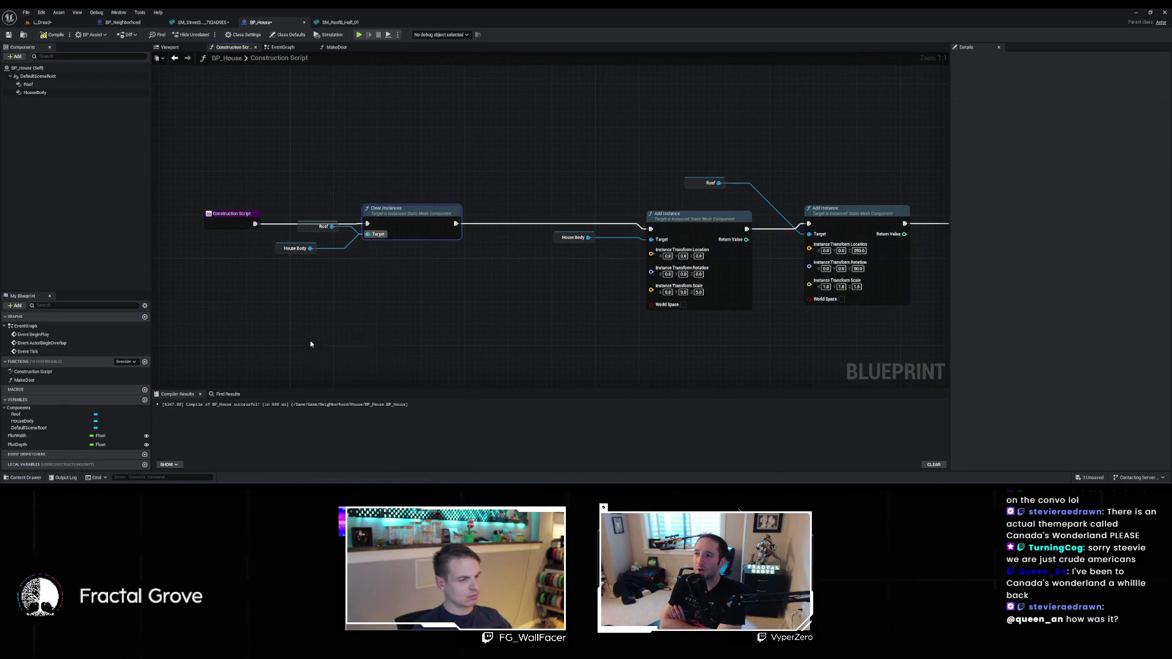
left_click(342, 367)
type("doo")
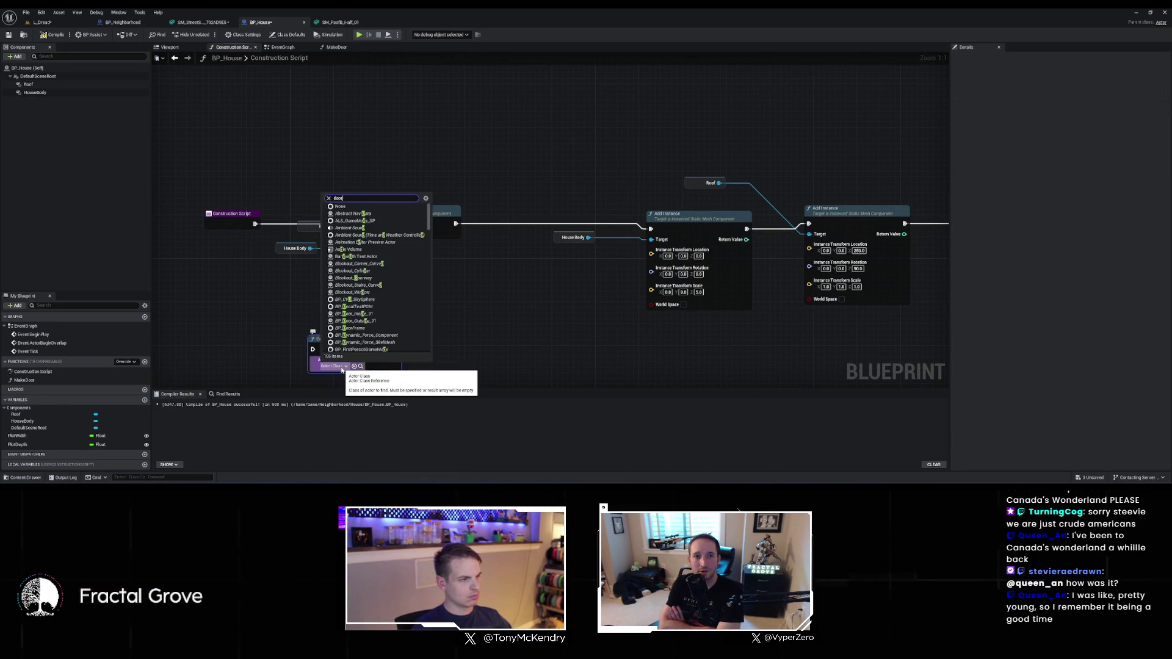
type("r")
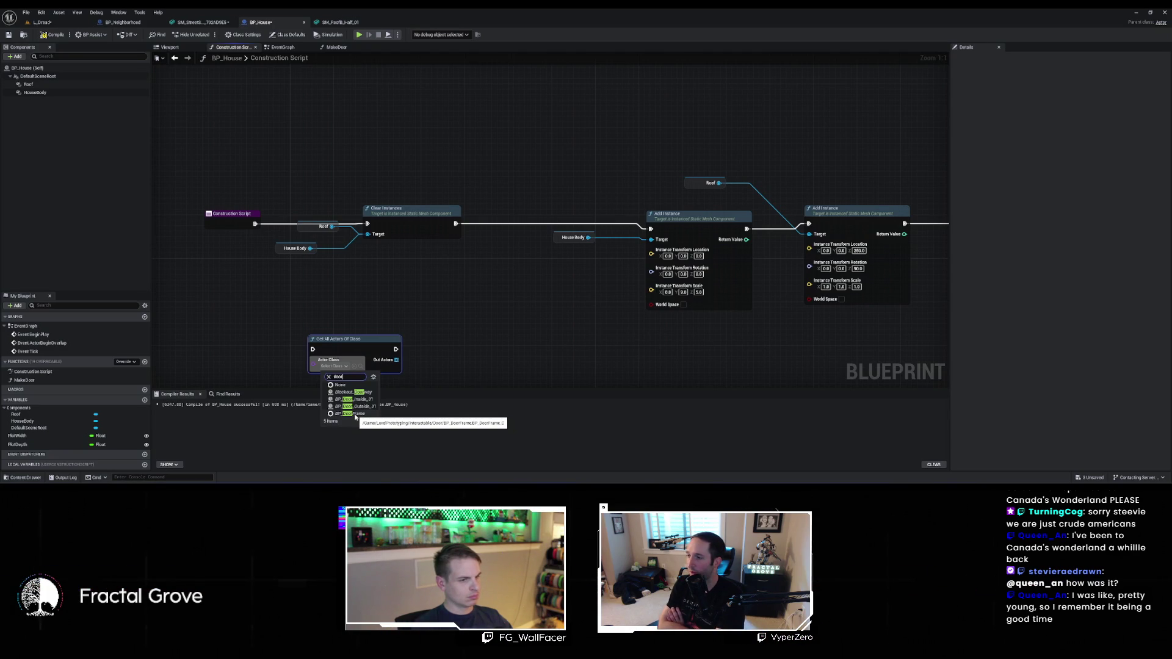
left_click(351, 414)
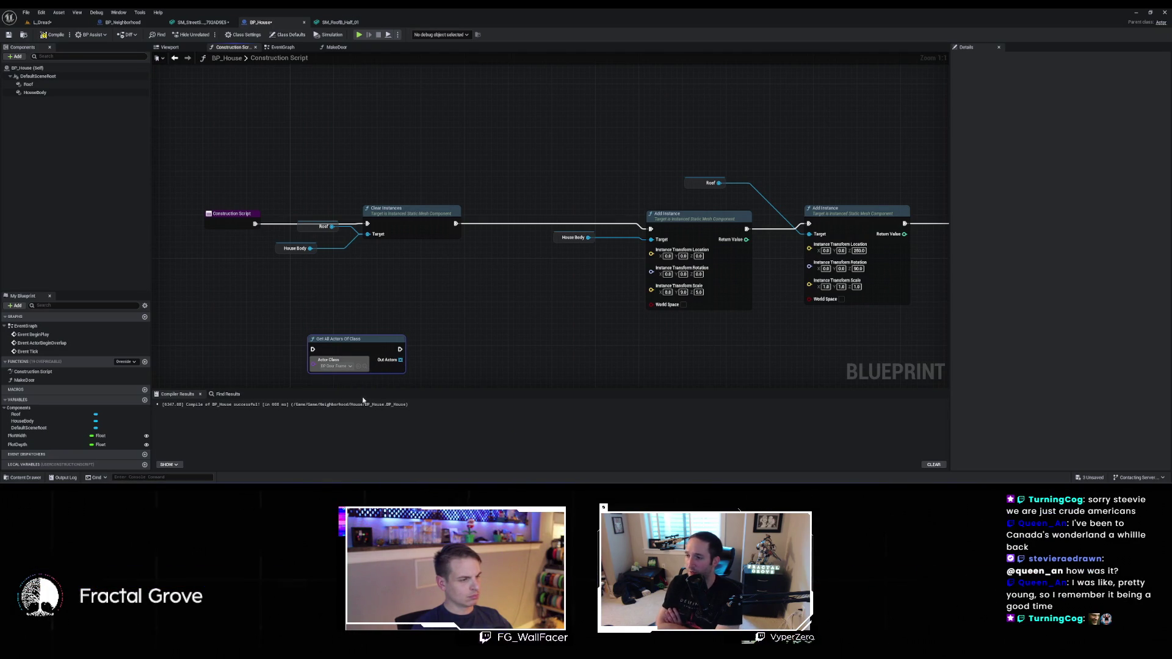
left_click_drag(349, 350, 365, 317)
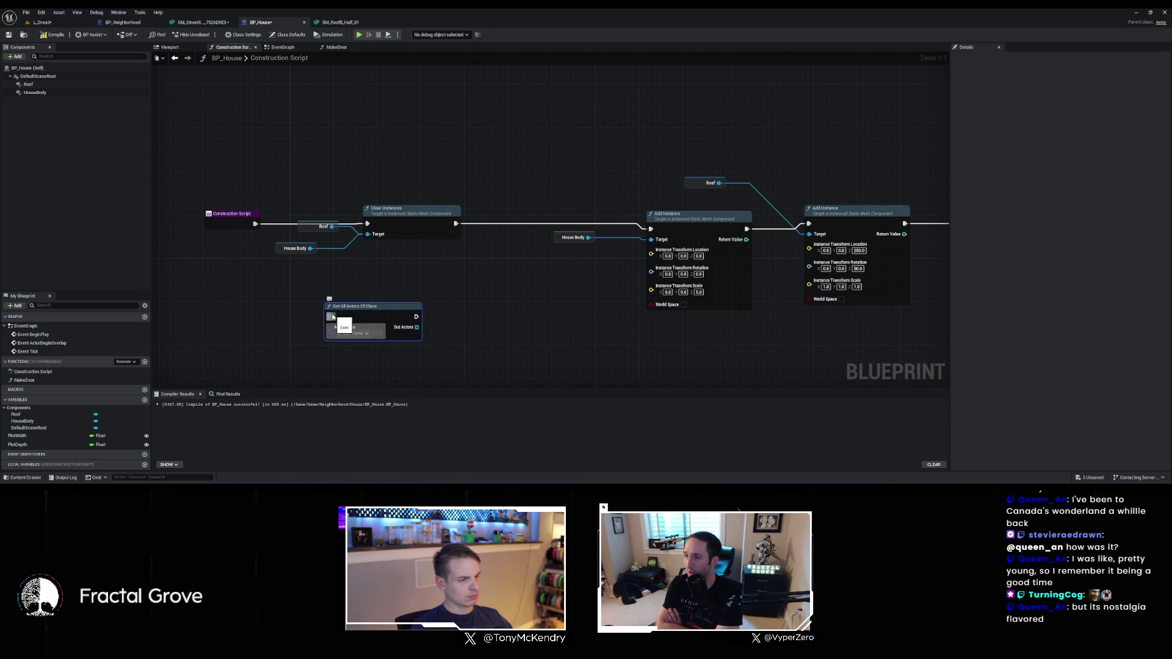
Loop over the found door frames with a For Each Loop node
left_click_drag(453, 334, 453, 334)
type("desto")
key("BackSpace")
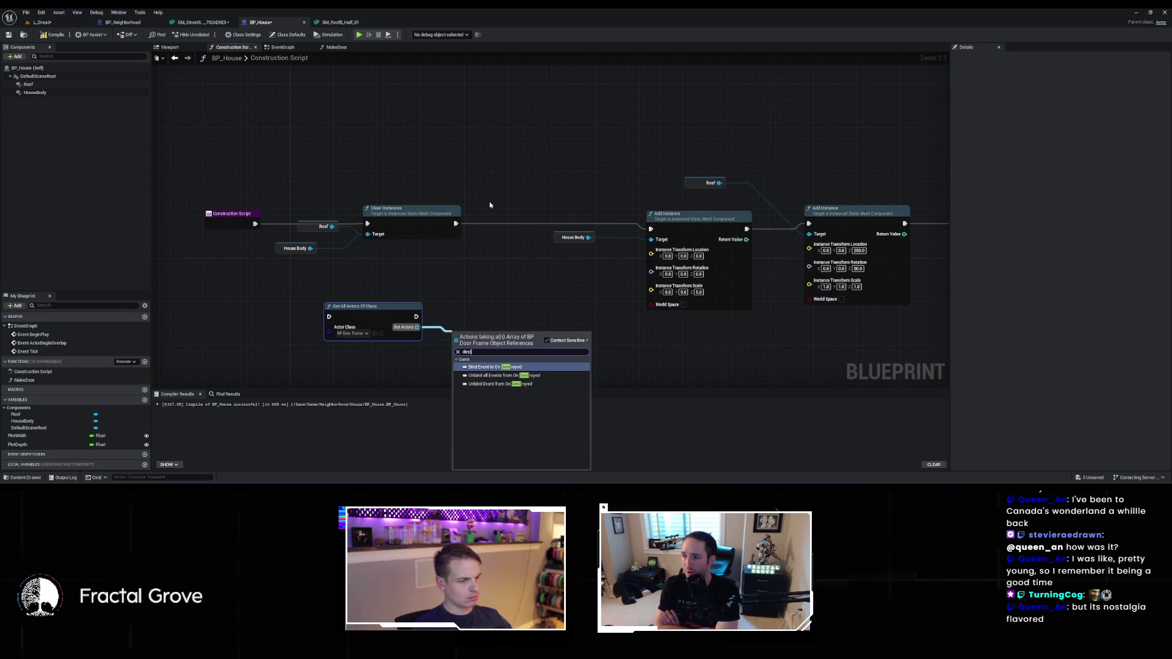
type("roy ac")
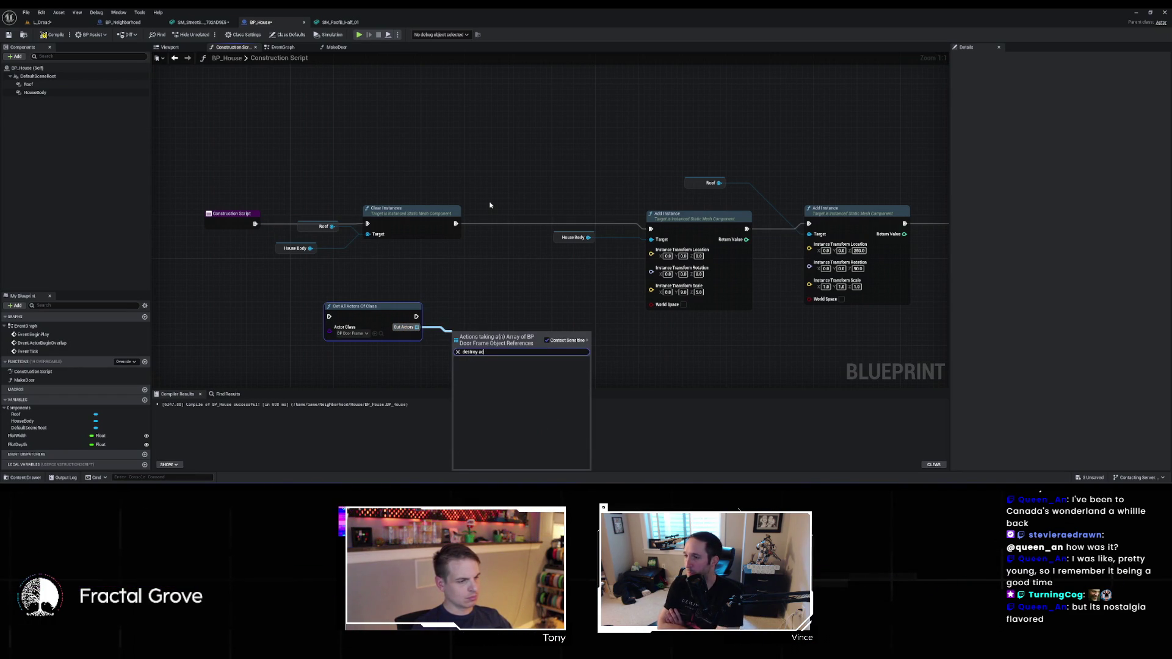
key("BackSpace")
key("BackSpace")
key("BackSpace")
type("for each")
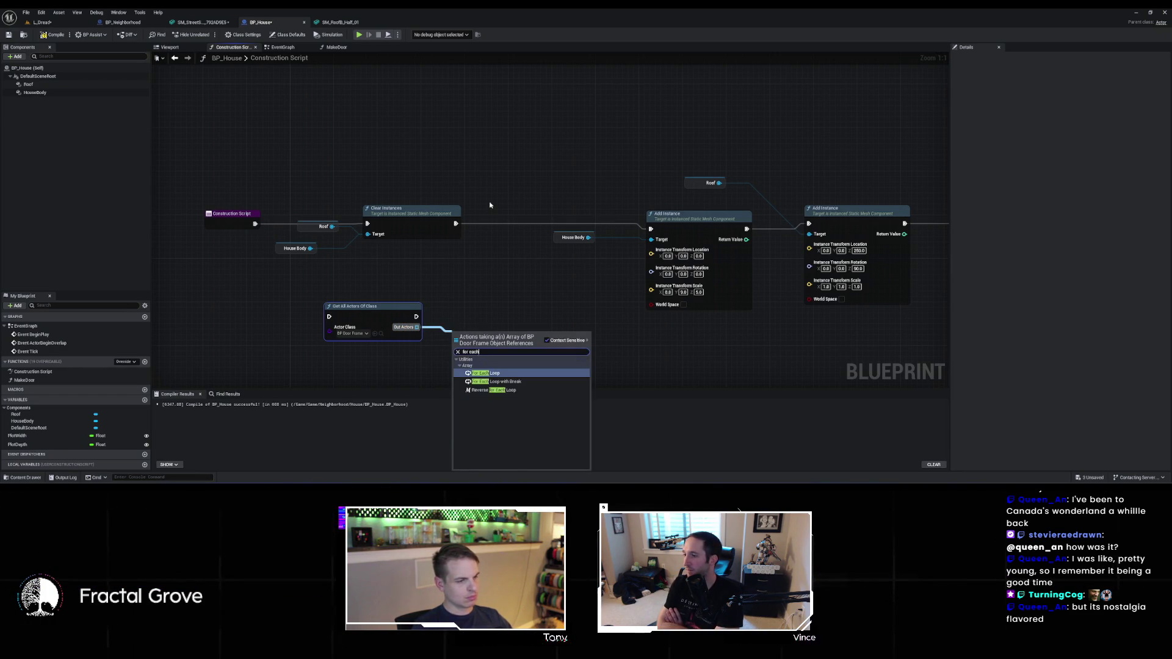
key("Return")
Destroy each door frame inside the loop with a Destroy Actor node
left_click_drag(507, 355, 558, 345)
type("destroy")
key("Return")
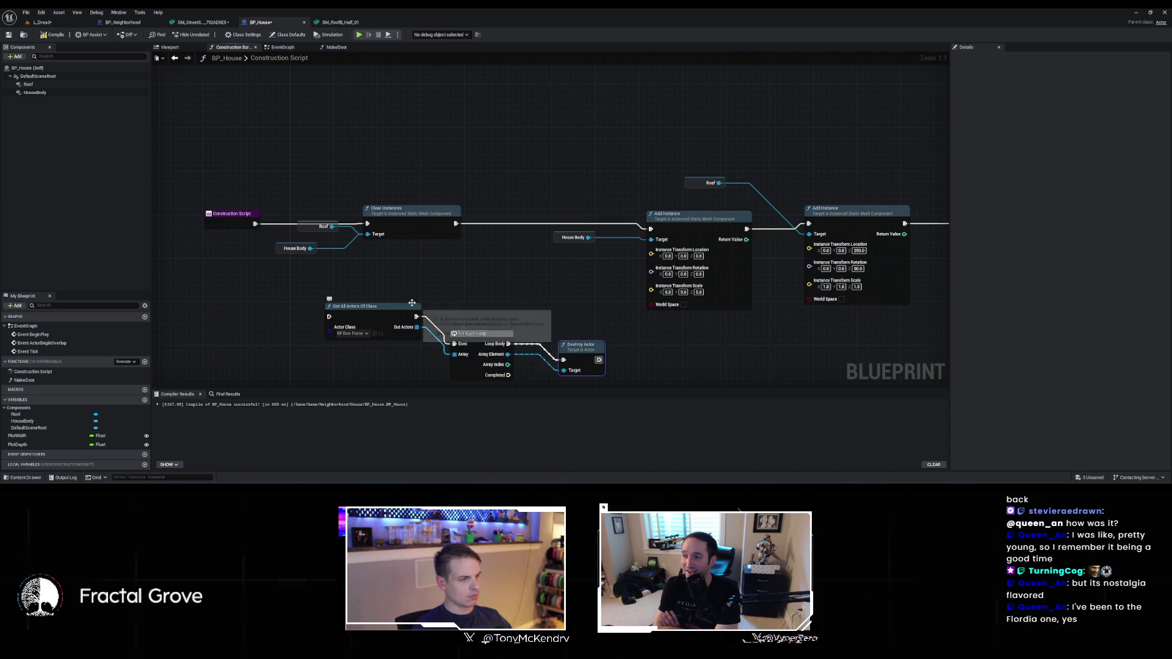
left_click_drag(255, 224, 326, 149)
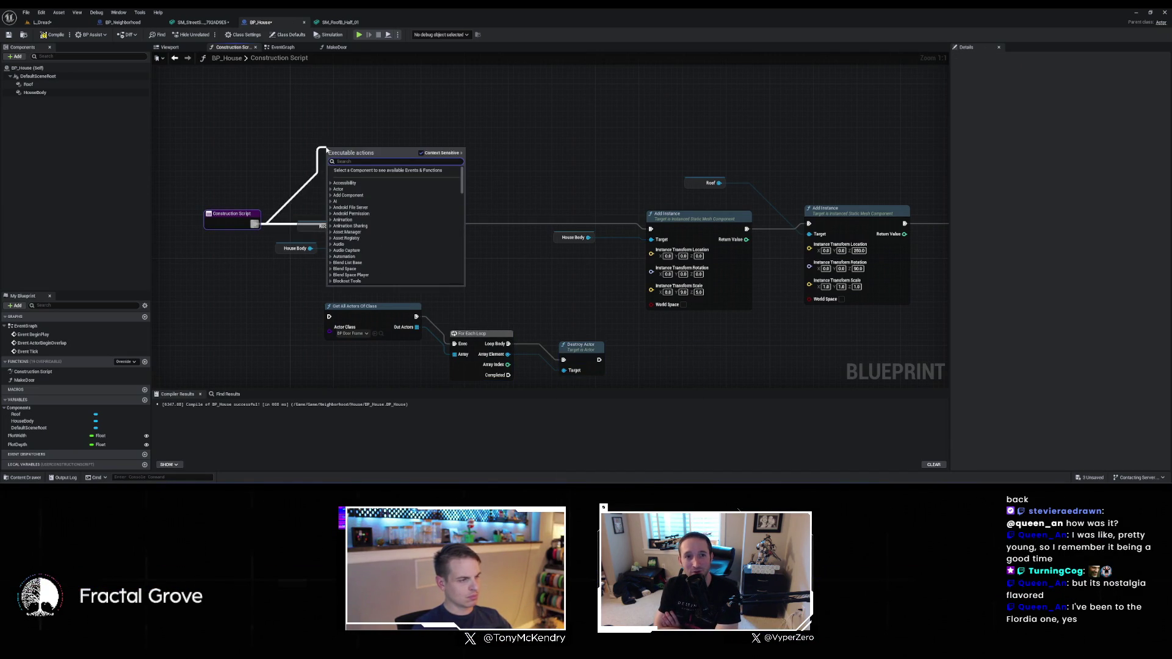
type("destroy")
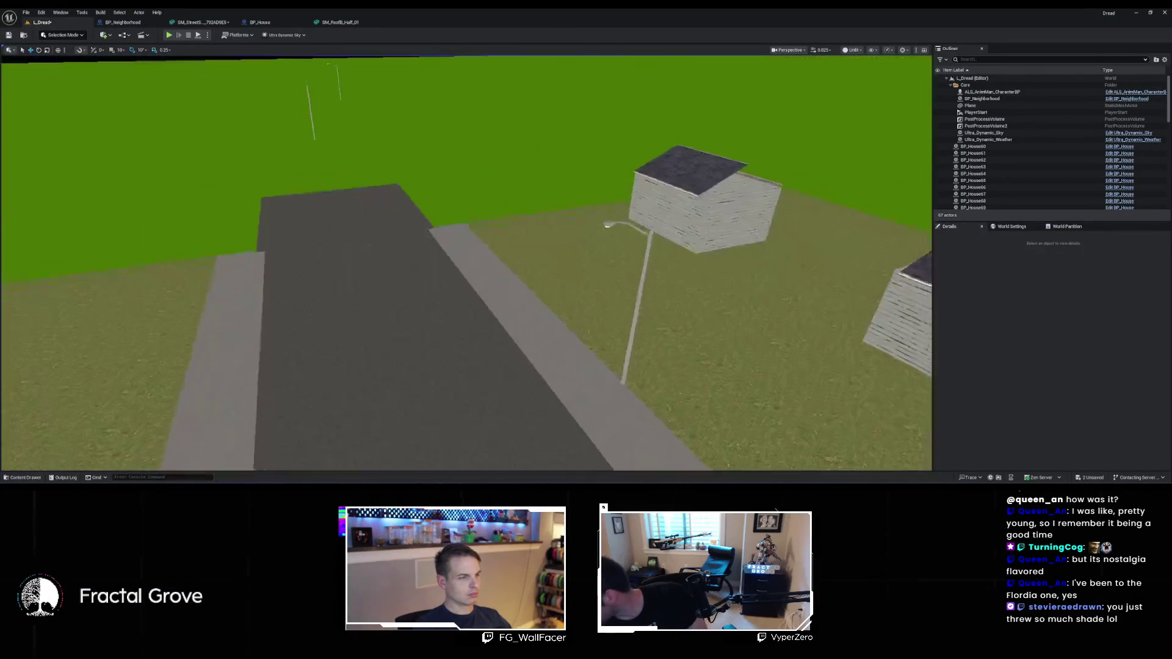
Scroll the Outliner to review the roofed houses in L_Dread, then return to BP_House
scroll(1136, 153, "down", 10)
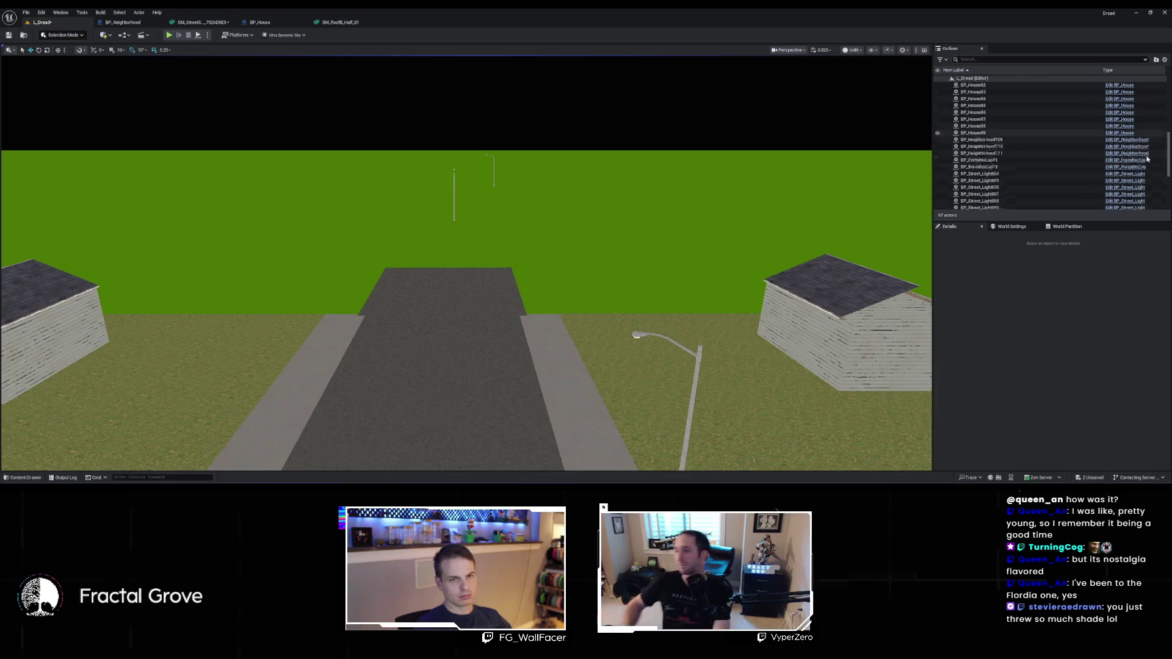
scroll(1142, 160, "up", 8)
scroll(1154, 169, "up", 6)
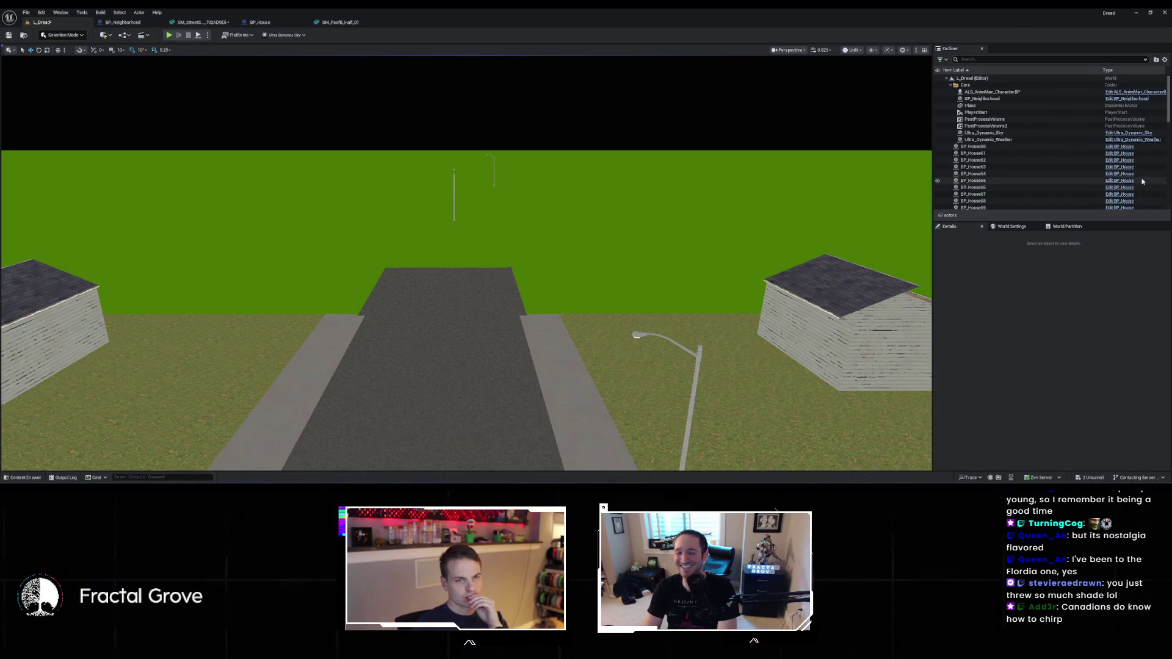
left_click(264, 23)
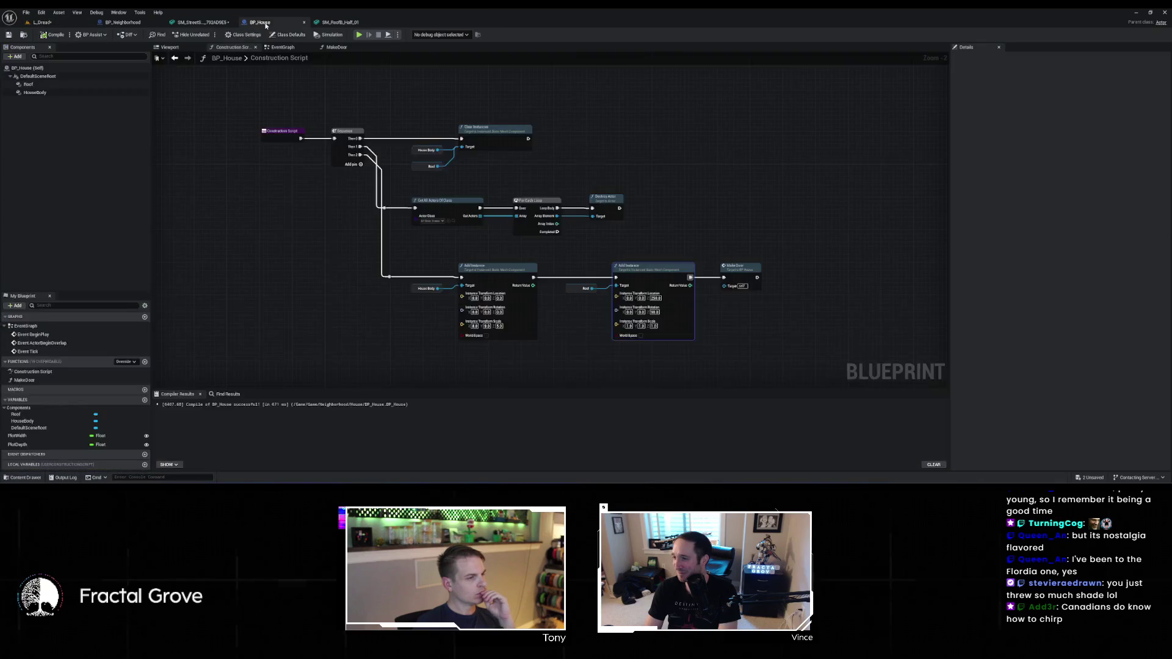
Open the MakeDoor function graph, glance at the level, and come back to it
double_click(730, 265)
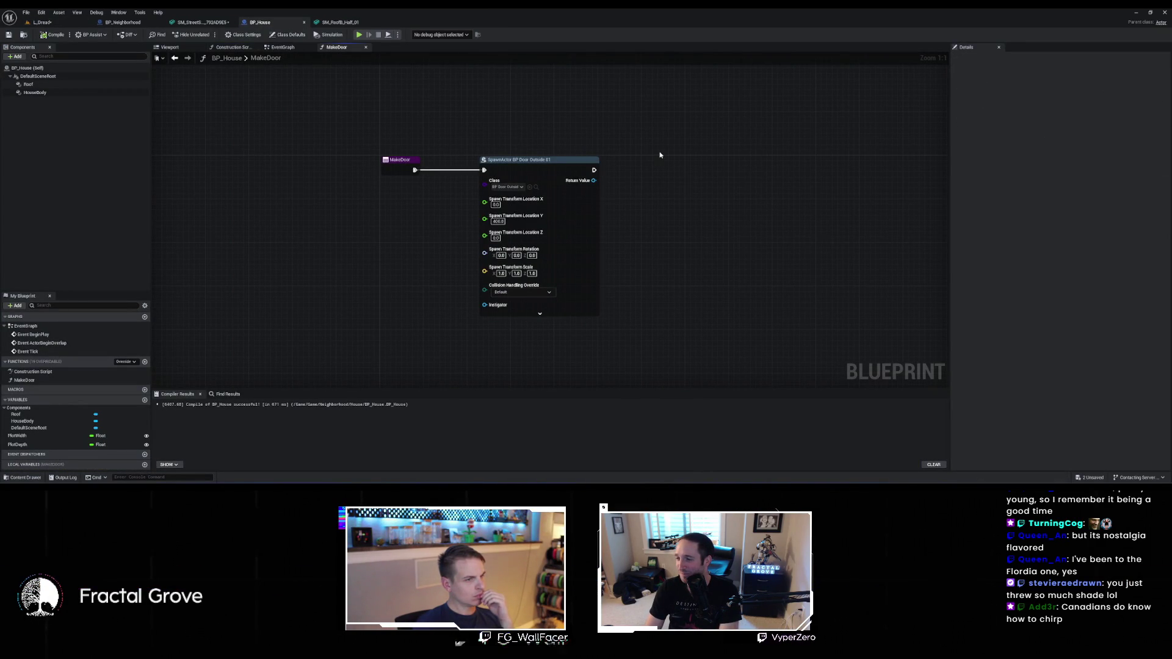
left_click(65, 24)
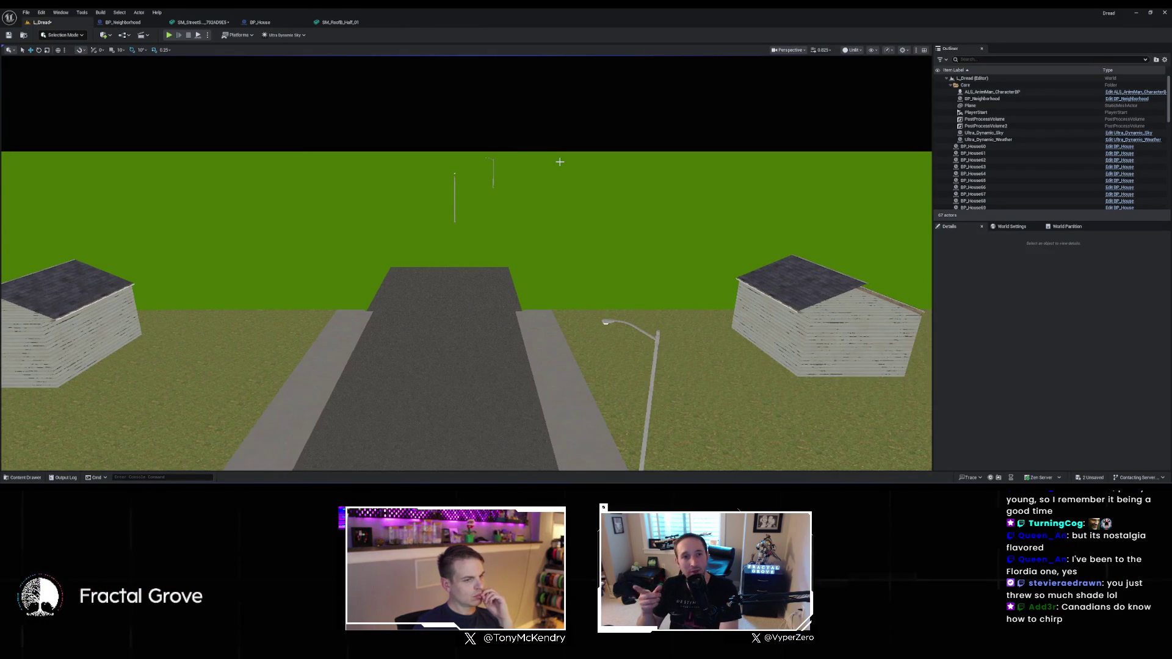
left_click(272, 24)
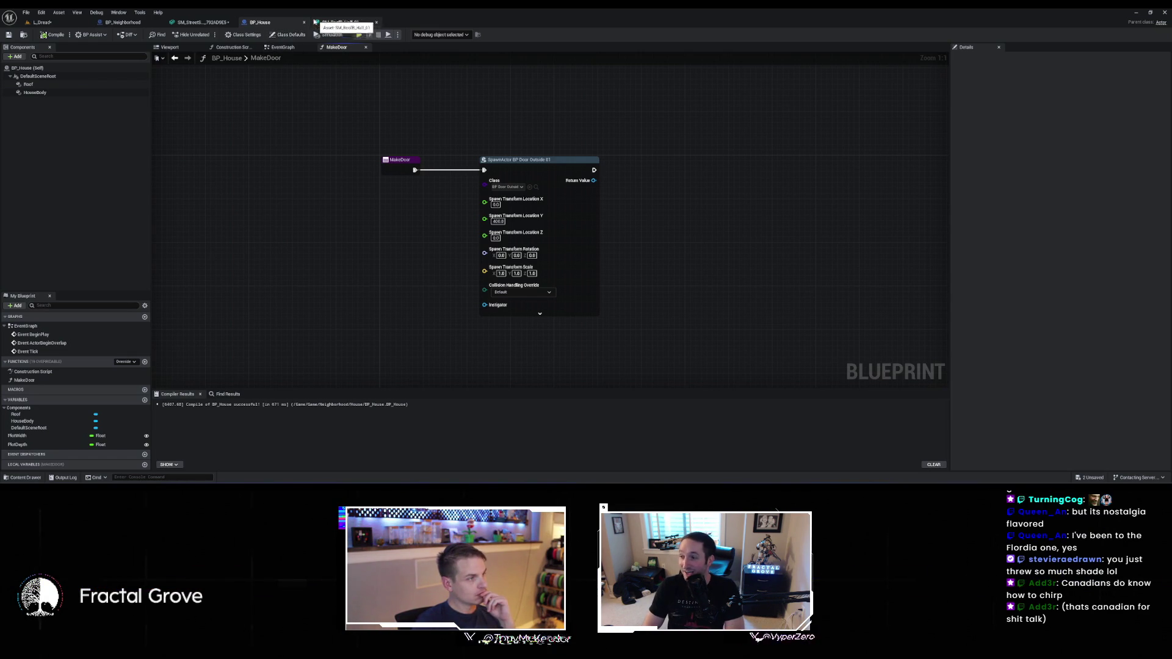
Open BP_Door_Outside_01 from the Content Drawer and inspect its viewport and PhysicsConstraint component
key("ctrl+space")
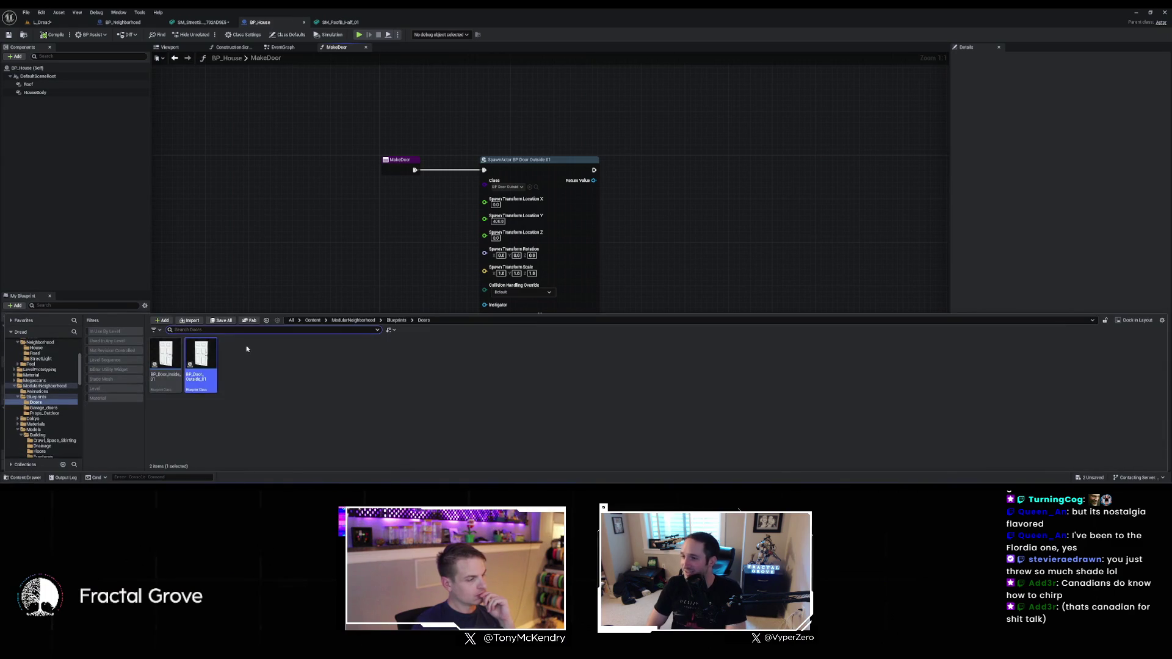
double_click(200, 356)
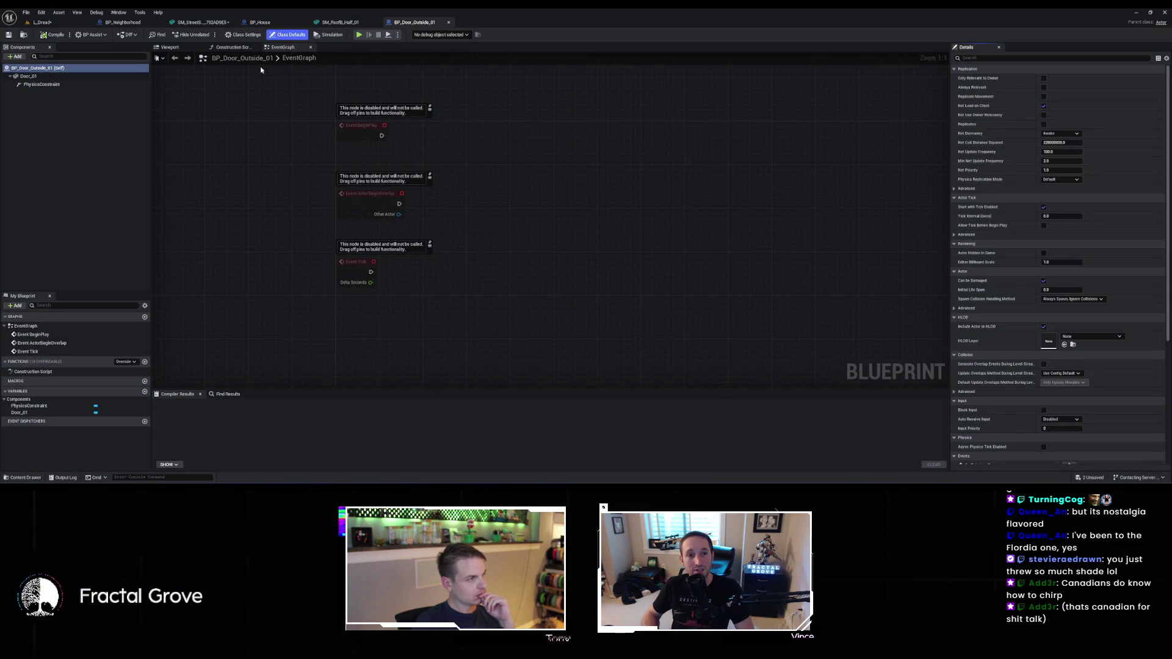
left_click(170, 48)
left_click(282, 47)
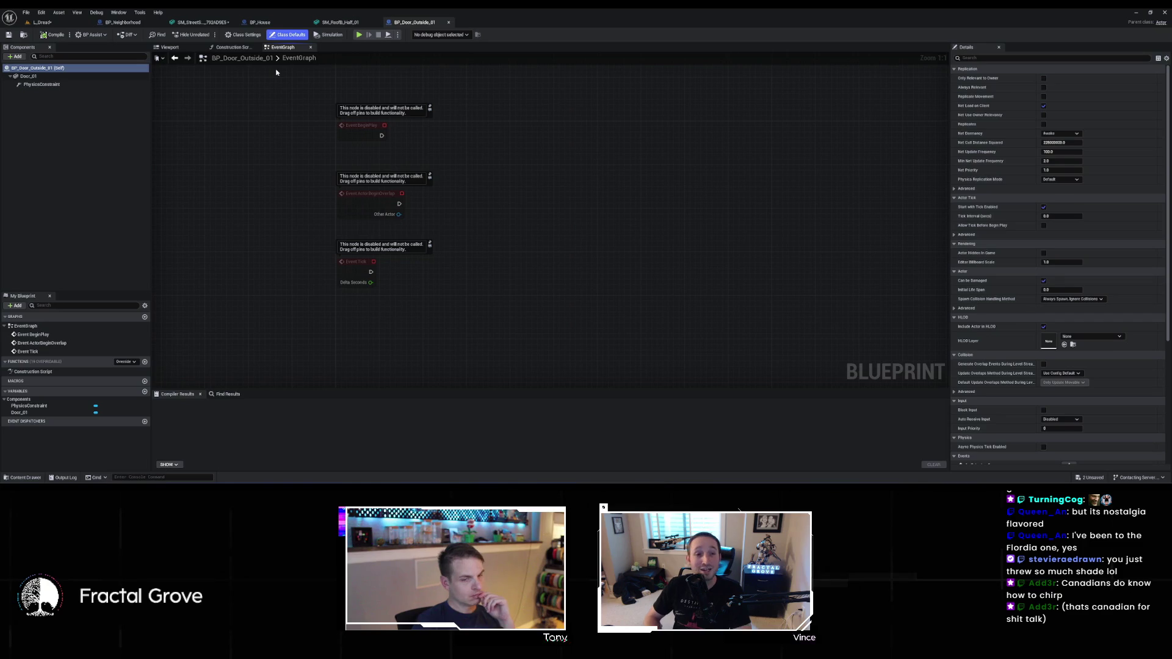
left_click(43, 84)
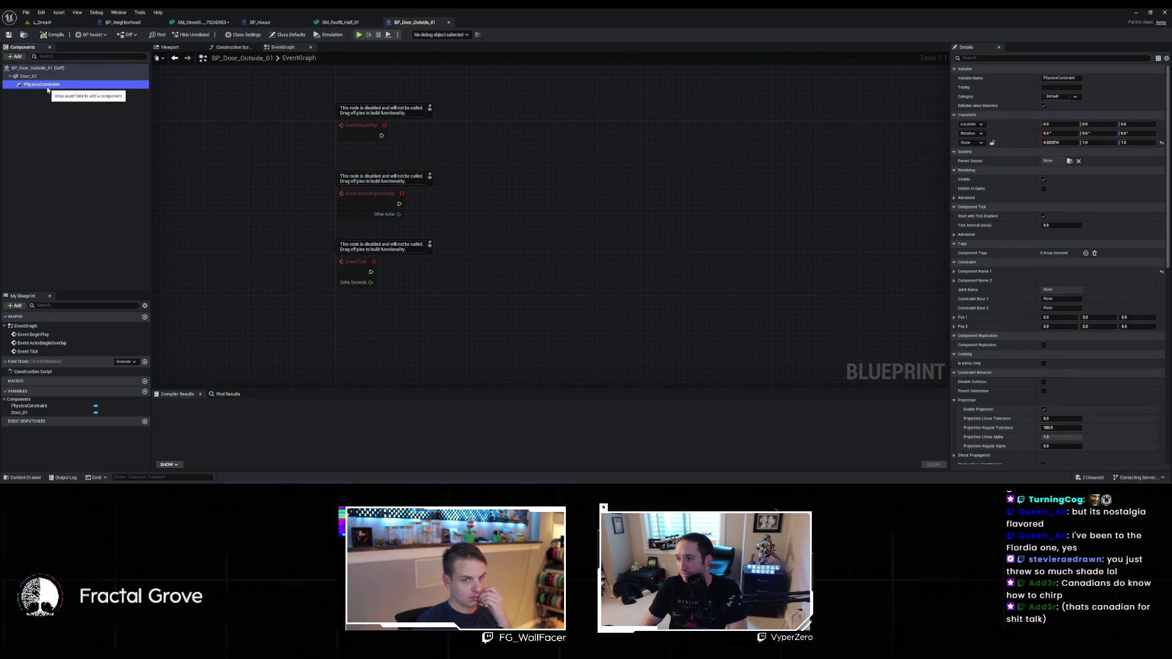
Inspect the door's Door_01 mesh component, locate its mesh asset, and return to BP_House
left_click(170, 48)
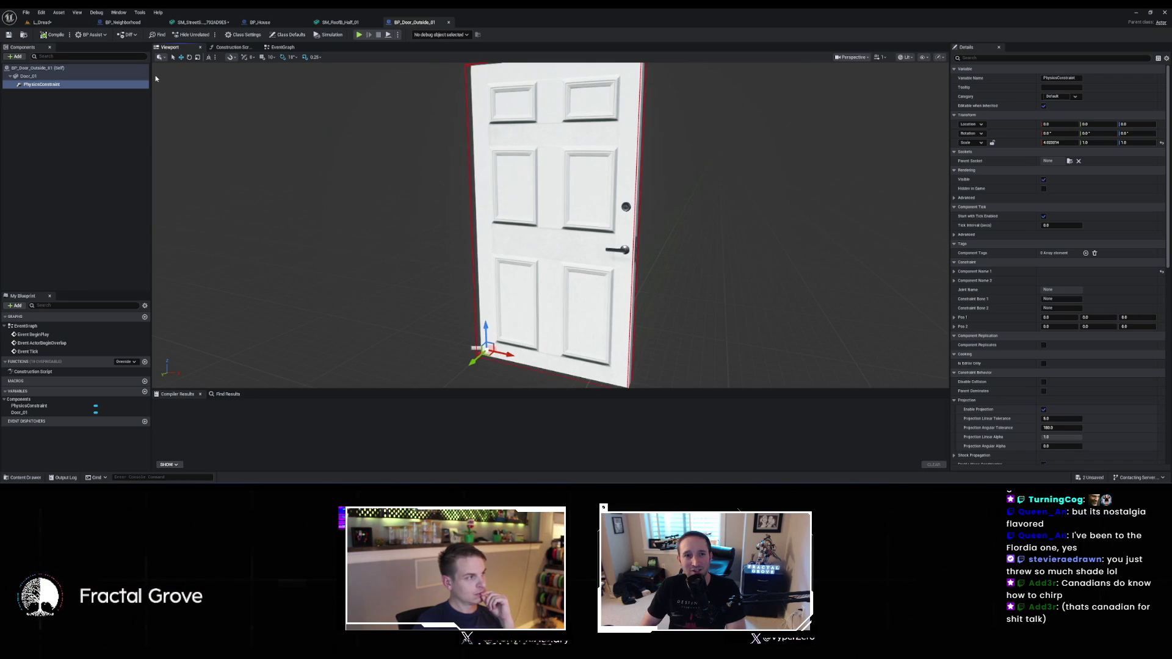
left_click(114, 77)
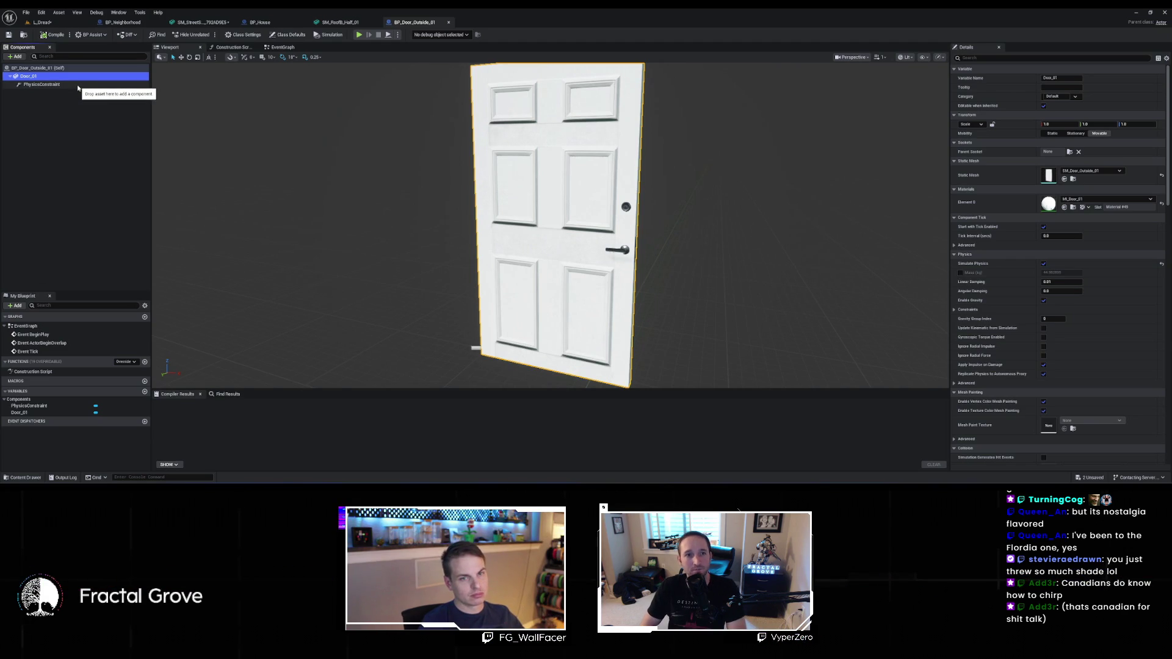
left_click(1074, 180)
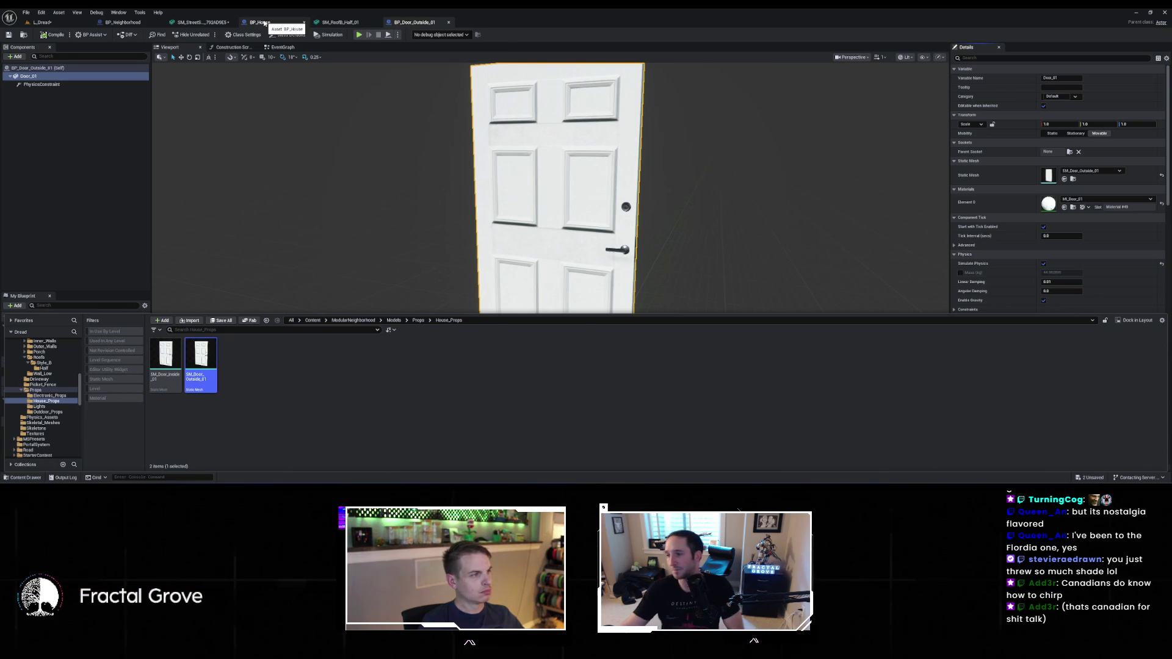
left_click(264, 23)
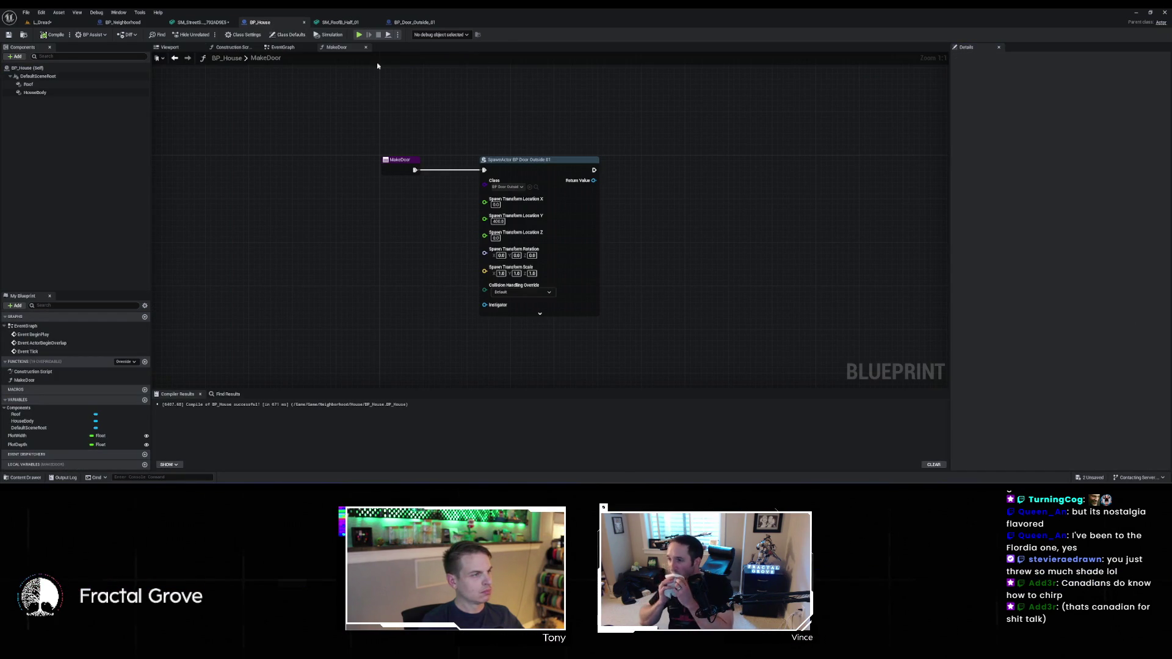
Delete the MakeDoor function from BP_House and return to the construction script
left_click(45, 380)
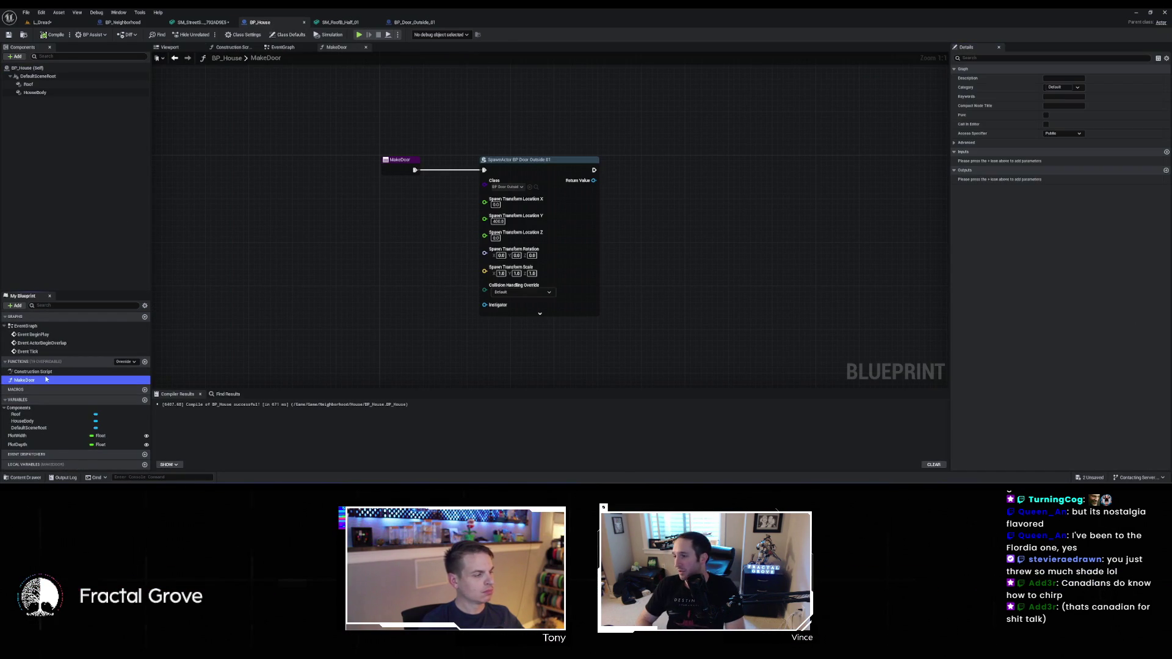
key("Delete")
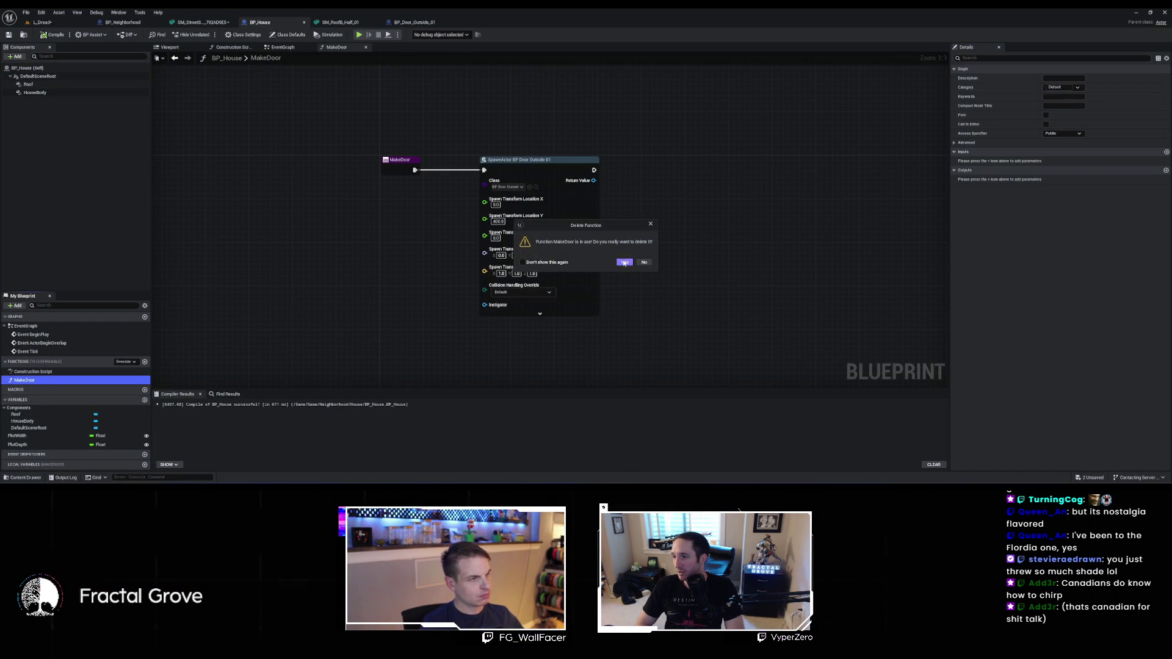
left_click(625, 262)
left_click(237, 48)
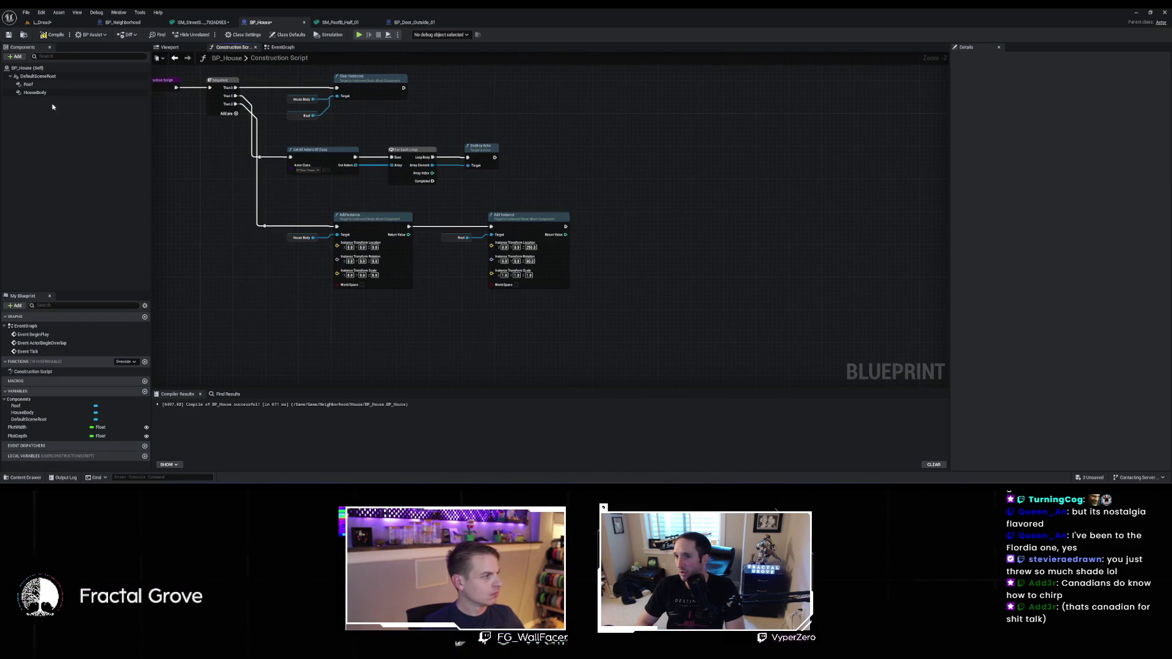
Add an Instanced Static Mesh component named Doors using the SM_Door_Outside_01 mesh
right_click(36, 78)
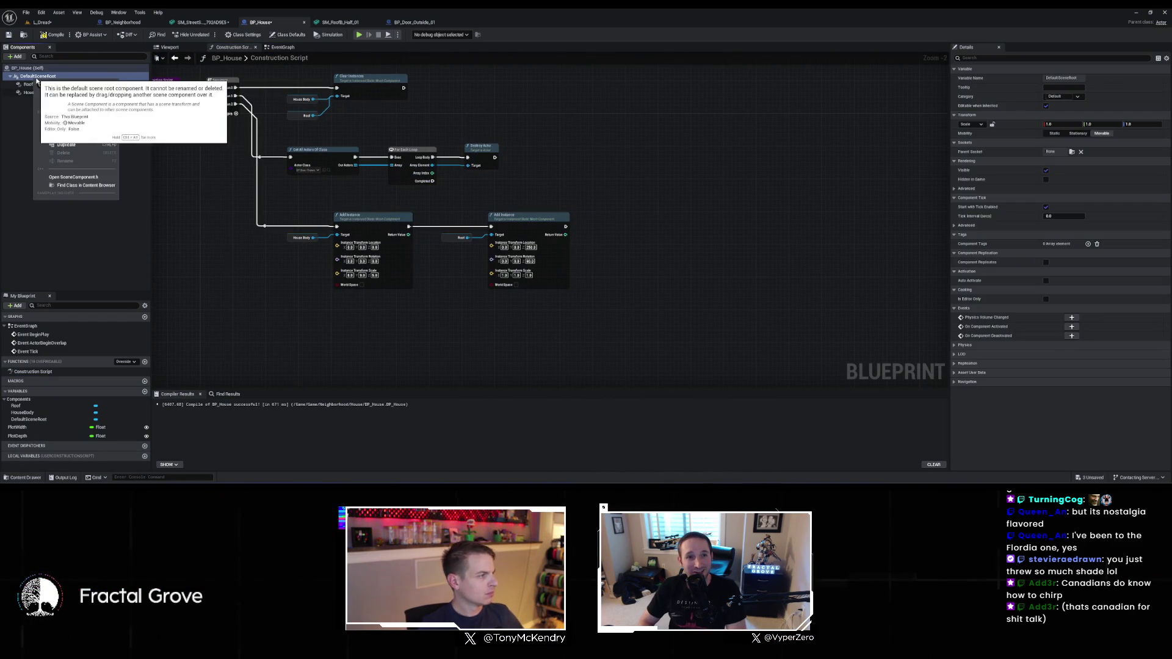
left_click(16, 56)
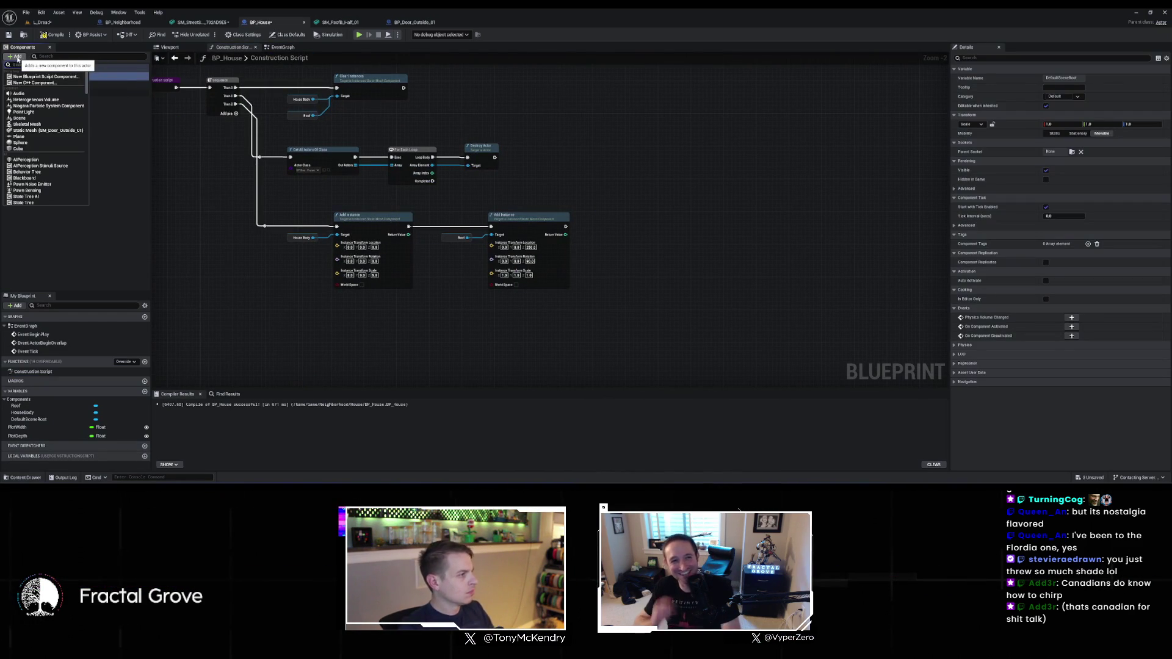
type("instance")
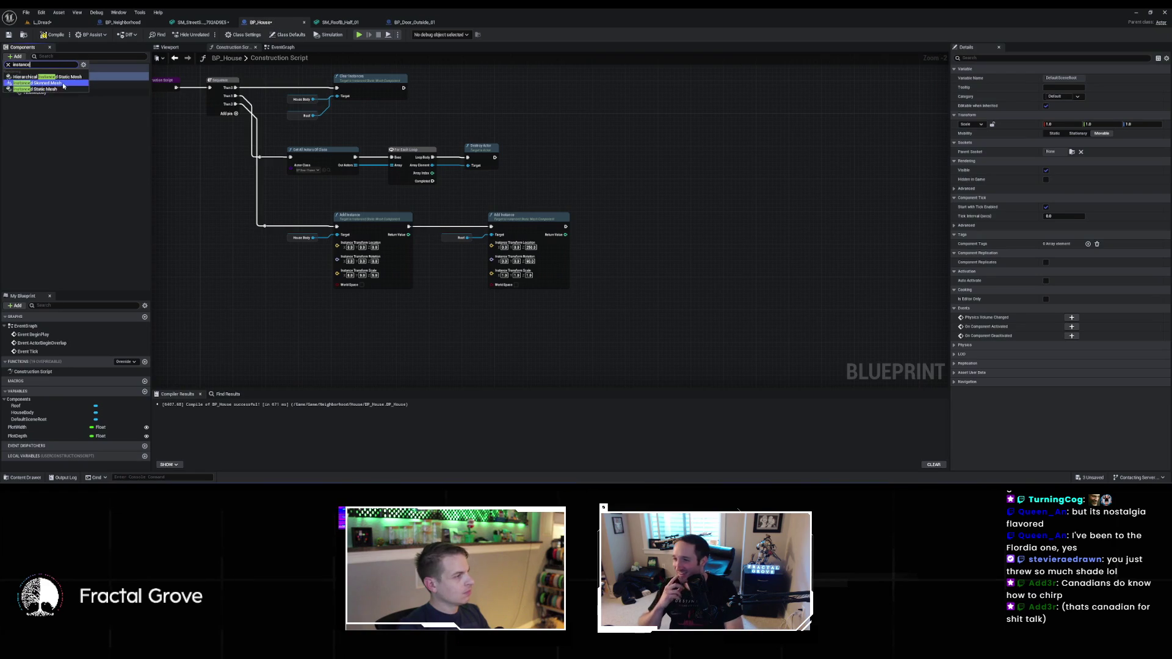
left_click(37, 89)
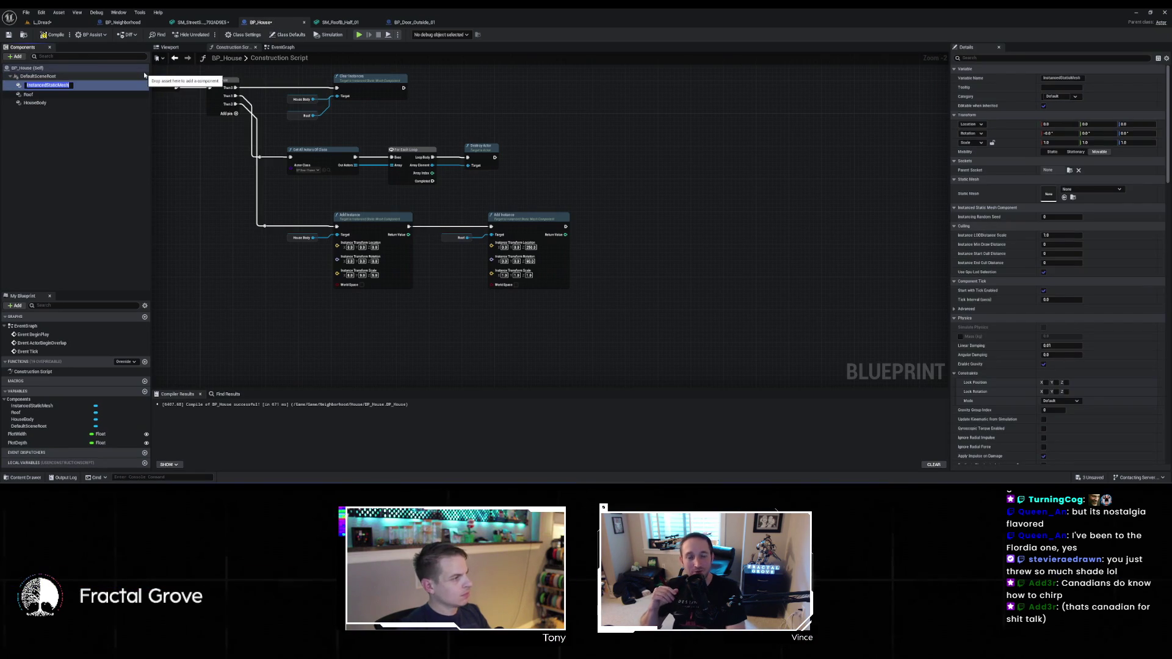
type("Doors")
key("Return")
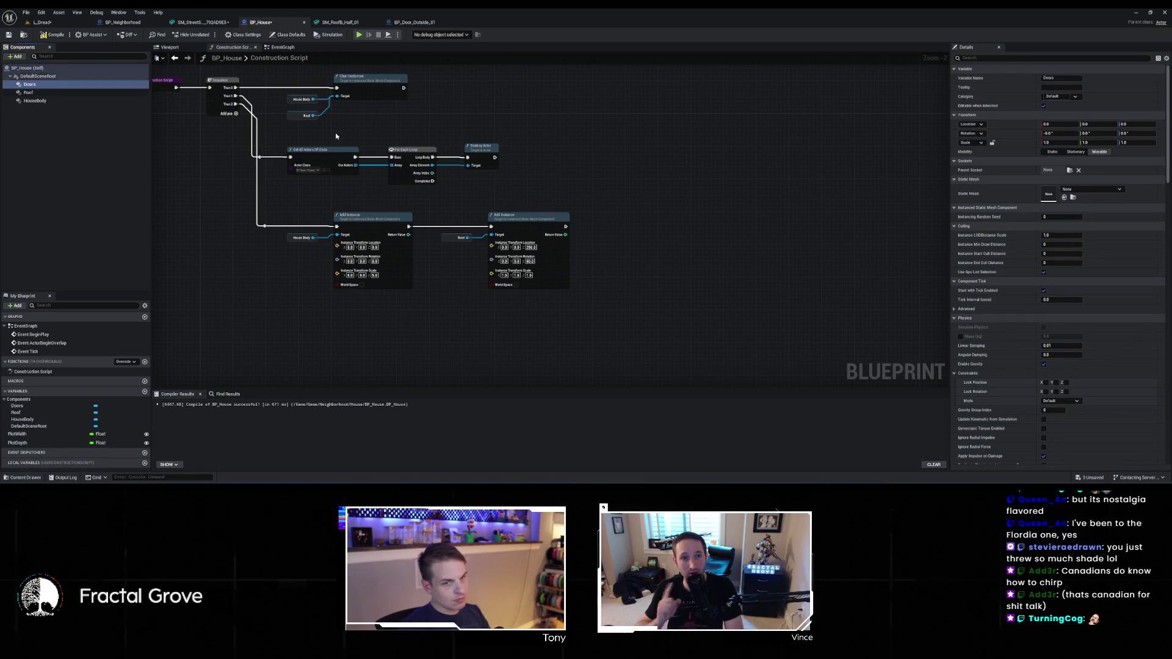
left_click(1066, 198)
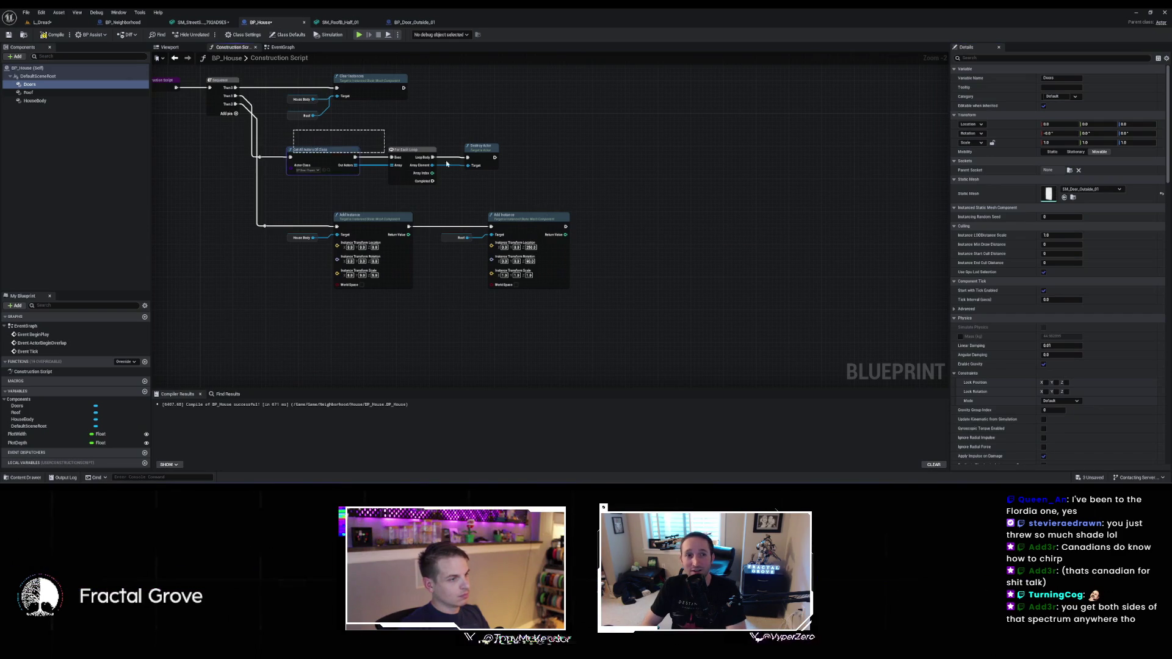
Delete the Get All Actors, For Each and Destroy nodes and remove the sequence's Then 1 pin
left_click_drag(284, 125, 563, 173)
key("Delete")
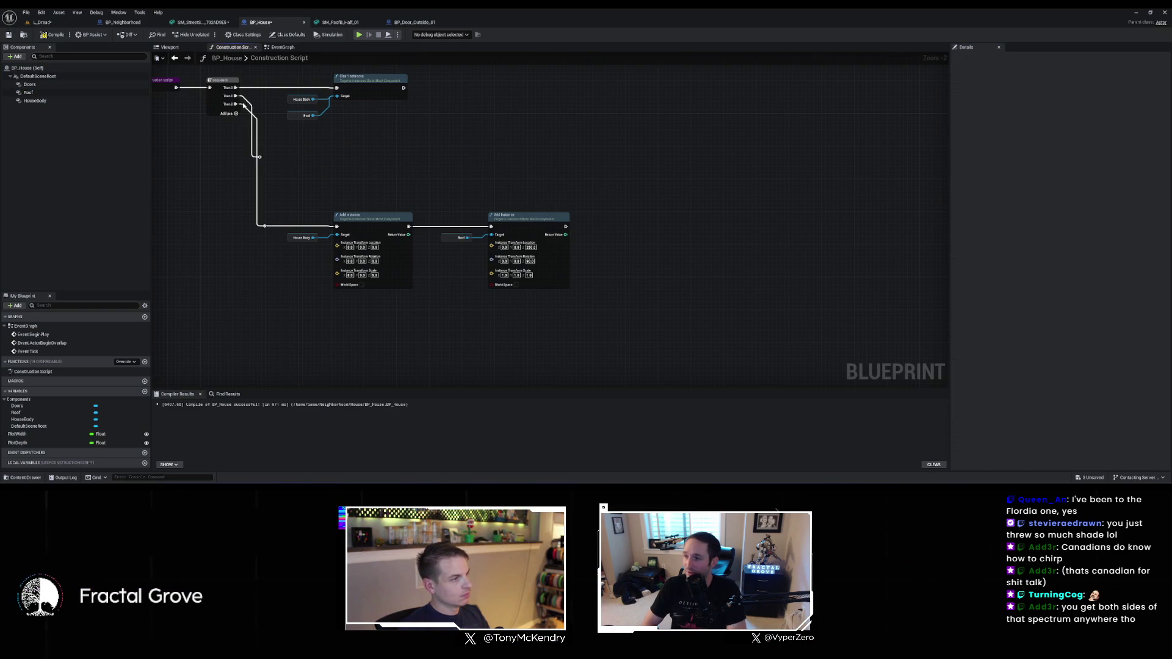
right_click(236, 99)
key("Escape")
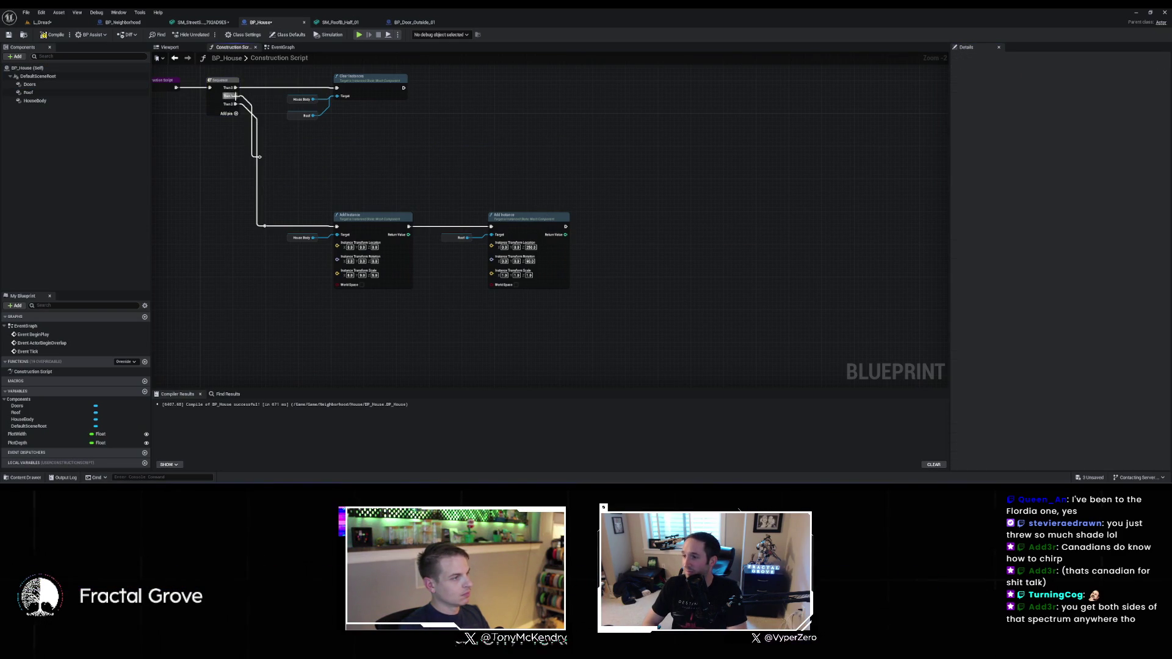
right_click(236, 98)
left_click(265, 145)
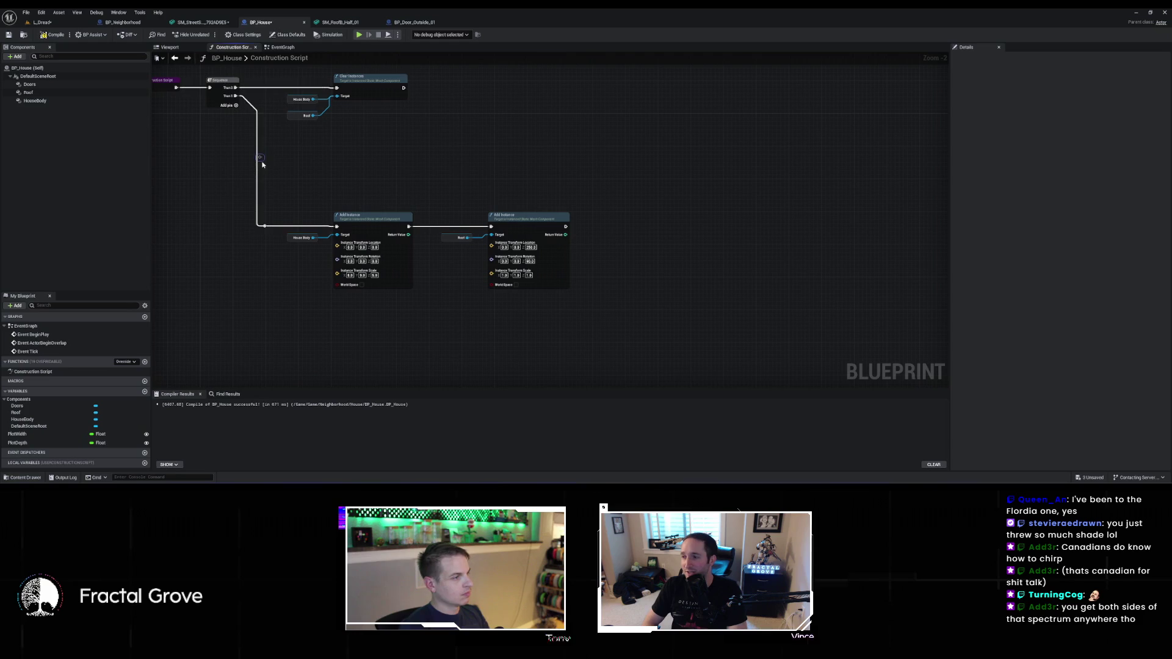
Chain a duplicated Add Instance node targeting Doors after the roof's and edit its Y/Z location
mouse_move(108, 87)
left_mouse_down()
mouse_move(153, 123)
mouse_move(534, 181)
mouse_move(615, 224)
left_mouse_up()
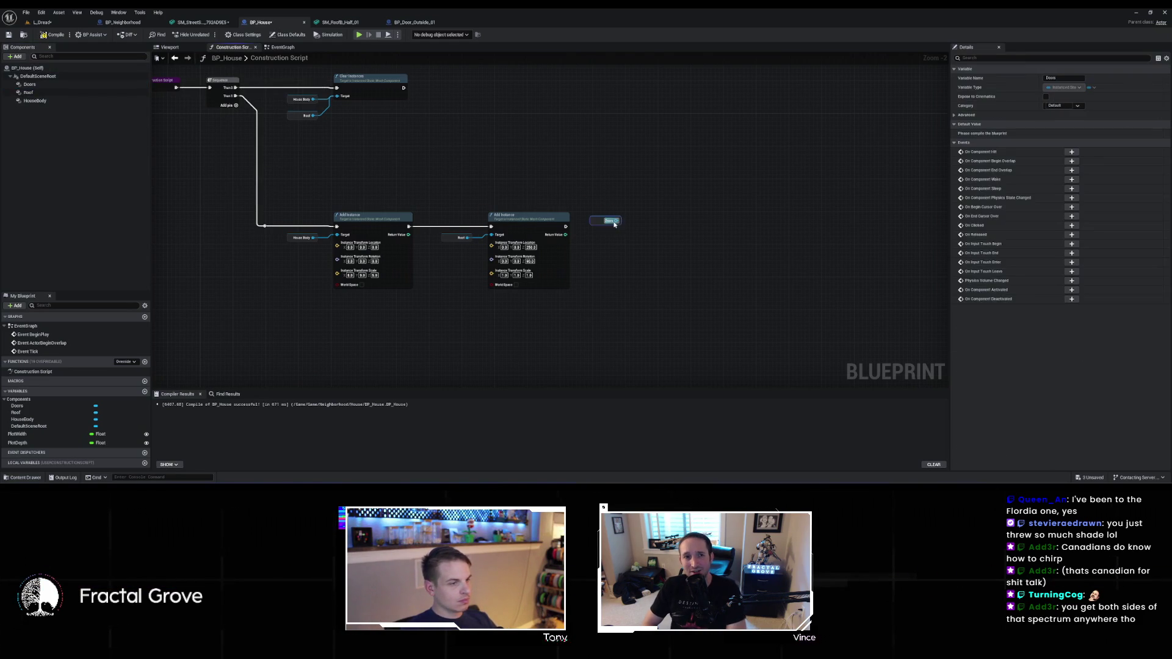
left_click(662, 230)
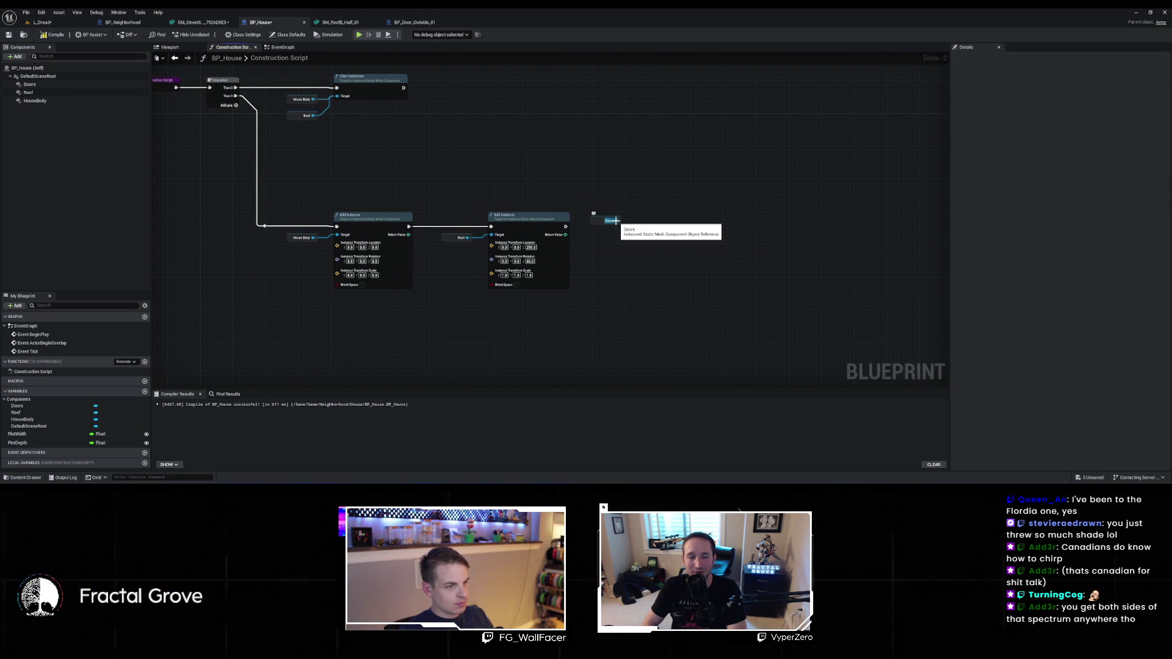
left_click(525, 224)
key("ctrl+w")
mouse_move(566, 227)
left_mouse_down()
mouse_move(652, 256)
mouse_move(684, 241)
mouse_move(681, 229)
left_mouse_up()
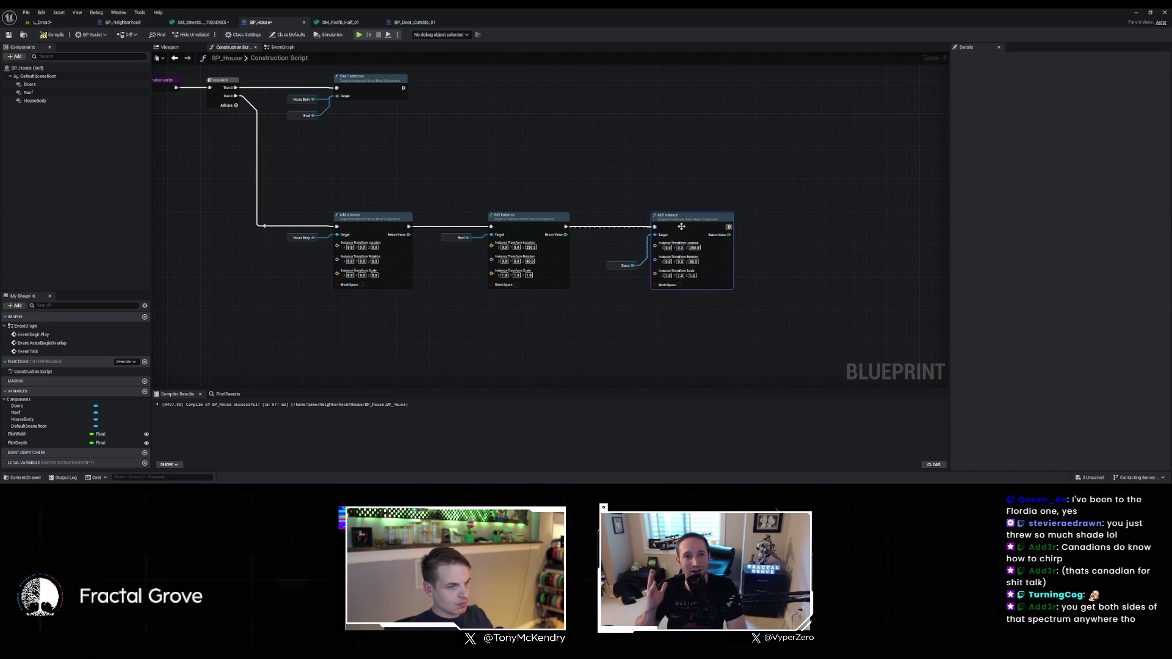
left_click(681, 248)
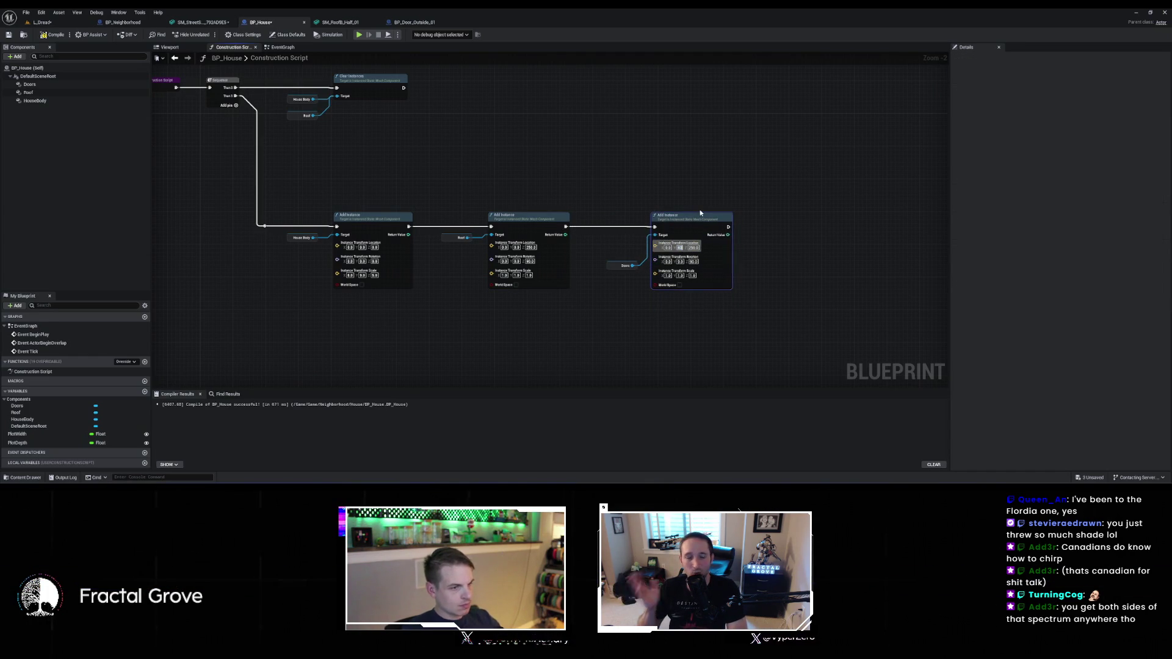
left_click(698, 248)
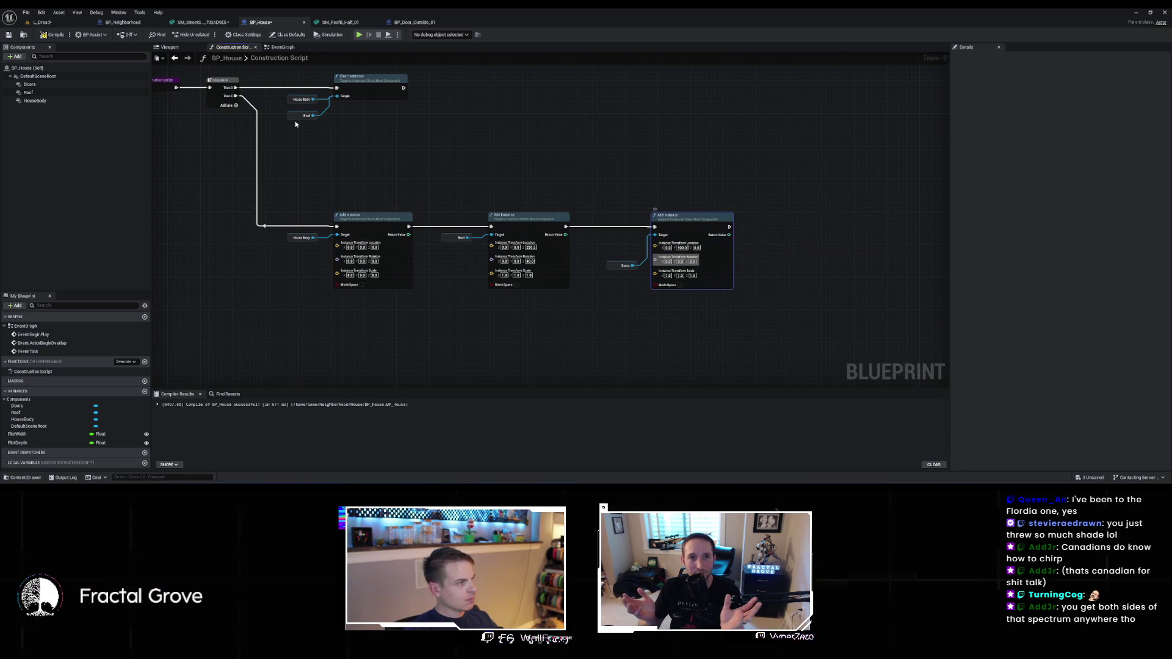
left_click(62, 23)
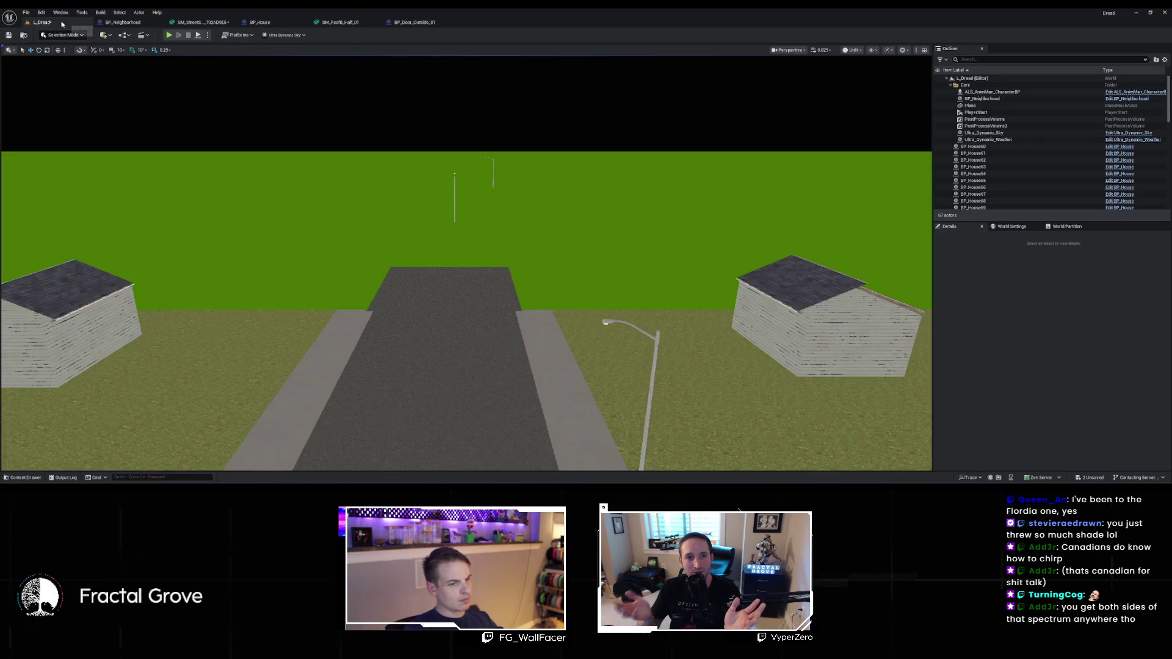
Select BP_Neighborhood, fly up for an overhead view, then go back to BP_House's construction script
left_click(982, 98)
left_click(954, 380)
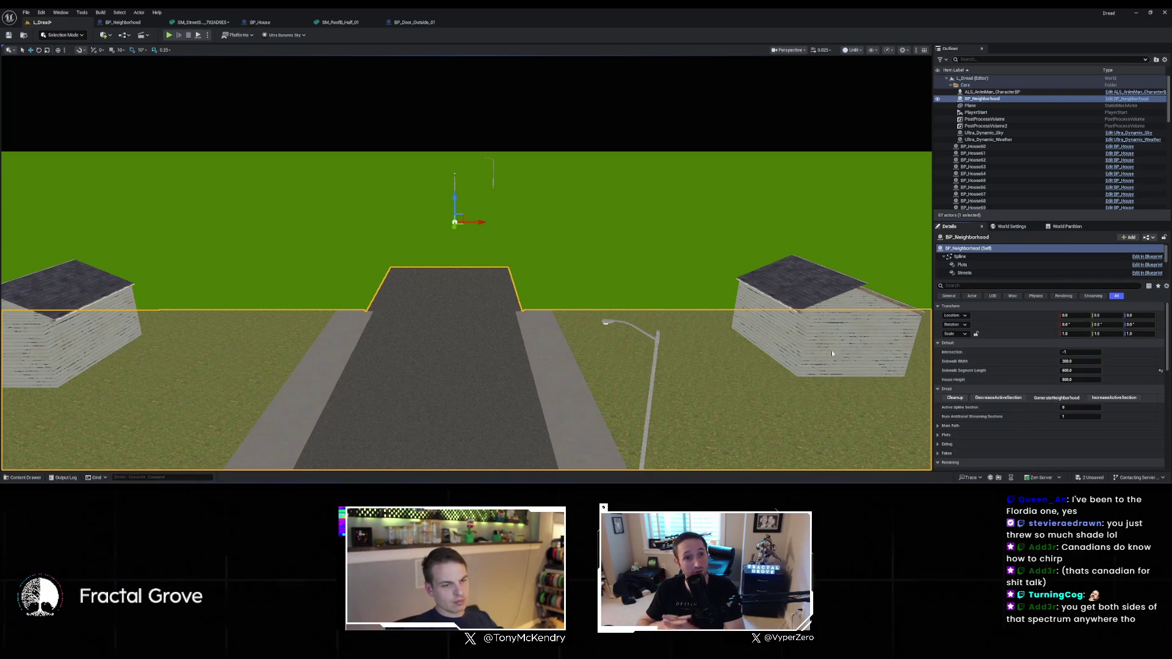
mouse_move(729, 325)
left_mouse_down()
mouse_move(666, 330)
mouse_move(659, 245)
mouse_move(648, 280)
left_mouse_up()
left_click(115, 24)
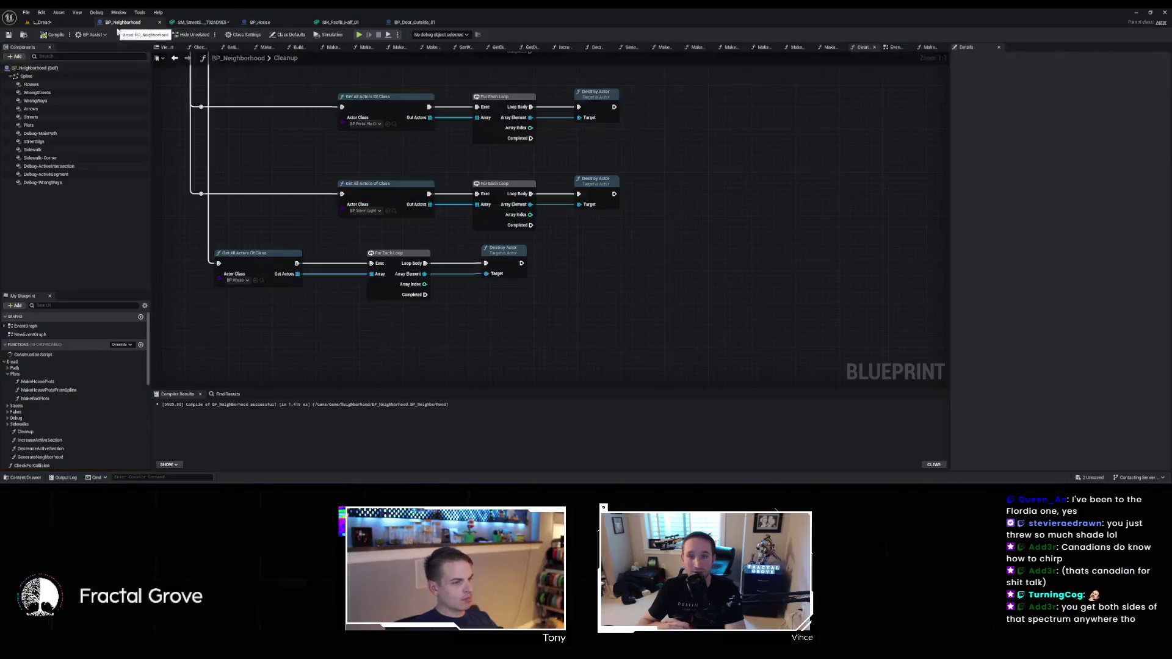
left_click(263, 23)
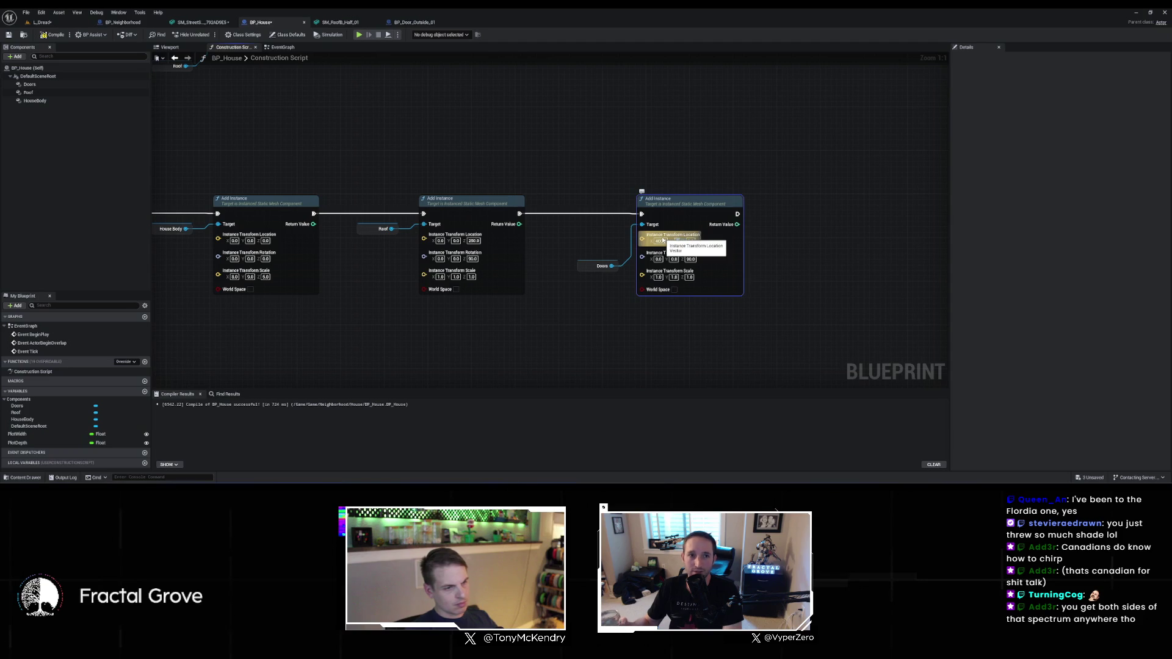
Fly the L_Dread camera close to a house wall to check for doors
left_click(58, 23)
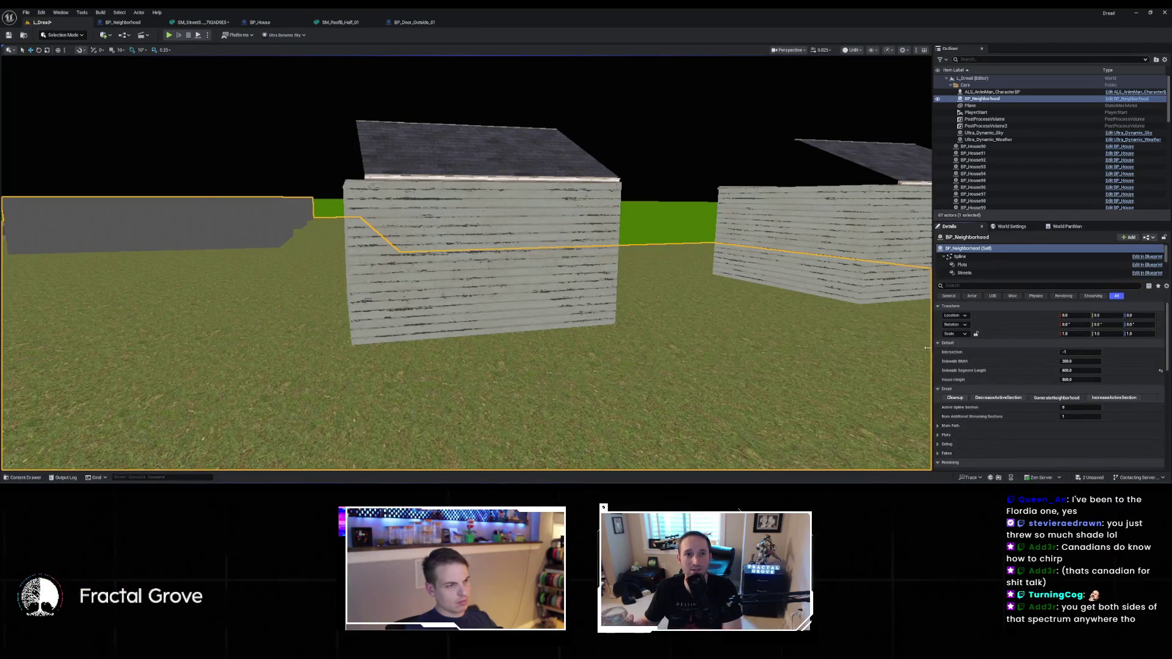
mouse_move(821, 319)
left_mouse_down()
mouse_move(830, 342)
mouse_move(806, 329)
mouse_move(794, 300)
mouse_move(702, 280)
mouse_move(192, 53)
left_mouse_up()
left_click(121, 23)
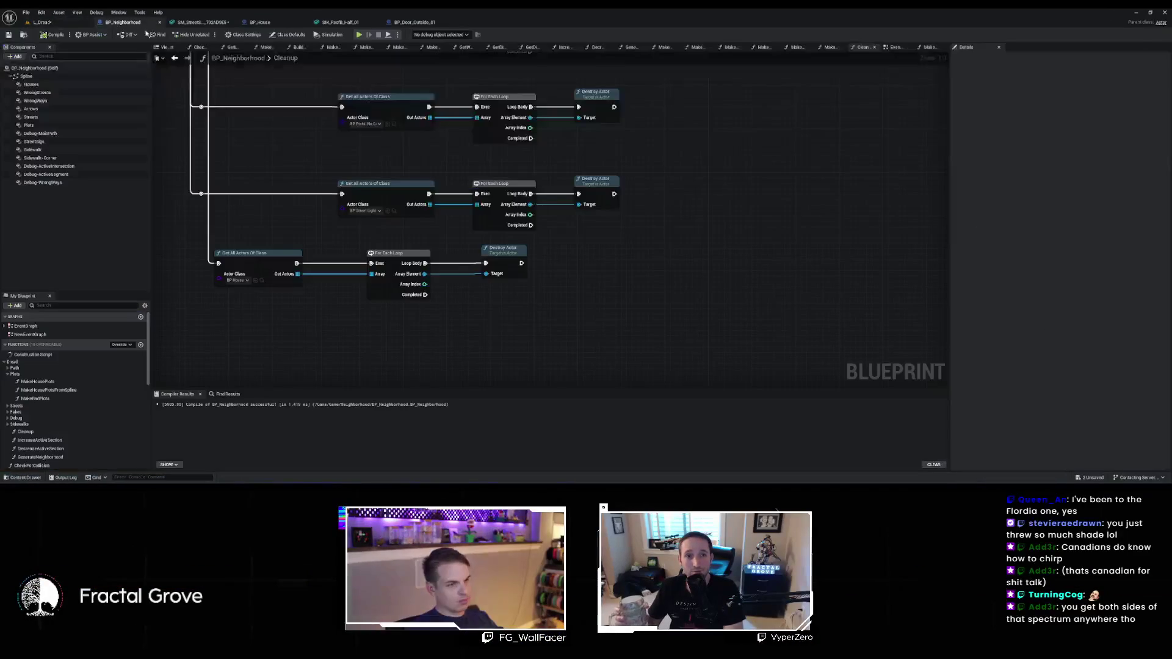
Adjust the door Add Instance's X location, then confirm the houses show white doors
key("ctrl+Tab")
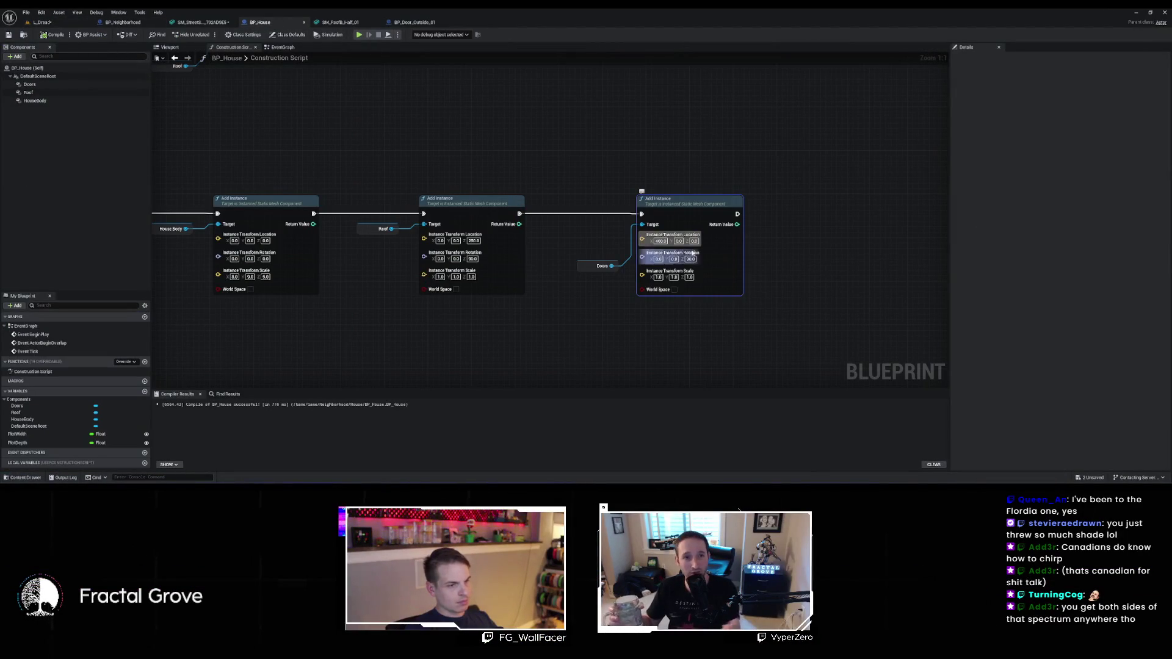
left_click(661, 241)
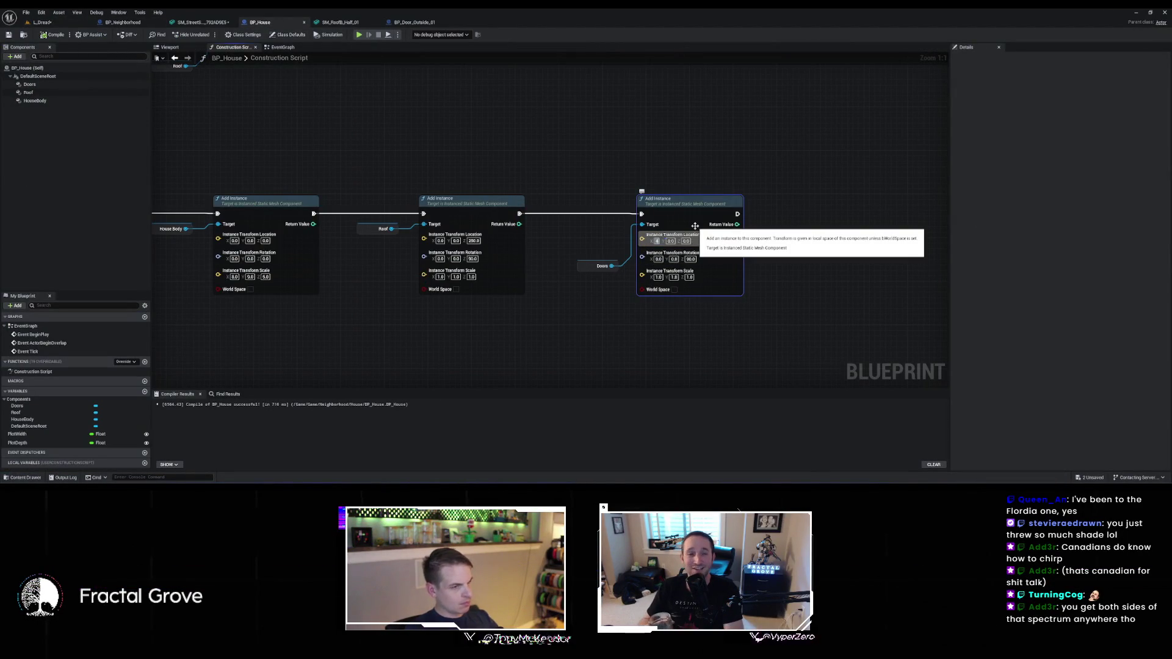
left_click(43, 22)
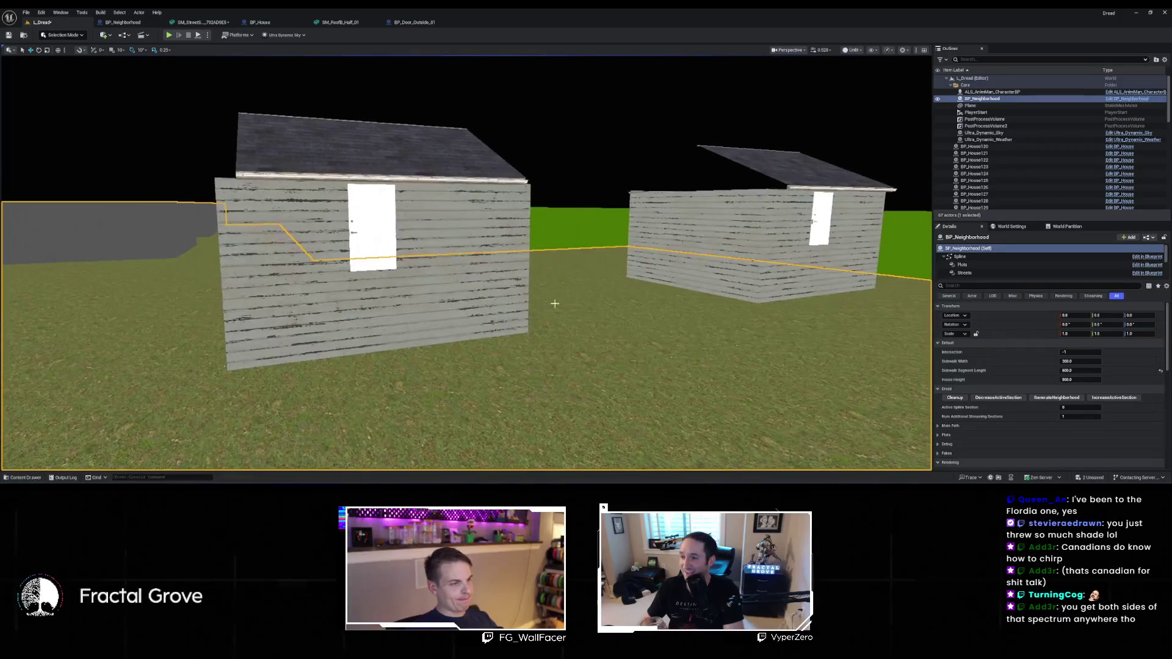
left_click(106, 22)
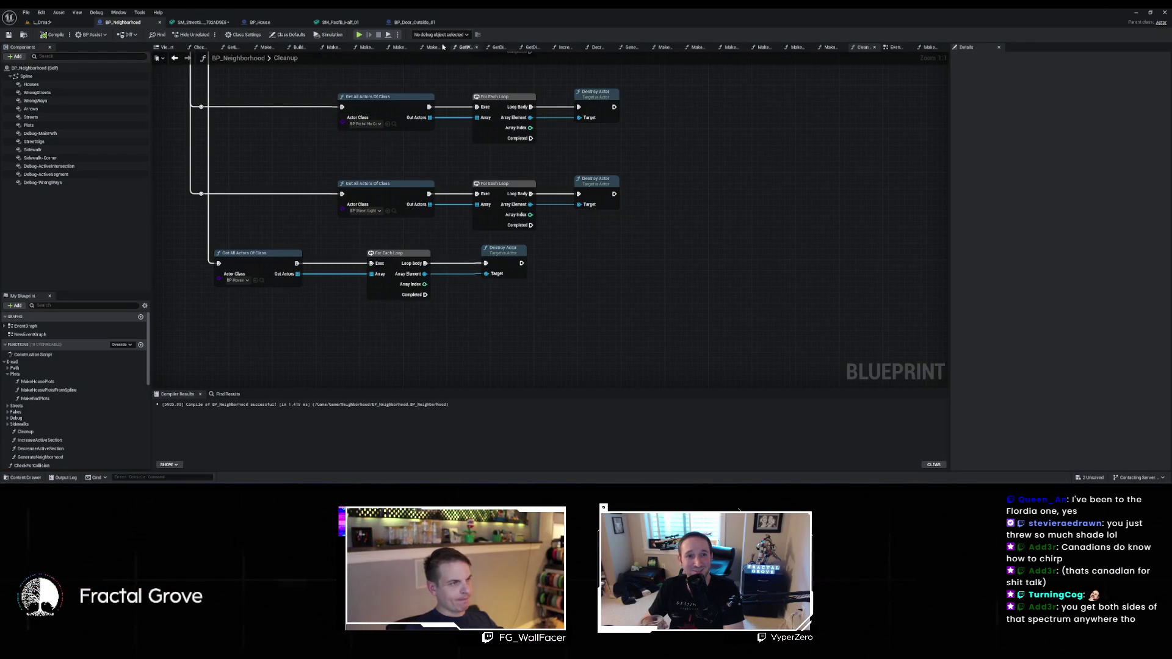
Pan and zoom out on BP_House's Construction Script to view Clear Instances and three Add Instance nodes
left_click(261, 22)
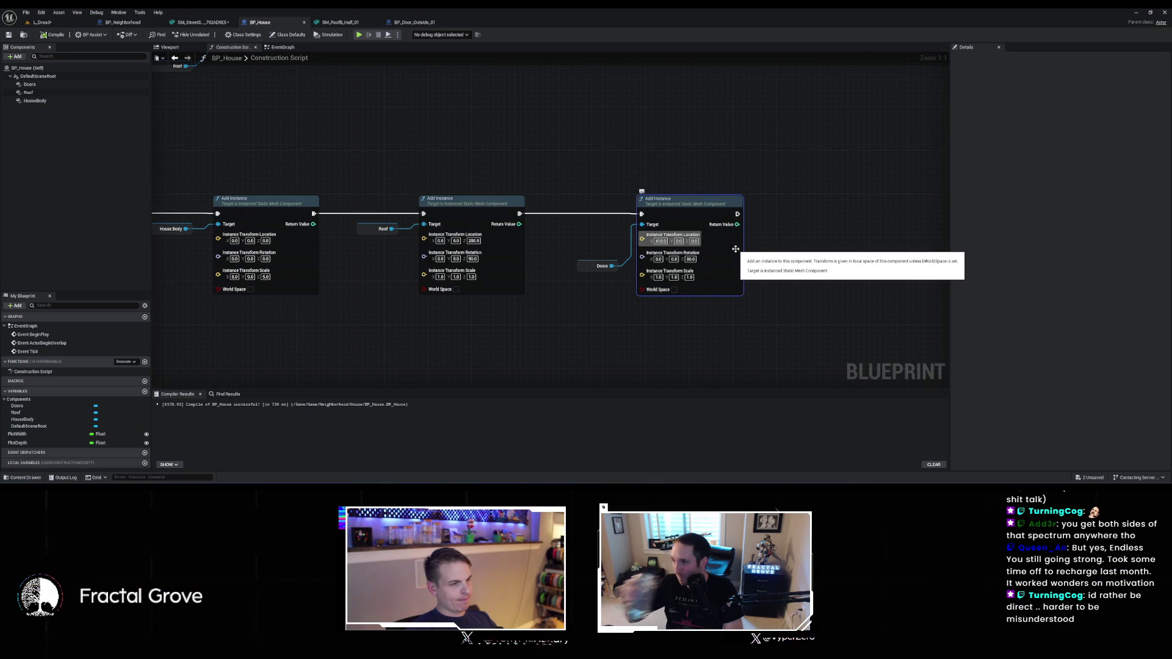
mouse_move(605, 235)
left_mouse_down()
mouse_move(665, 230)
mouse_move(681, 270)
mouse_move(794, 288)
mouse_move(718, 228)
left_mouse_up()
scroll(676, 237, "down", 1)
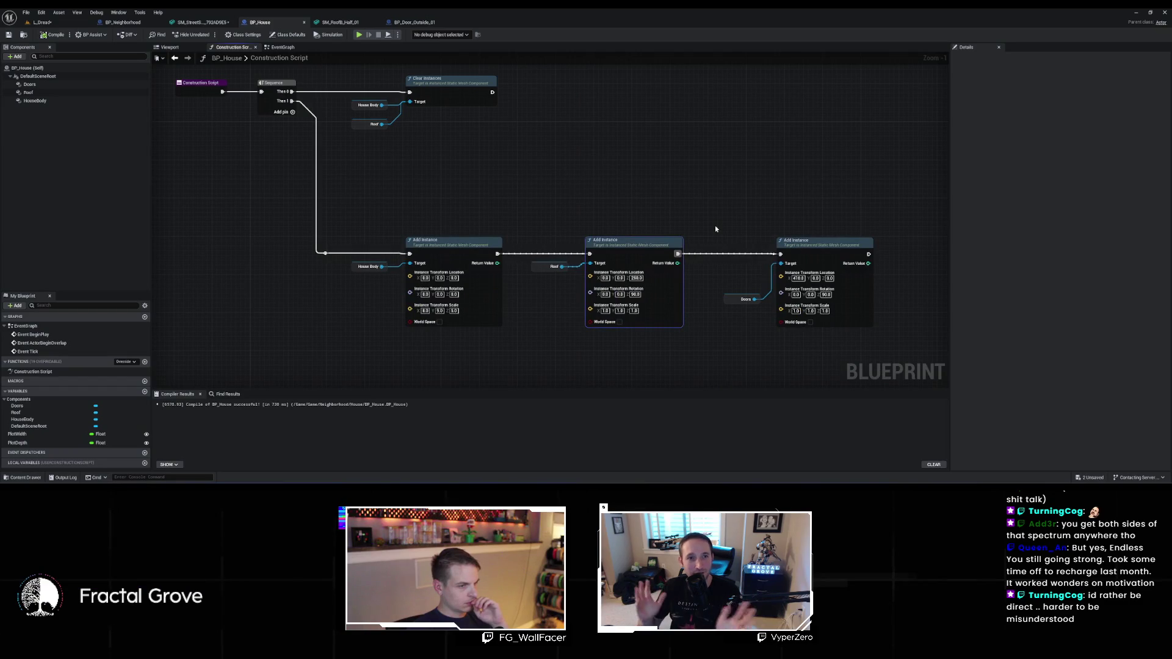
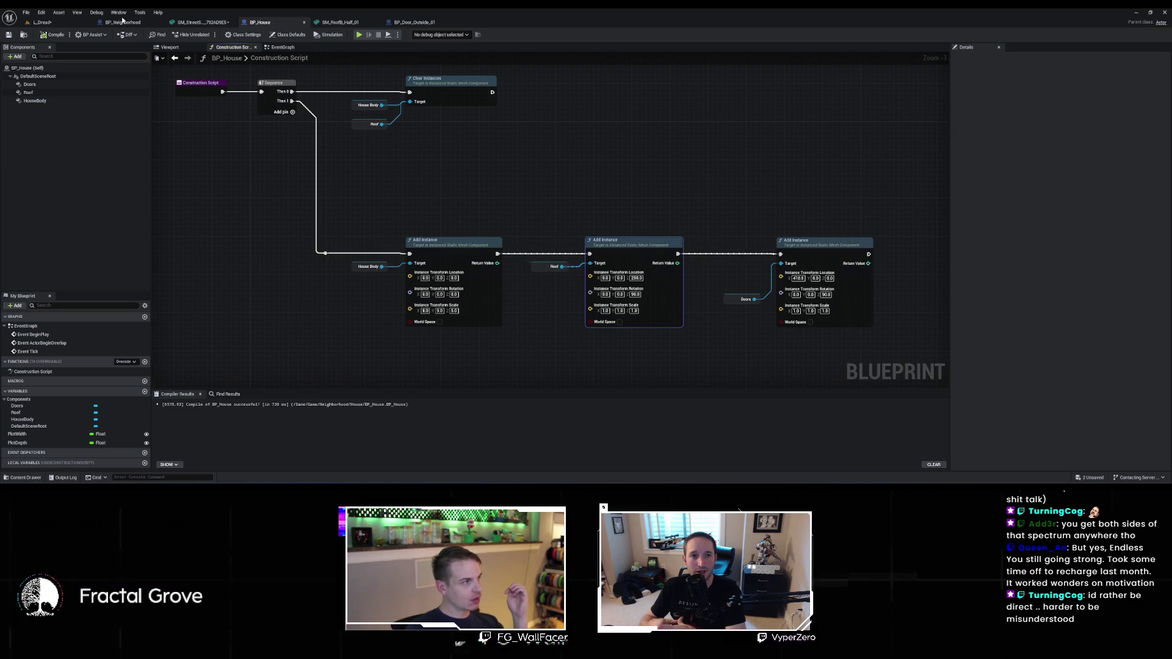
Open BP_Neighborhood's MakeHousePlots graph and trace the wires from the house spawn node
left_click(150, 22)
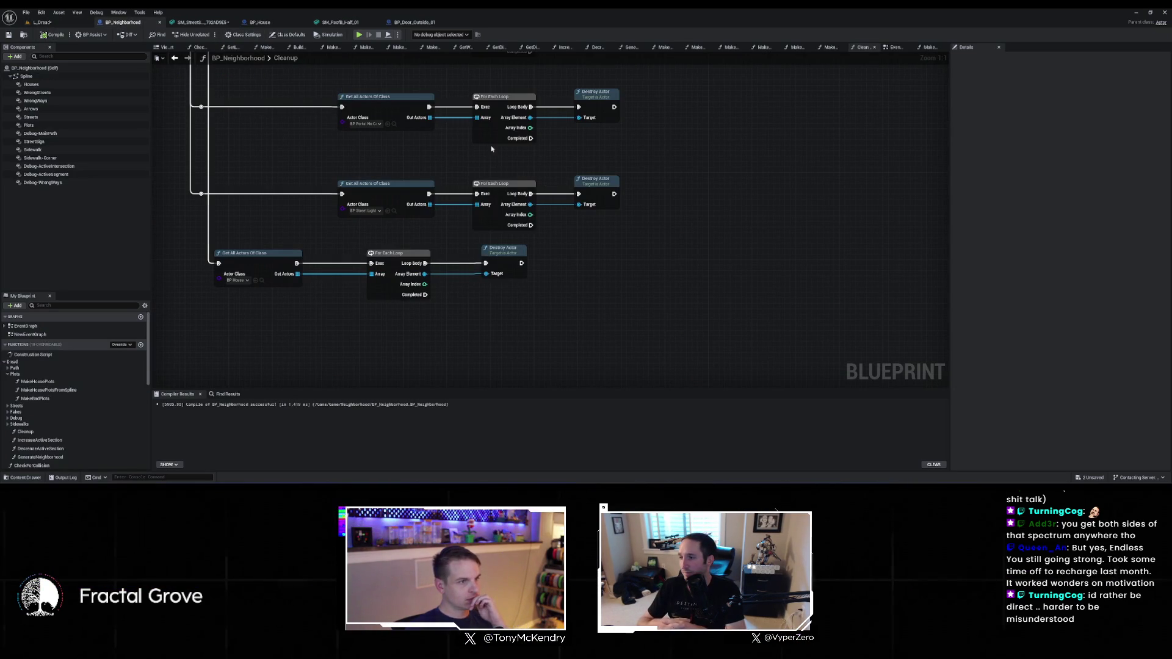
double_click(38, 381)
scroll(677, 237, "down", 2)
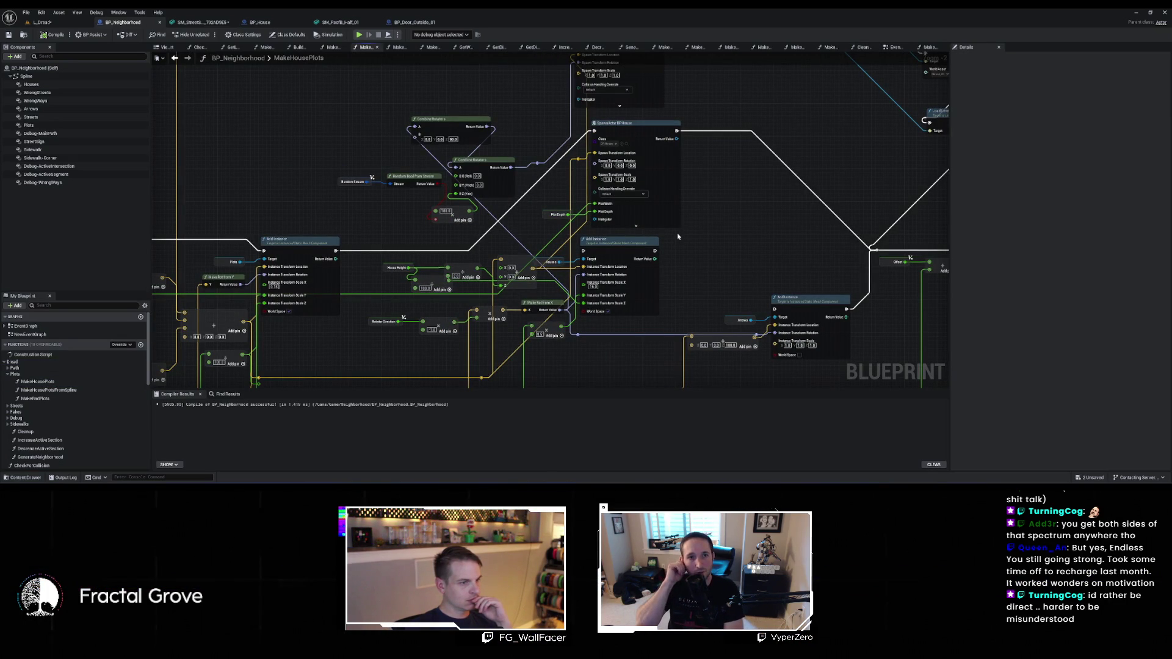
scroll(656, 196, "up", 2)
left_click_drag(576, 187, 802, 88)
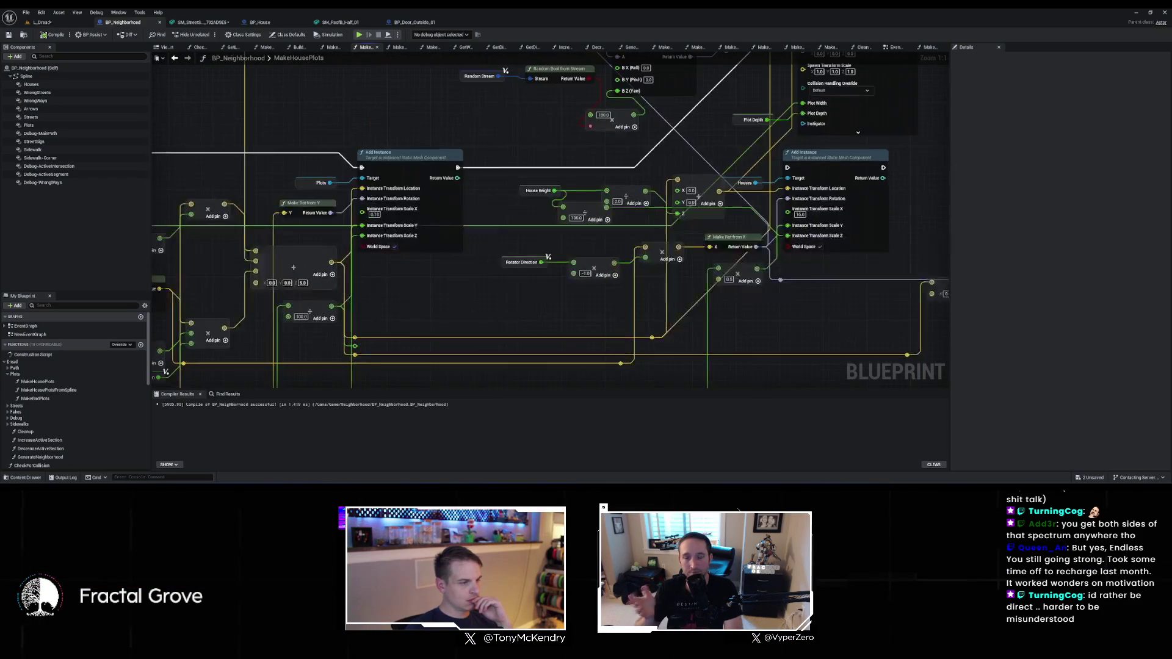
left_click(802, 91)
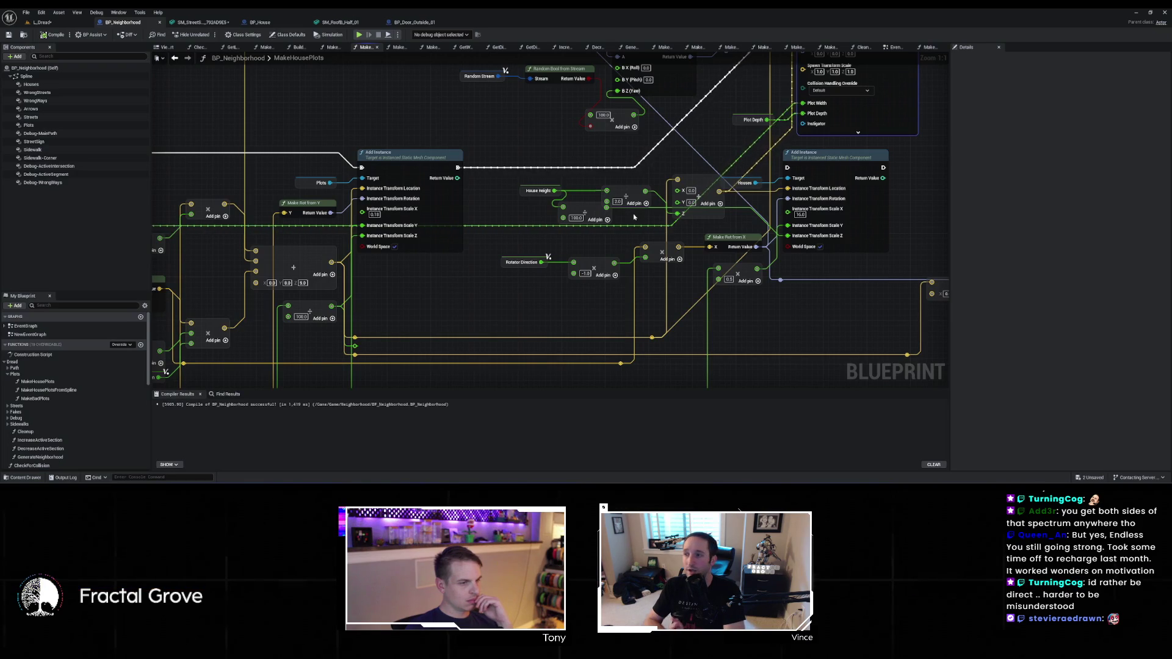
Break the wire into the vector Add node's first input and save BP_Neighborhood
left_click(711, 211)
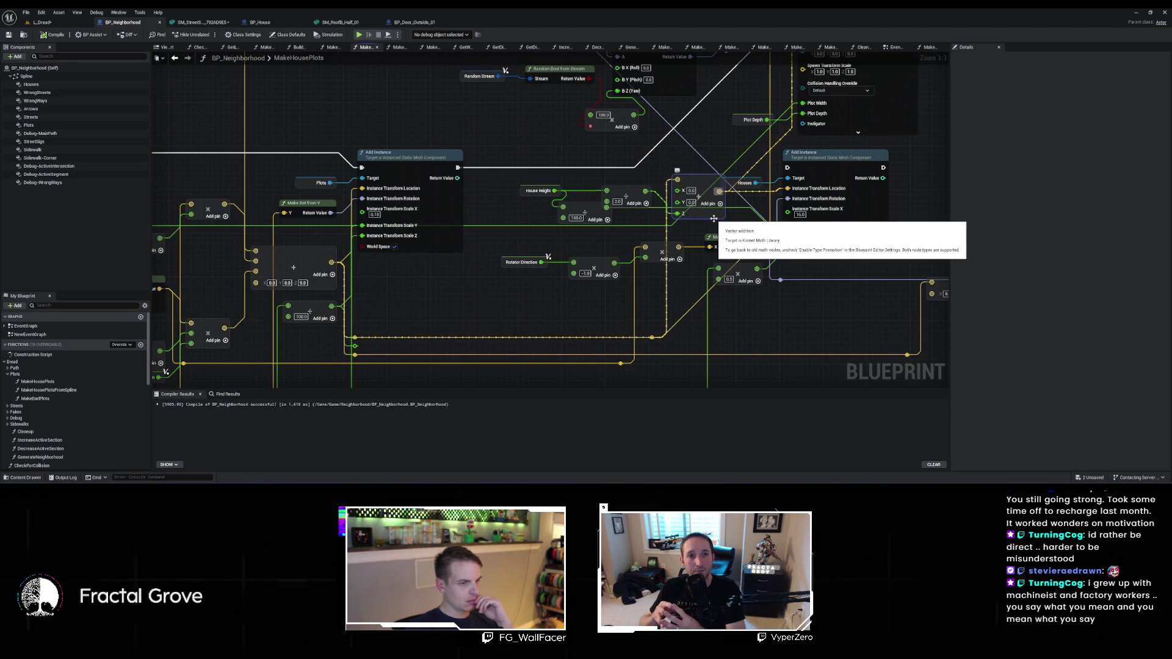
left_click_drag(713, 218, 661, 302)
left_click(649, 282)
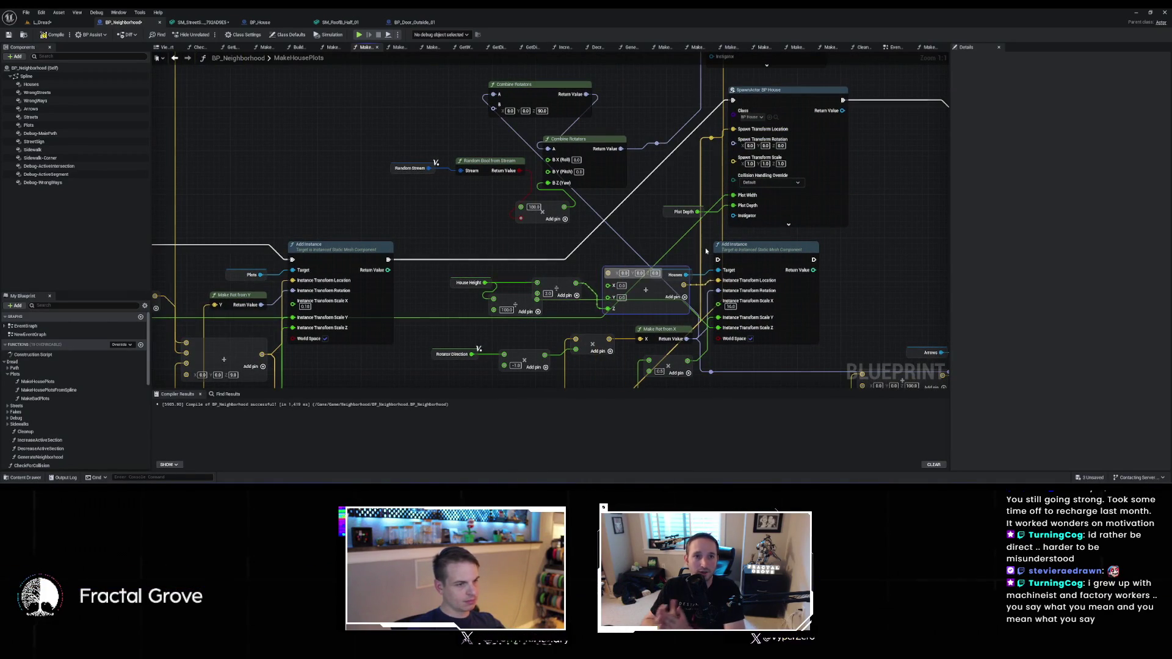
key("ctrl+s")
left_click(57, 23)
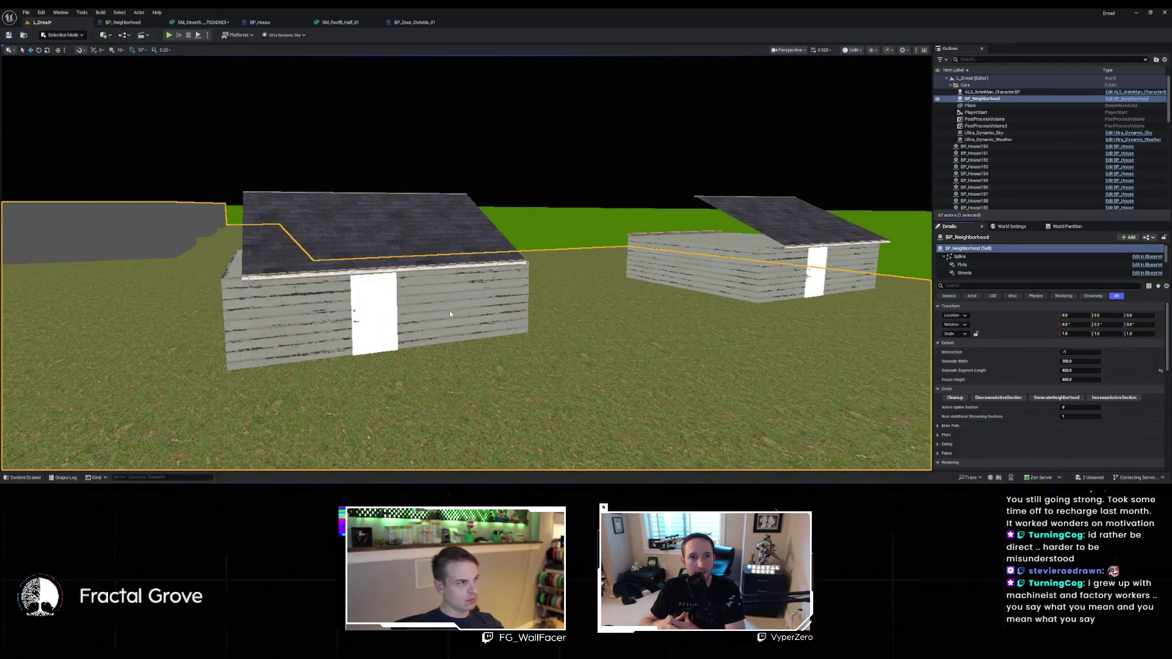
Set the HouseBody Add Instance location Z to 250 and check the raised walls
left_click(273, 24)
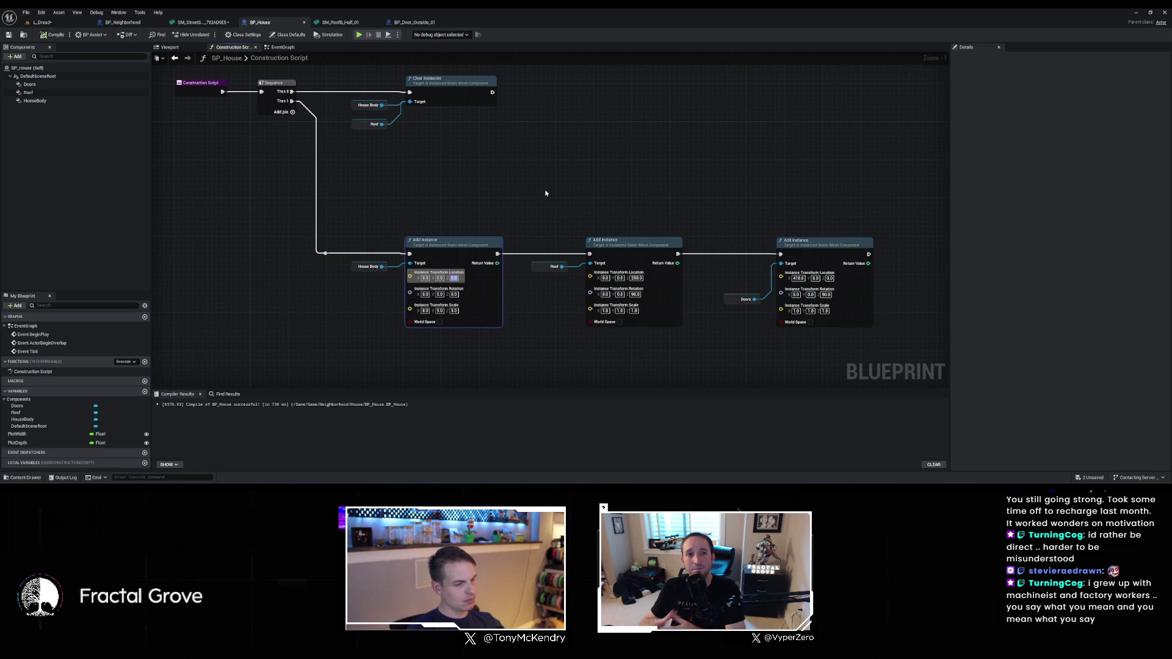
type("250")
key("Return")
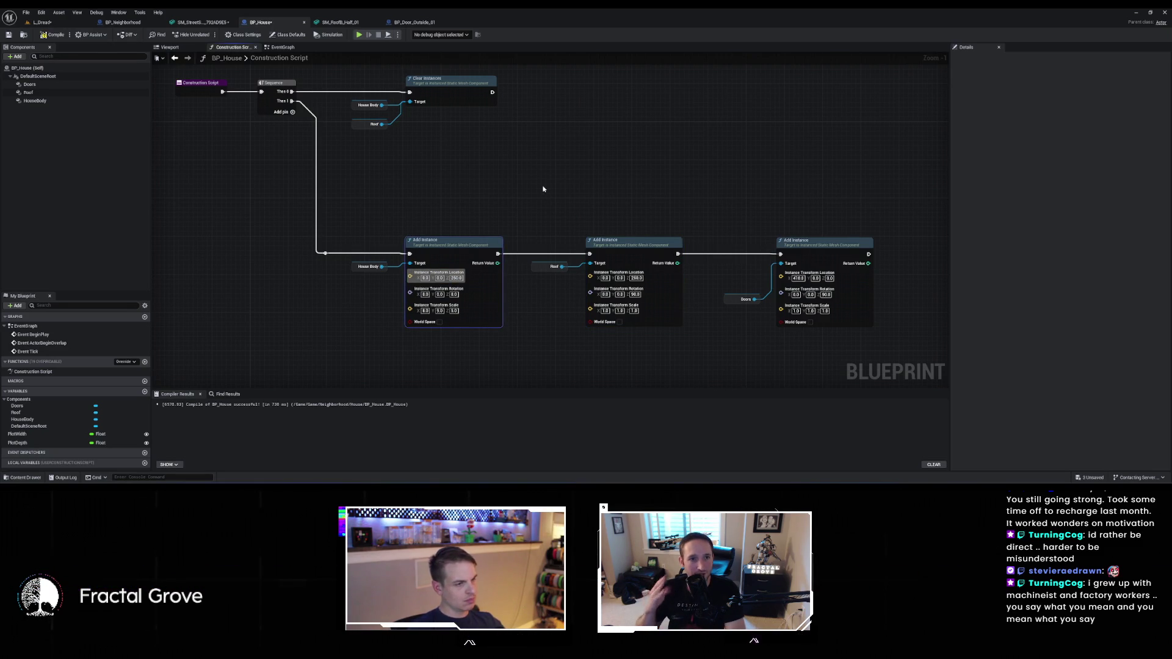
left_click(47, 23)
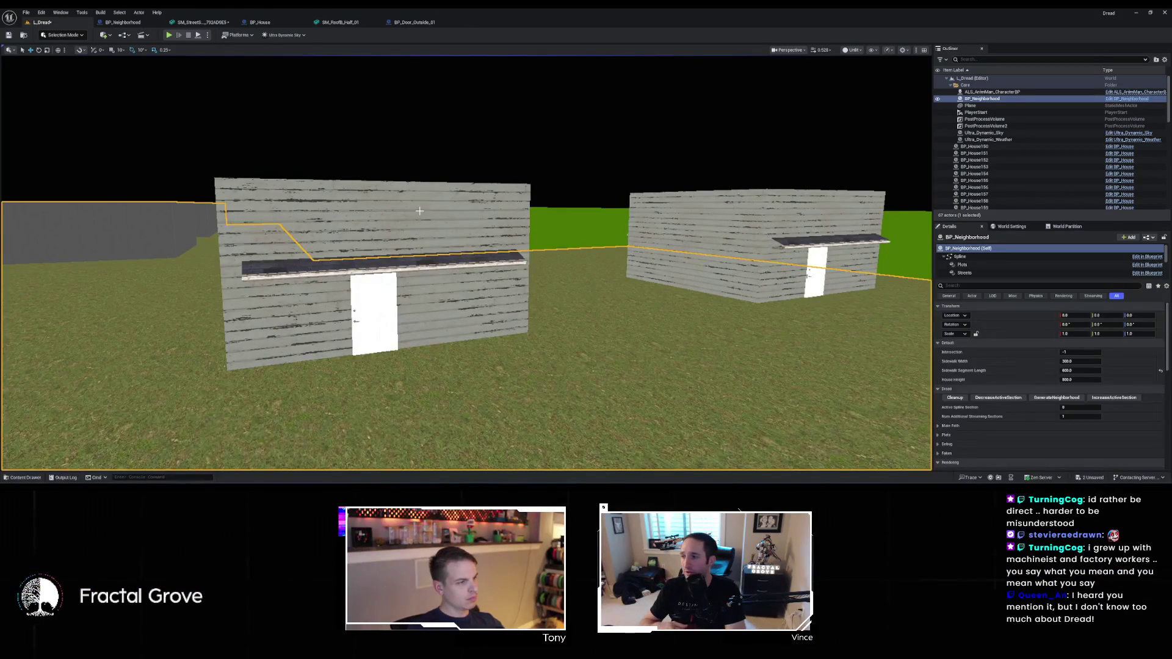
left_click(123, 22)
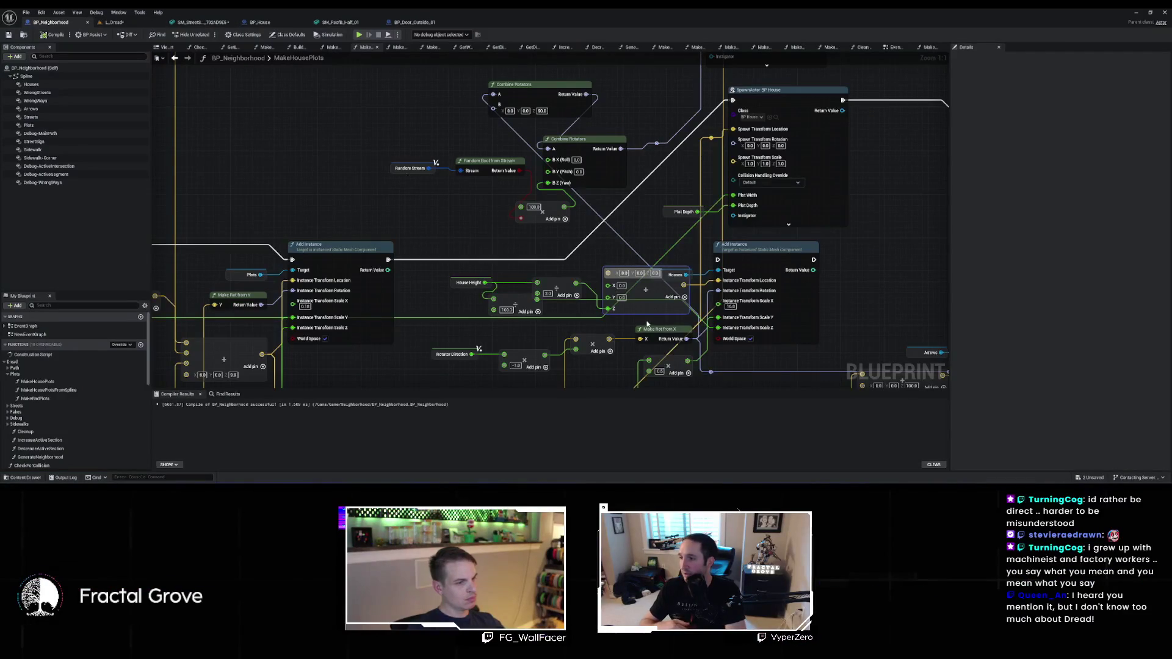
Enter 50 in the Roof instance's Z, compile and save BP_House, and view the houses
left_click(287, 22)
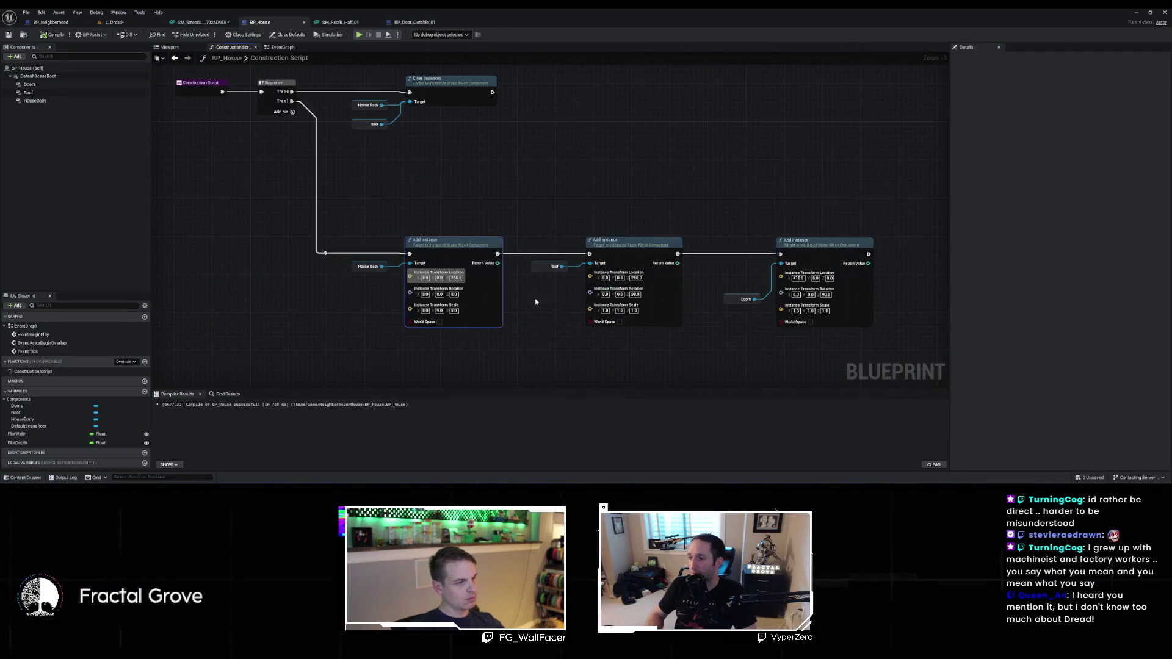
type("50")
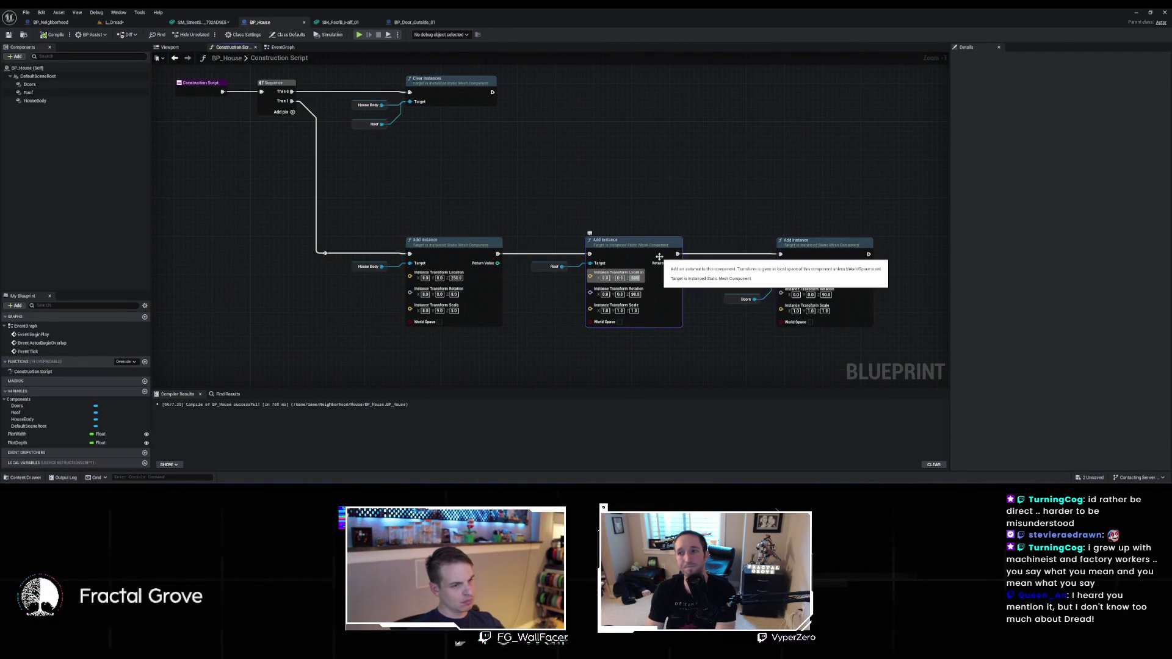
left_click(52, 35)
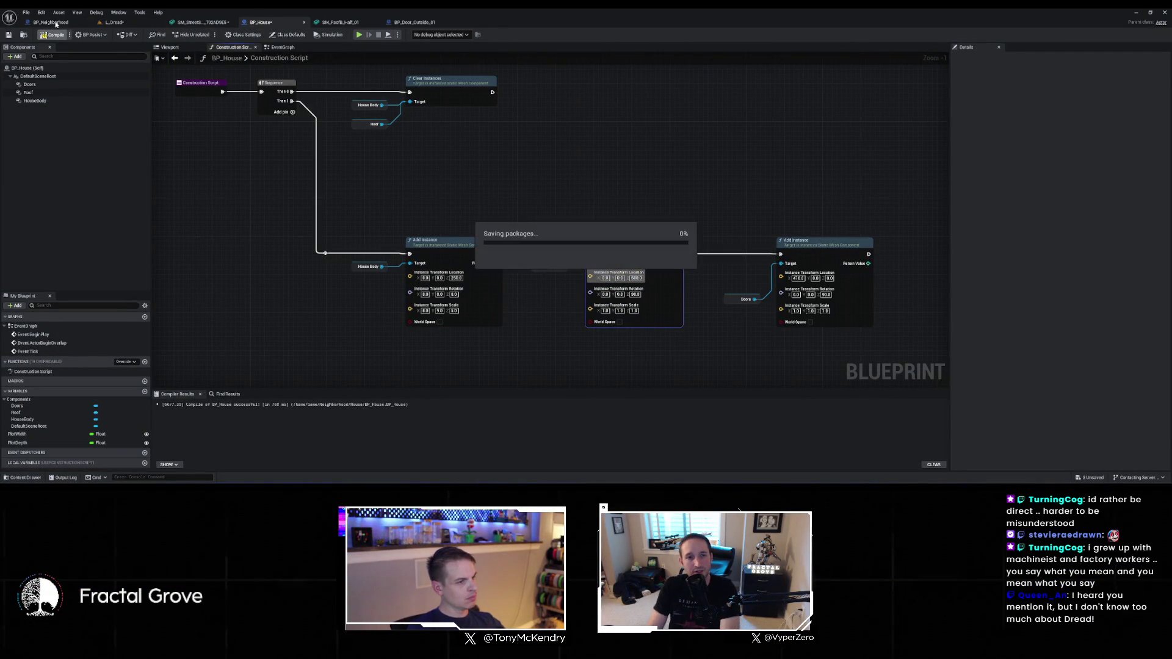
left_click(53, 22)
left_click(115, 23)
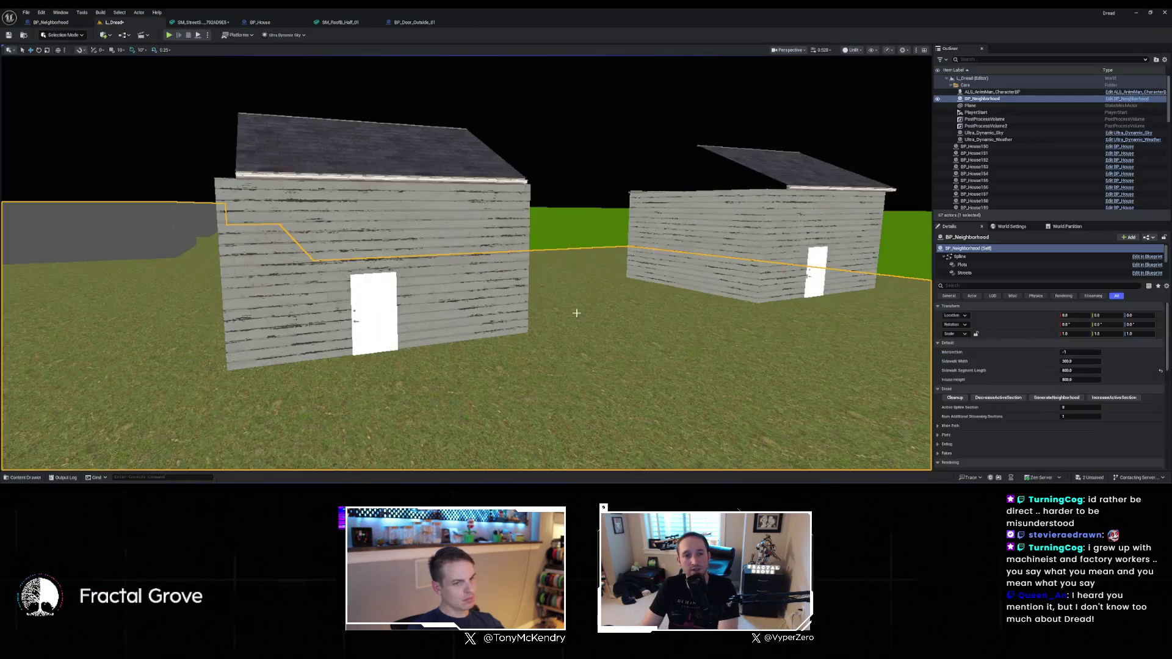
mouse_move(464, 305)
left_mouse_down()
mouse_move(525, 342)
mouse_move(556, 379)
mouse_move(501, 360)
mouse_move(562, 367)
mouse_move(731, 335)
left_mouse_up()
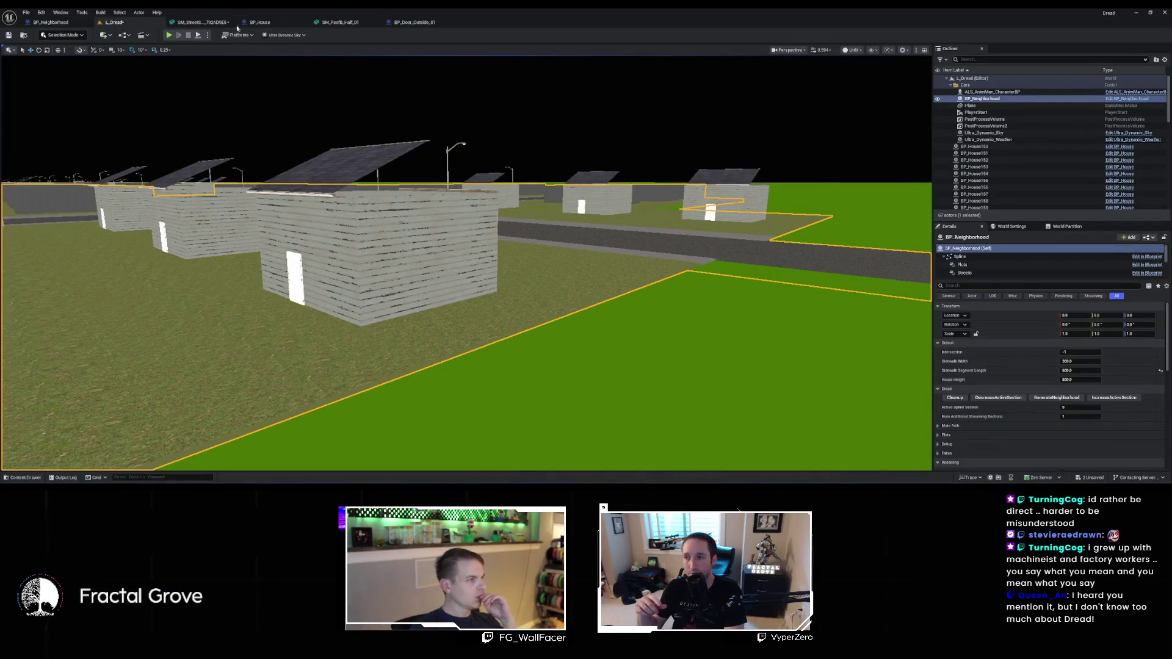
left_click(278, 25)
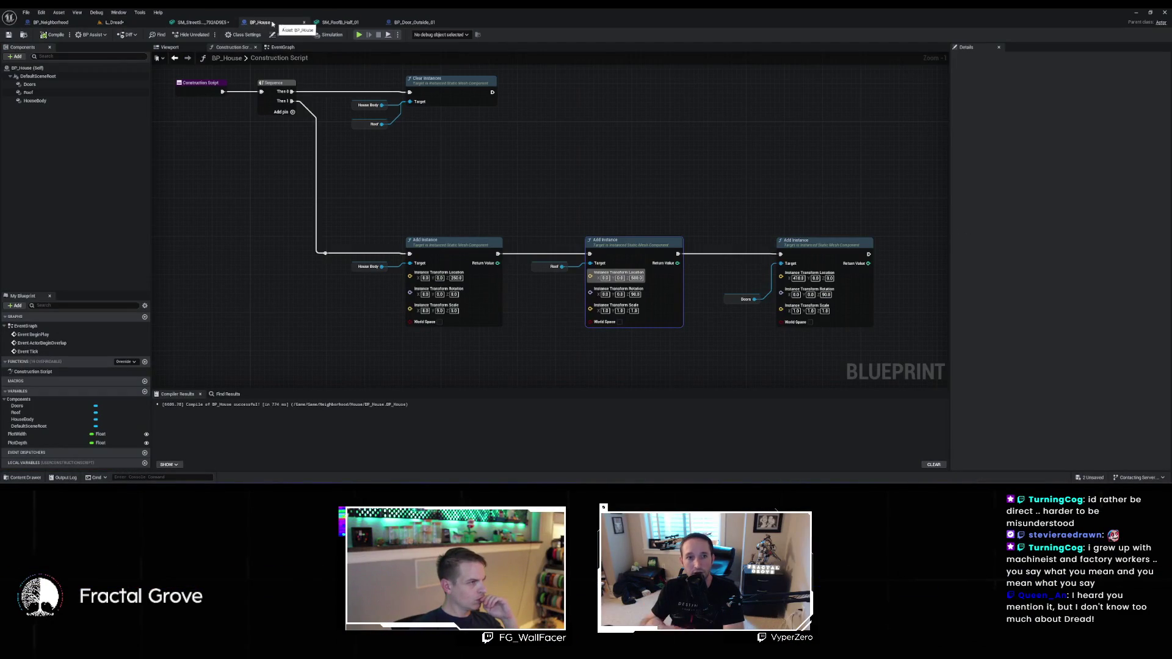
Pull a new connection from Make Rot from X's output in MakeHousePlots
left_click(59, 24)
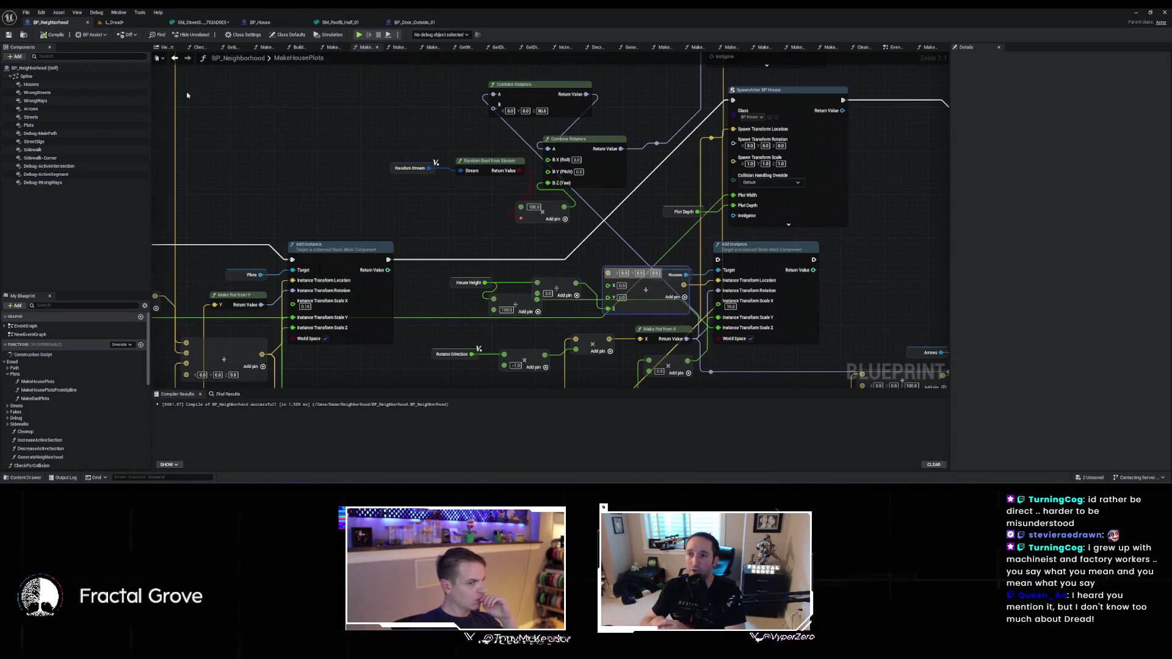
left_click_drag(663, 278, 534, 274)
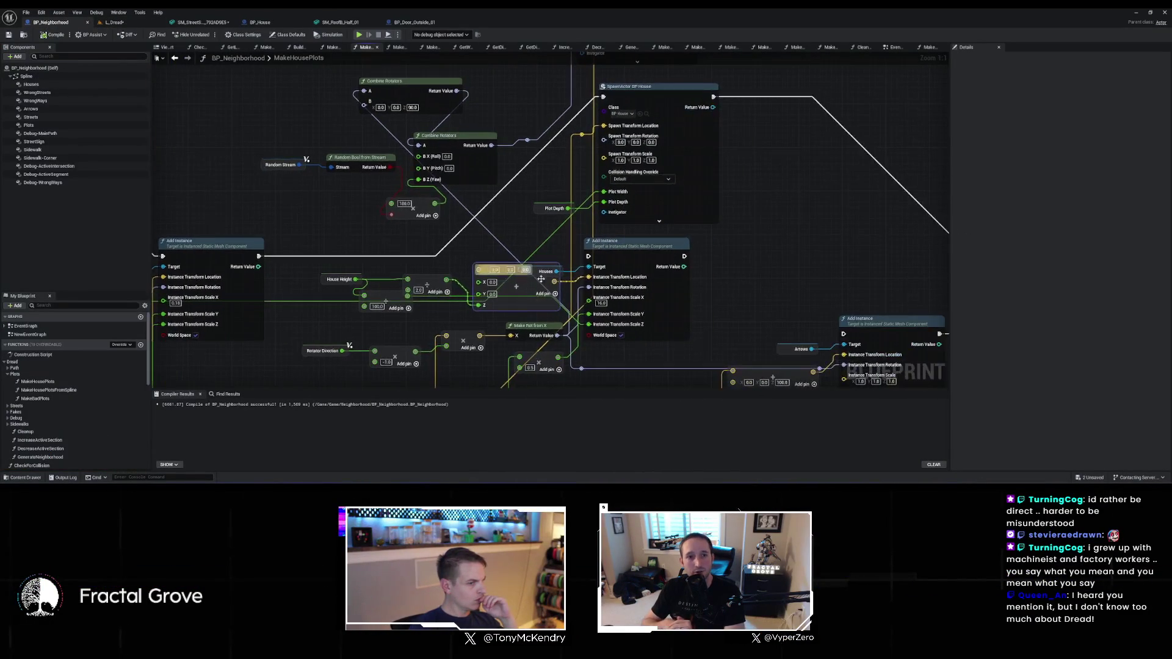
mouse_move(557, 335)
left_mouse_down()
mouse_move(585, 177)
mouse_move(613, 137)
left_mouse_up()
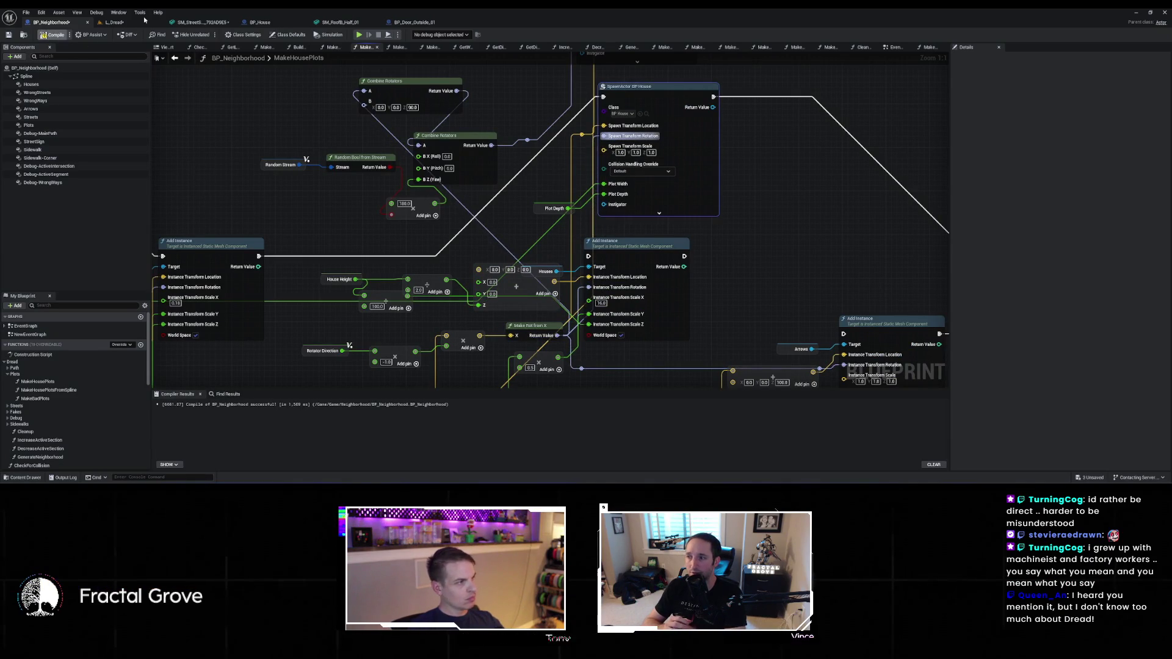
Fly down the street, show the night lighting in Lit view, and start Play in Editor
left_click(116, 22)
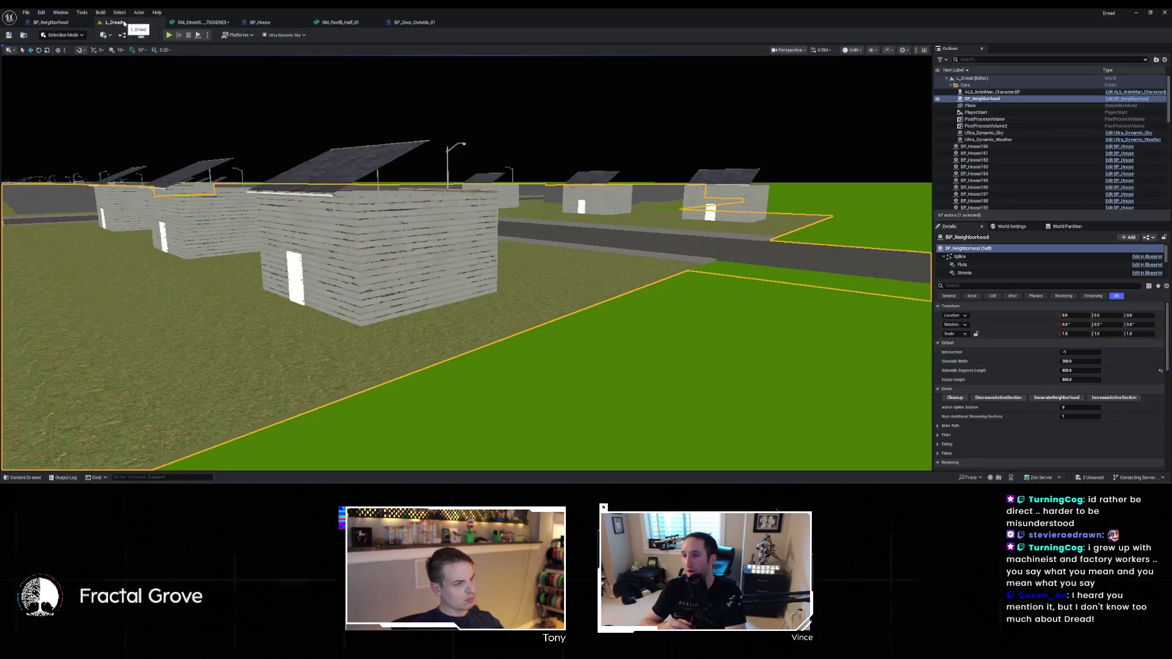
mouse_move(693, 428)
left_mouse_down()
mouse_move(711, 406)
mouse_move(676, 393)
left_mouse_up()
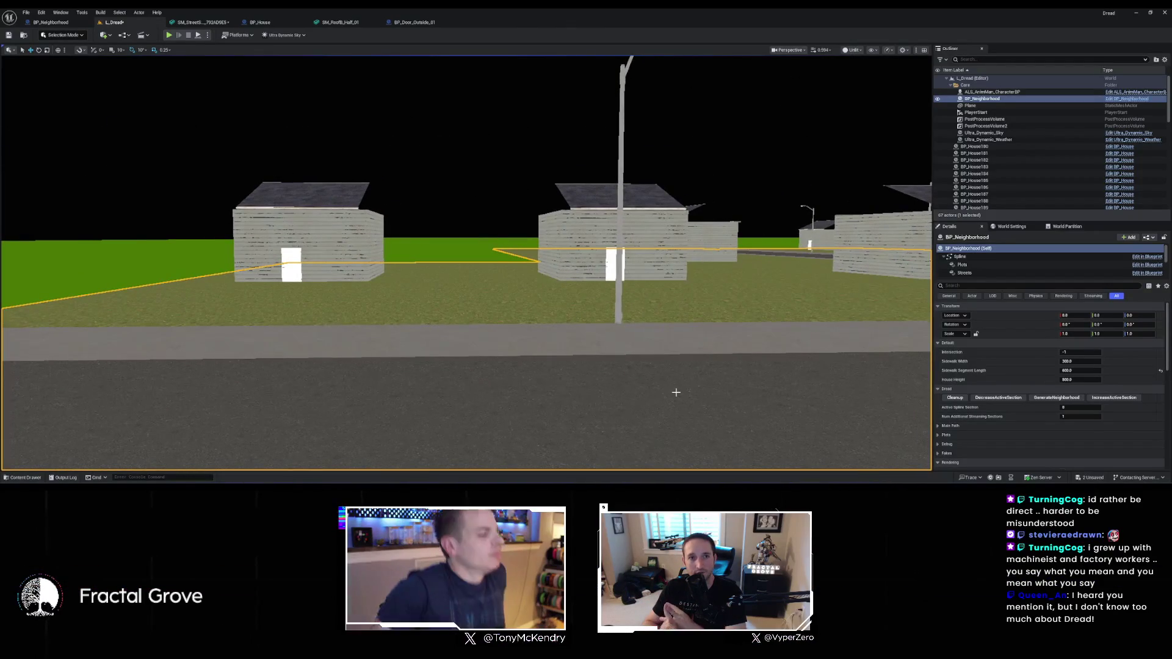
key("f")
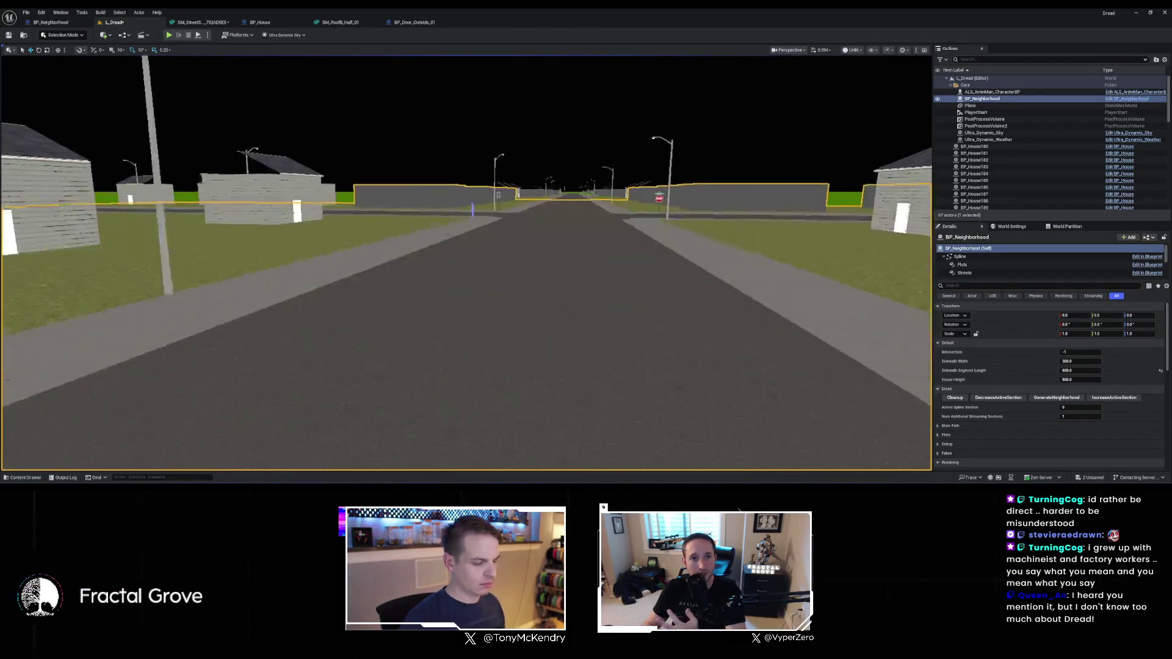
key("alt+4")
scroll(664, 328, "down", 5)
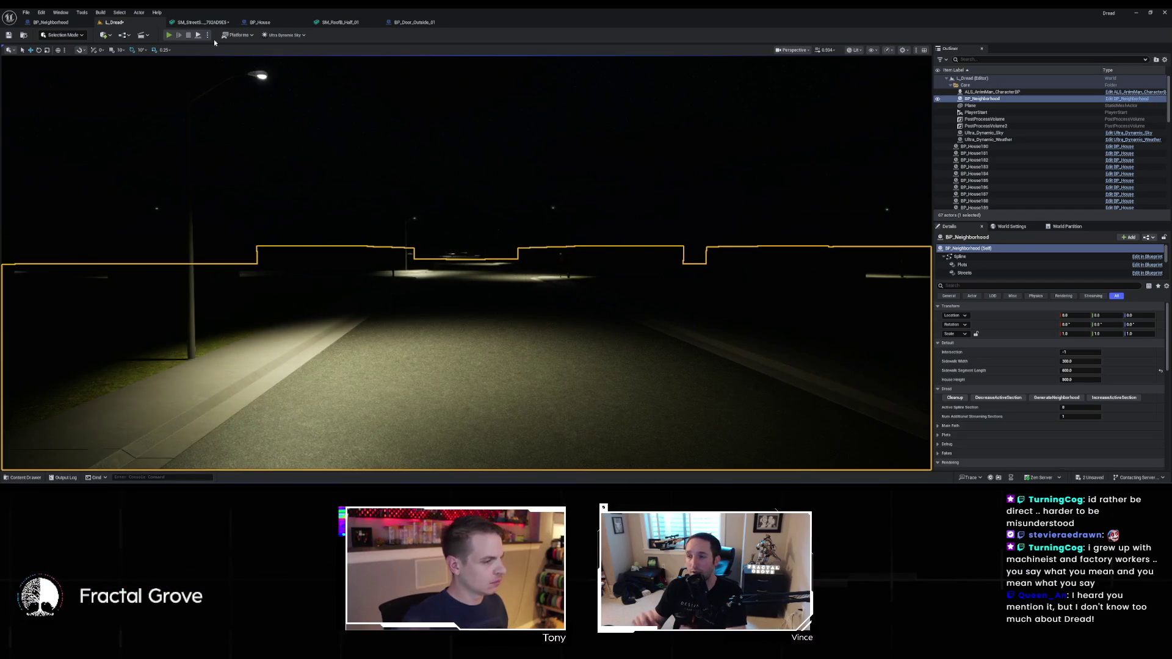
key("alt+p")
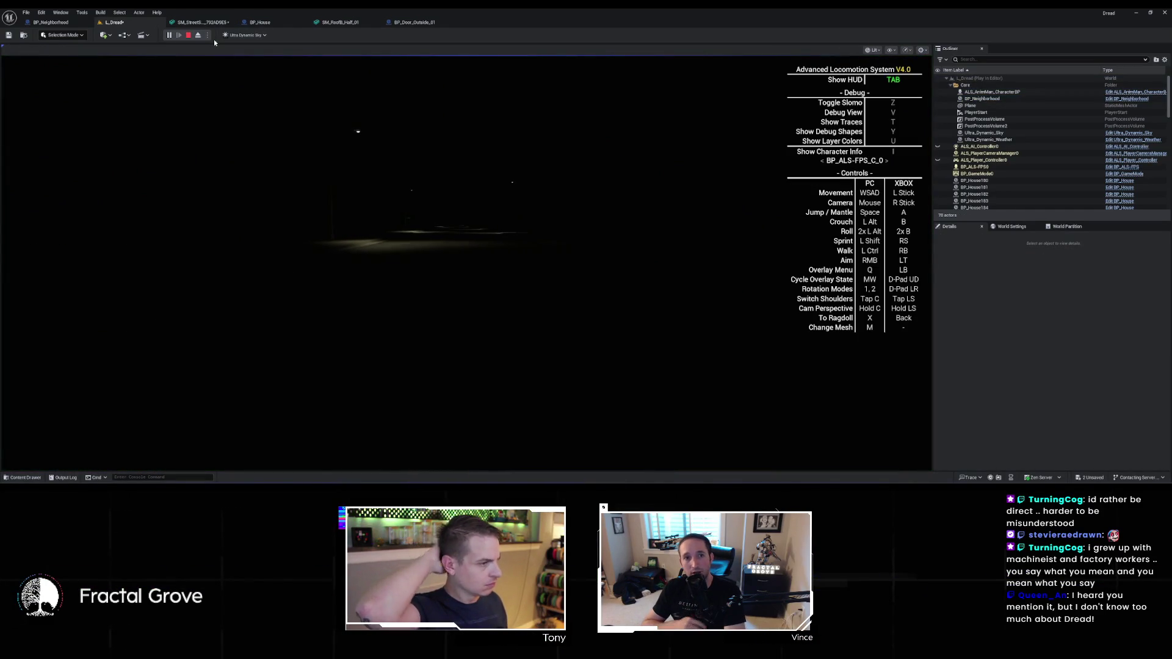
Walk the character down the dark street toward the streetlights and corner sign
left_click(209, 80)
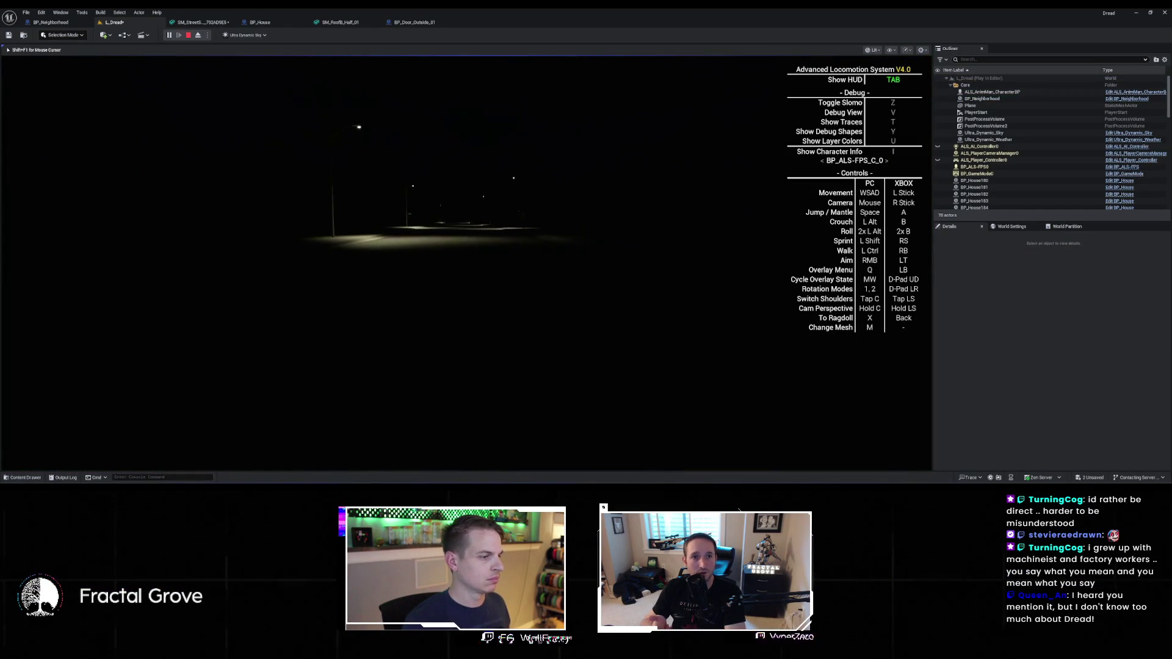
key("Tab")
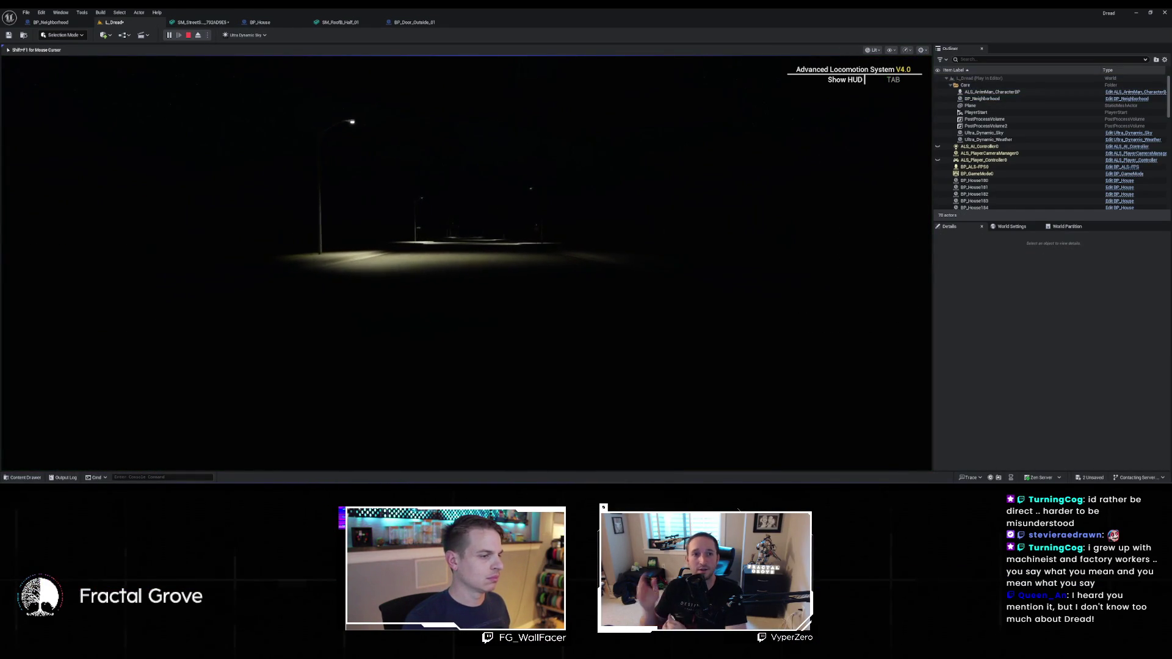
key("w")
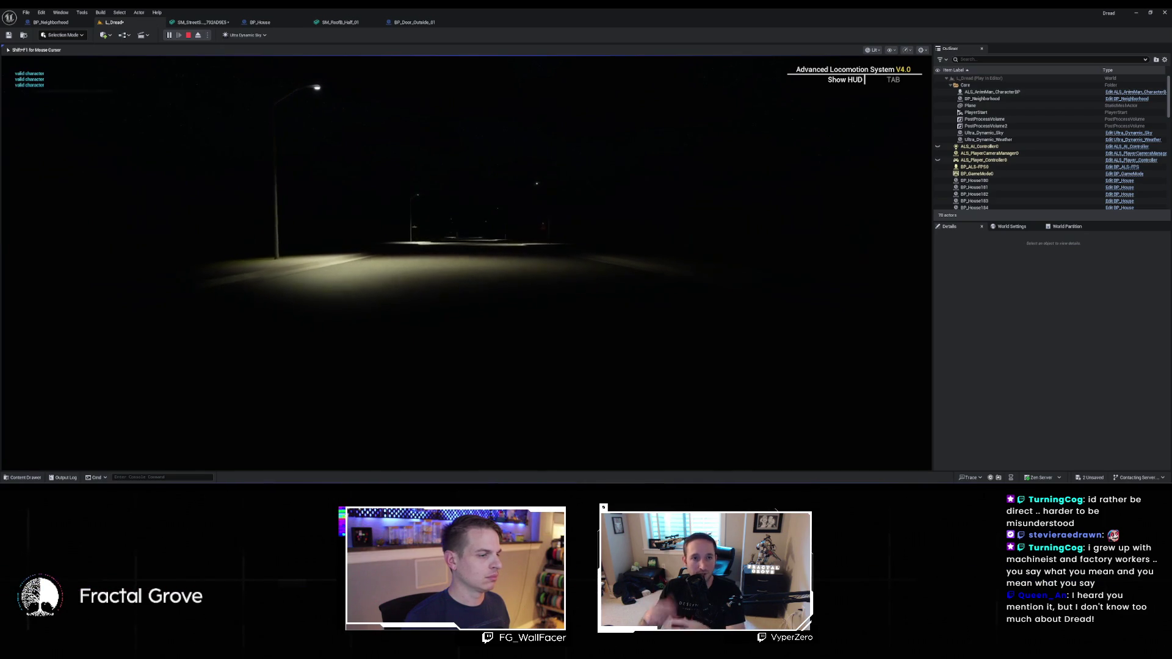
key("w")
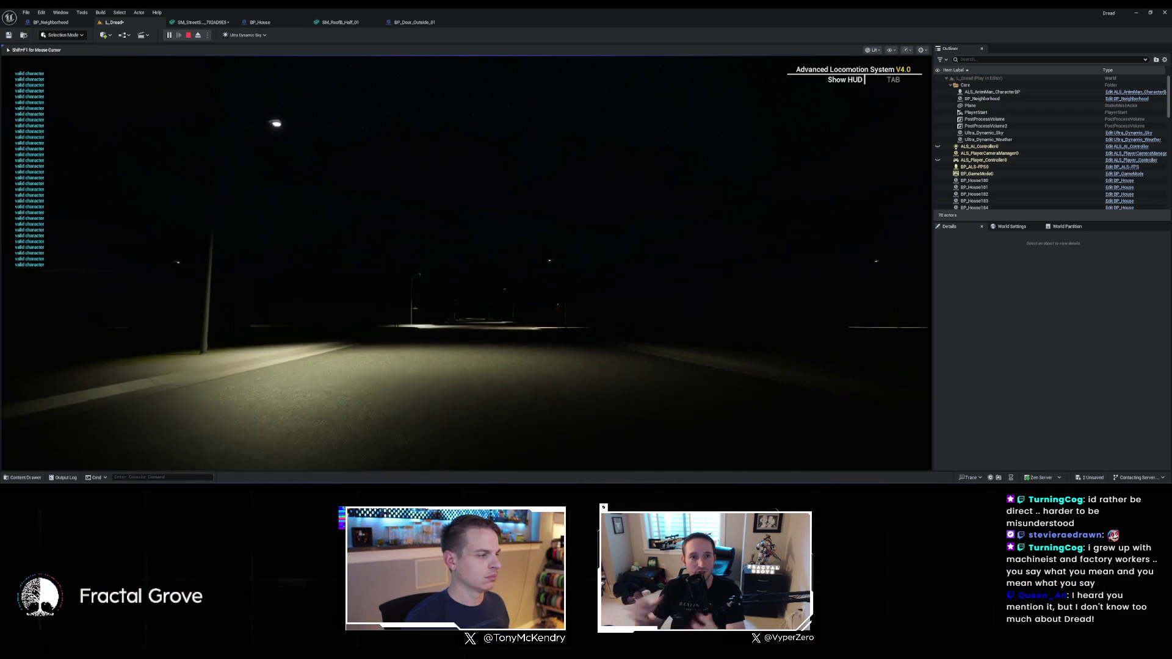
key("w")
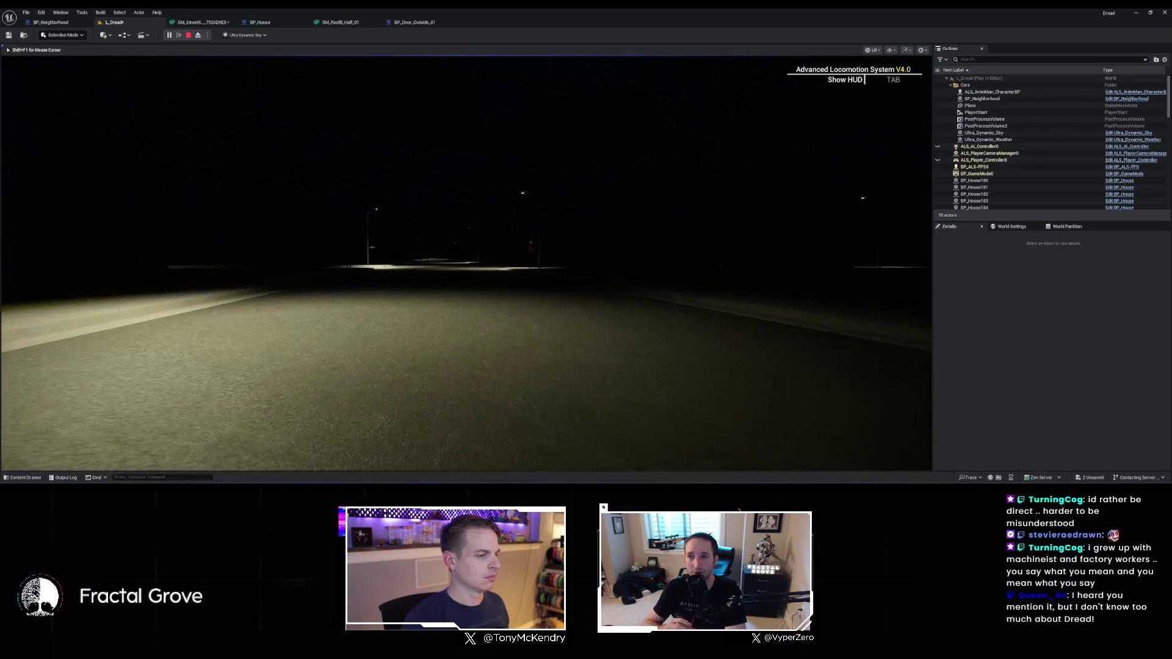
key("w")
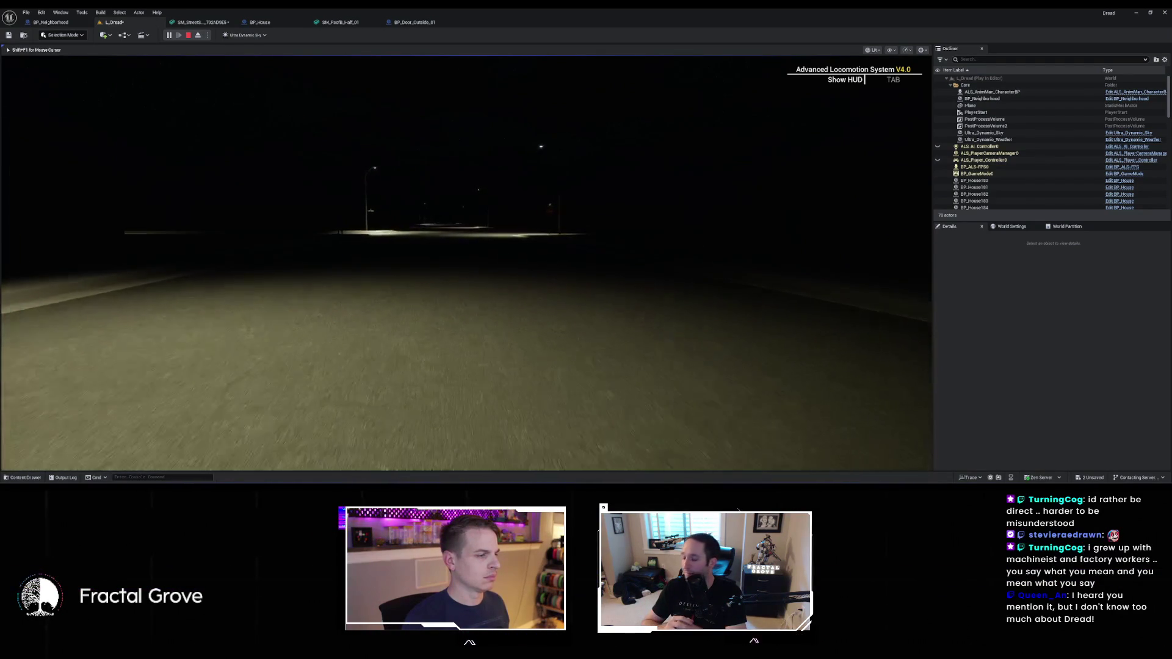
key("w")
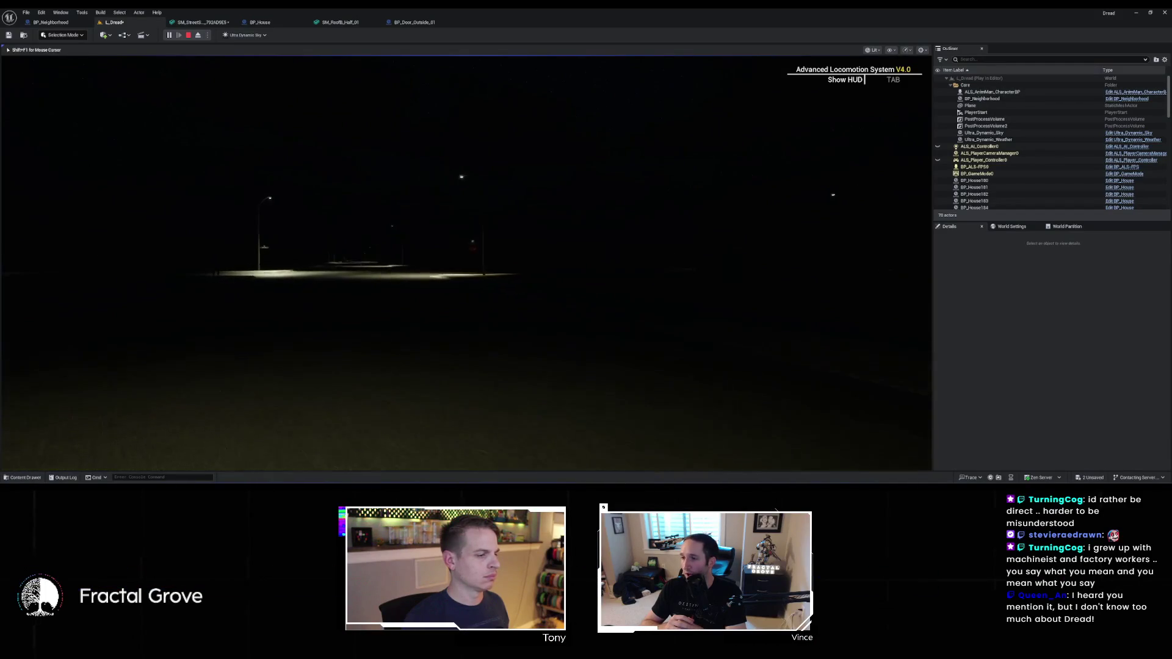
key("w")
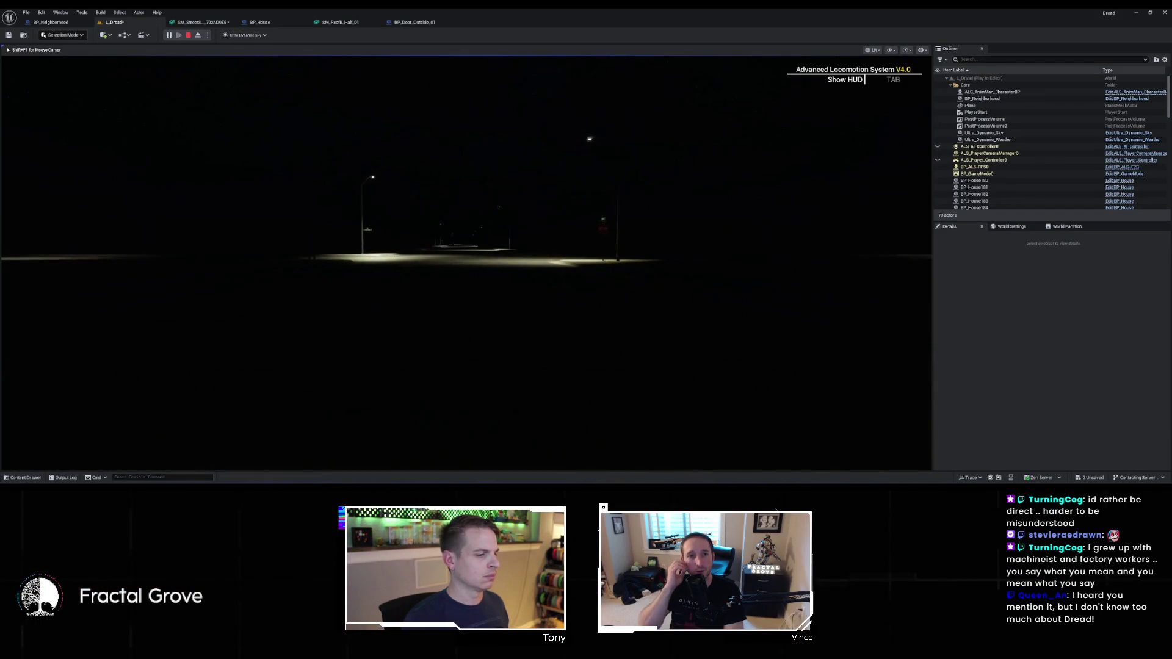
key("w")
key("w")
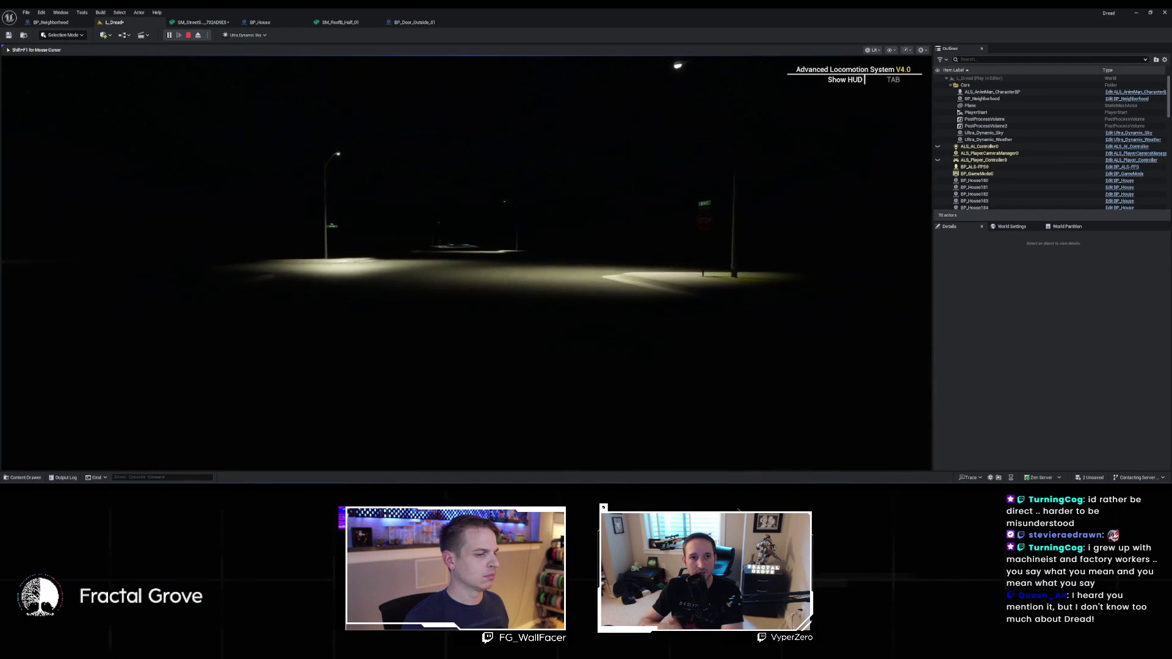
key("w")
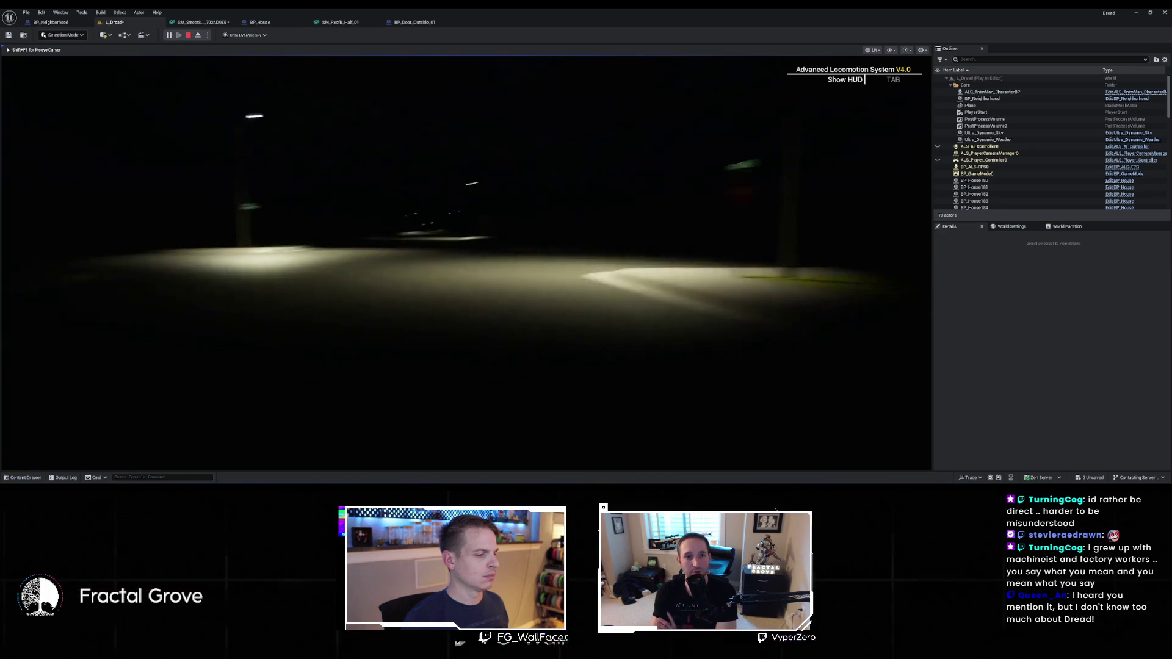
key("w")
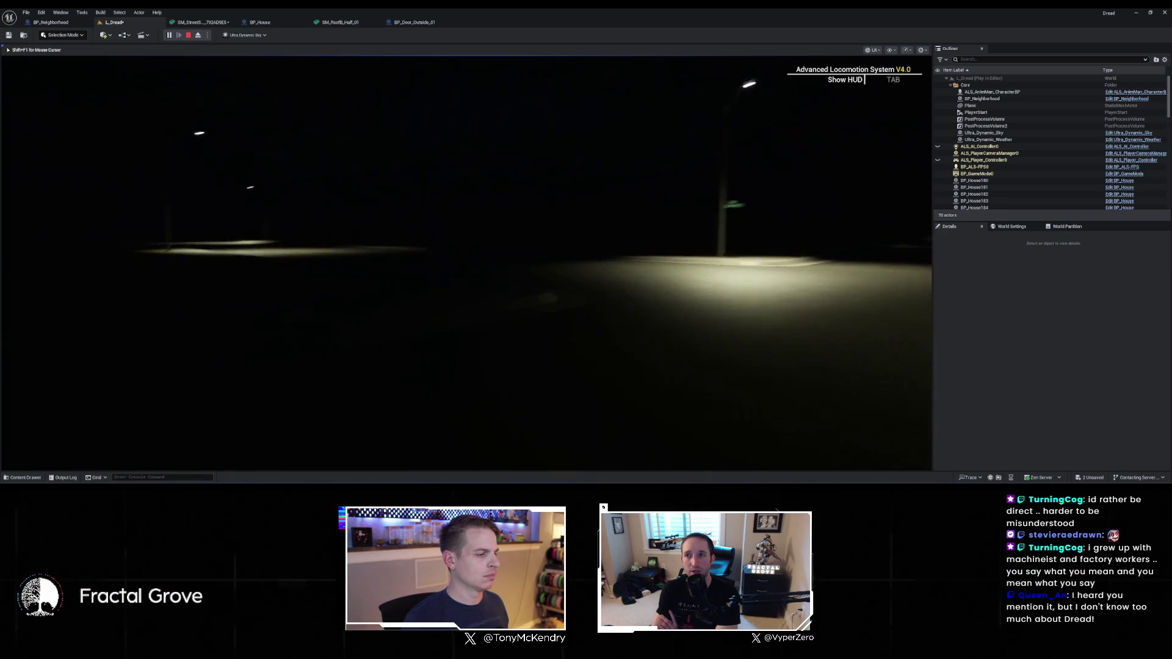
key("w")
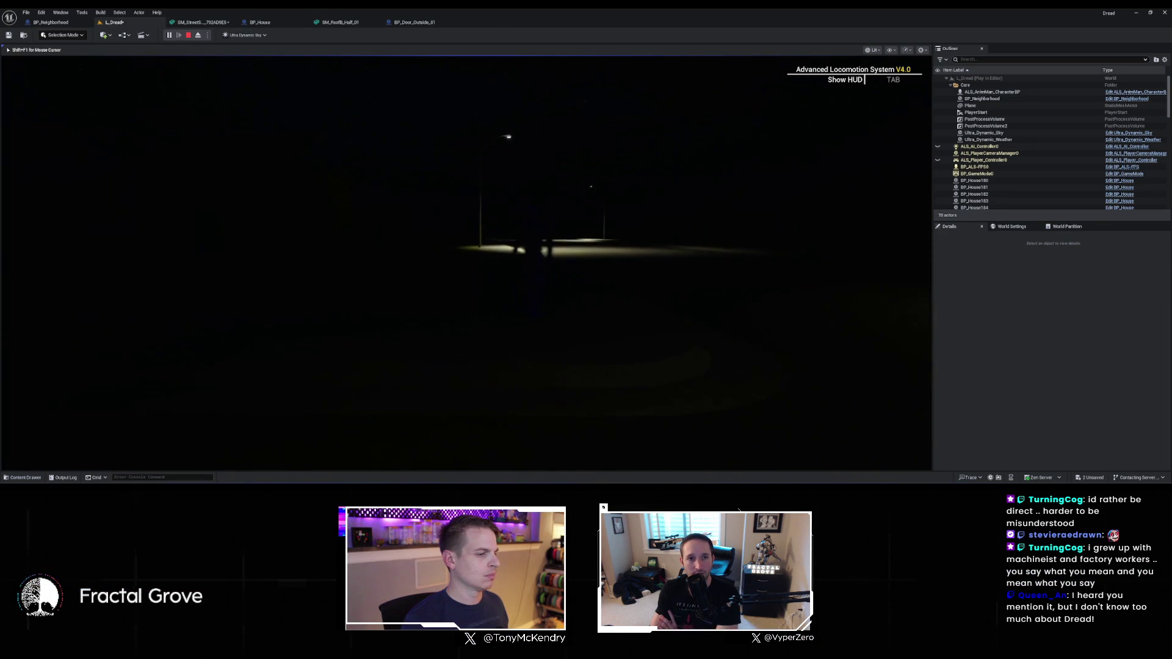
key("w")
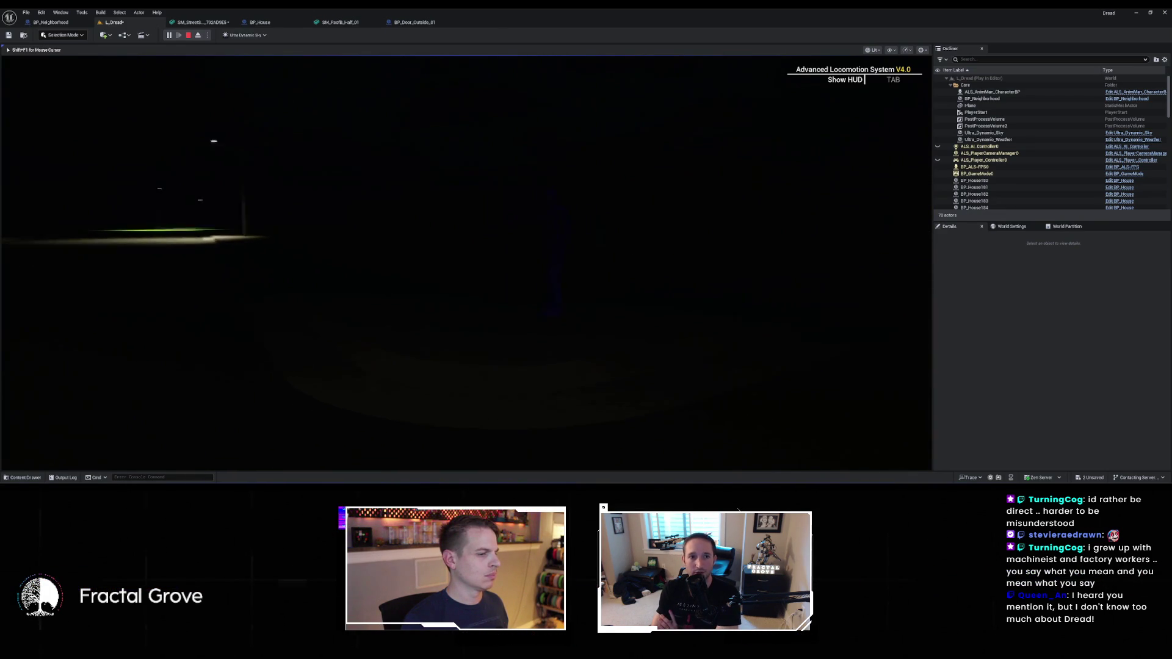
key("w")
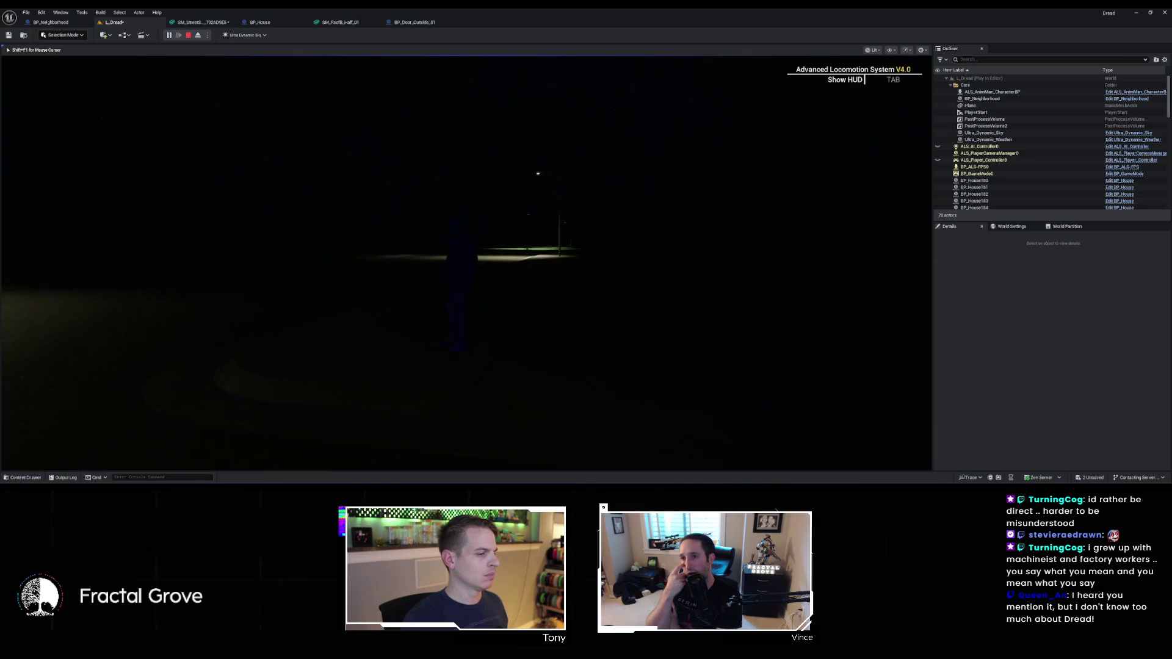
key("w")
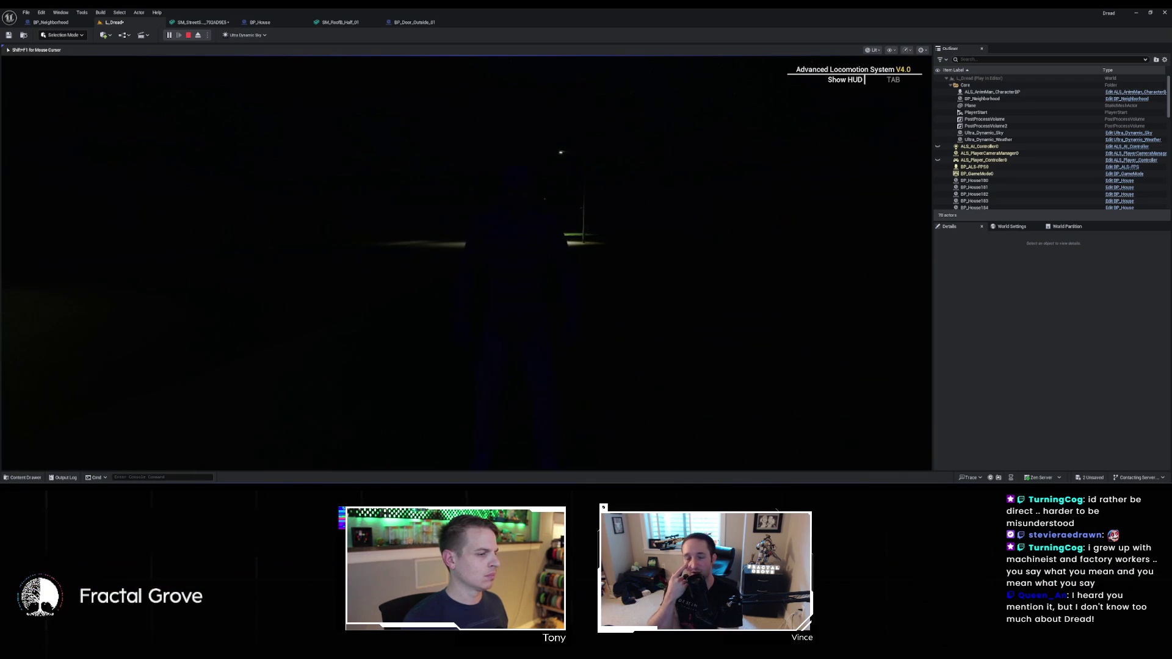
key("w")
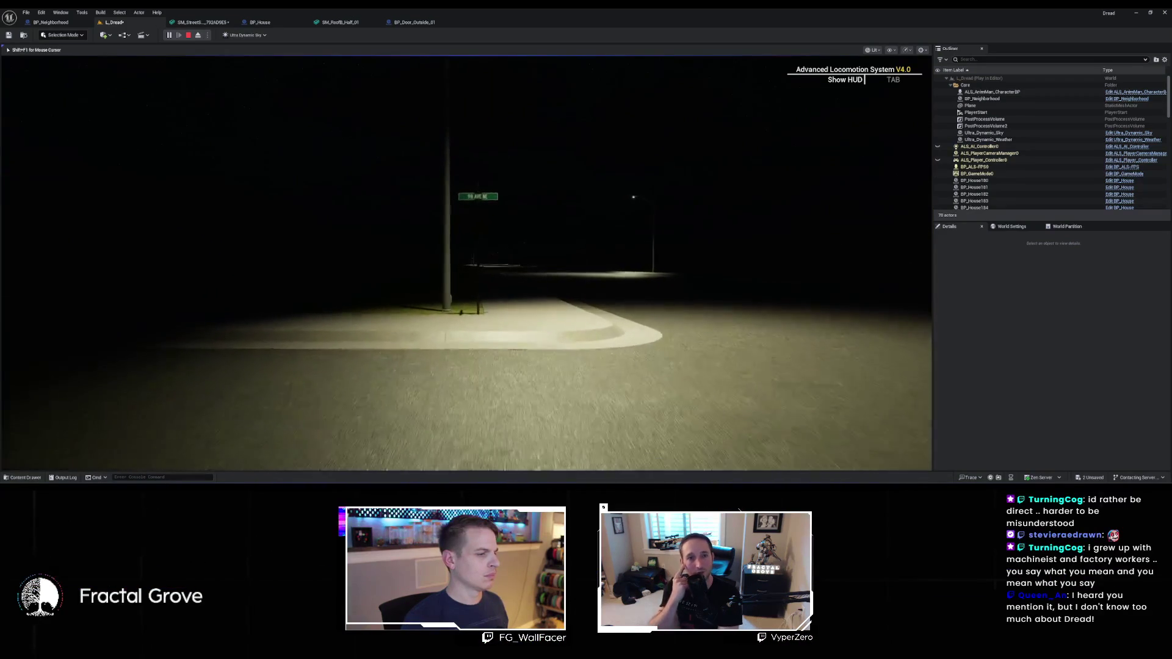
key("w")
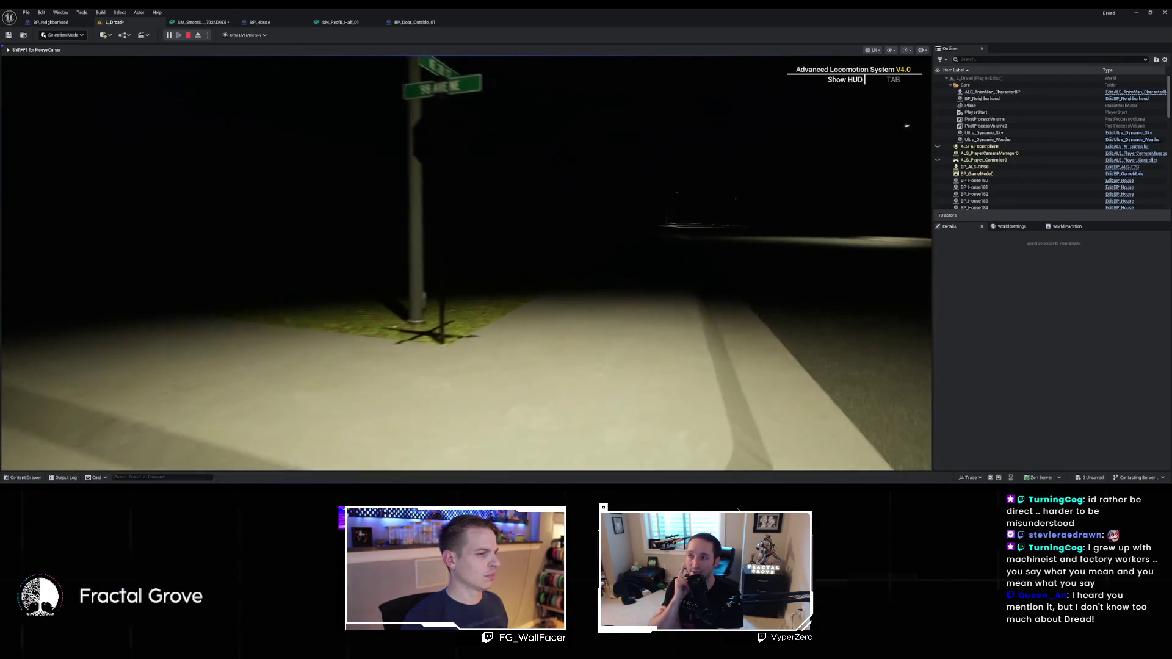
key("w")
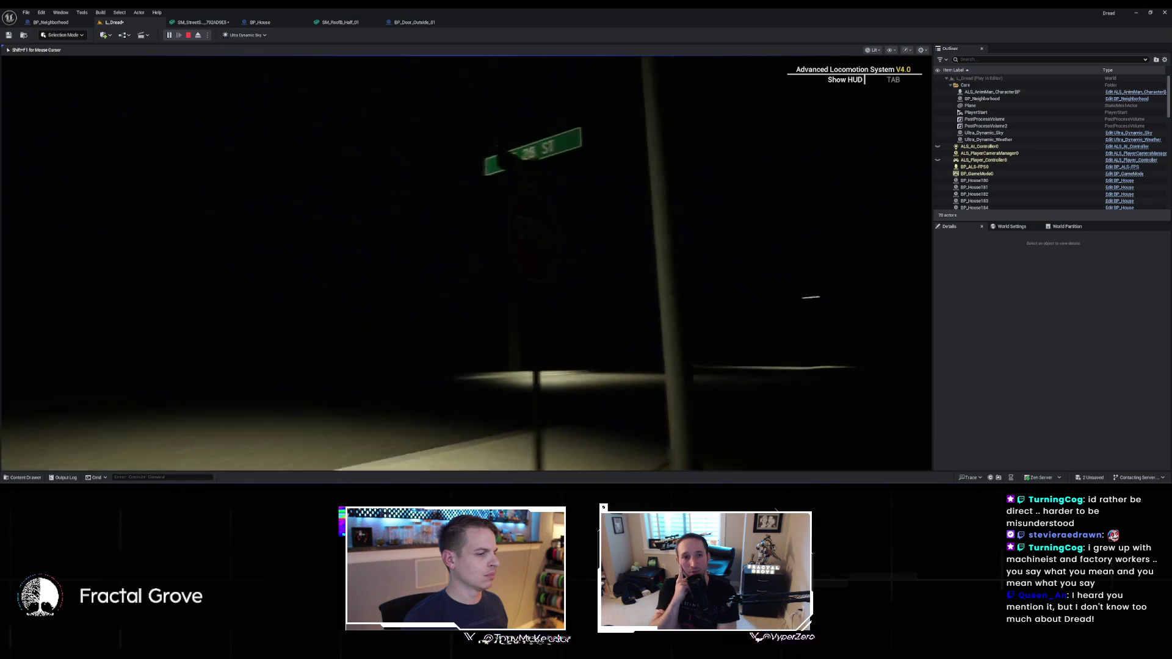
key("w")
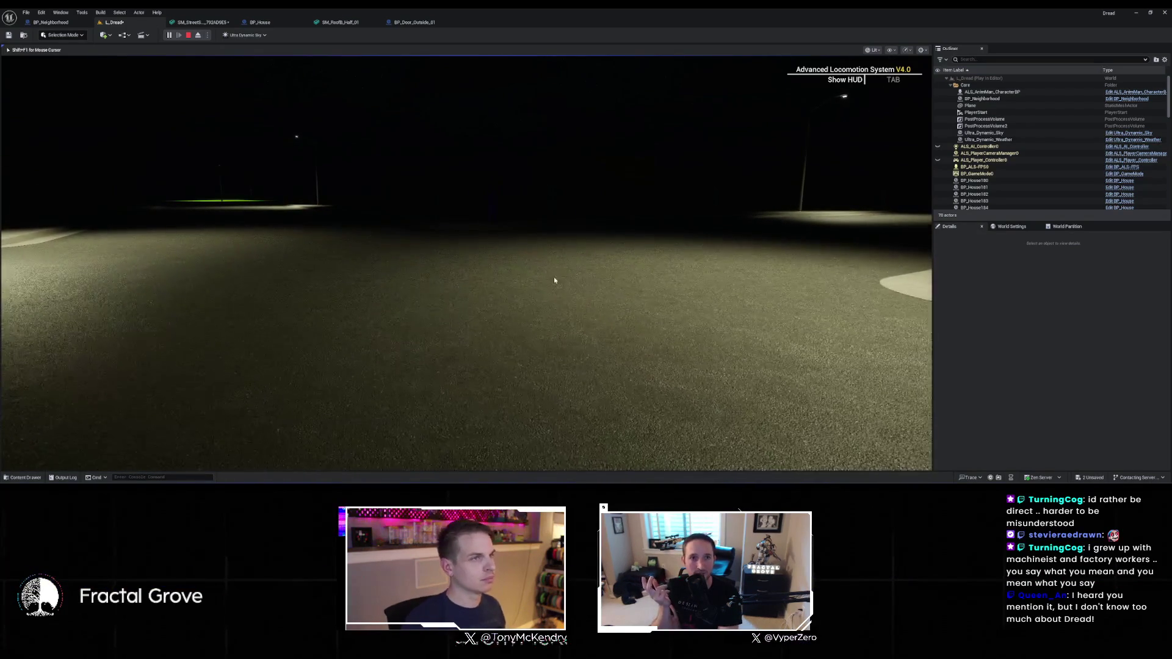
Stop the play session, select a house in L_Dread, and switch to Unlit shading
key("Escape")
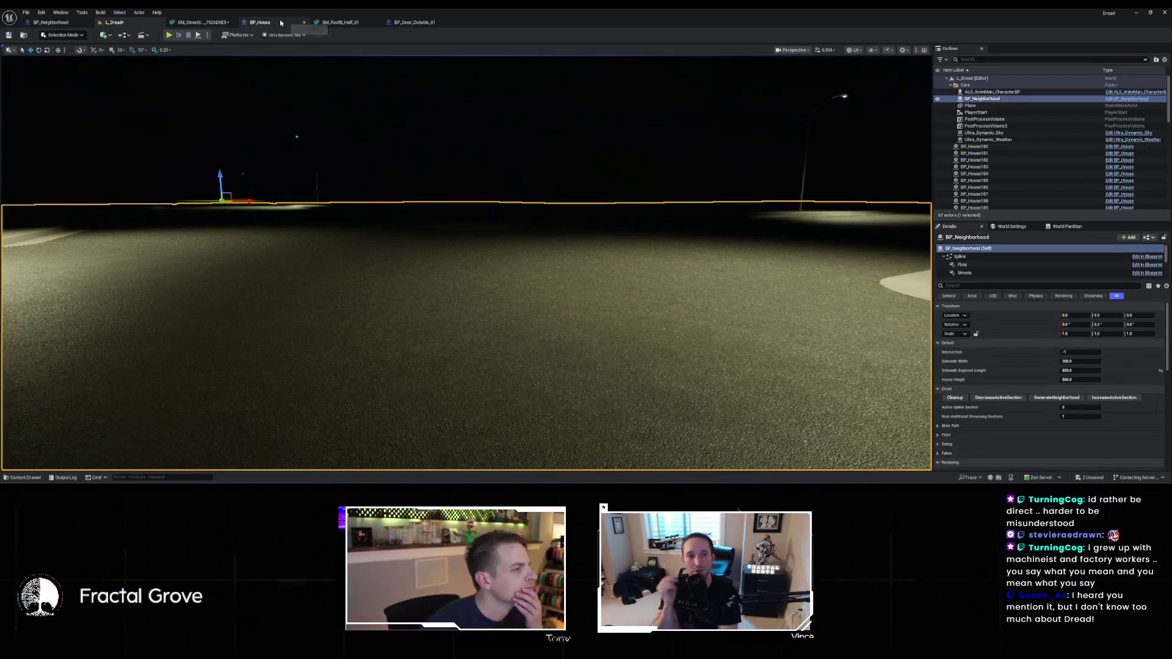
left_click(281, 22)
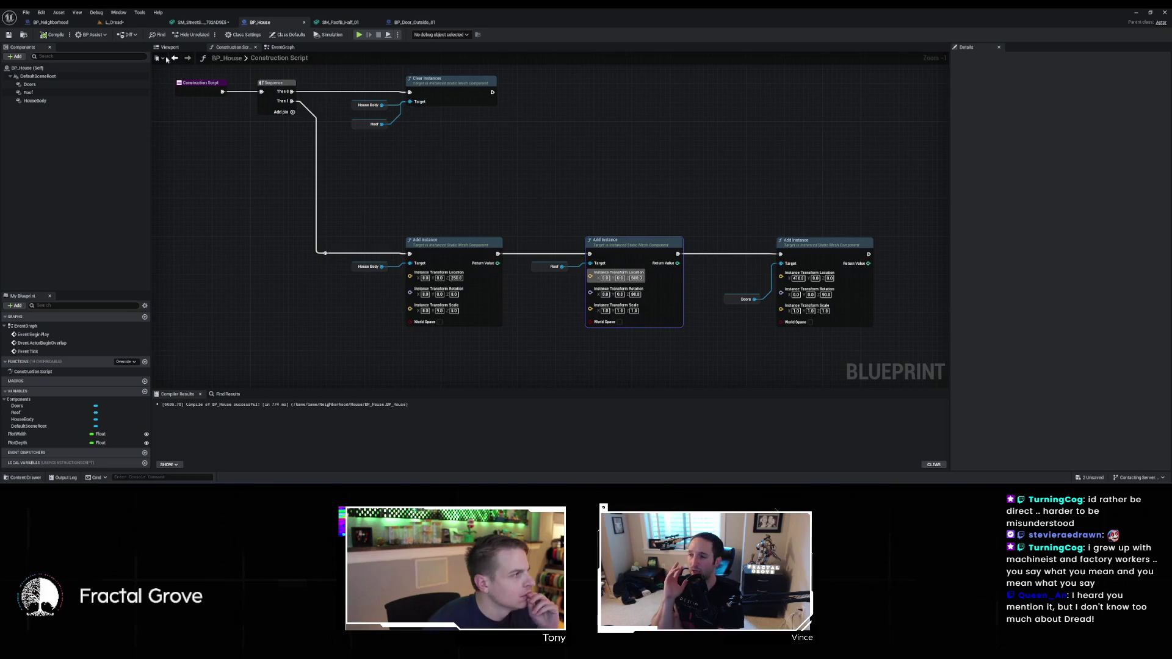
left_click(115, 22)
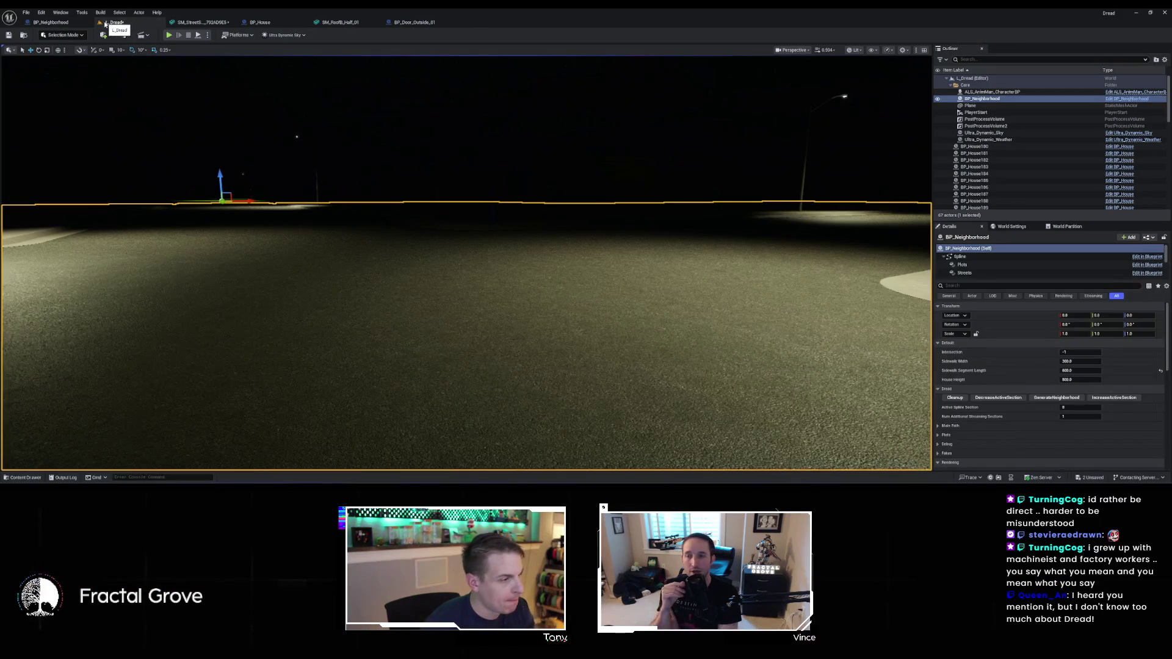
left_click(450, 183)
key("alt+3")
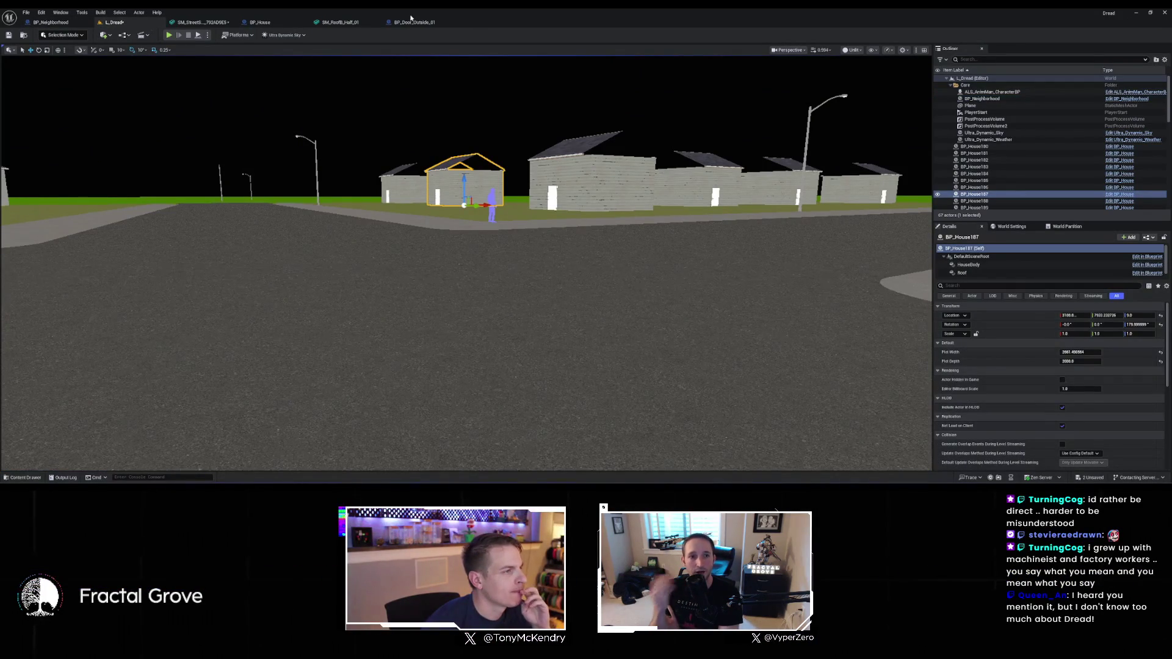
Browse the Content Drawer into ModularNeighborhood > Models > Building
left_click(25, 477)
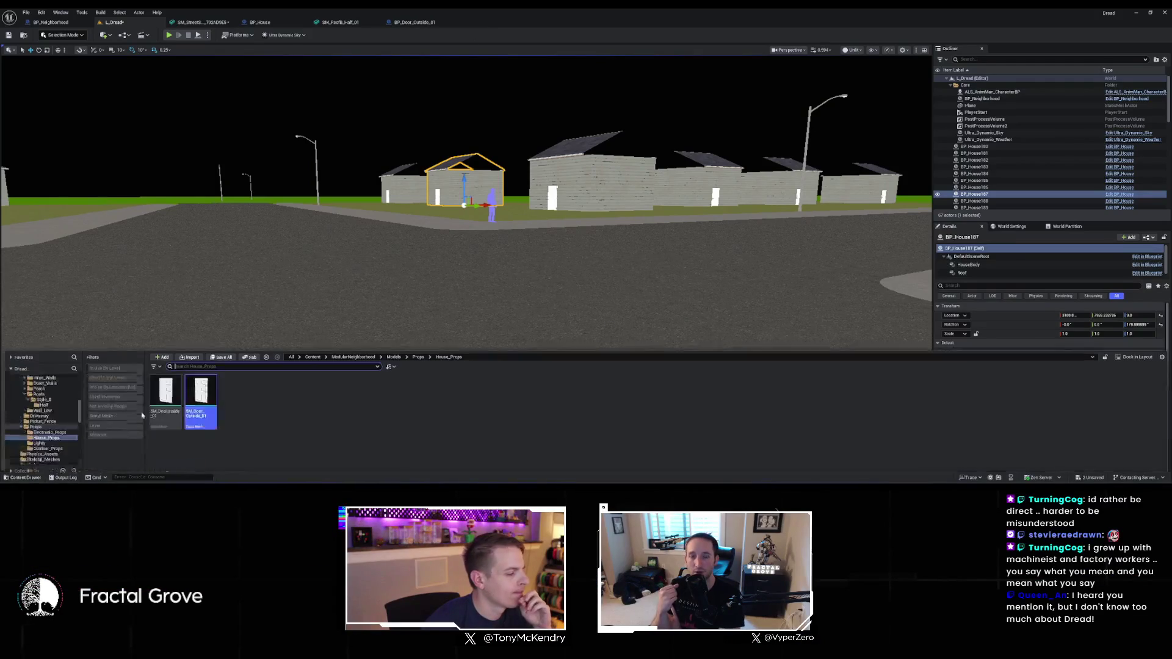
left_click(365, 351)
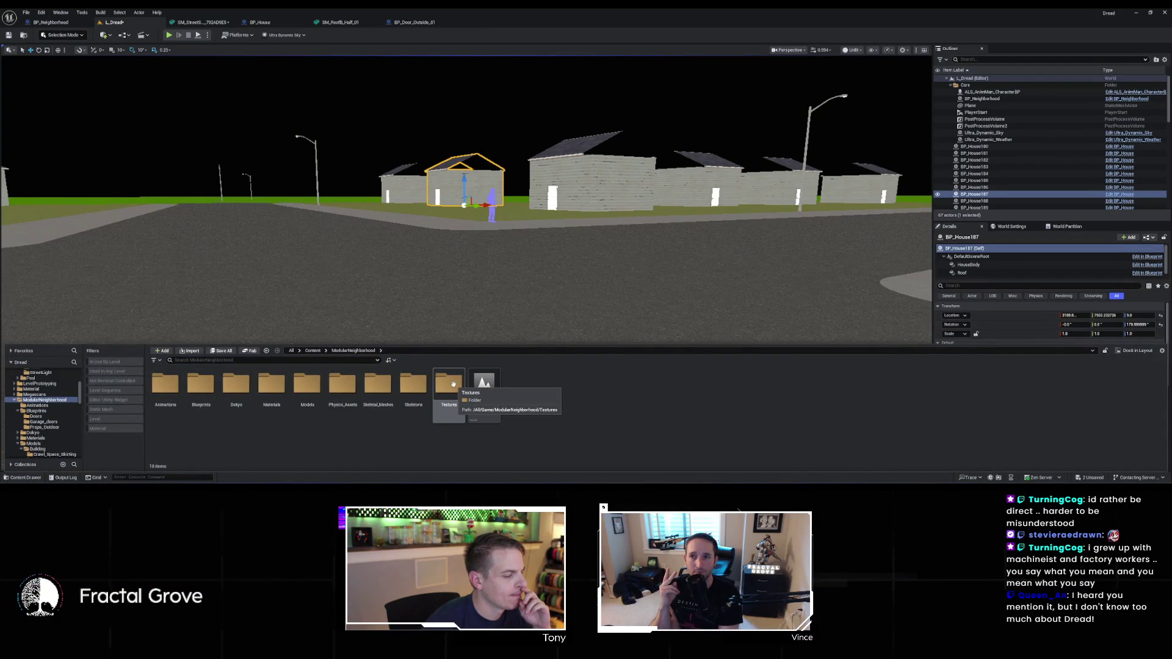
double_click(307, 385)
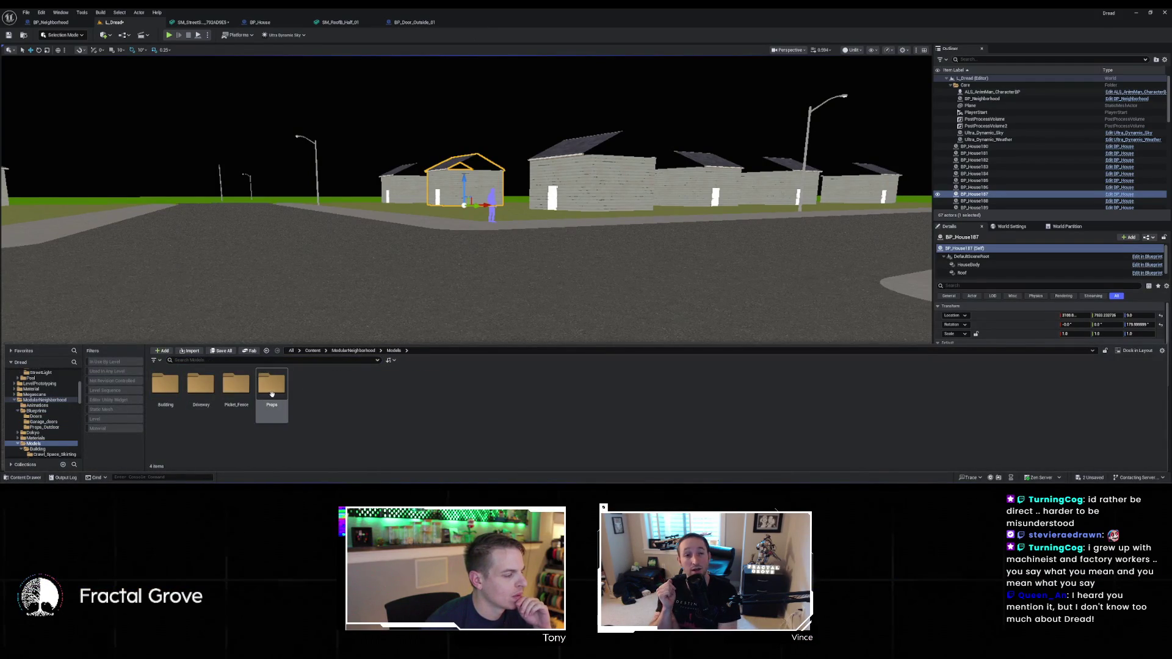
double_click(165, 389)
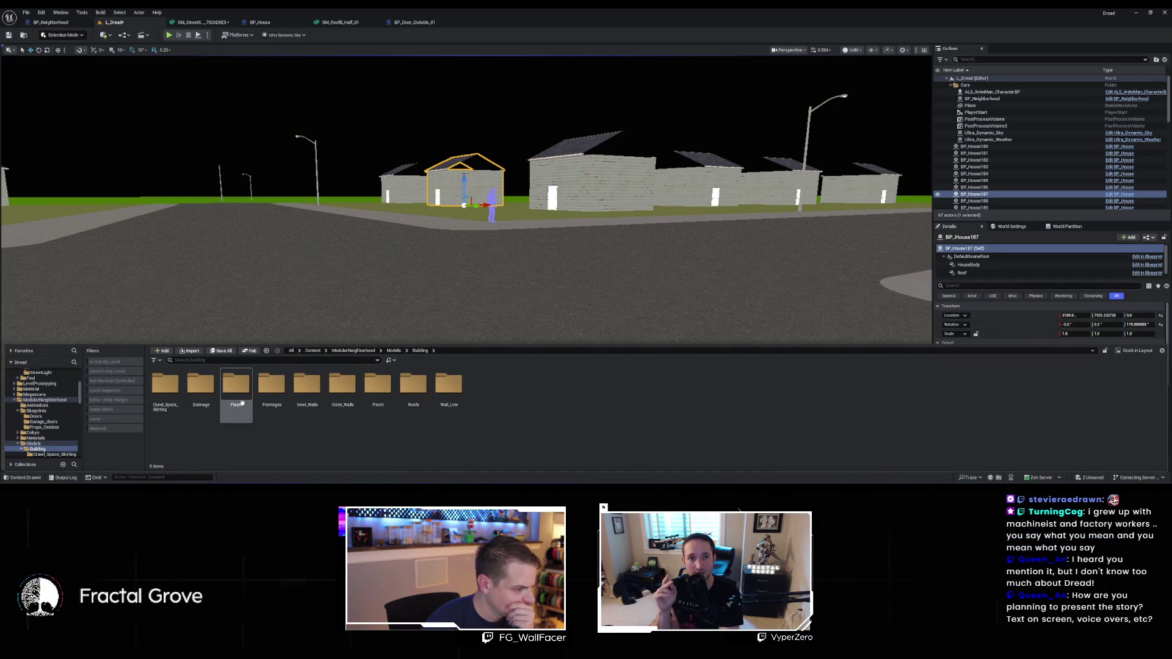
double_click(314, 397)
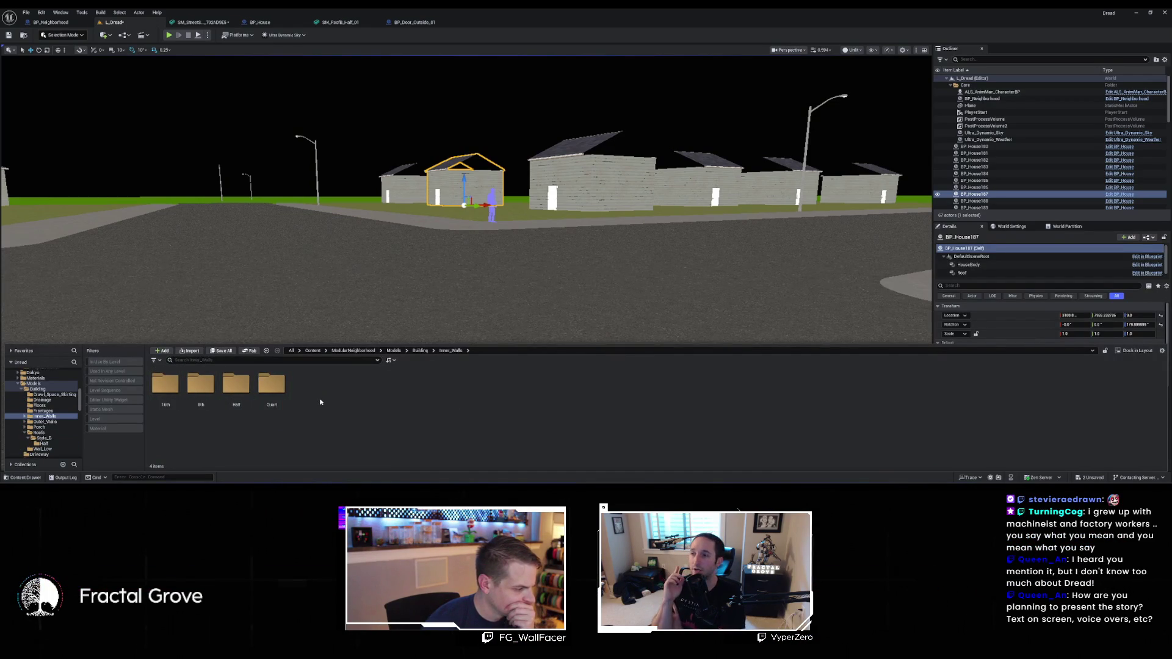
key("alt+Left")
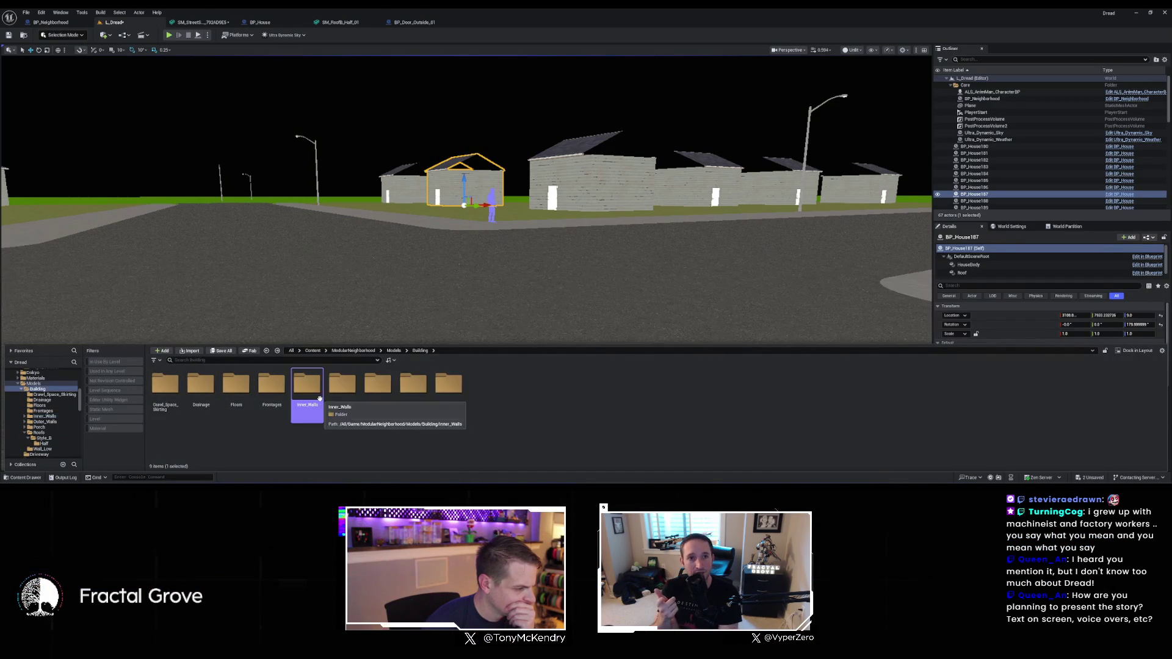
Open Outer_Walls > Quart and select the SM_Wall_Quart_Door_01 mesh
double_click(342, 387)
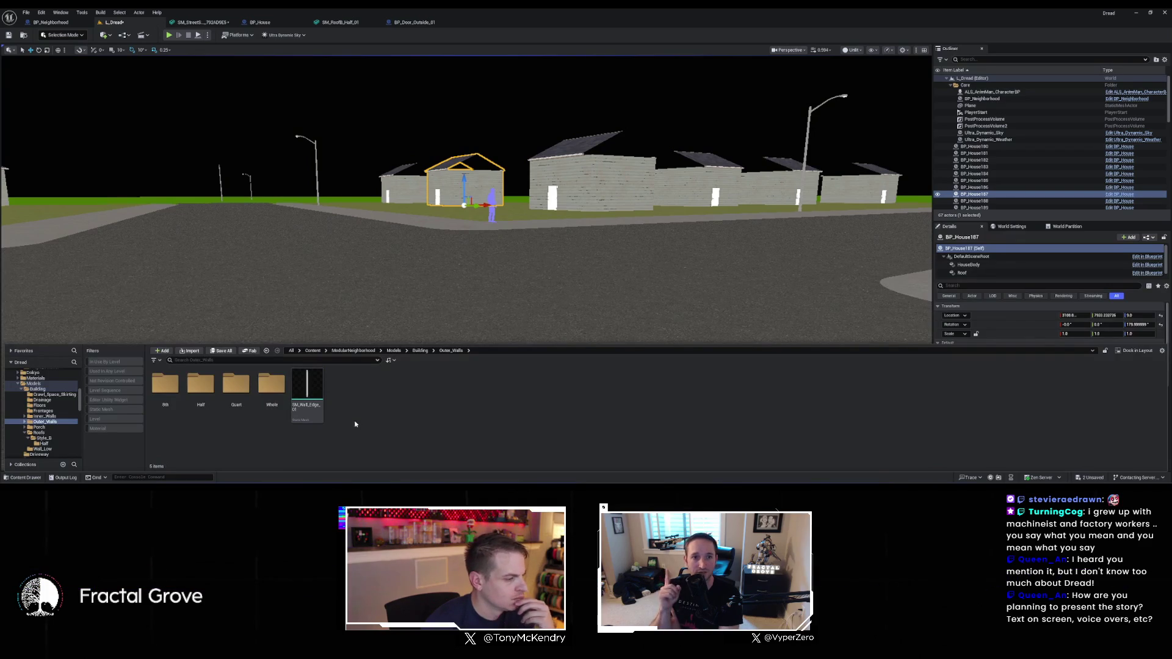
left_click(312, 386)
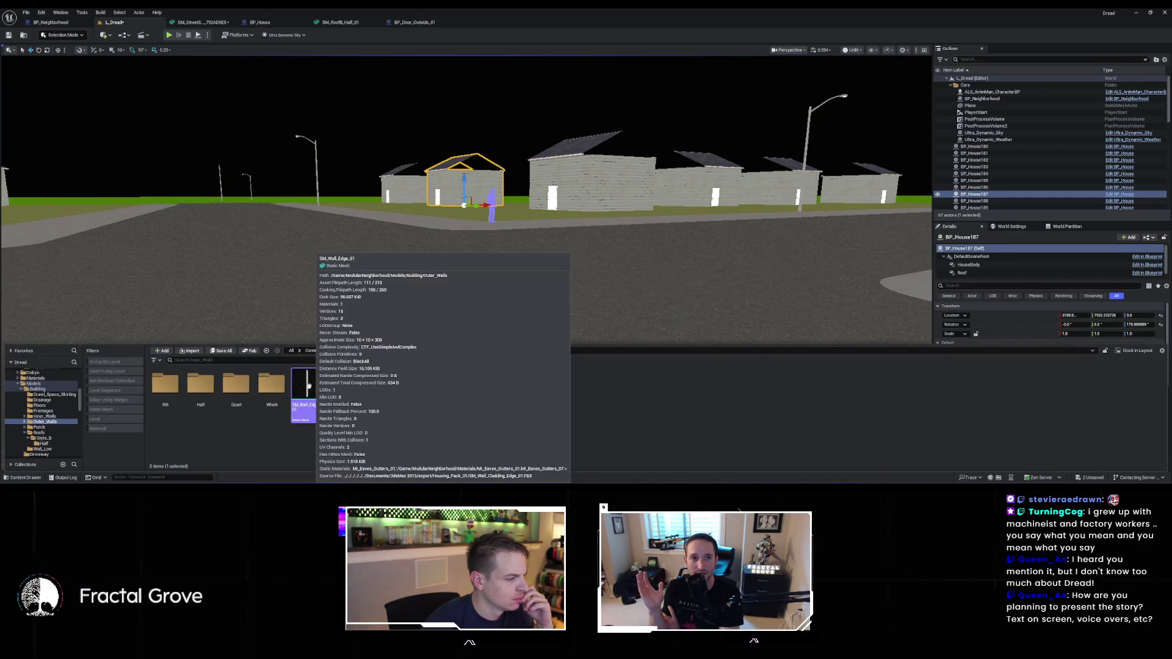
double_click(241, 385)
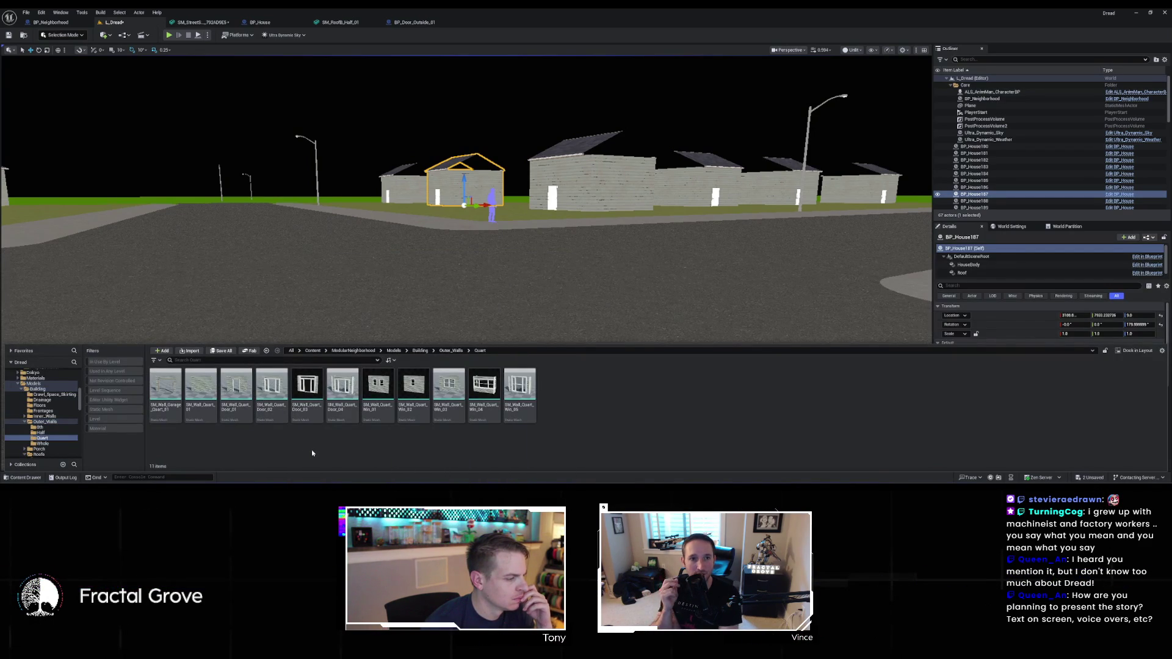
left_click(232, 397)
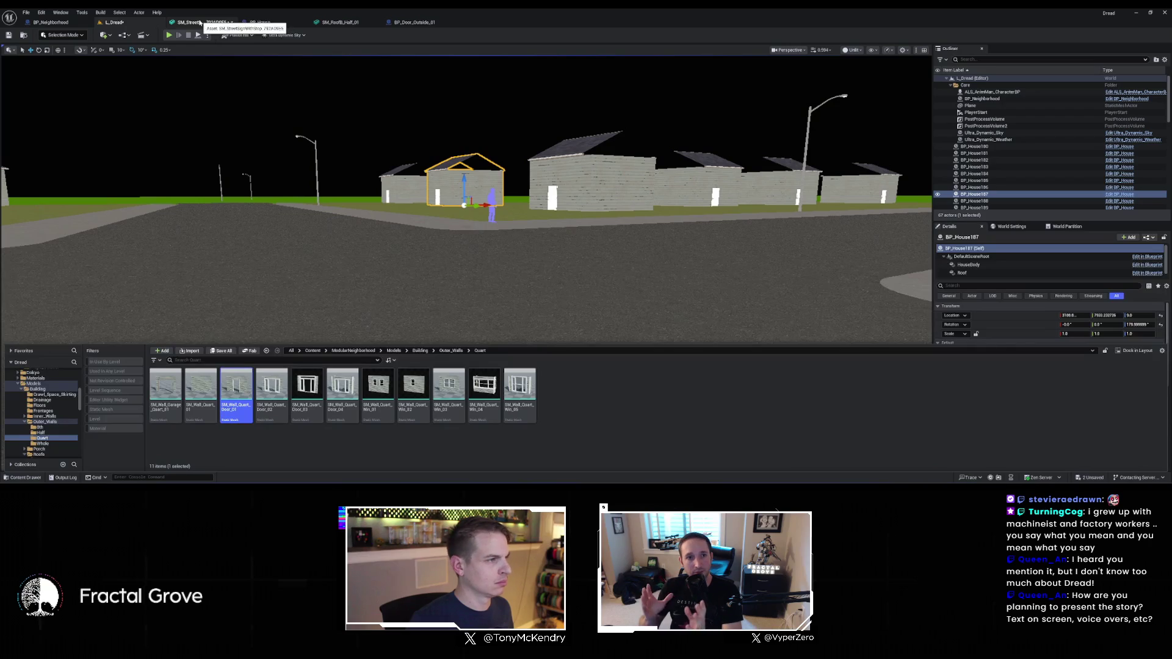
left_click(261, 22)
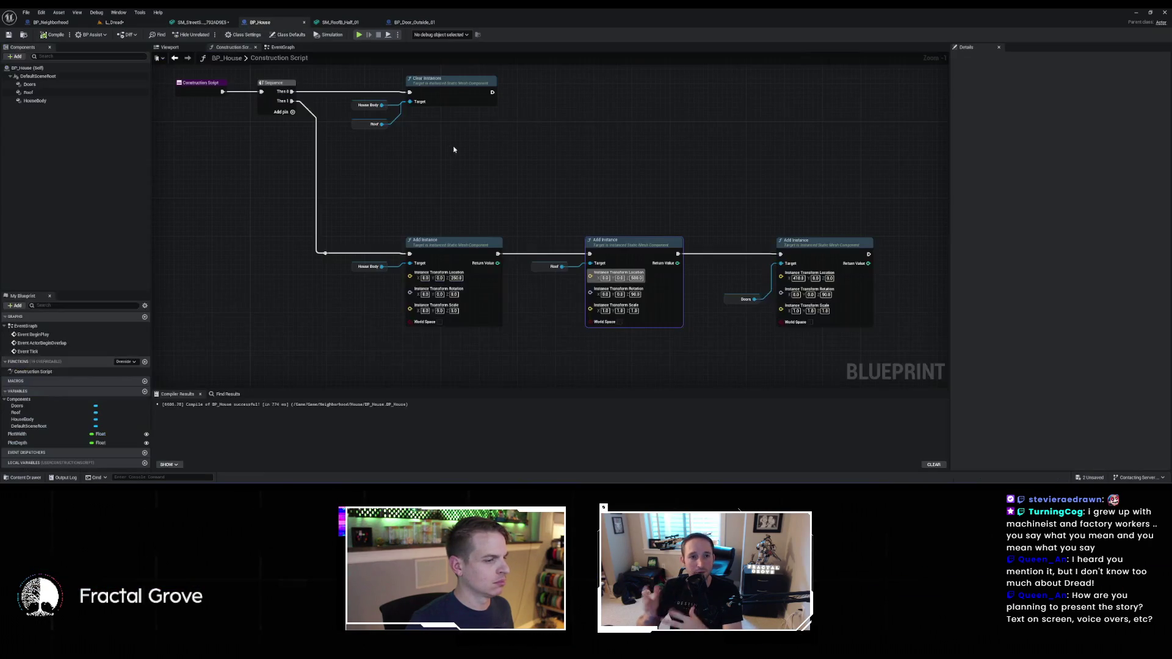
Add a FrontDoor instanced static mesh under DefaultSceneRoot, save, and drop its reference into the graph
left_click(55, 85)
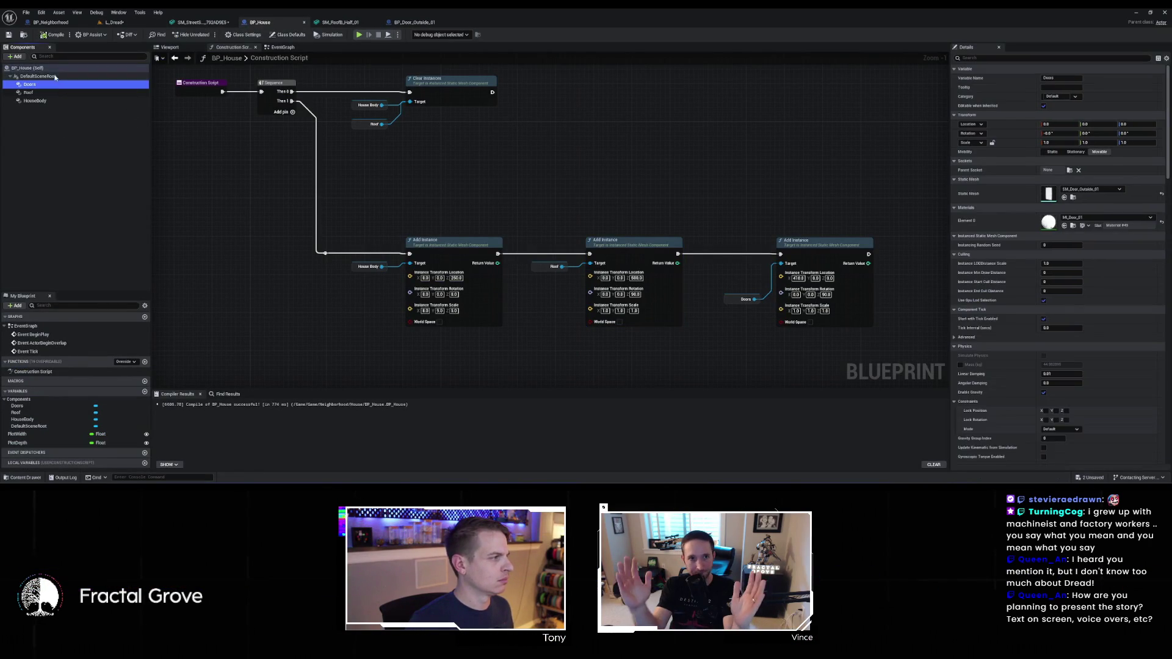
left_click(43, 78)
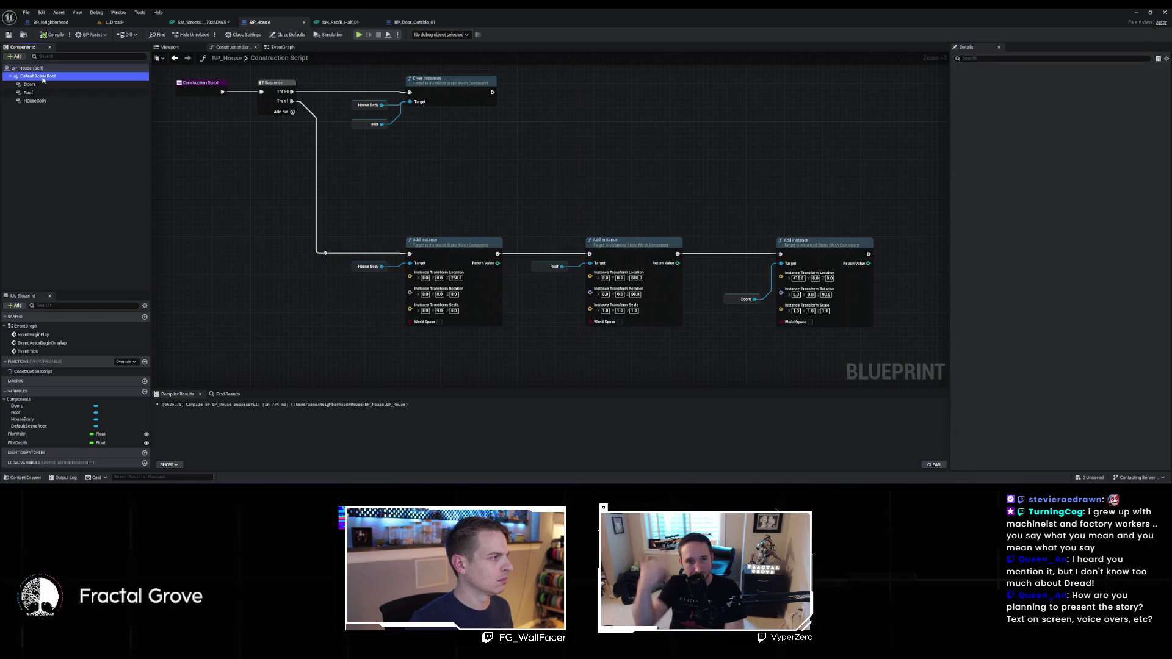
left_click(23, 57)
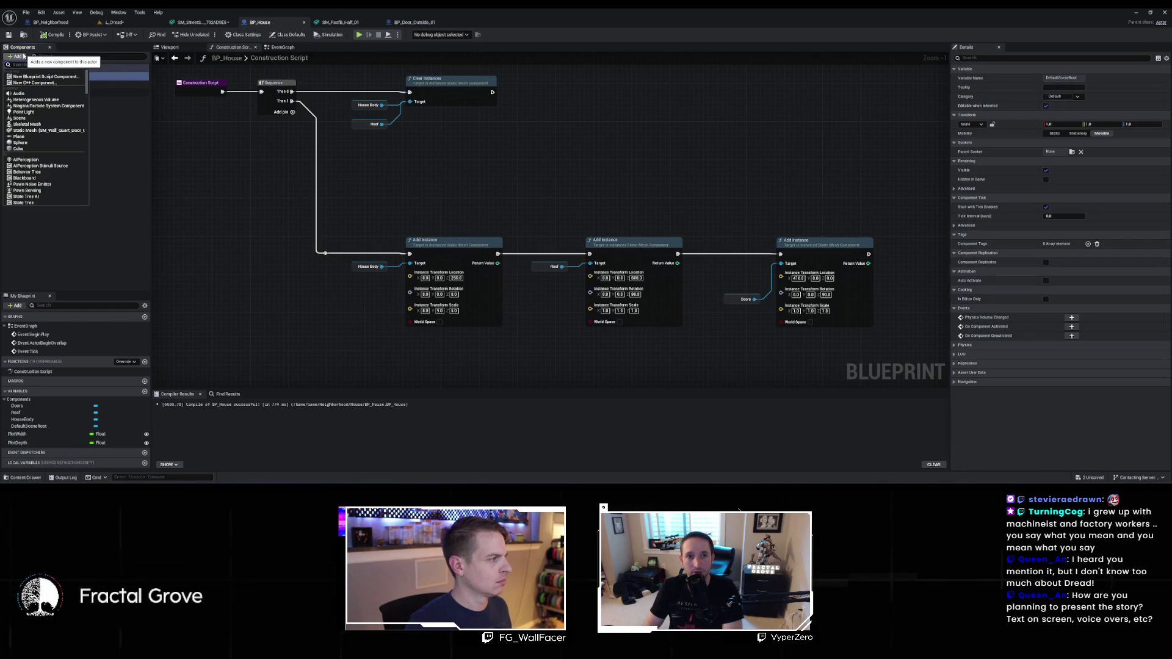
left_click(41, 89)
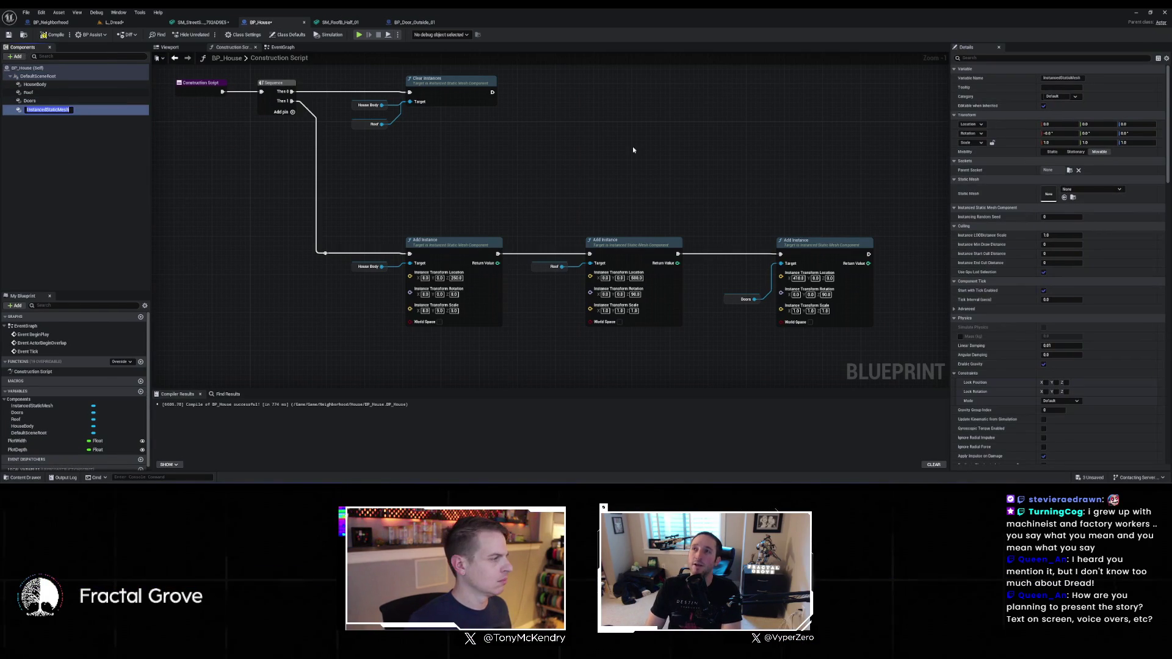
type("DoorW")
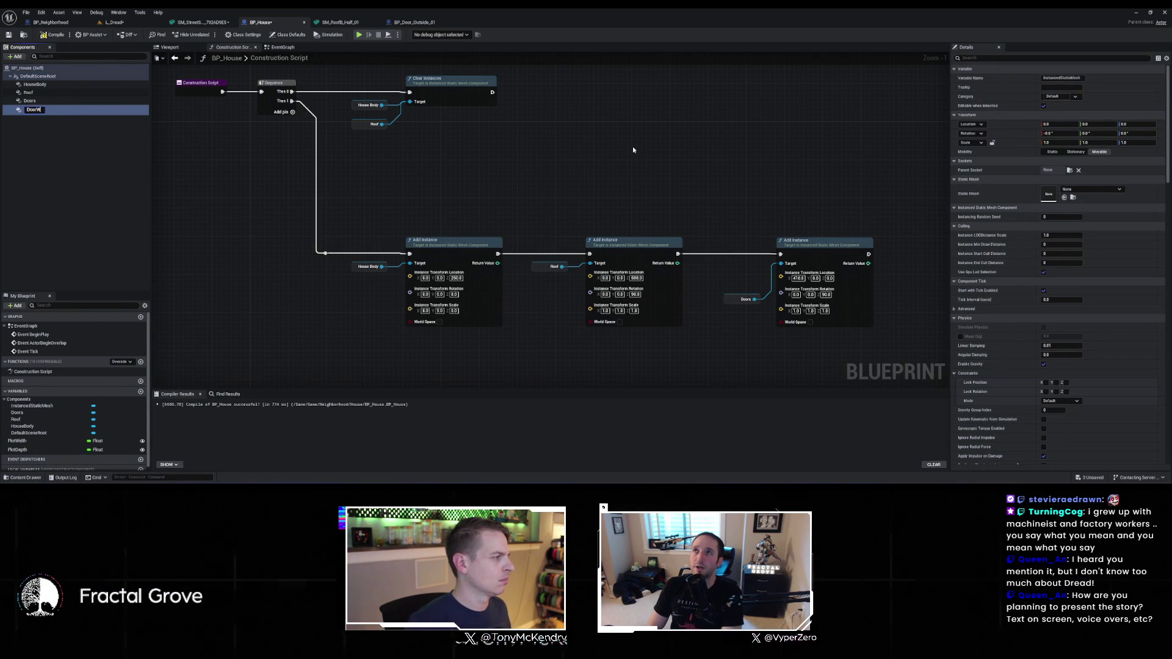
type("Fi")
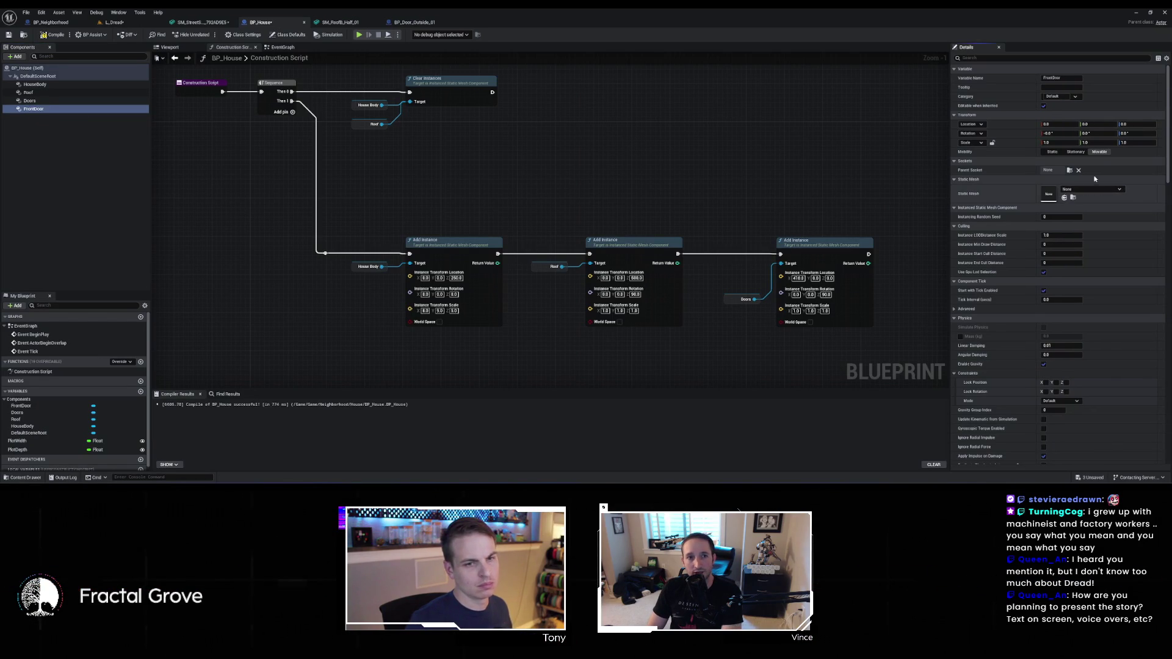
key("ctrl+s")
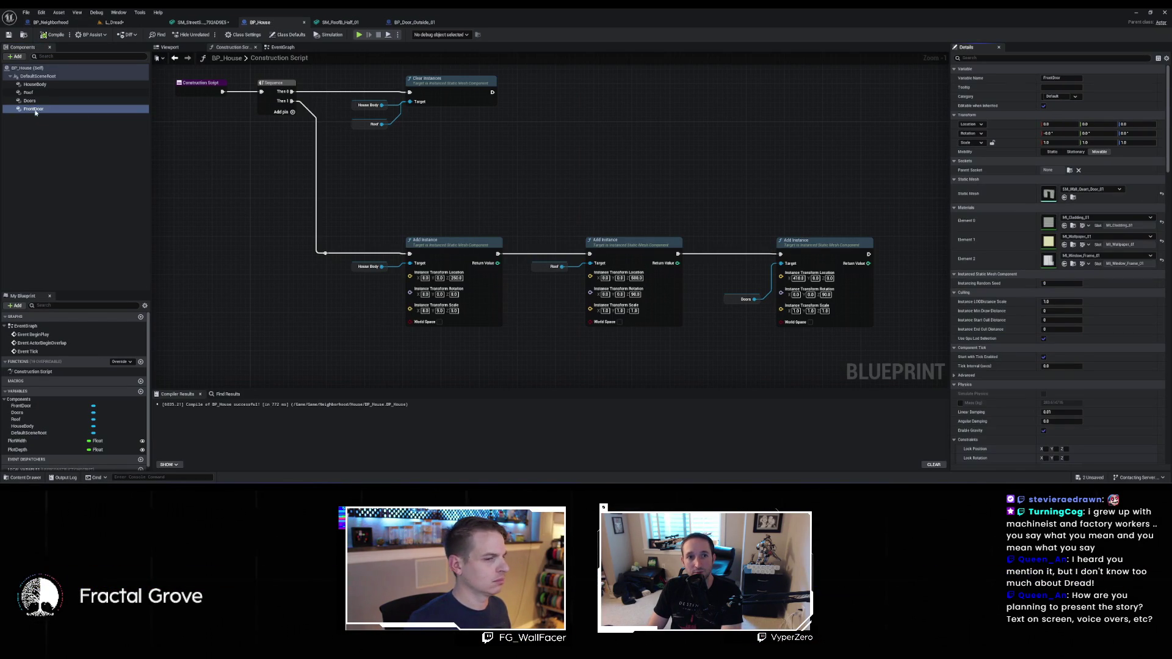
mouse_move(647, 177)
left_mouse_down()
mouse_move(669, 170)
mouse_move(544, 159)
left_mouse_up()
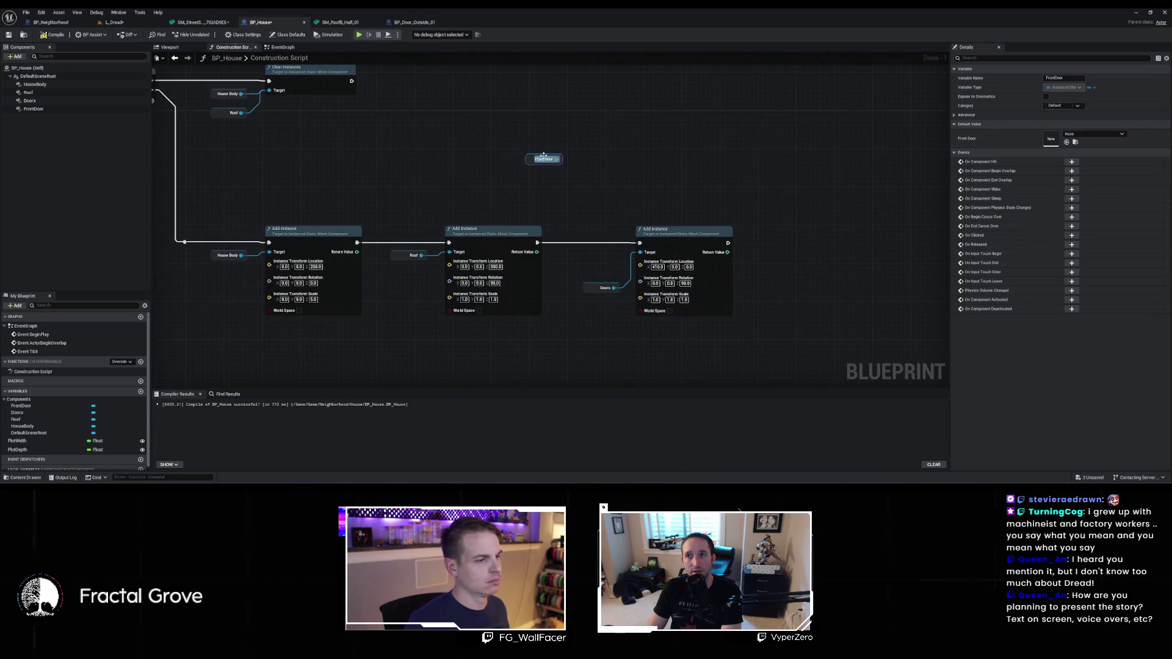
Add an Add Instance node for Front Door with its transform pin split
left_click_drag(687, 165, 687, 165)
type("add instance")
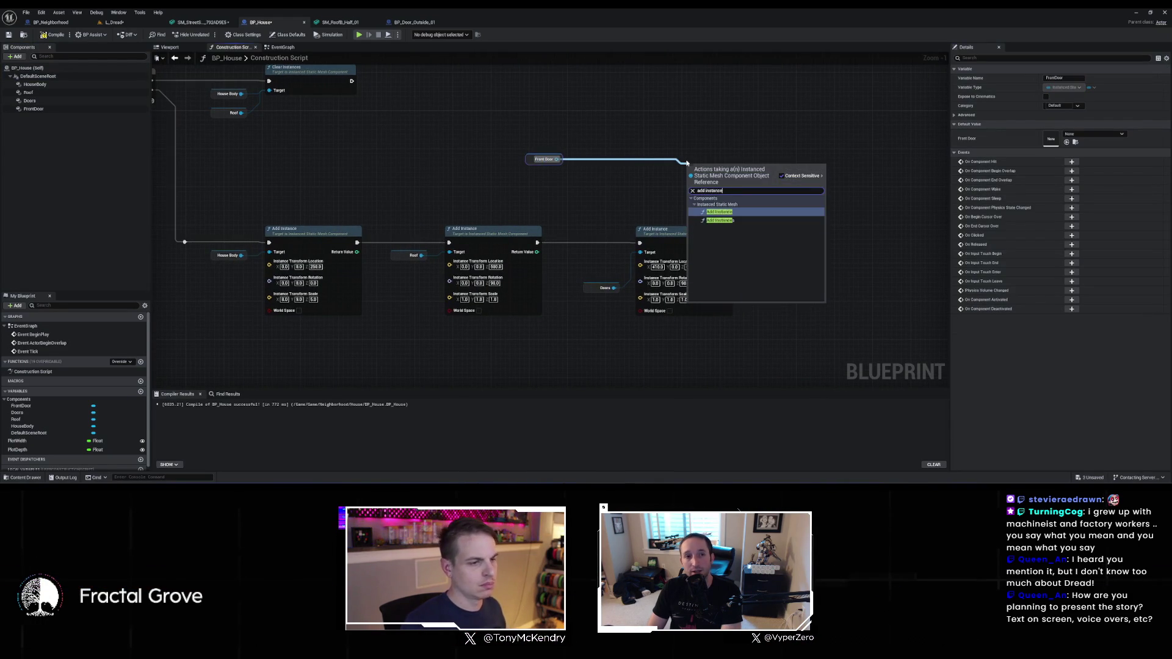
key("Return")
right_click(688, 201)
left_click(712, 235)
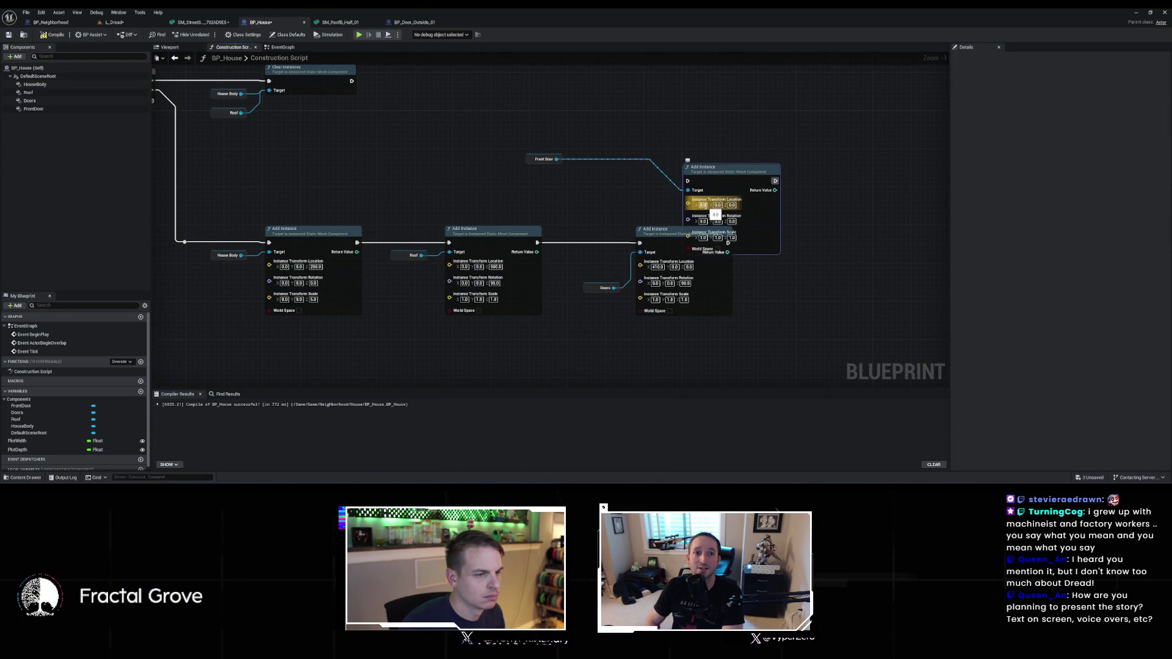
left_click_drag(725, 186, 734, 142)
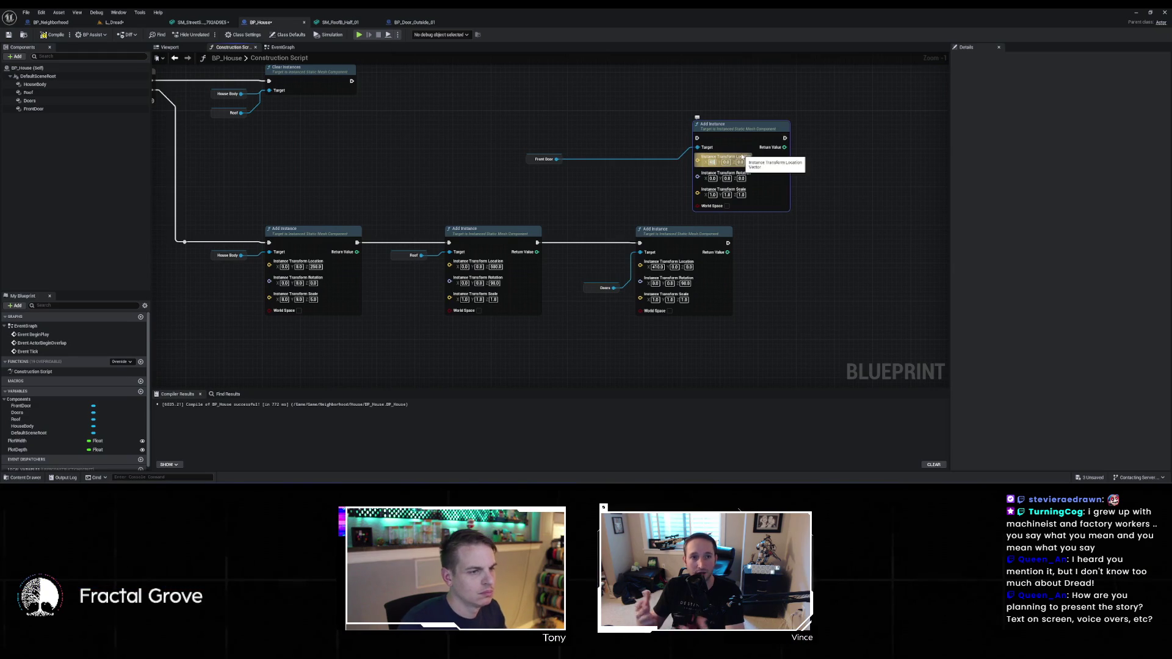
Set location X 410 and rotation Z 90, chain it after Doors, and compile
type("10")
key("Return")
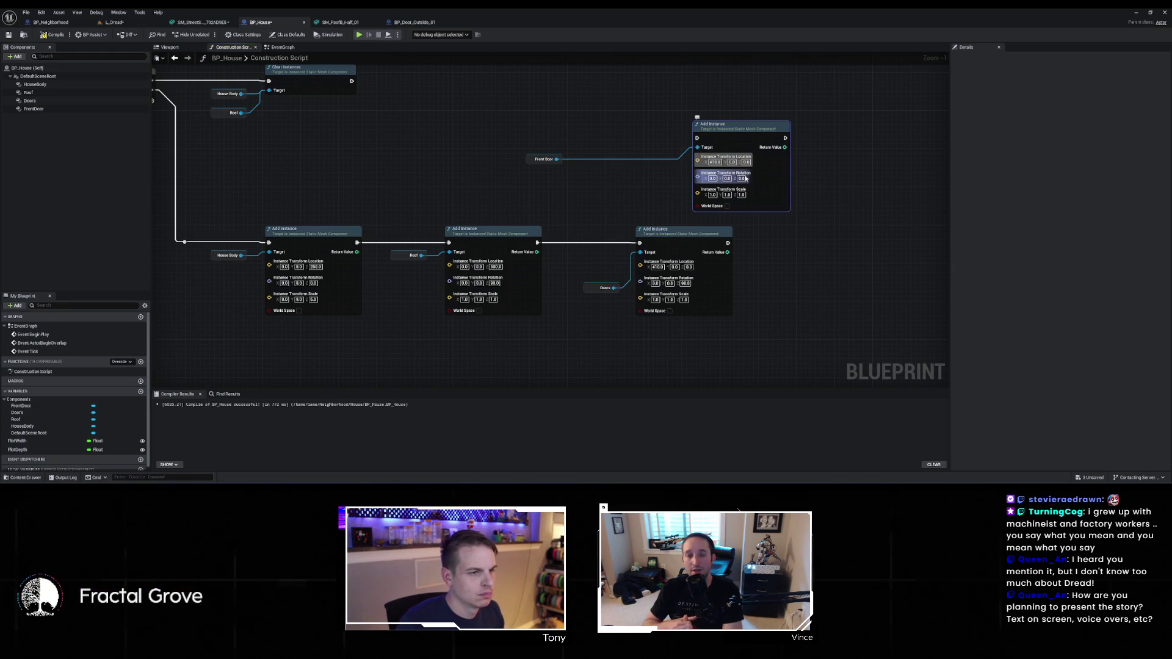
left_click(743, 178)
type("9")
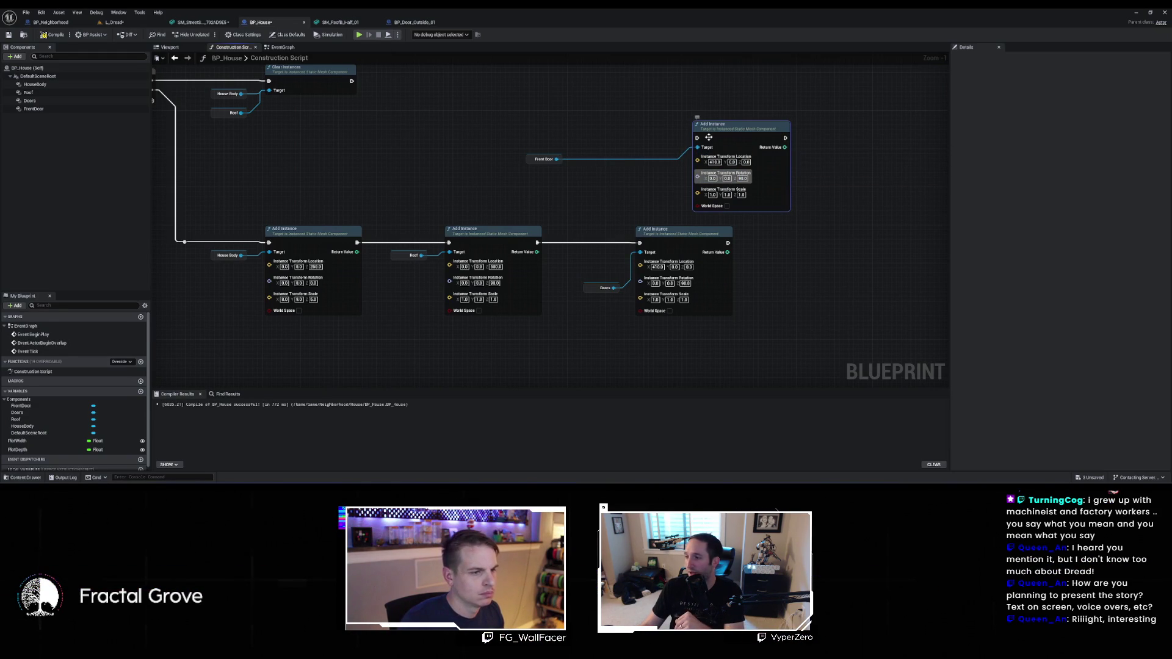
left_click_drag(728, 243, 697, 138)
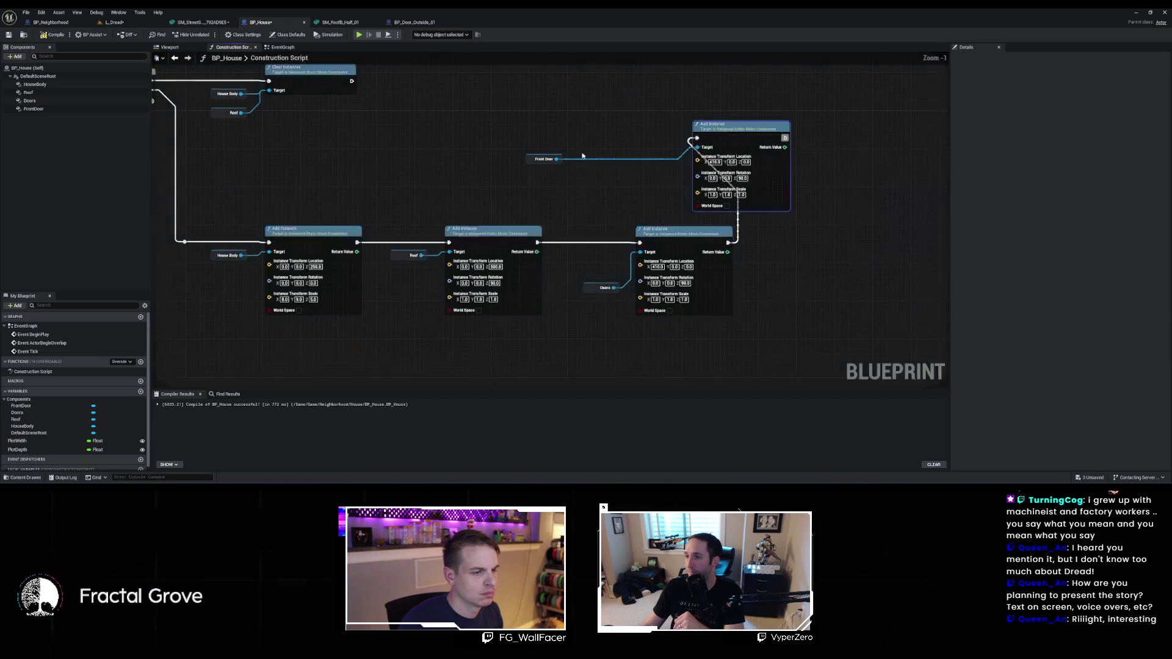
key("f")
key("ctrl+s")
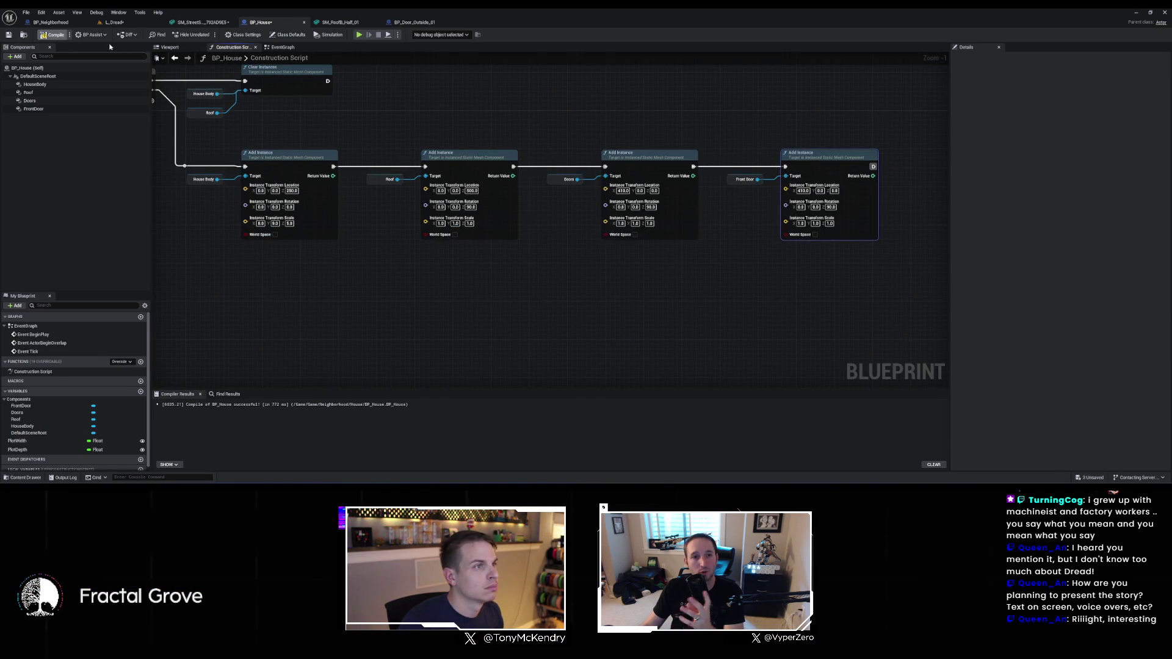
Fly along the row of houses to inspect the new front doors
left_click(130, 25)
left_click_drag(289, 86, 506, 61)
left_click_drag(466, 263, 391, 201)
mouse_move(464, 263)
left_mouse_down()
mouse_move(549, 262)
mouse_move(483, 239)
left_mouse_up()
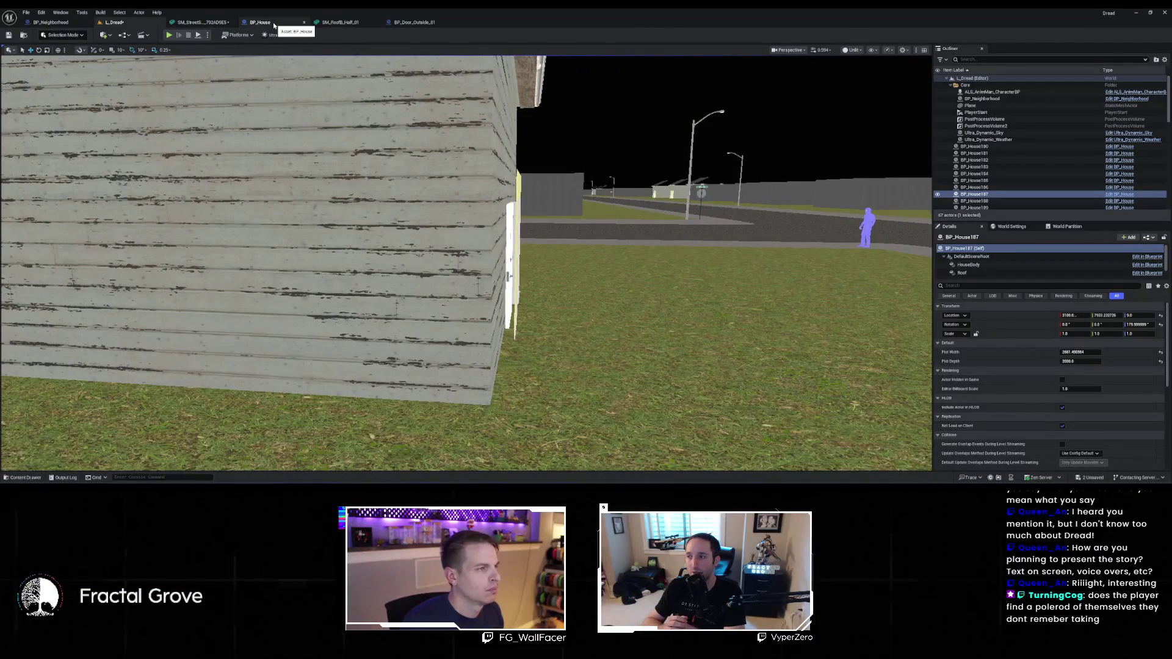
Change the Front Door instance's Z rotation to -90 and check it in the level
left_click(272, 24)
left_click_drag(607, 137, 487, 125)
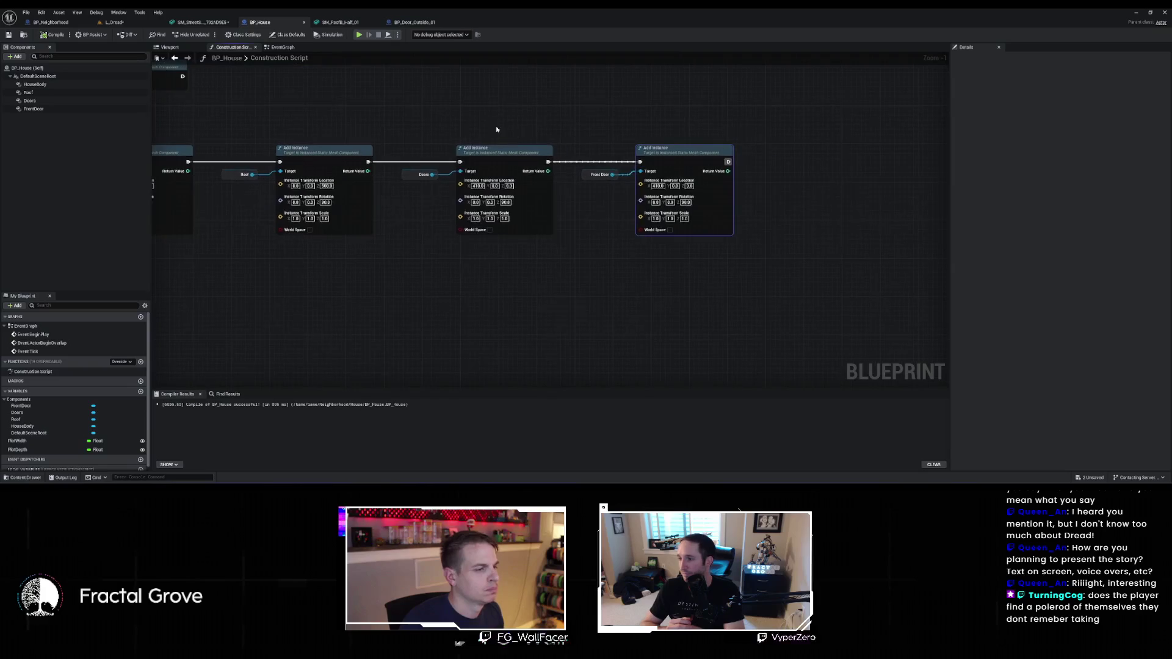
left_click(506, 203)
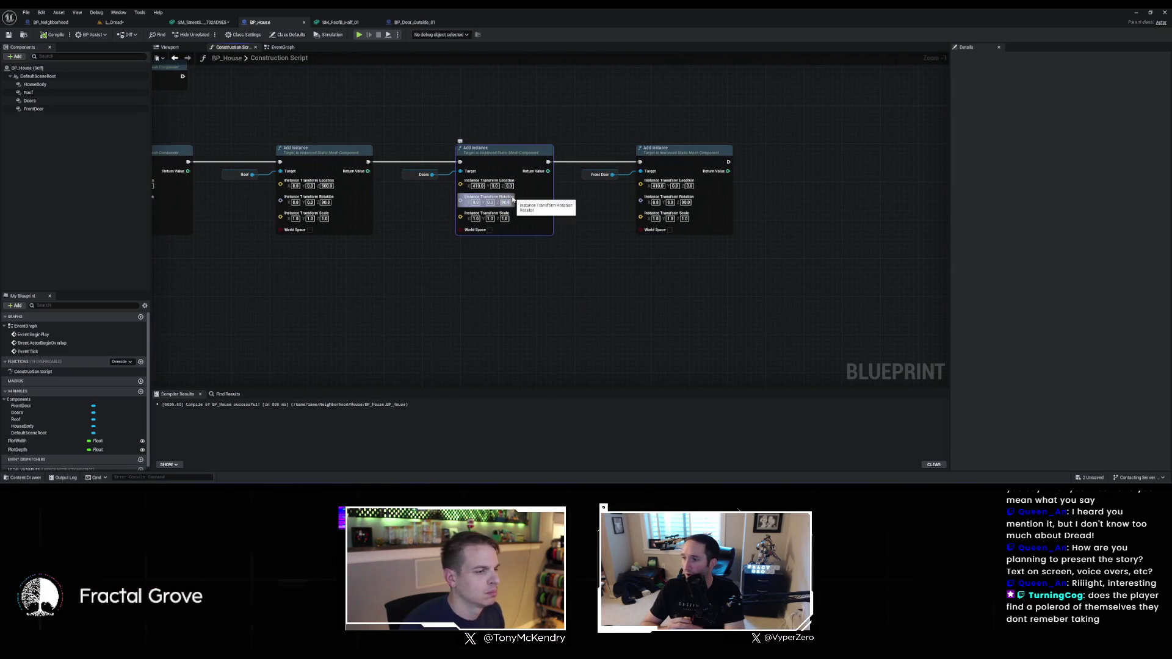
left_click(685, 202)
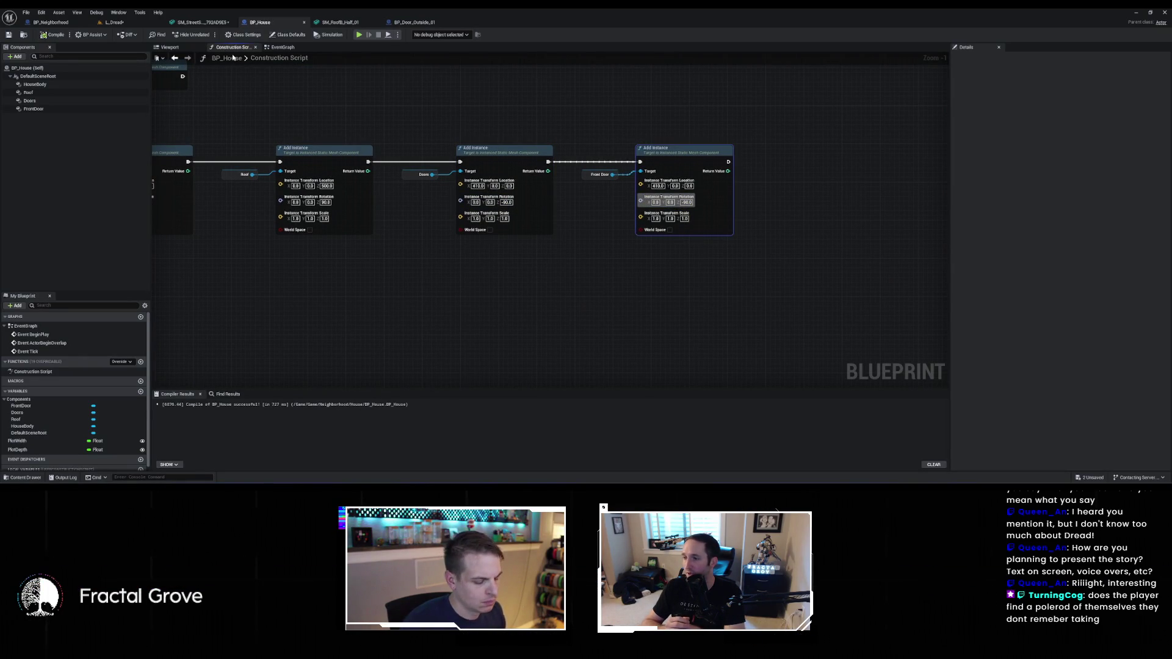
left_click(114, 22)
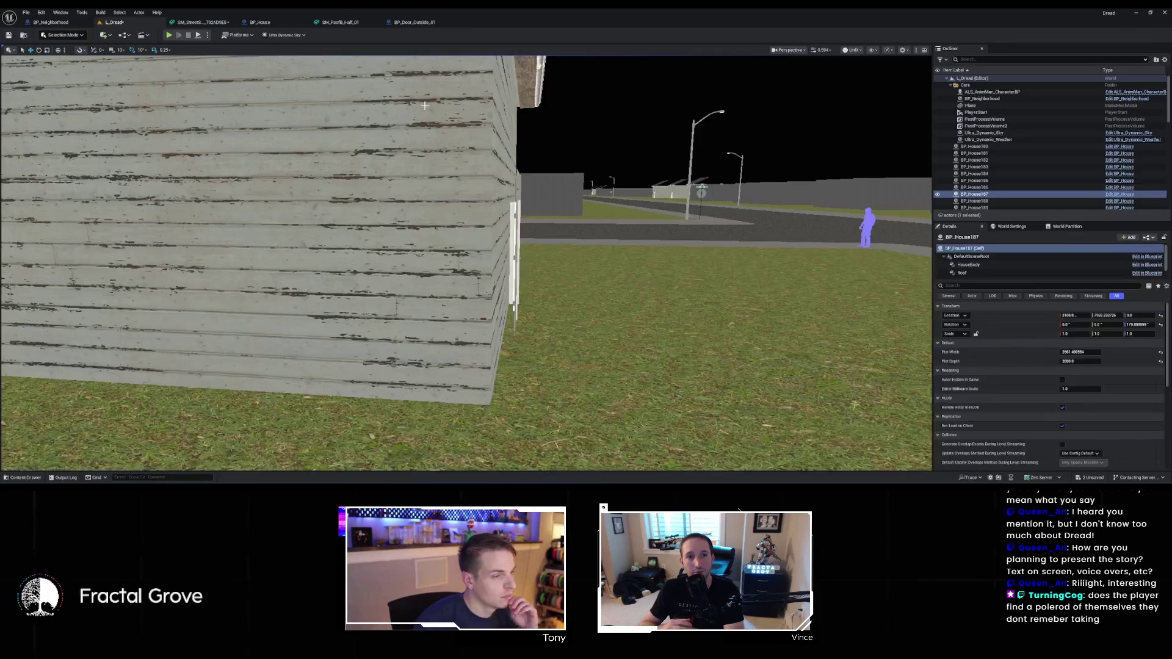
Frame a house and fly around its door wall to inspect the front door
key("f")
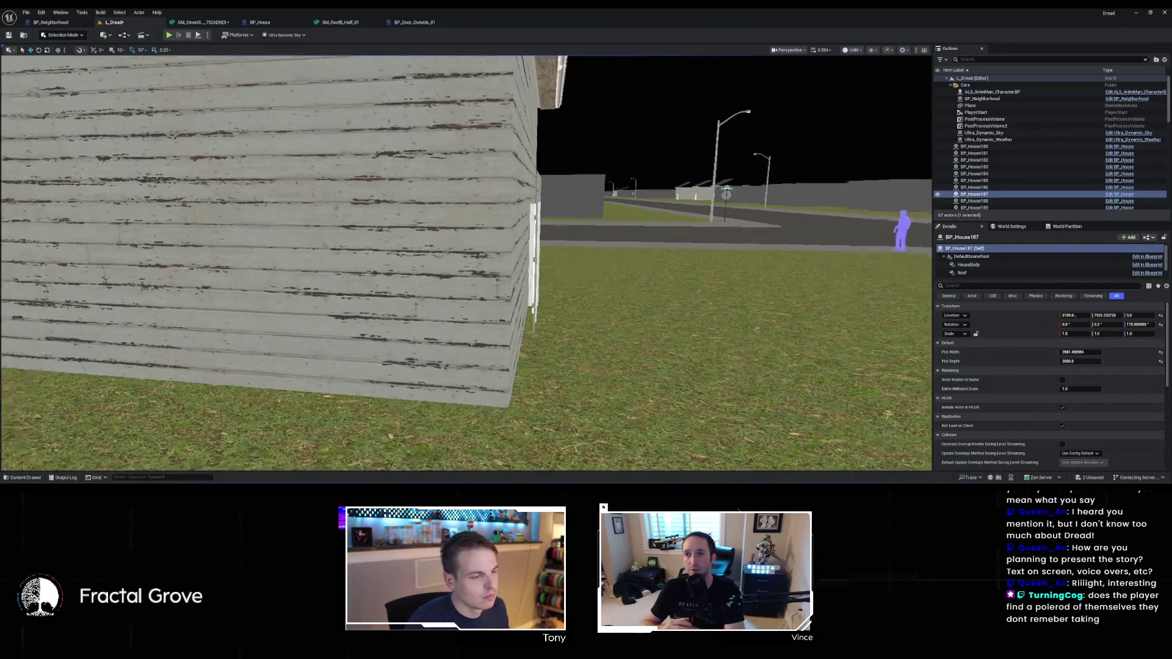
key("w")
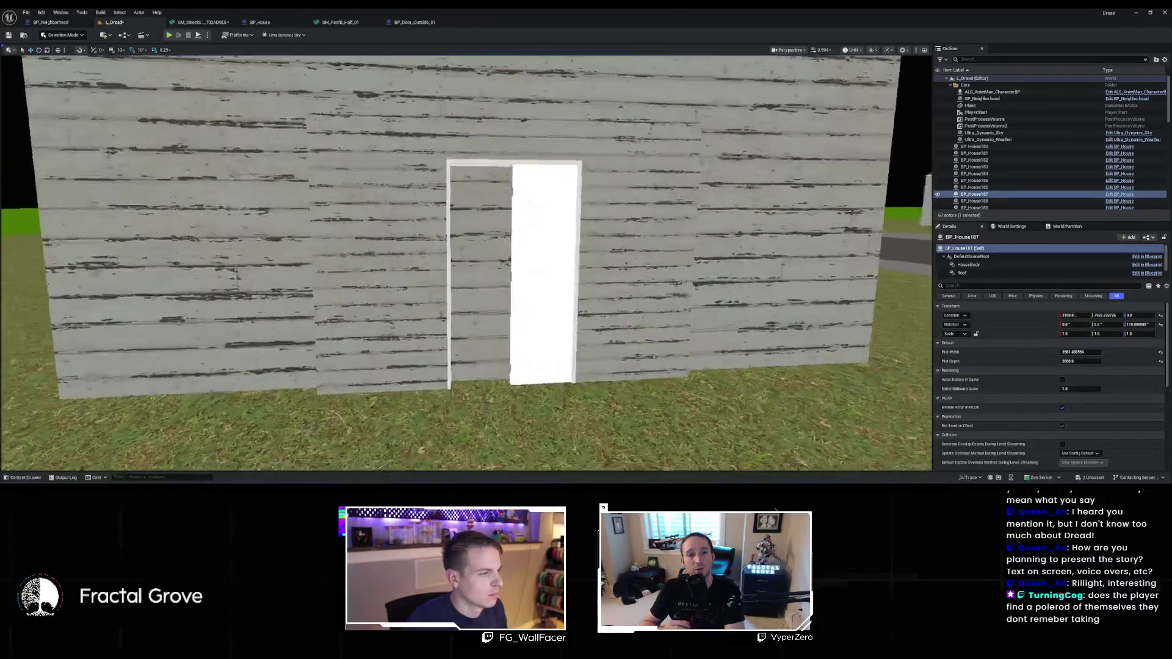
key("w")
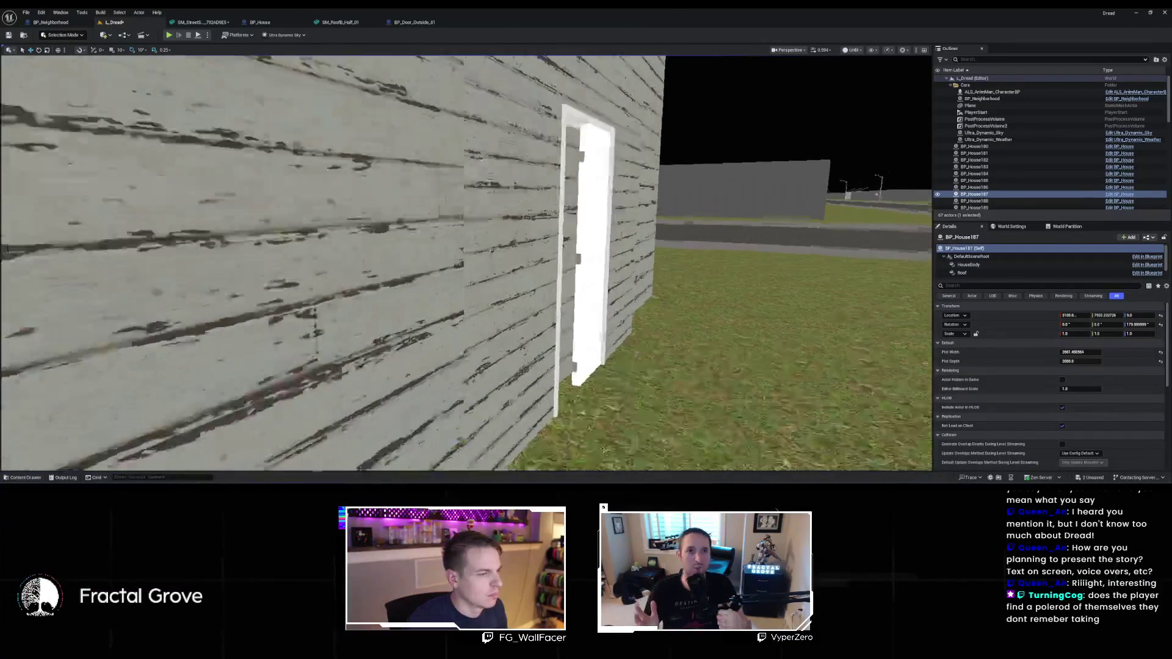
key("s")
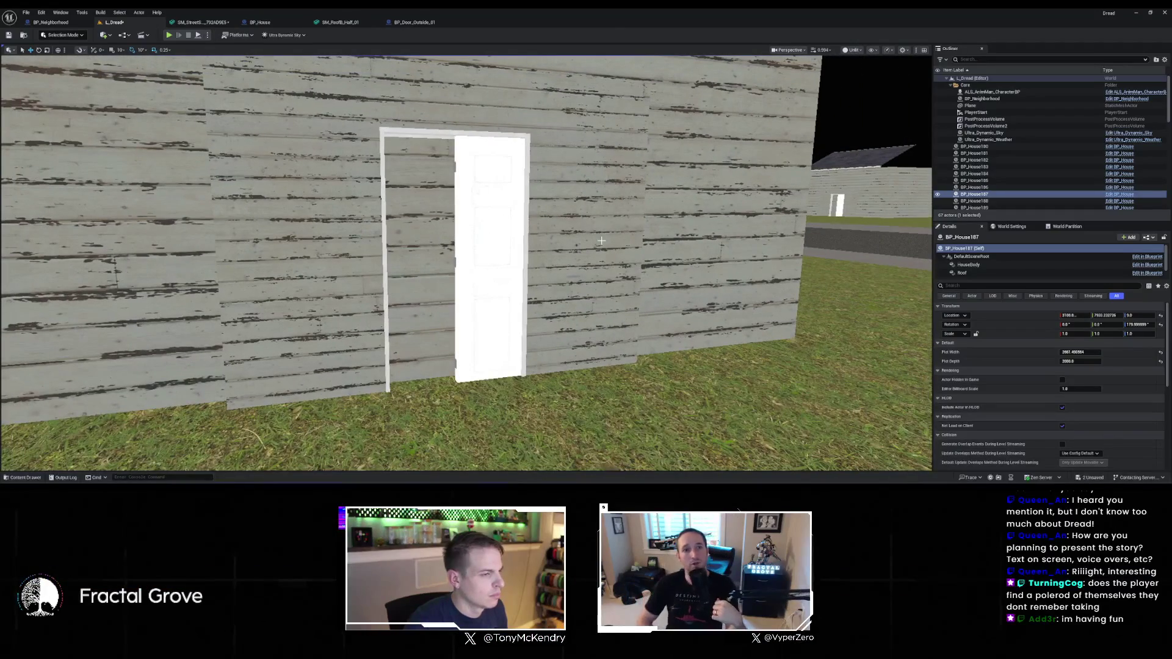
left_click(491, 289)
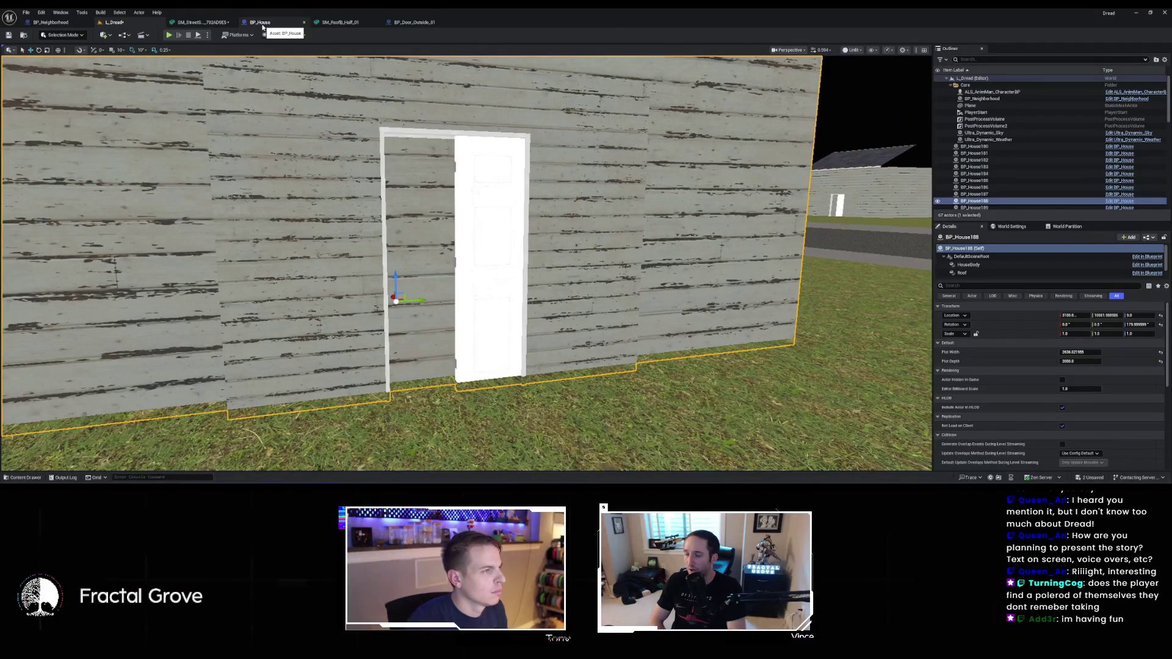
Browse to the Doors component's SM_Door_Outside_01 mesh in House_Props
left_click(263, 27)
left_click(30, 101)
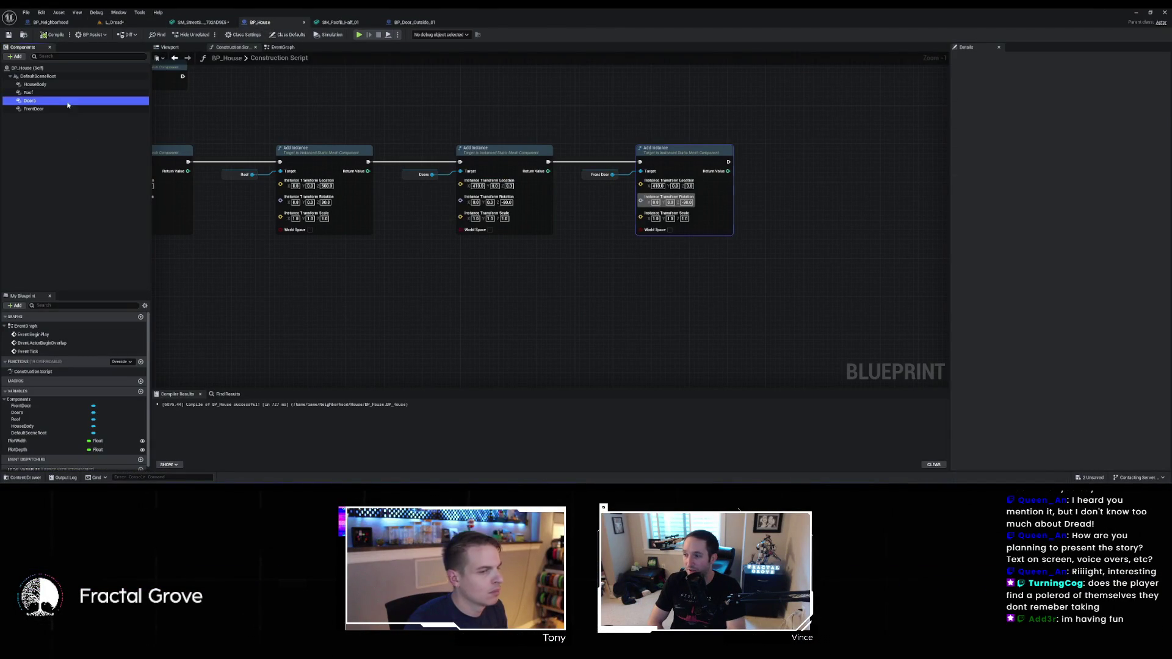
left_click(1073, 197)
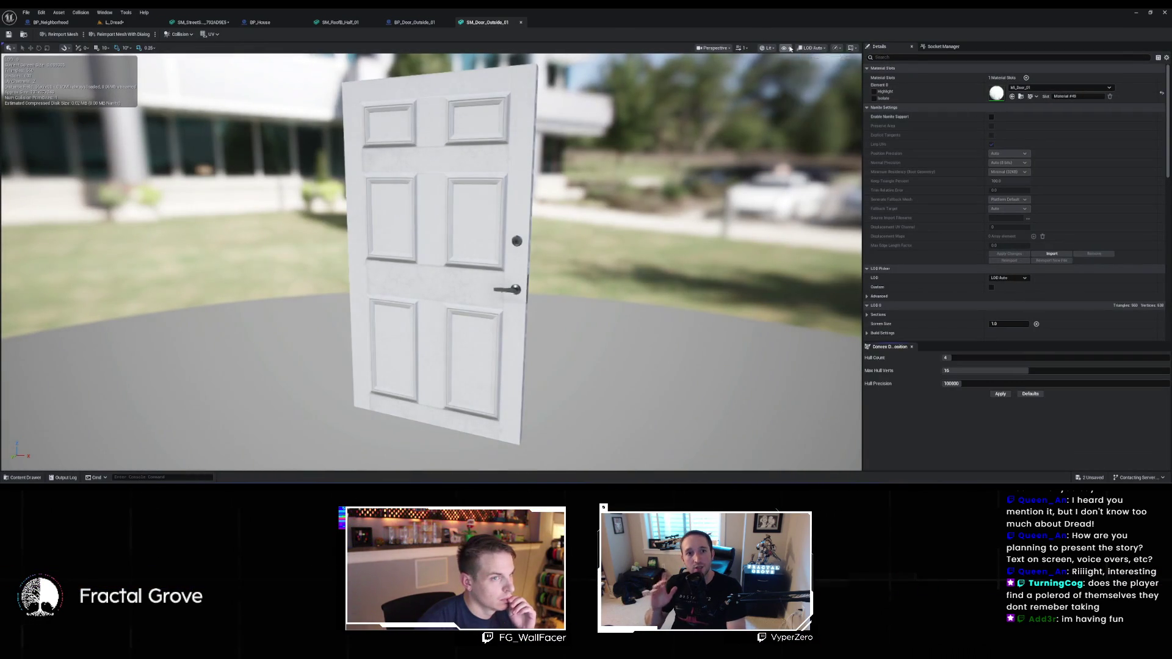
Show the door mesh's pivot axes and orbit around it
left_click(789, 48)
left_click(822, 151)
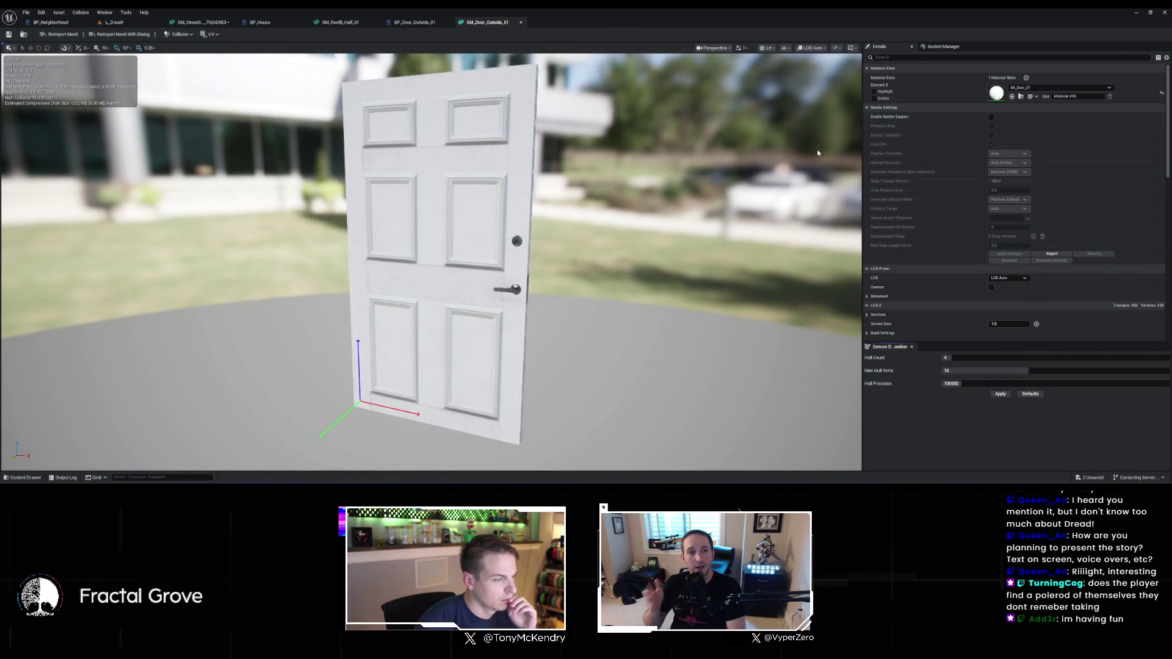
mouse_move(577, 274)
left_mouse_down()
mouse_move(651, 270)
mouse_move(601, 273)
left_mouse_up()
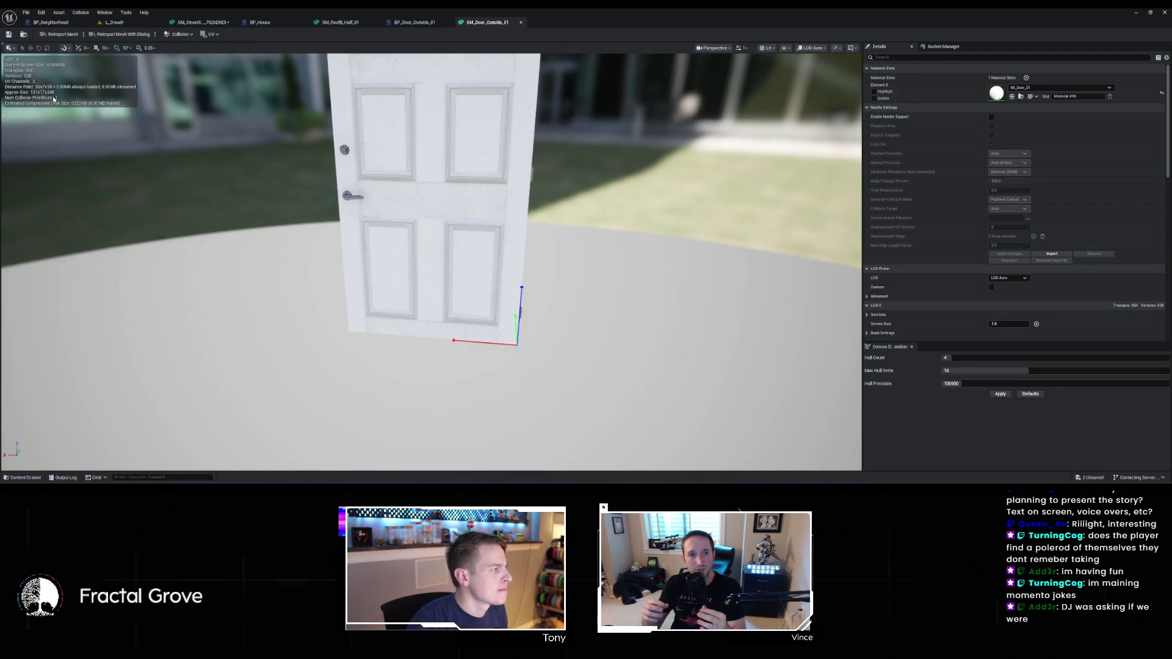
left_click(135, 23)
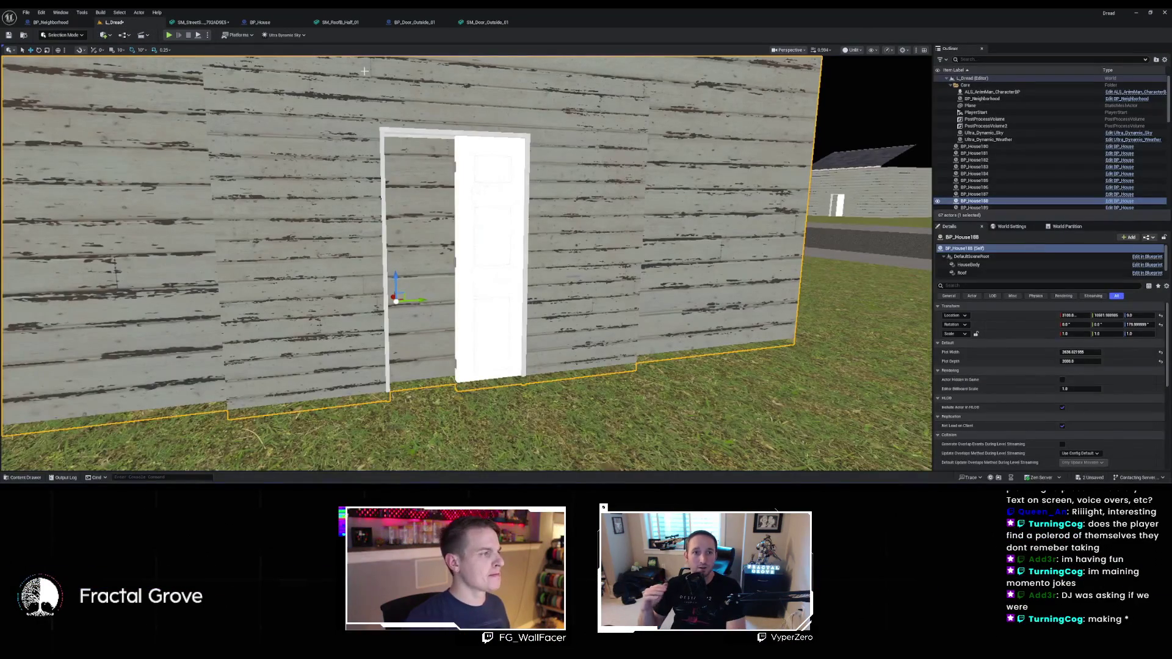
Set the Doors Add Instance location Y to -65 and check the door frame in the level
left_click(260, 22)
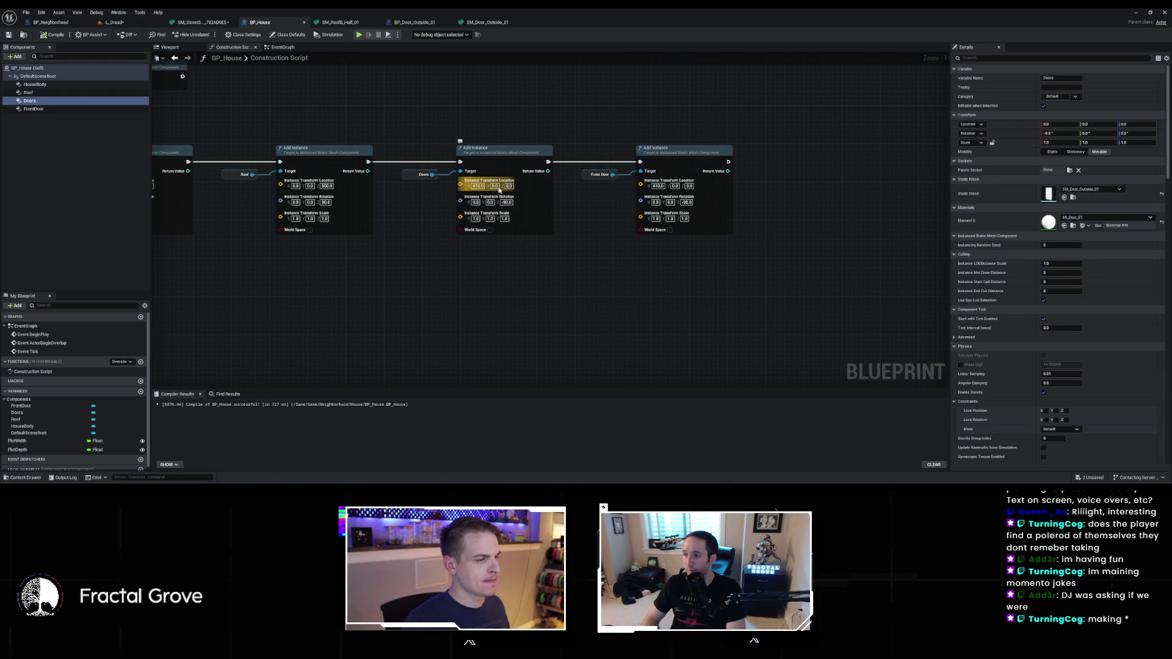
left_click(525, 167)
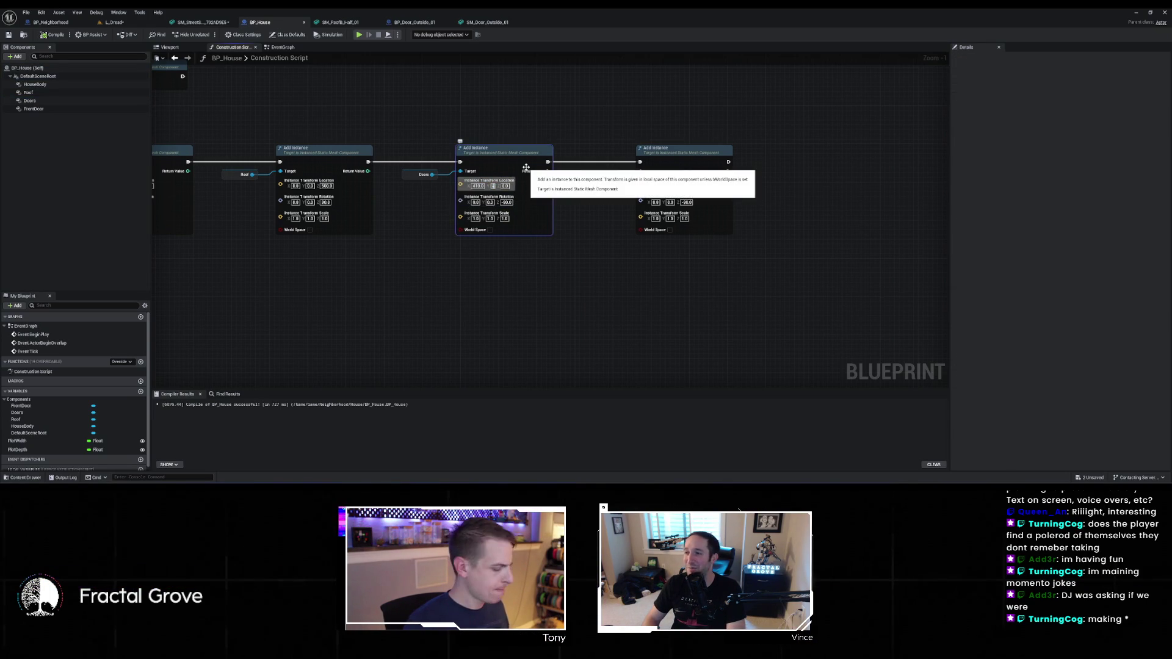
type("-63")
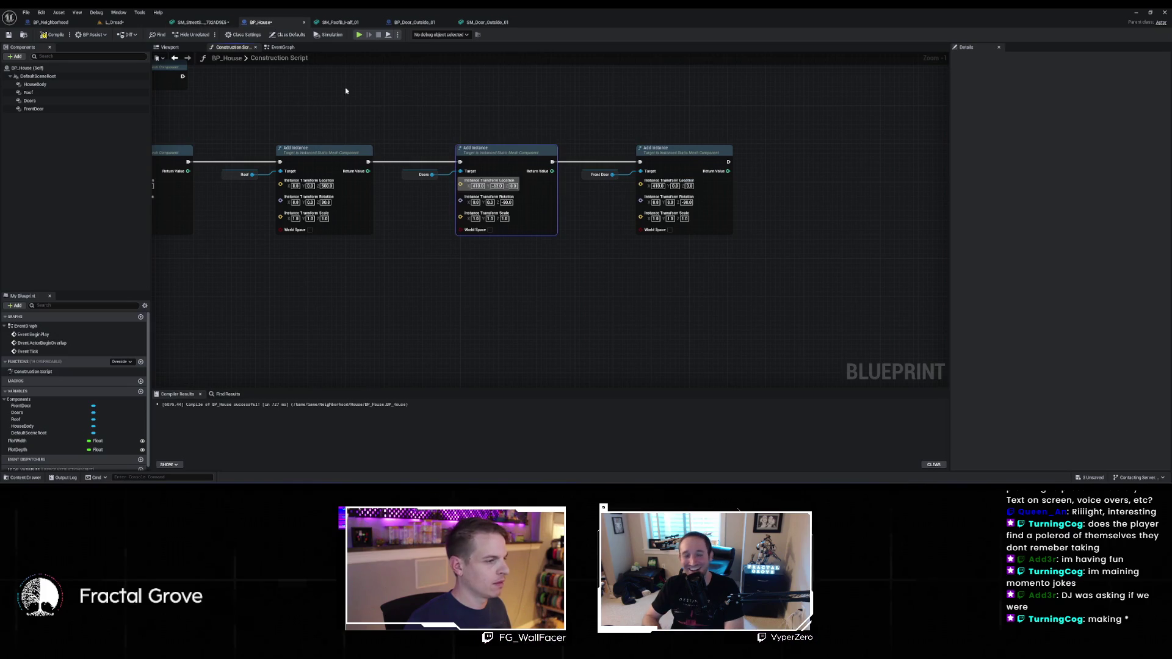
key("BackSpace")
key("BackSpace")
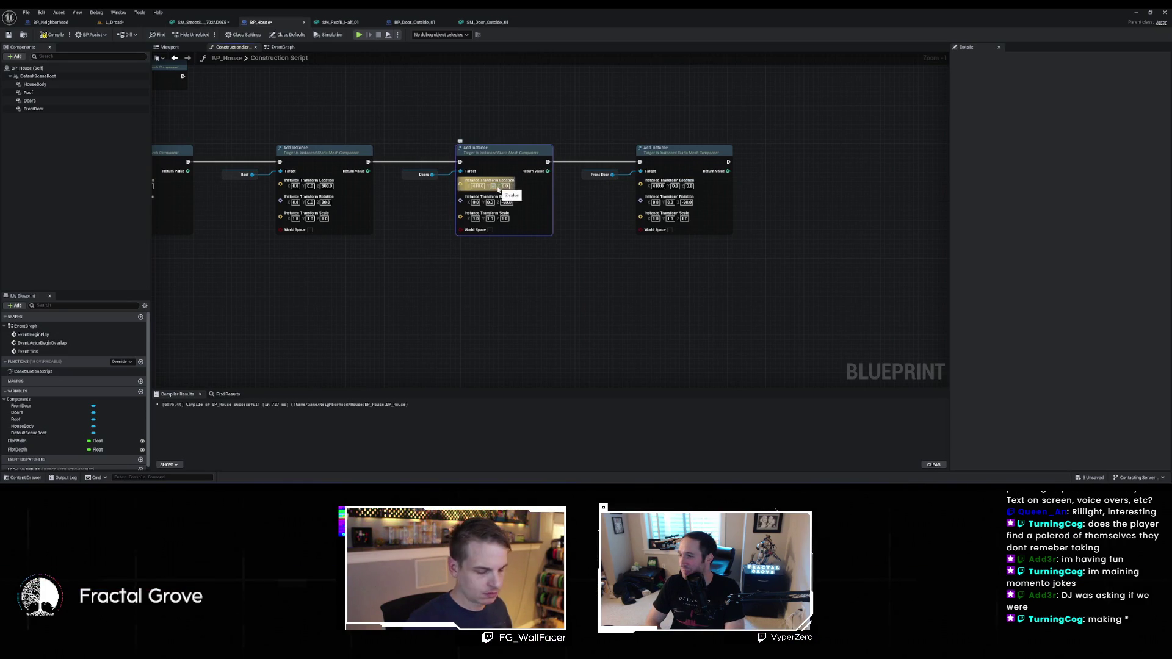
key("Return")
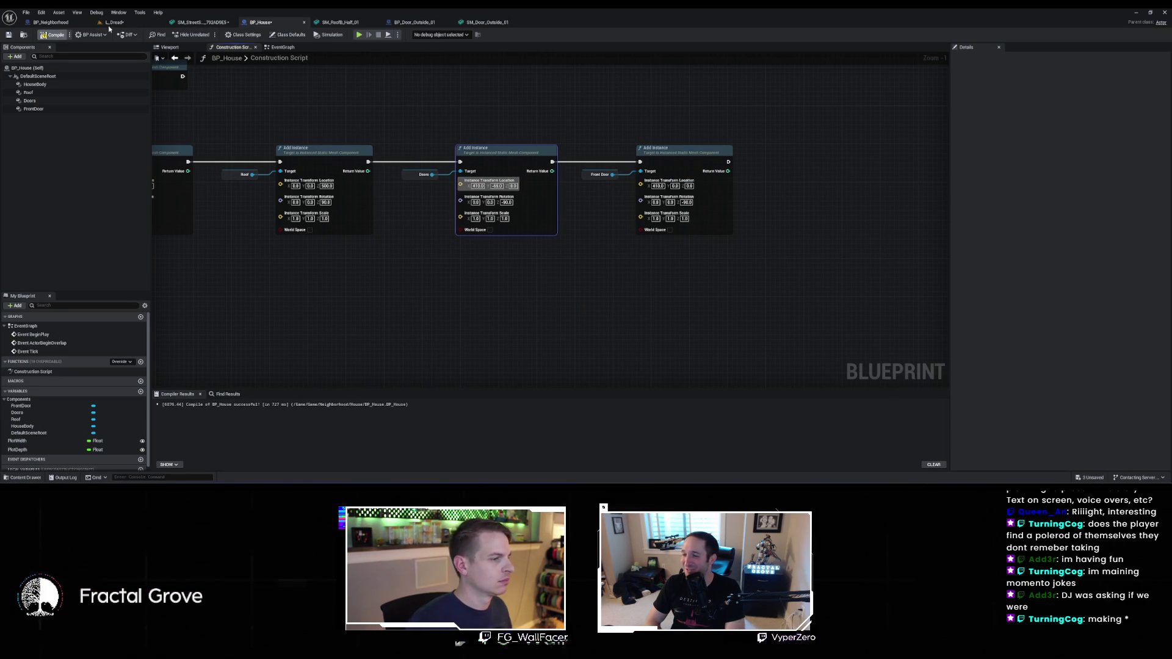
left_click(113, 23)
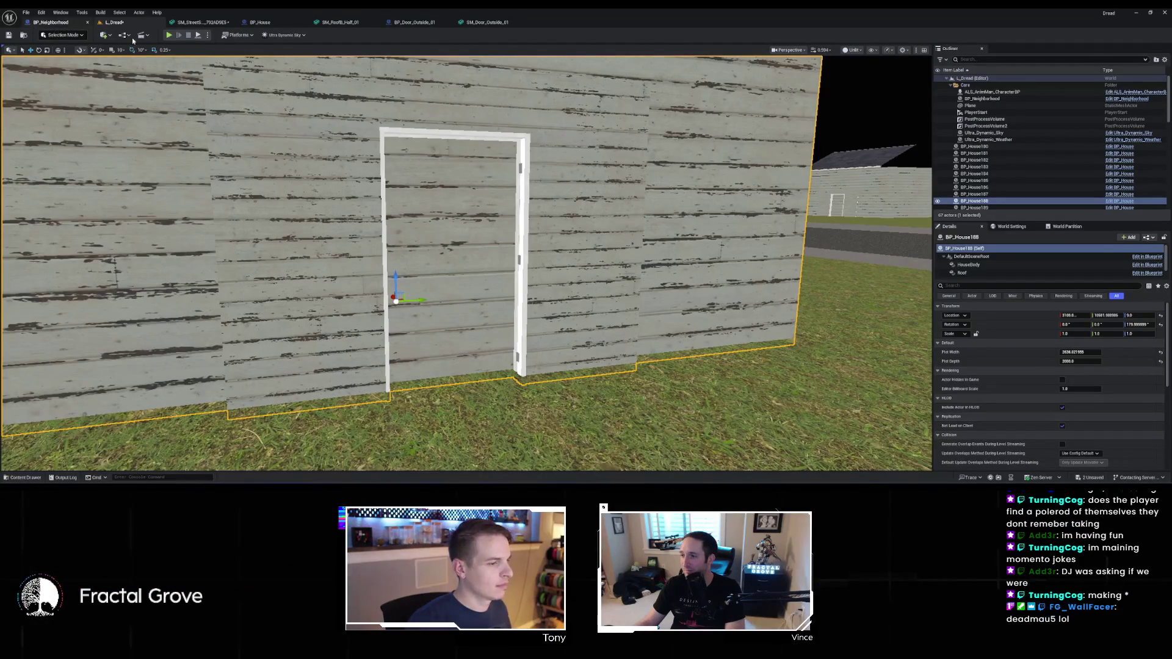
left_click(78, 26)
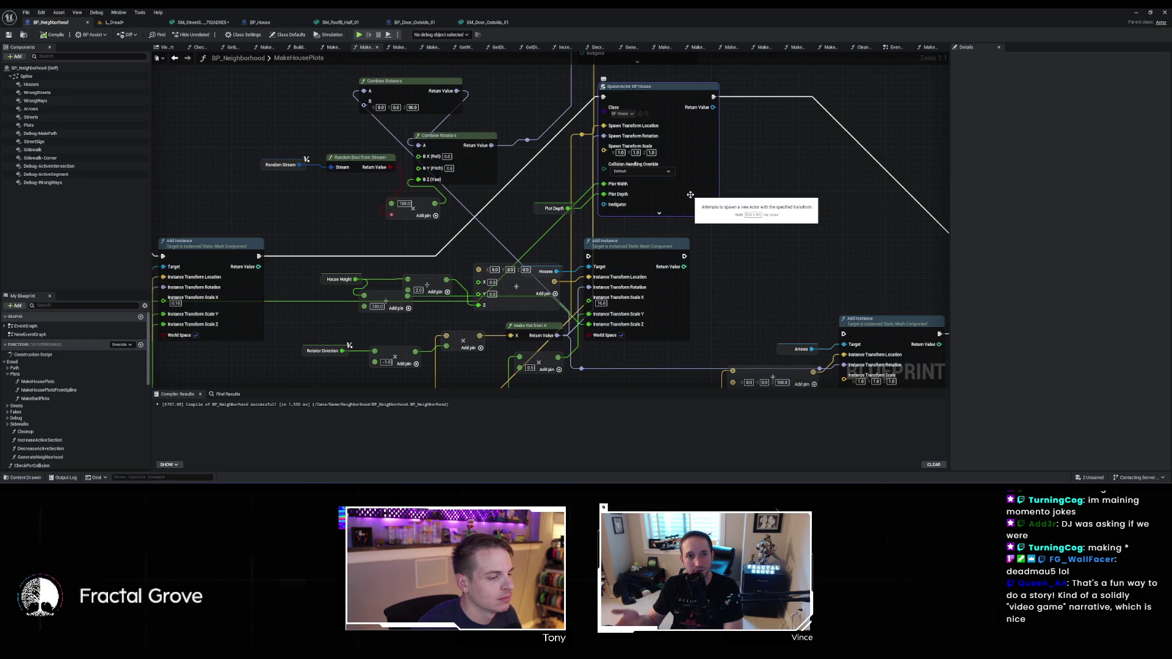
Change the Doors Add Instance Location Y in BP_House to 65 and check the door in the level
mouse_move(691, 195)
left_mouse_down()
mouse_move(670, 342)
mouse_move(688, 181)
left_mouse_up()
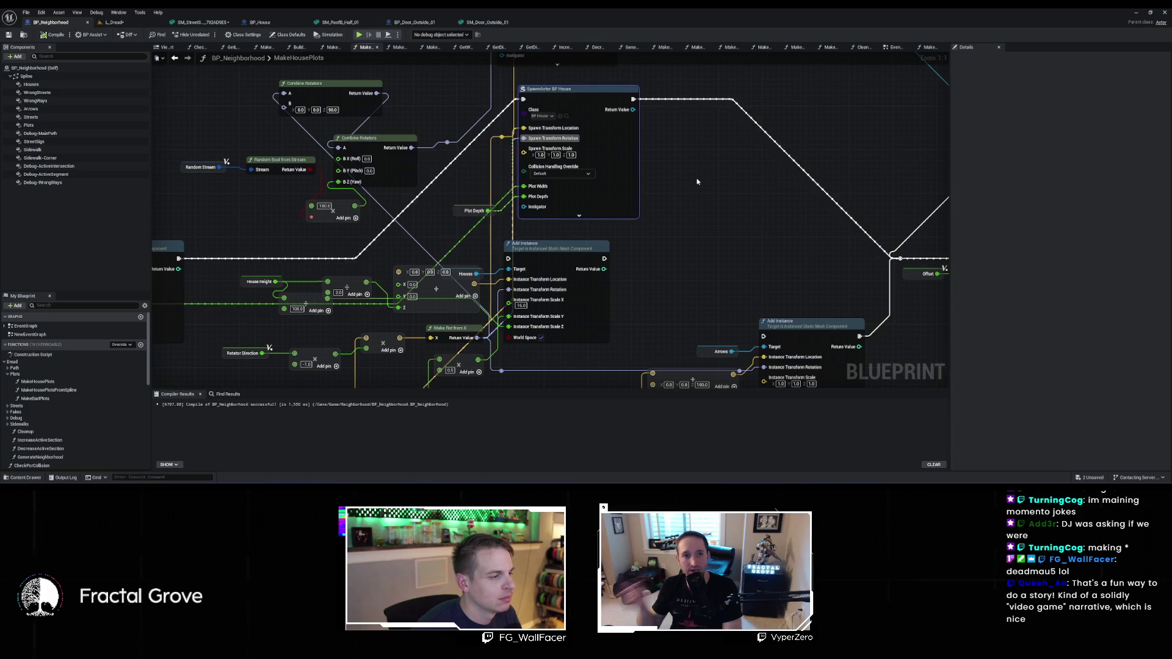
left_click(114, 22)
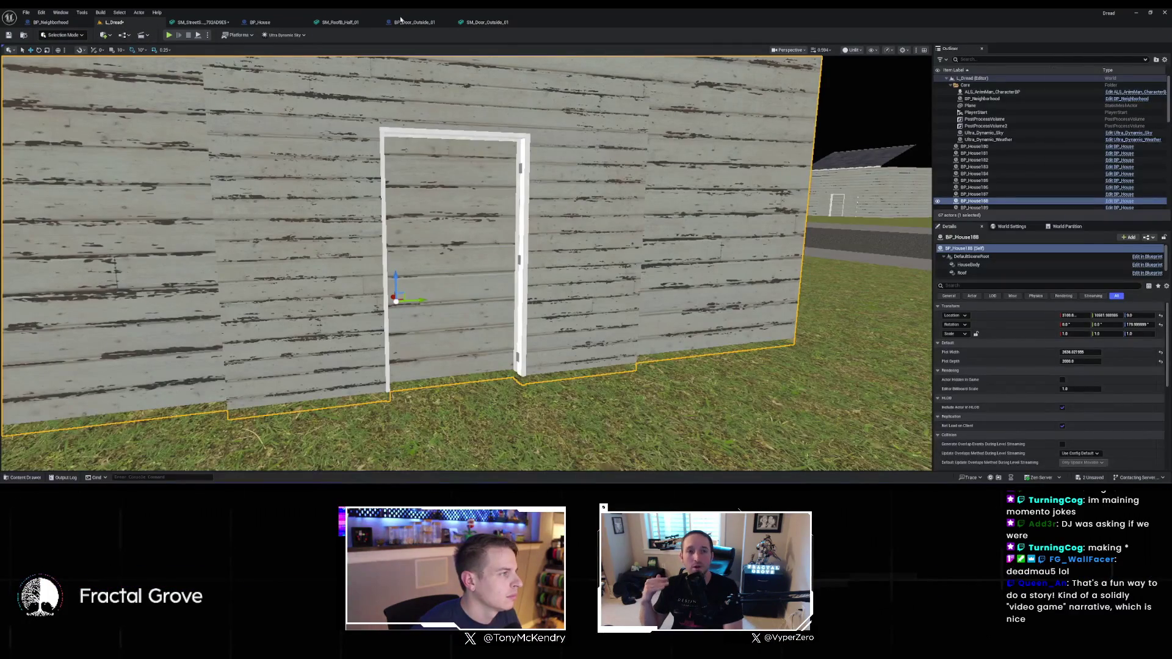
left_click(263, 22)
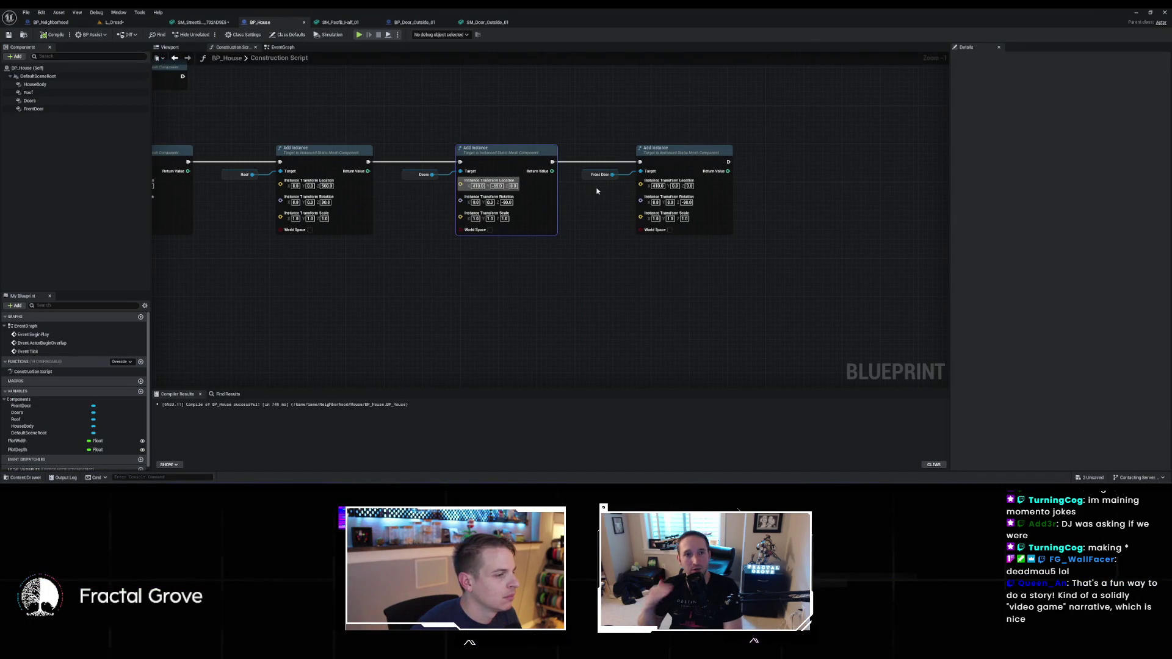
left_click(497, 186)
type("65")
key("Return")
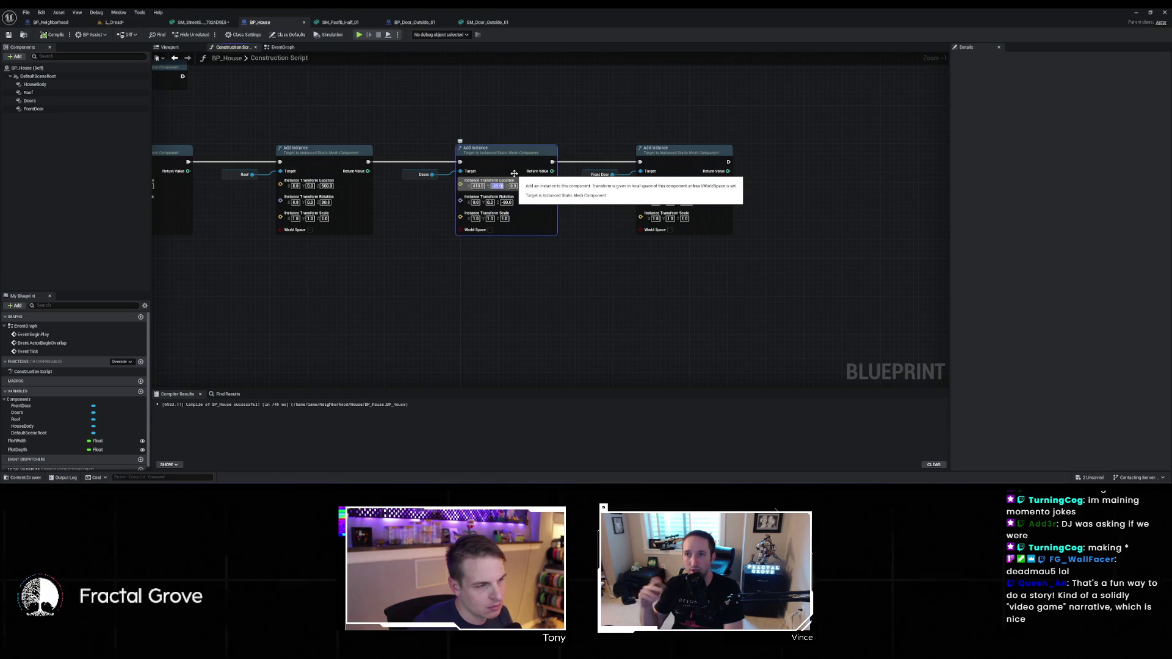
left_click(115, 23)
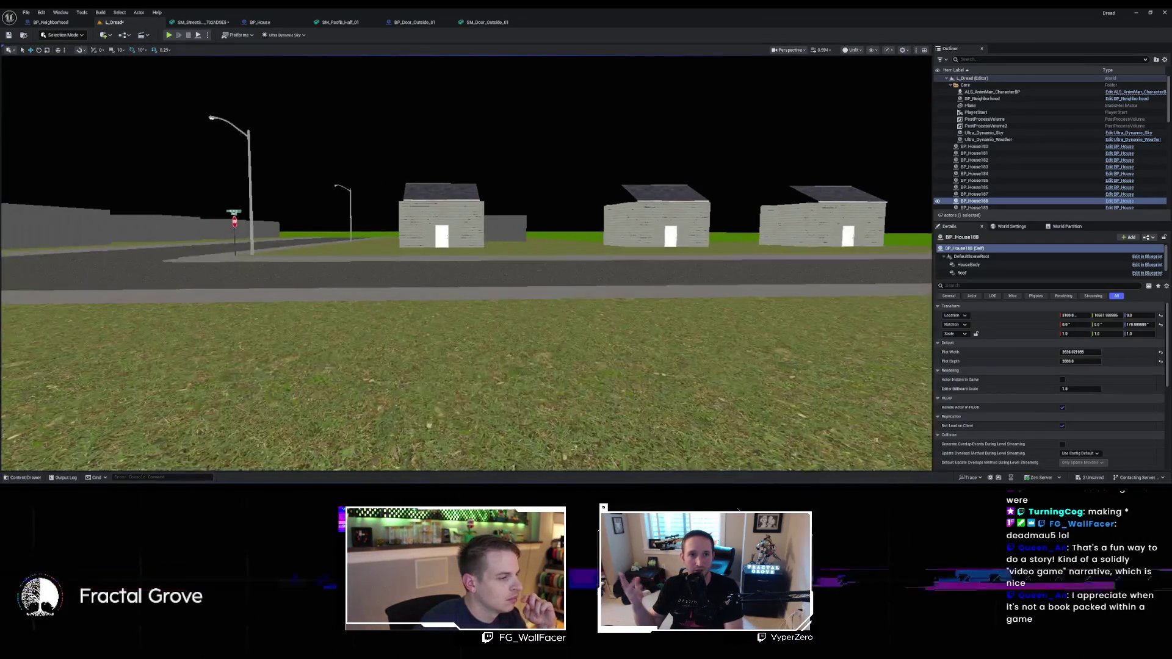
Set Location X to 400 on both the Doors and Front Door Add Instance nodes
mouse_move(513, 291)
left_mouse_down()
mouse_move(488, 292)
mouse_move(464, 262)
mouse_move(427, 262)
mouse_move(461, 262)
left_mouse_up()
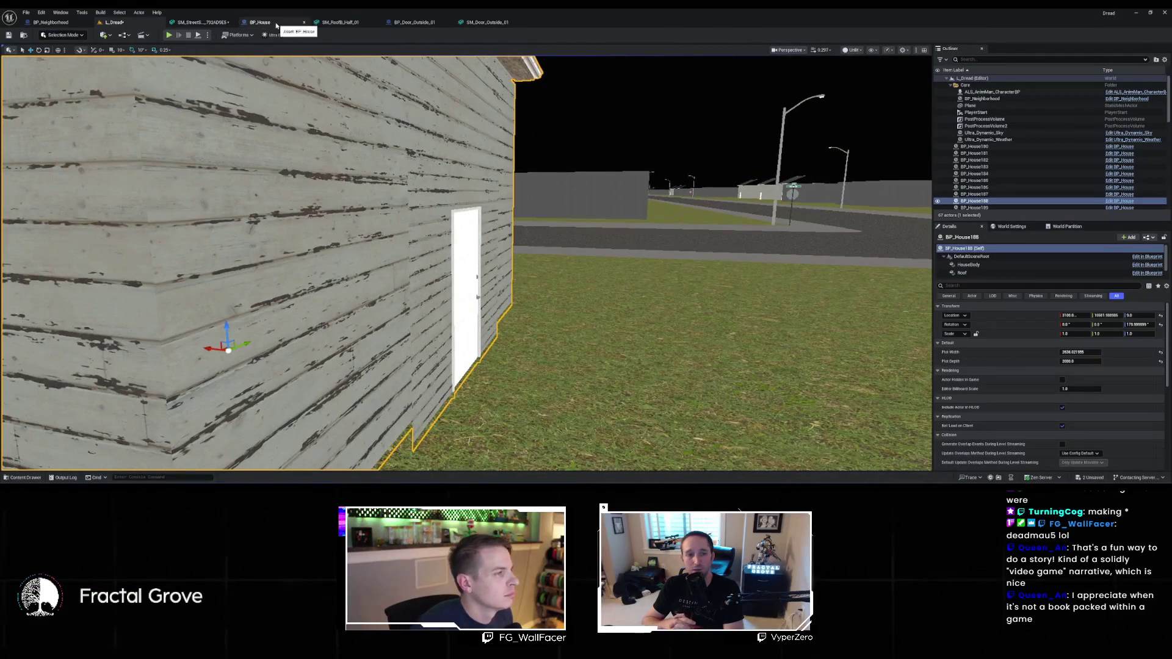
left_click(277, 25)
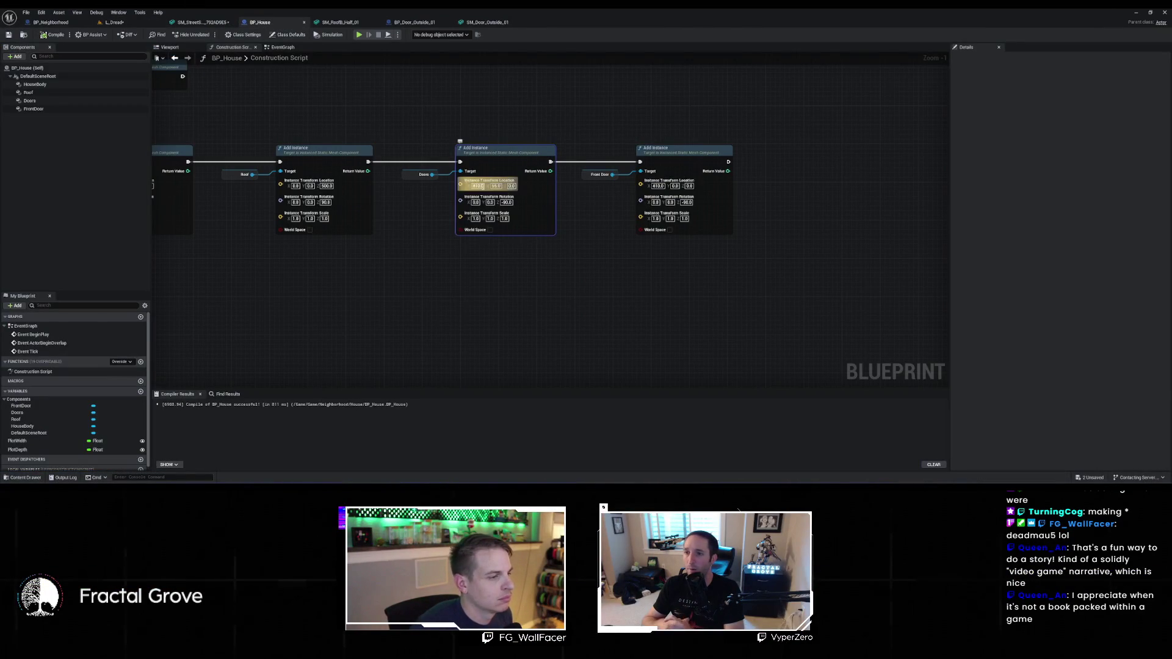
type("400")
double_click(658, 185)
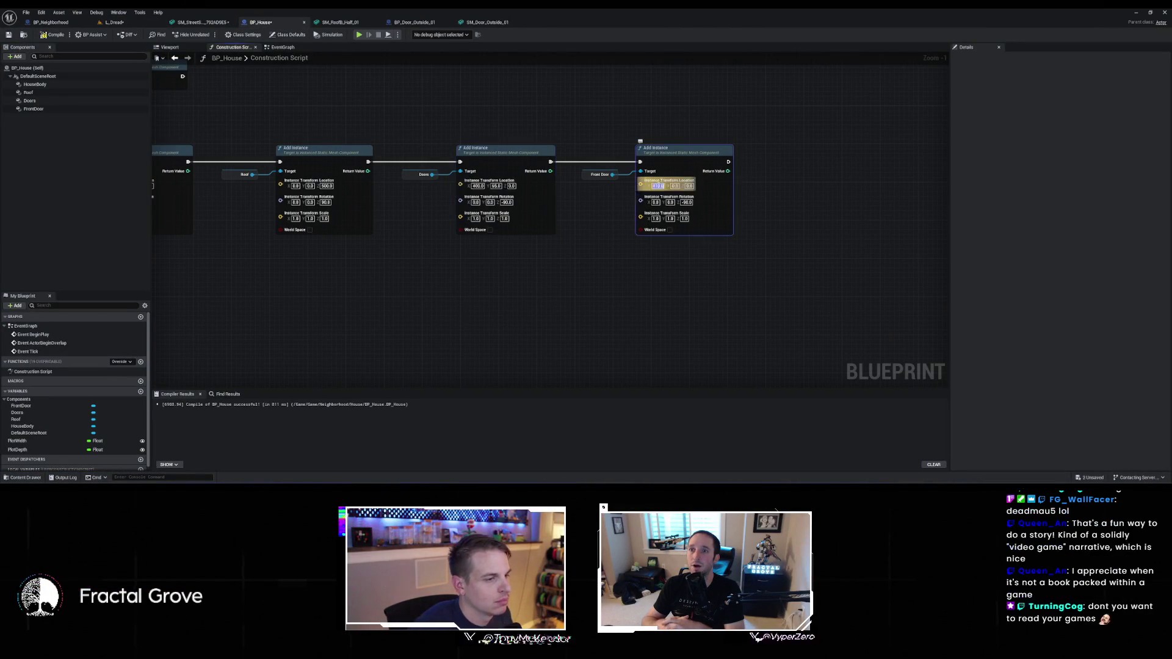
type("40")
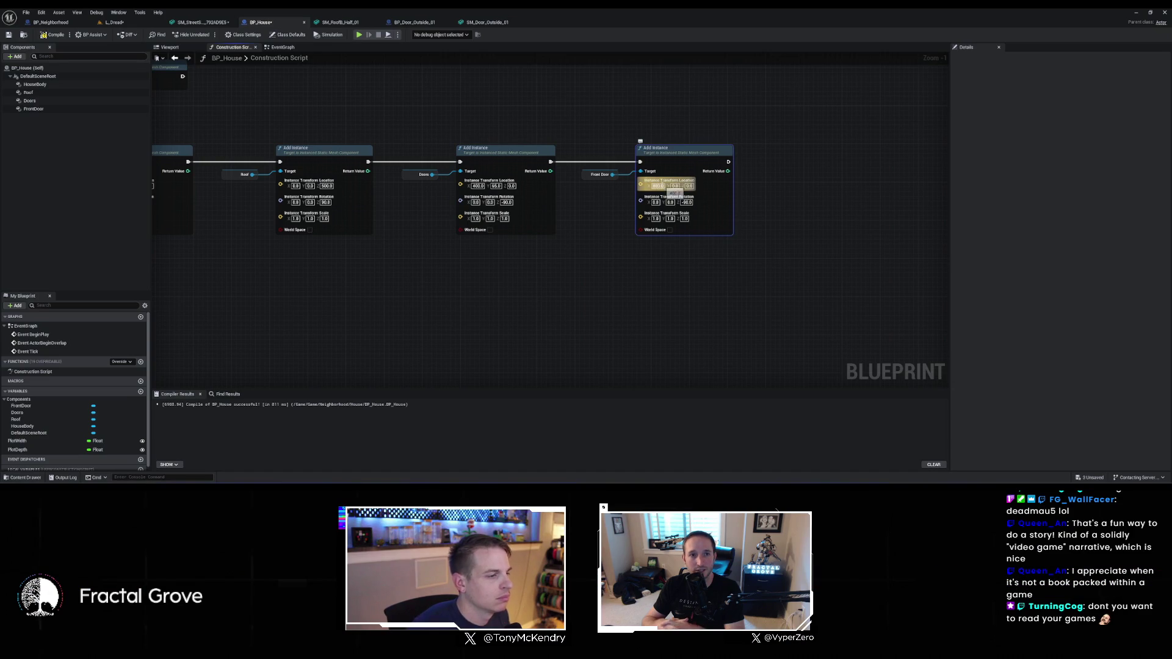
left_click(273, 121)
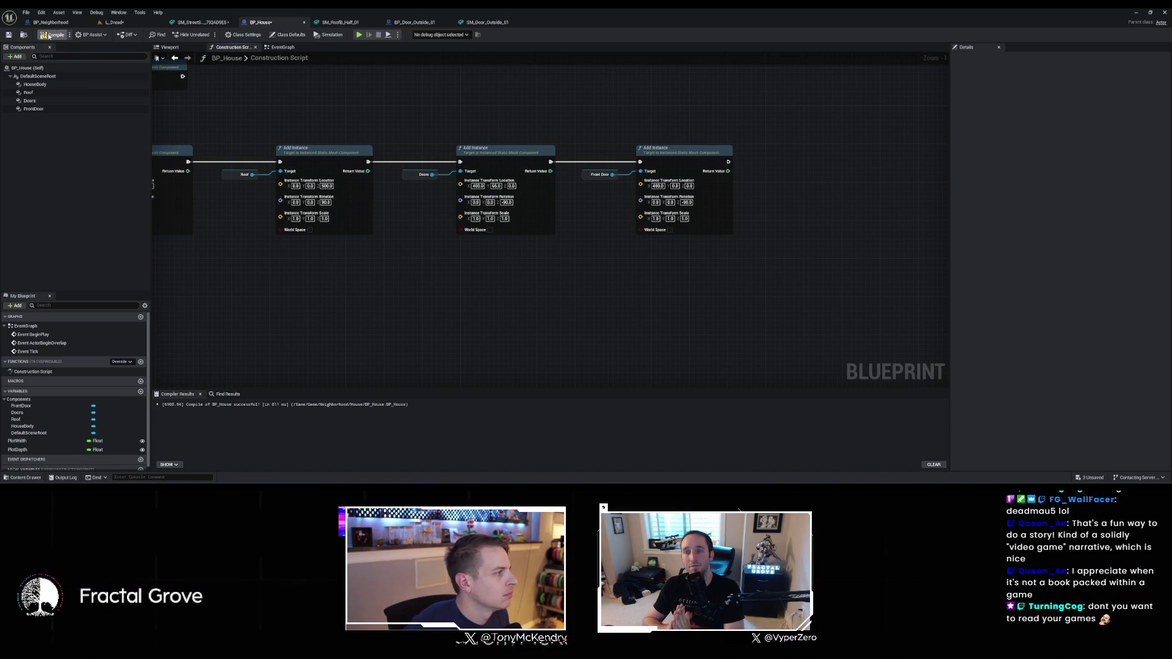
Compile and save BP_House, then go back to its construction script
key("ctrl+s")
left_click(115, 22)
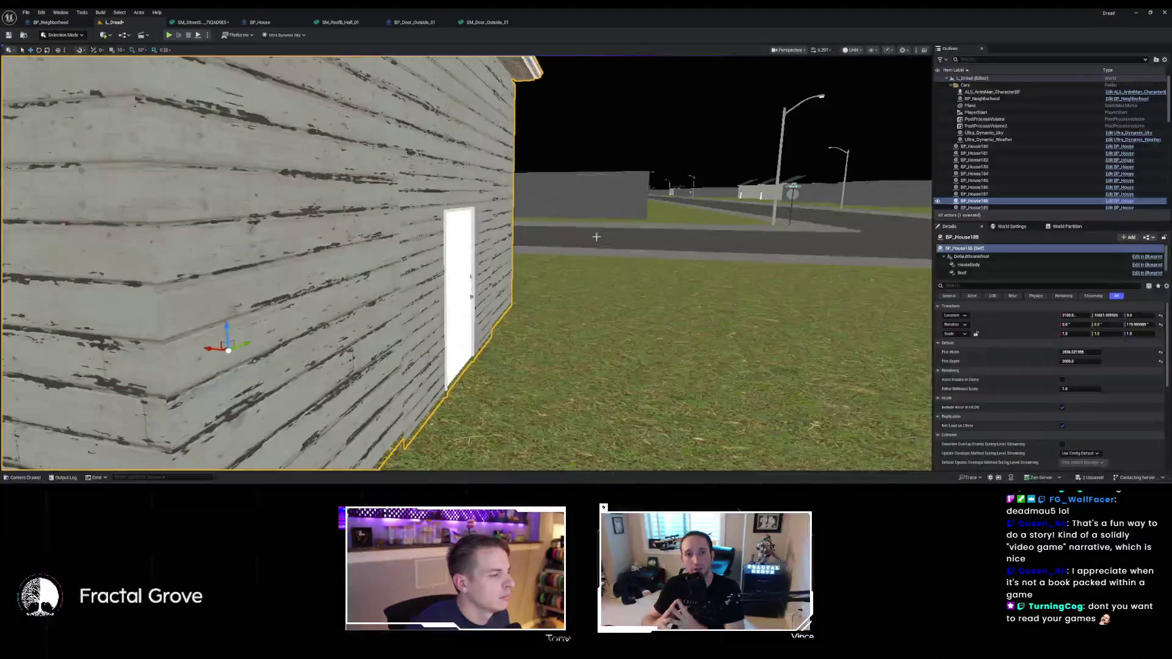
scroll(606, 240, "down", 10)
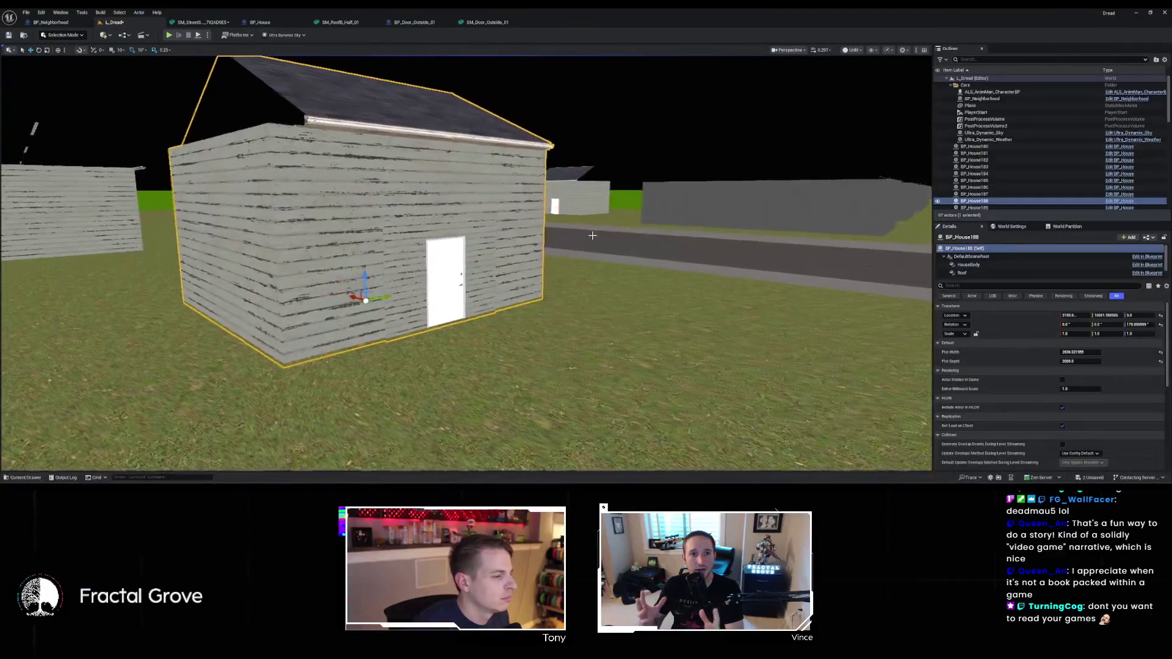
left_click(260, 22)
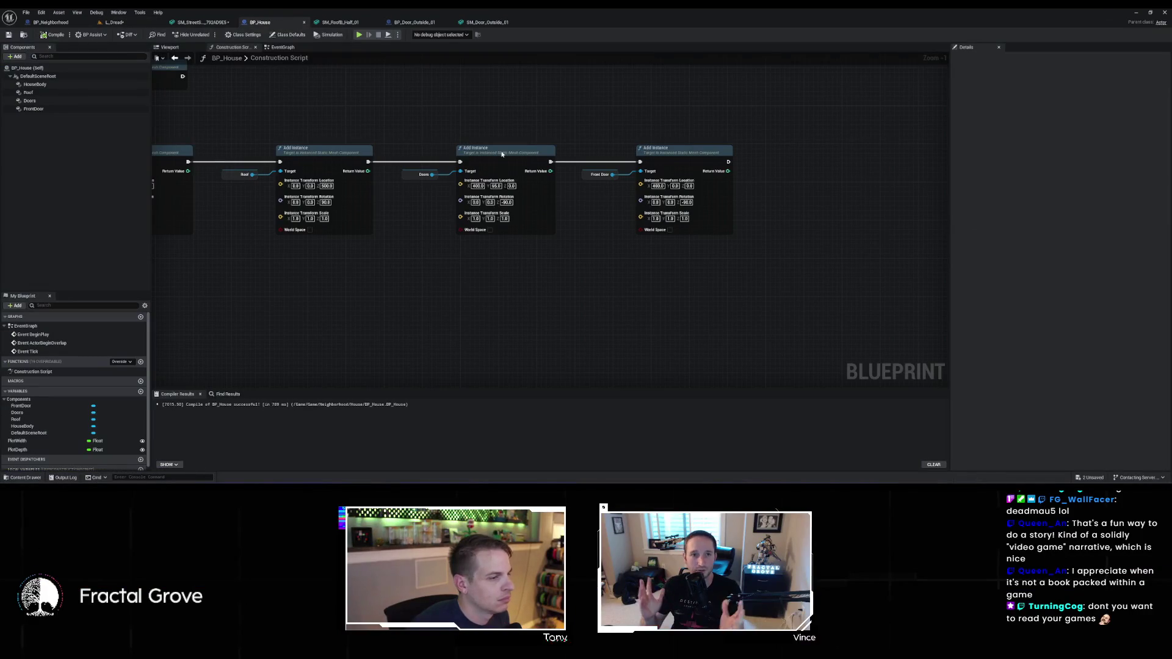
Split both door Location pins and promote the Doors Location X to a HouseDepth variable
right_click(462, 183)
left_click(488, 224)
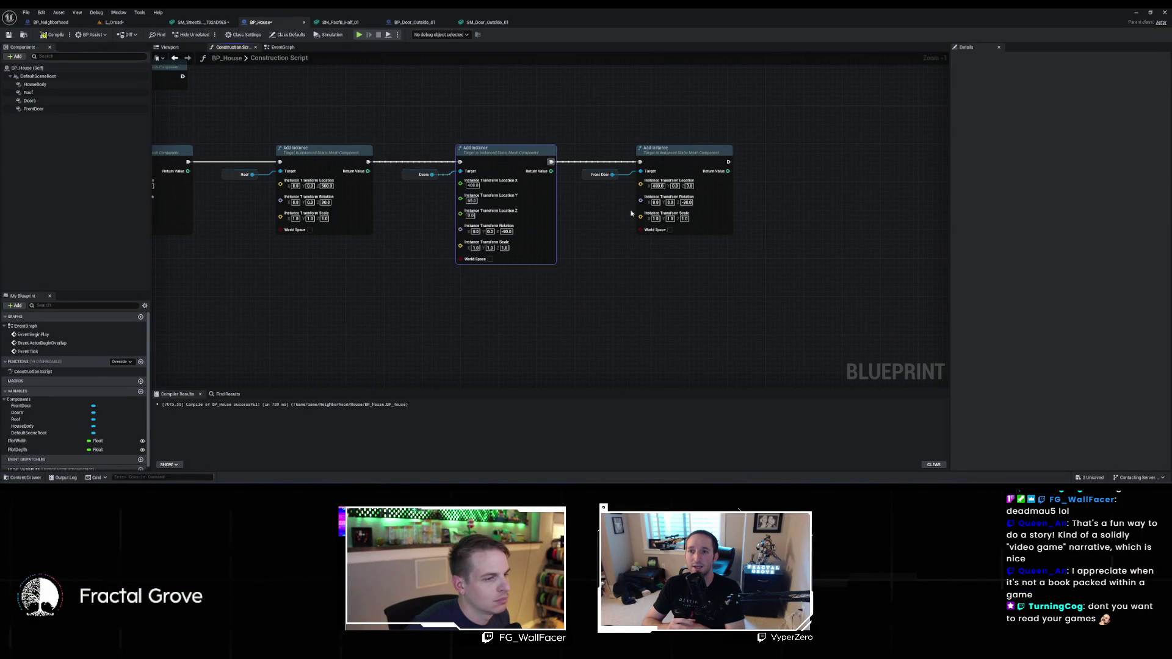
right_click(646, 188)
left_click(664, 218)
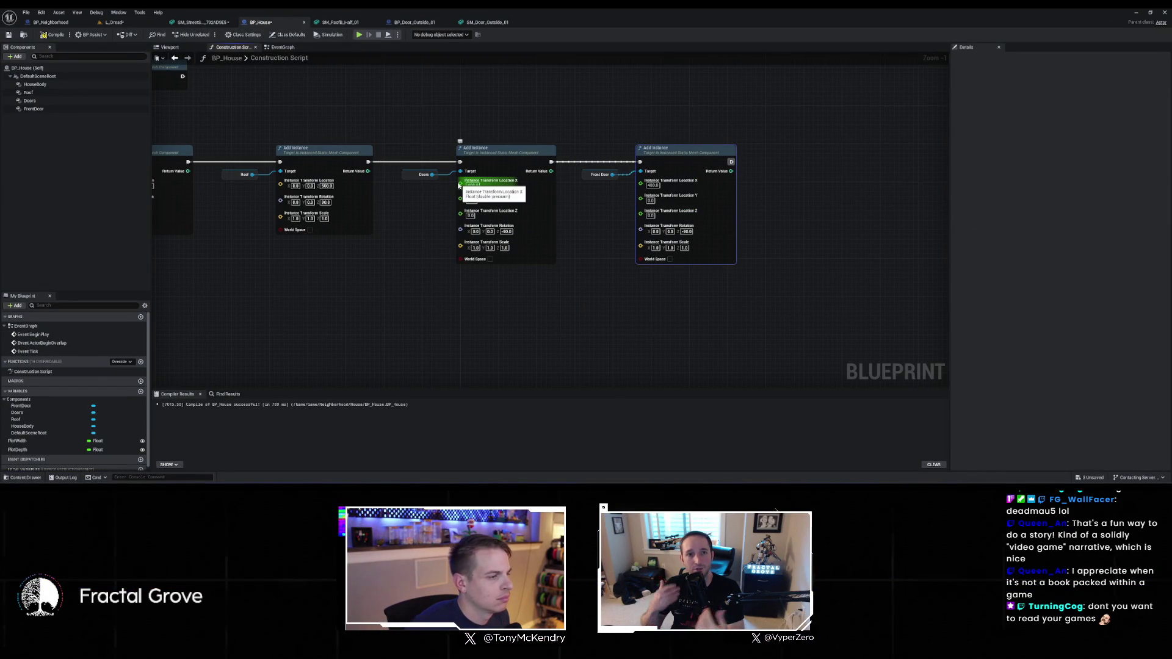
left_click_drag(460, 183, 408, 235)
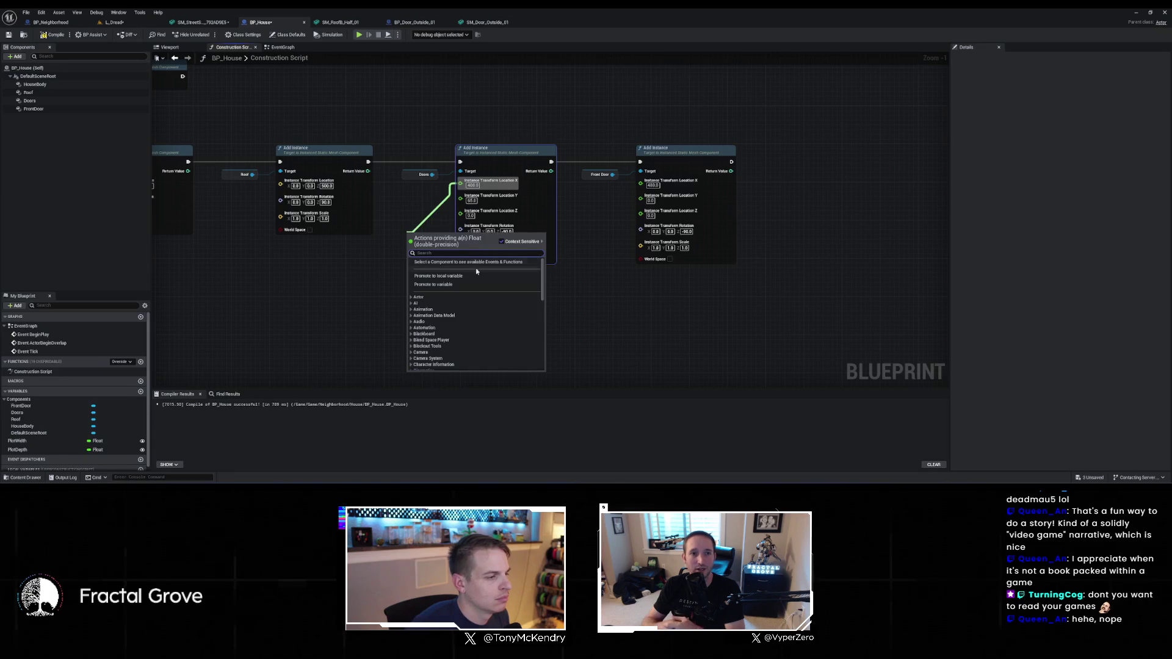
left_click(455, 284)
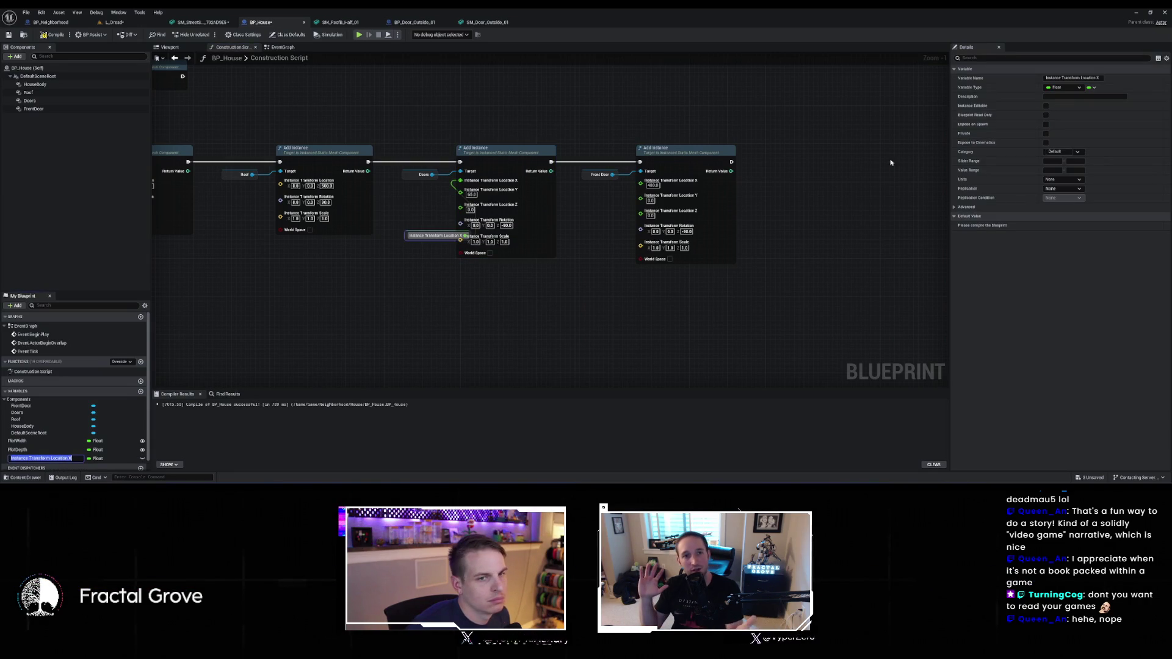
double_click(1071, 78)
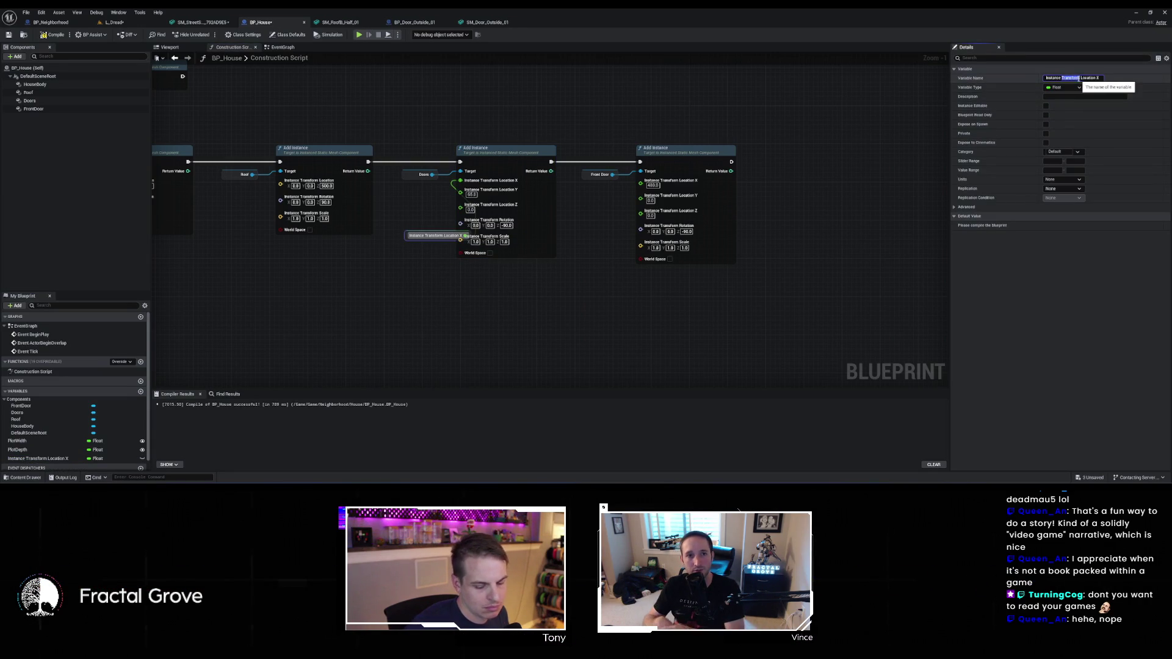
type("HouseDep")
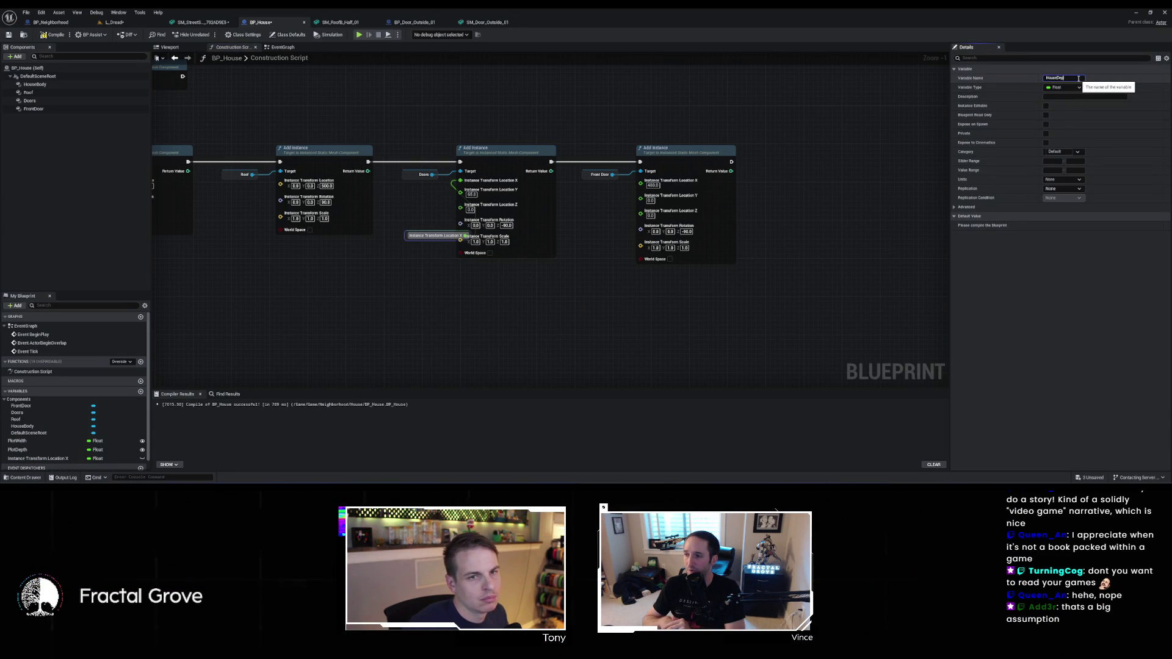
key("Return")
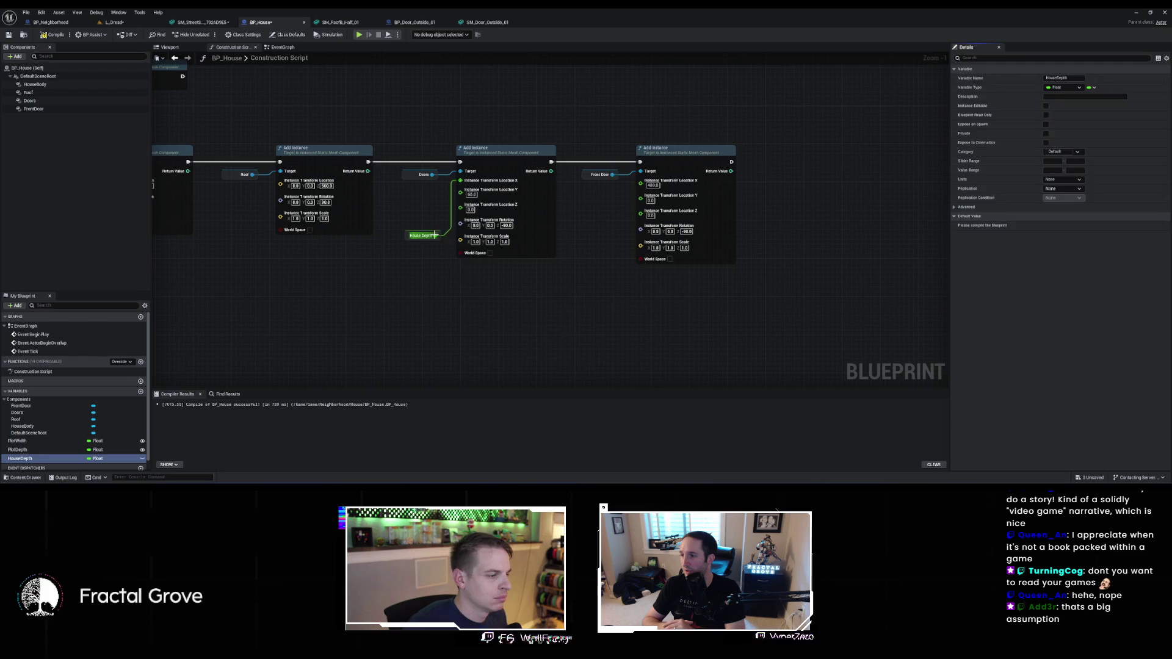
Feed HouseDepth through an Add node into the Doors Location X and save the blueprint
left_click_drag(435, 235, 458, 270)
type("+")
key("Return")
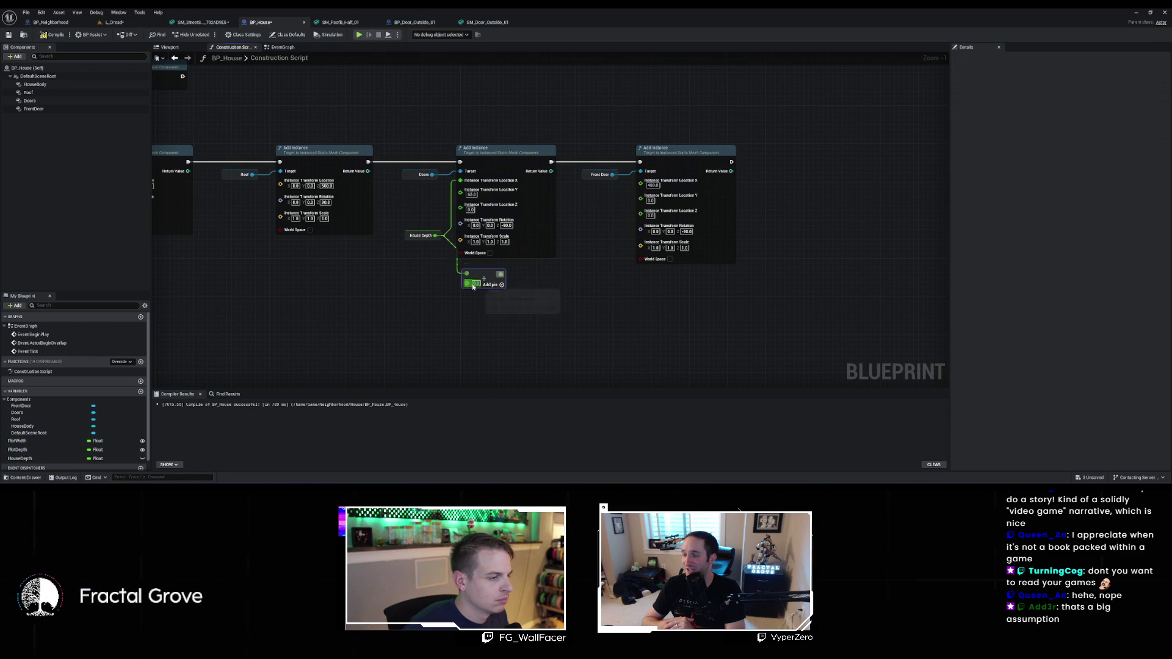
mouse_move(503, 273)
left_mouse_down()
mouse_move(473, 232)
mouse_move(461, 180)
left_mouse_up()
left_click_drag(407, 237, 330, 259)
mouse_move(484, 278)
left_mouse_down()
mouse_move(416, 275)
mouse_move(615, 325)
mouse_move(796, 333)
left_mouse_up()
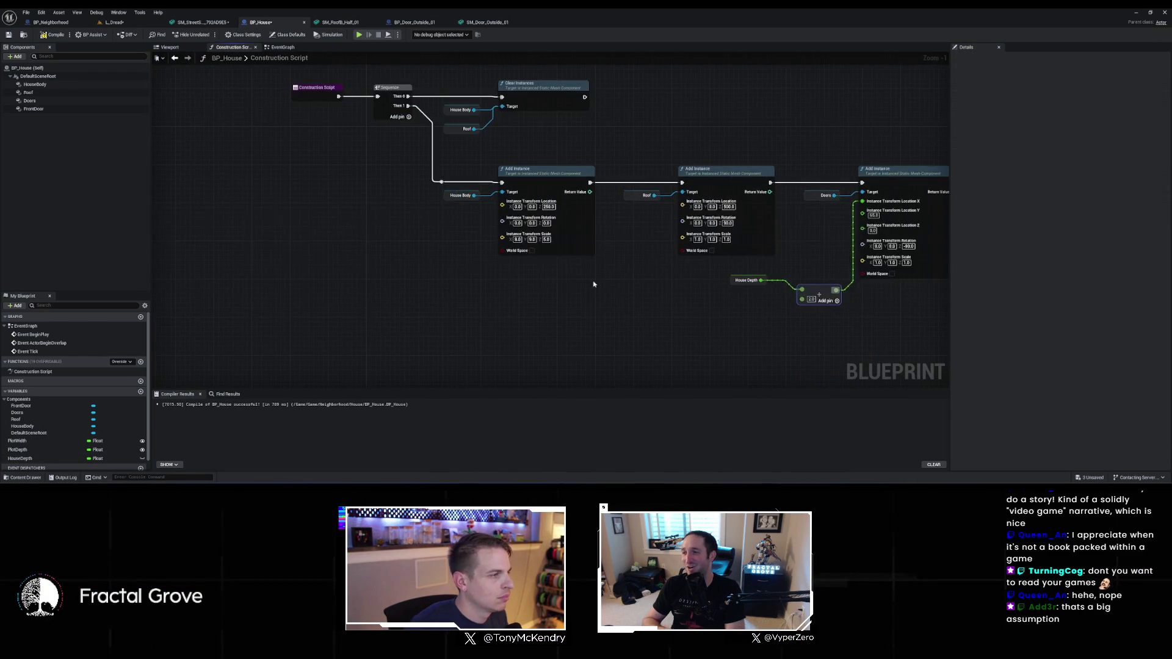
left_click_drag(628, 293, 342, 273)
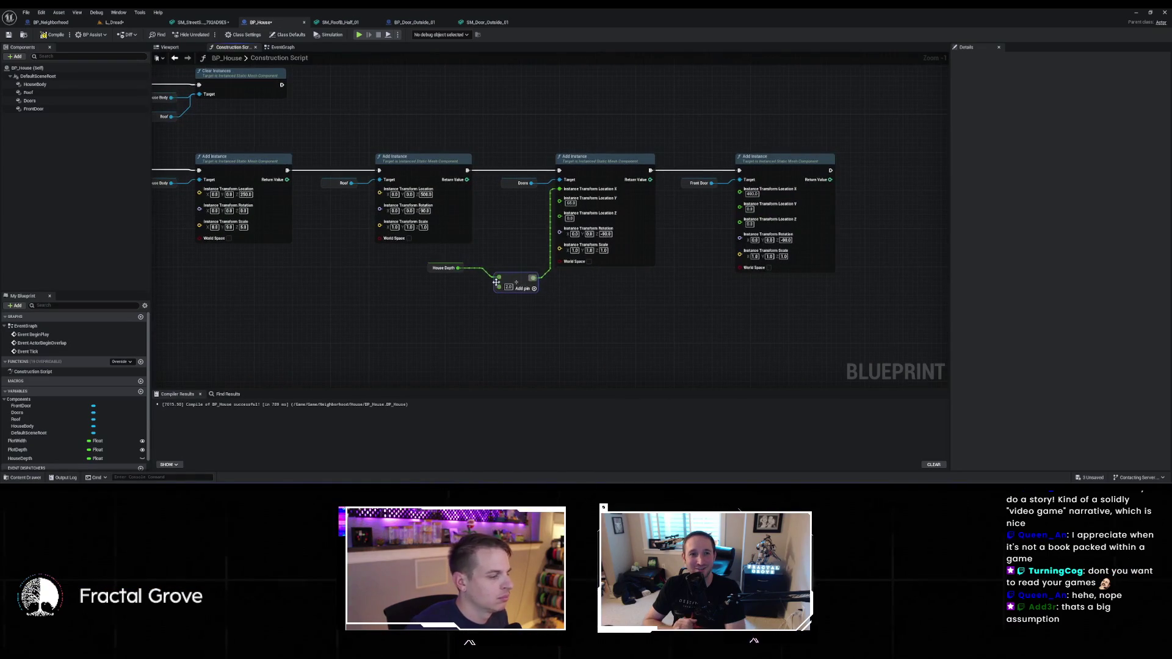
key("ctrl+s")
Set HouseDepth's default to 800 and wire a pasted House Depth divide into Front Door Location X
left_click(17, 441)
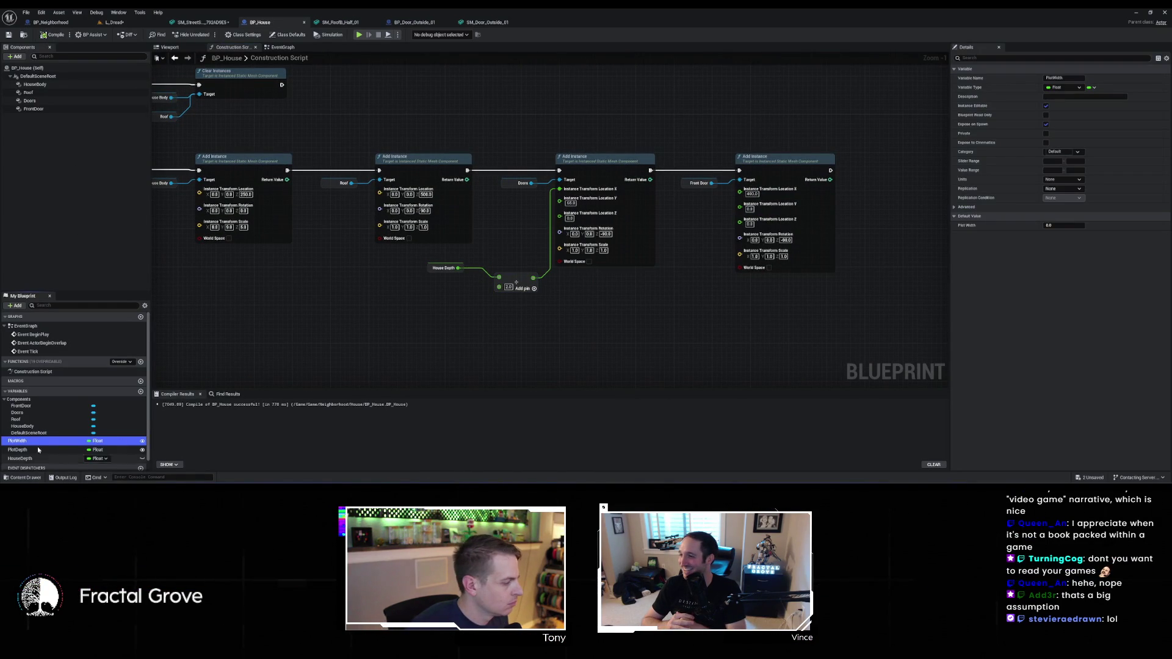
left_click(31, 459)
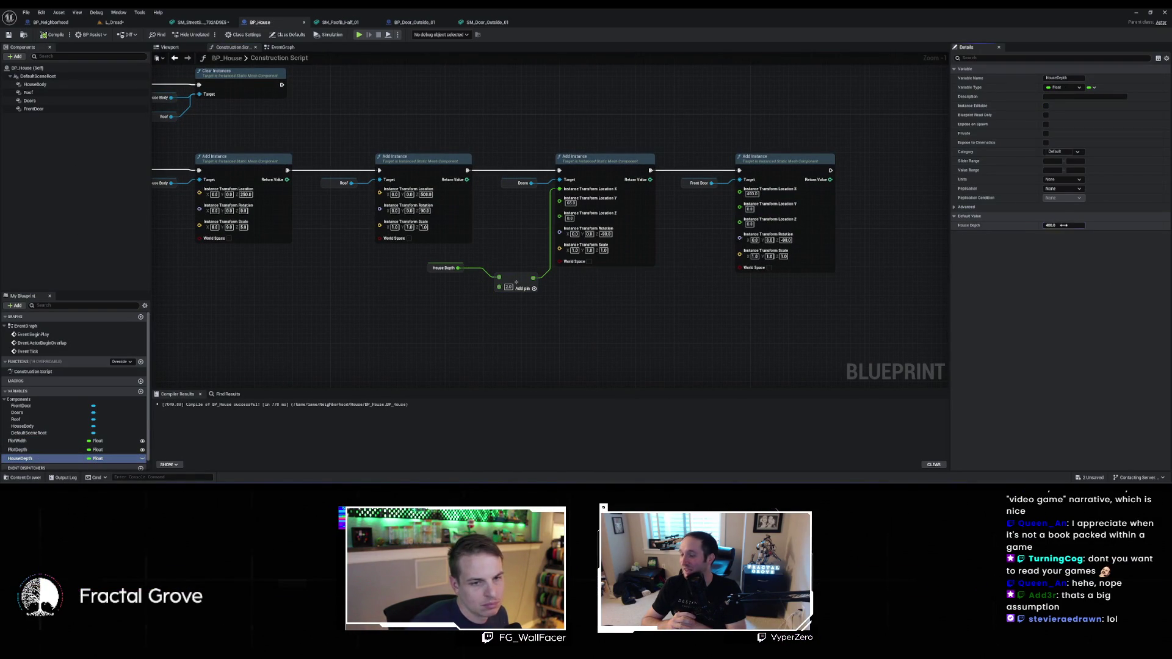
type("800")
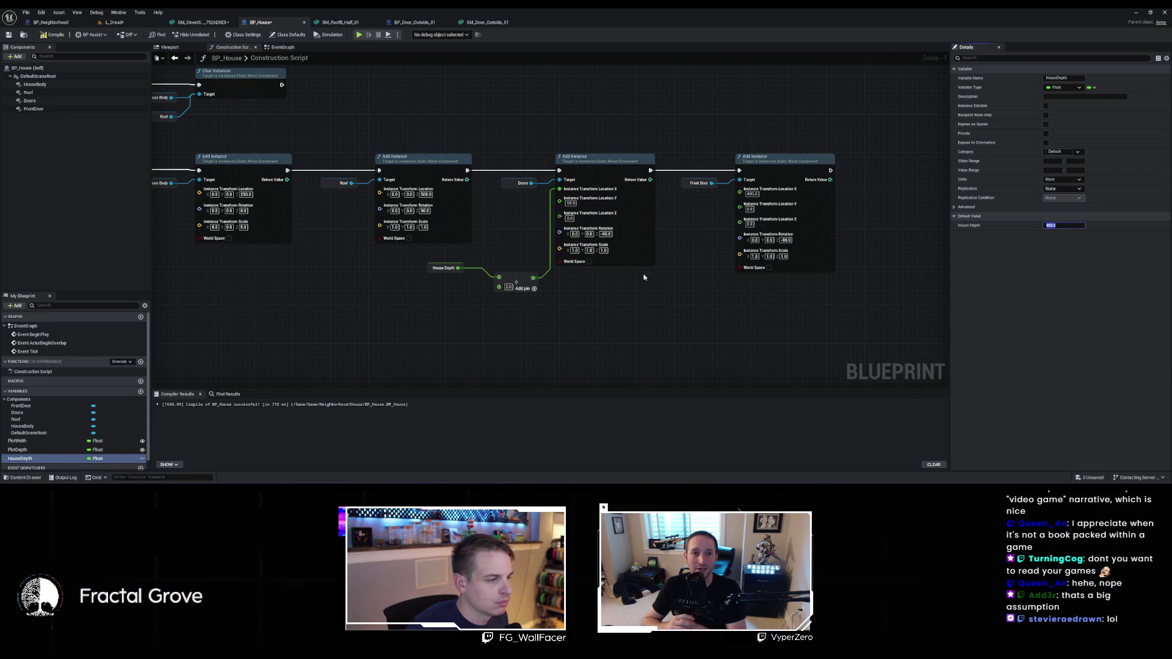
mouse_move(685, 317)
left_mouse_down()
mouse_move(698, 346)
mouse_move(302, 281)
left_mouse_up()
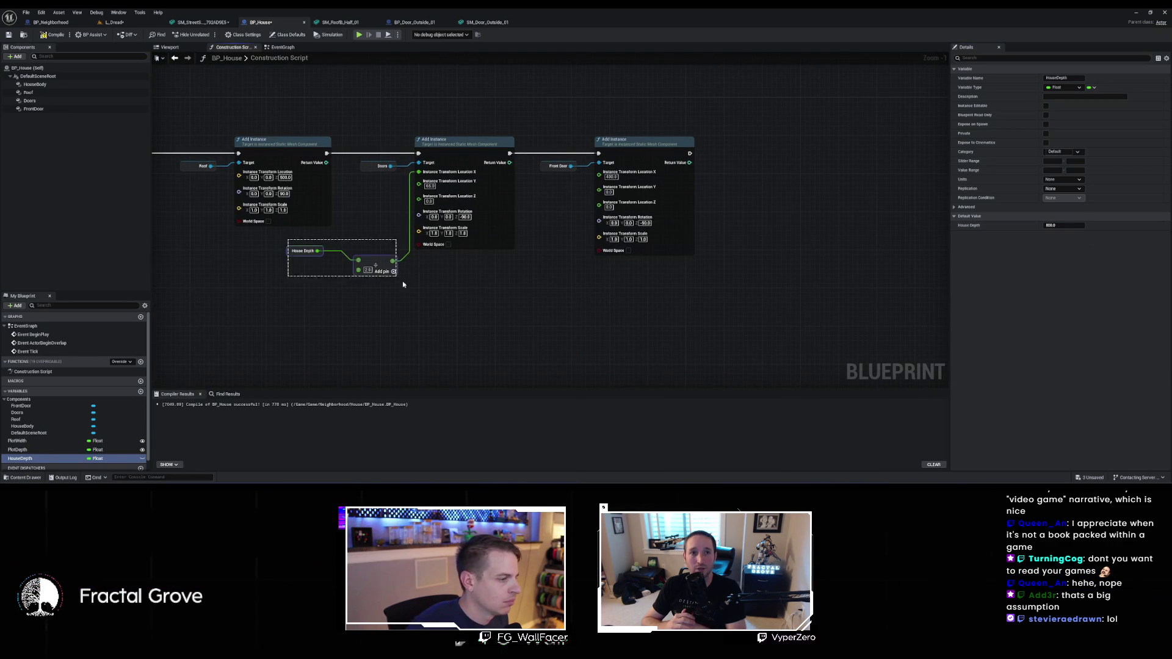
key("ctrl+c")
key("ctrl+v")
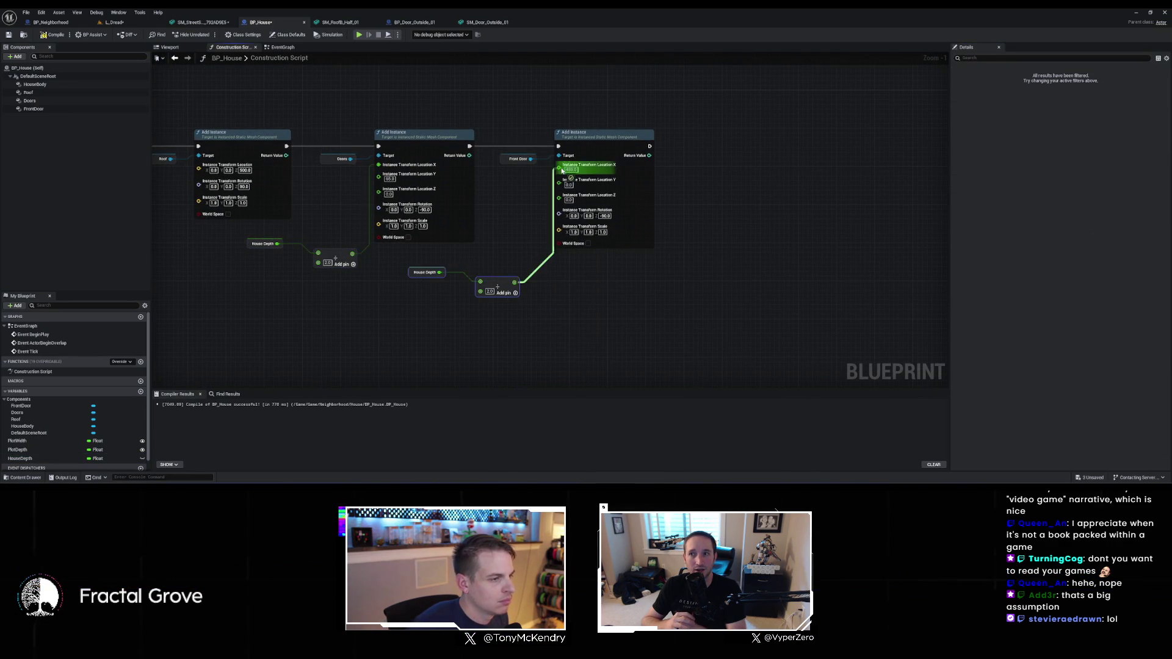
left_click_drag(562, 171, 559, 166)
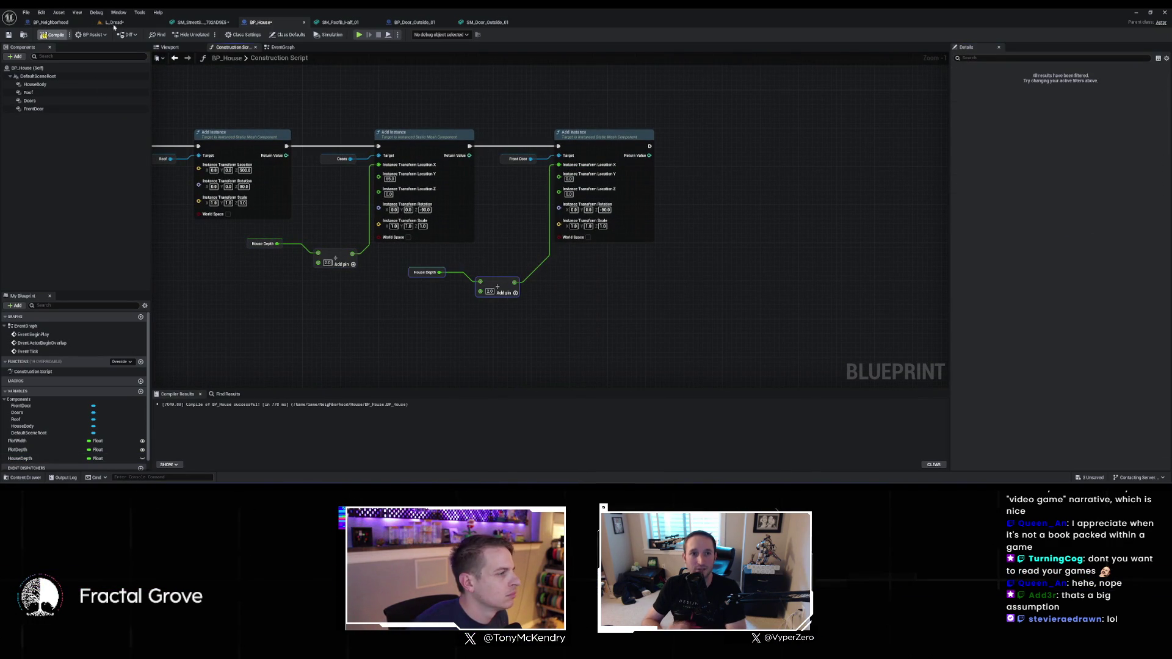
left_click(113, 23)
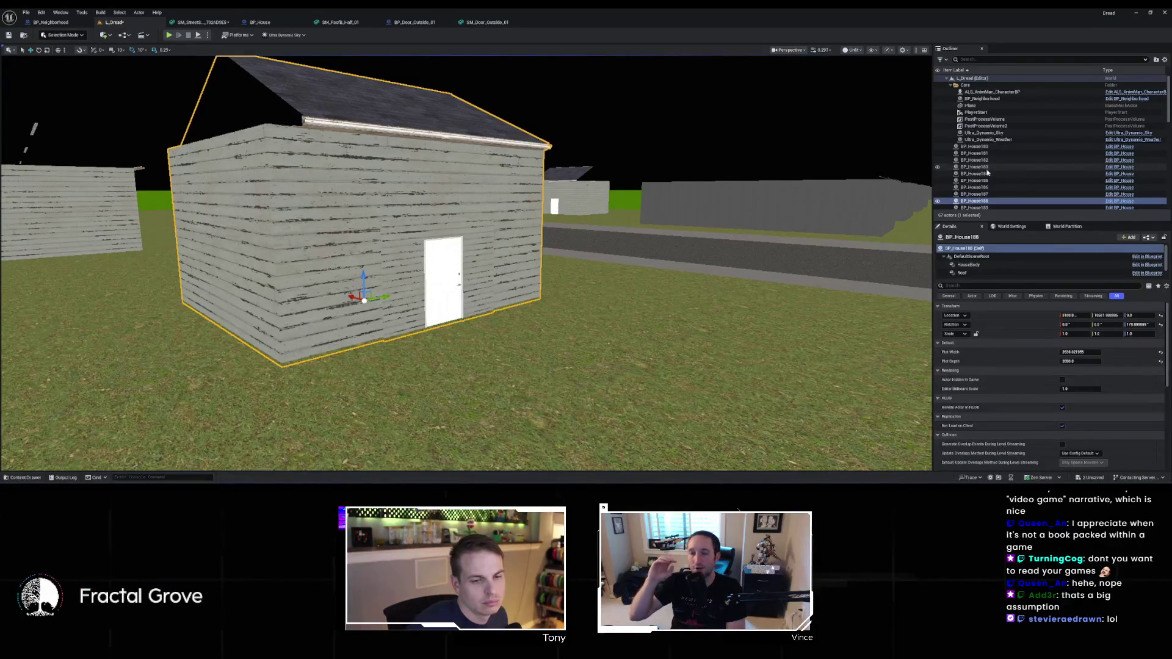
Fly along the L_Dread street and focus the camera on house BP_House218
left_click_drag(776, 321, 776, 321)
left_click(393, 288)
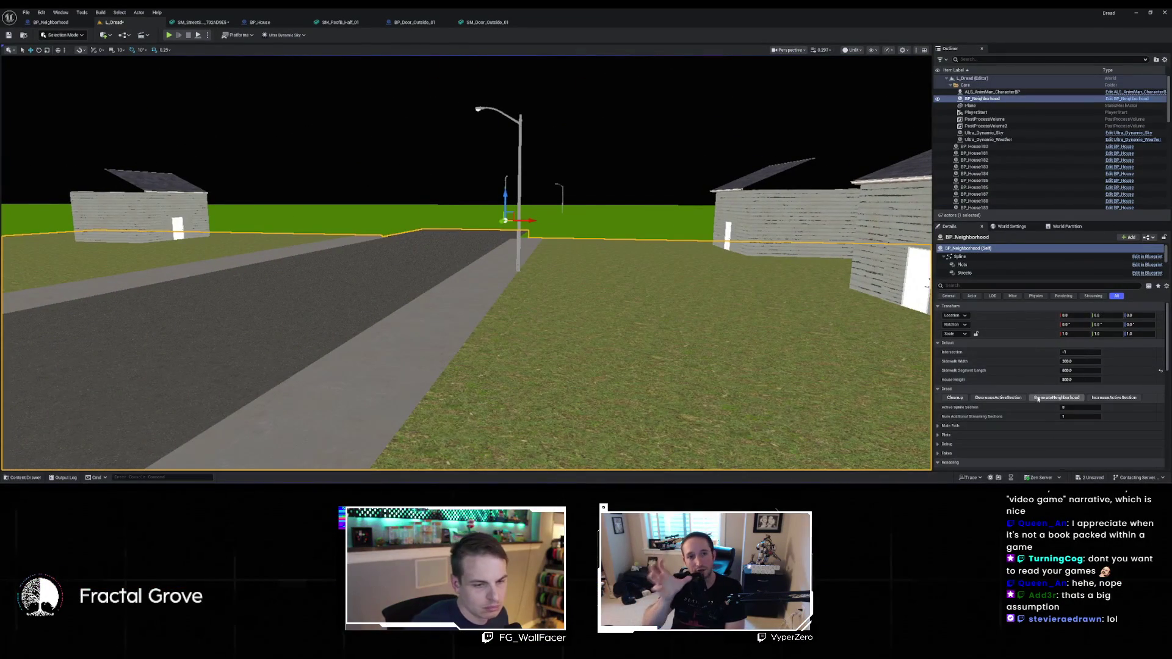
left_click_drag(883, 379, 883, 378)
left_click_drag(748, 351, 748, 351)
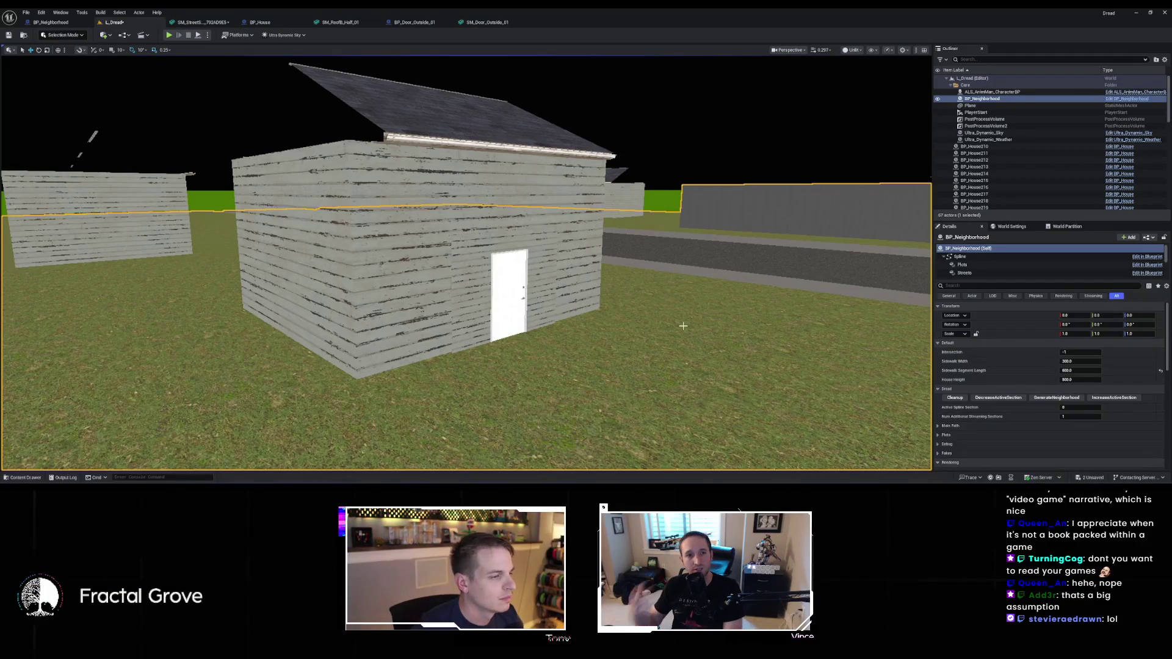
left_click(584, 301)
key("f")
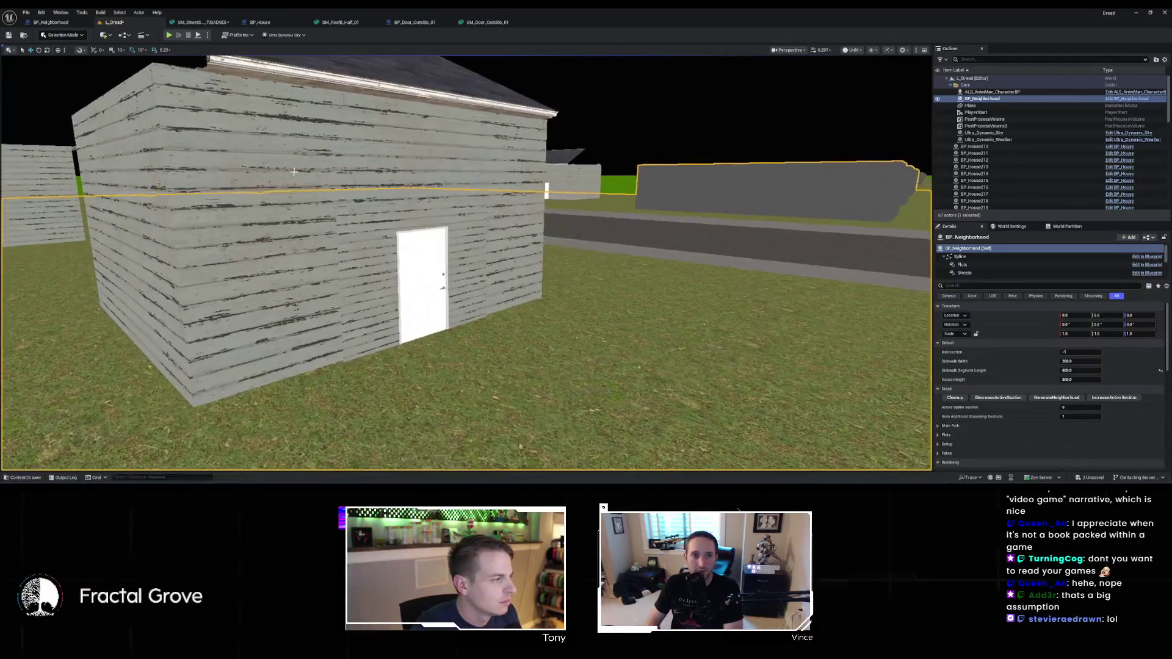
Add a reroute node on BP_House's execution wire, save, and look around the level again
key("ctrl+e")
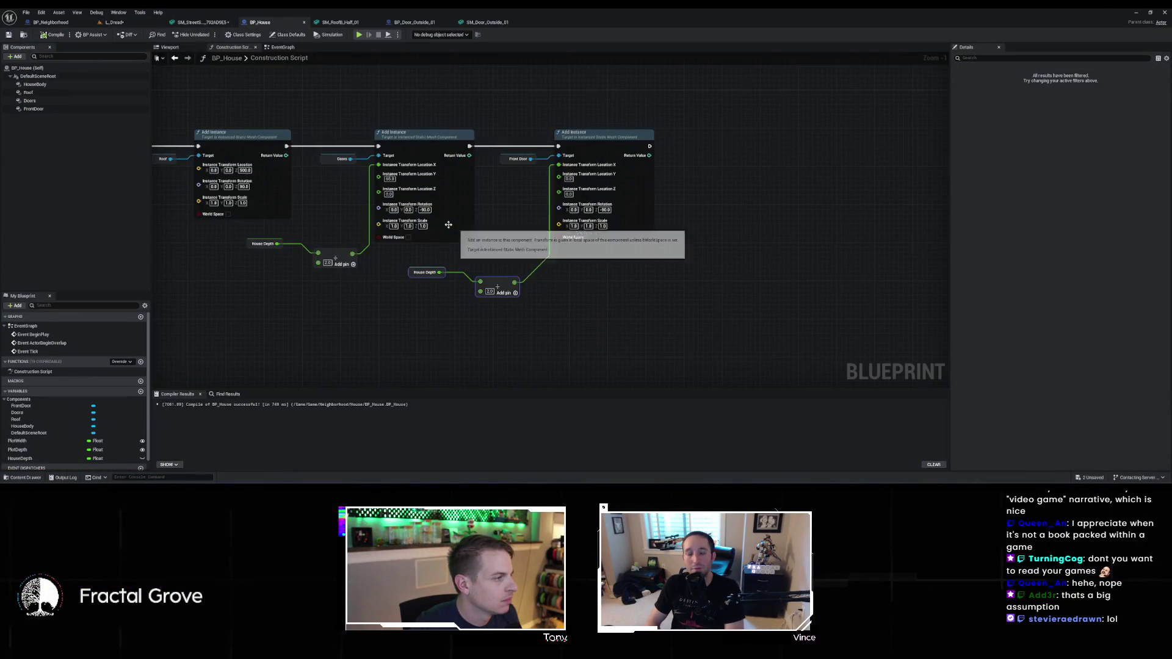
double_click(461, 219)
key("ctrl+s")
left_click(113, 22)
key("a")
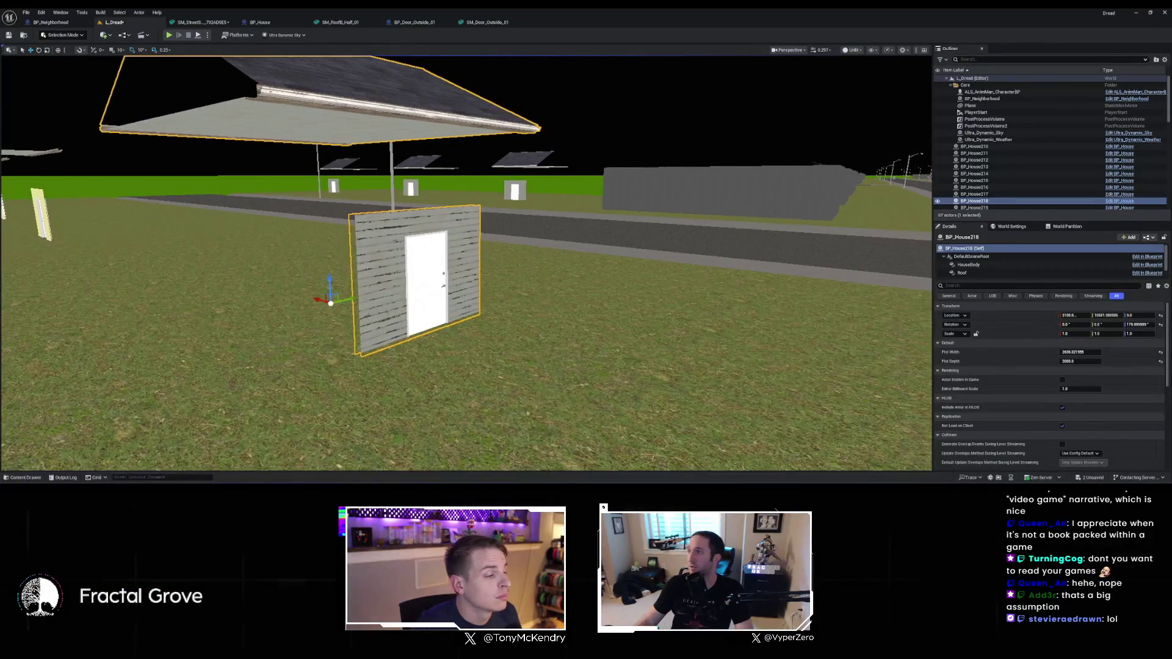
key("a")
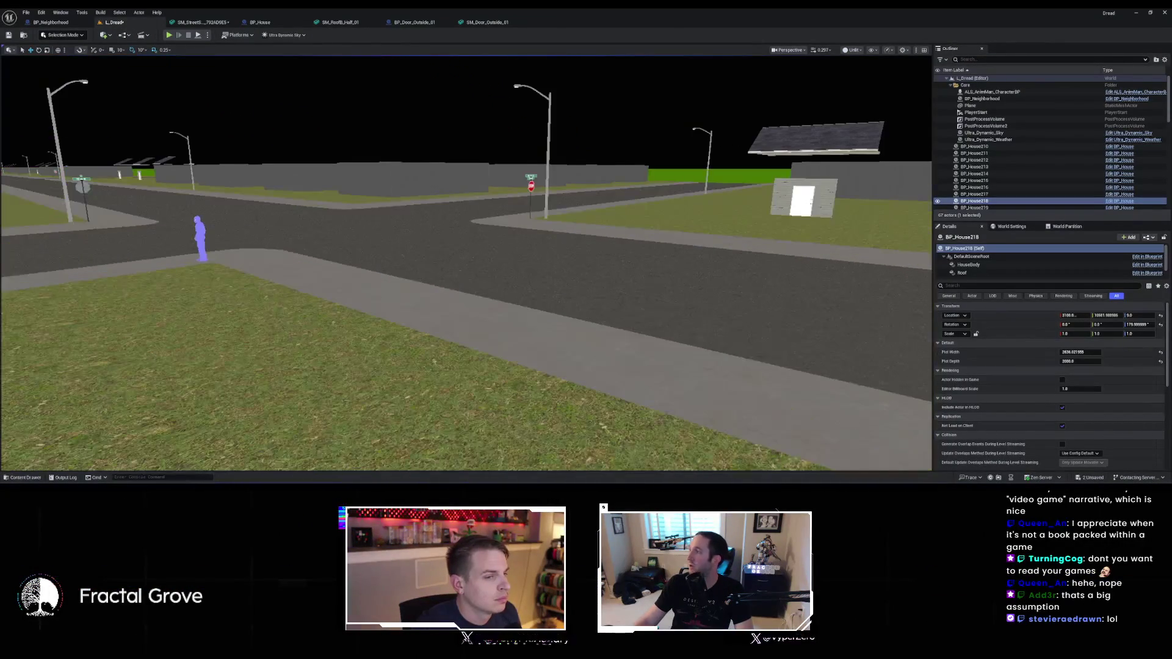
Browse the editor's menu bar commands and open the content browser drawer
key("ctrl+space")
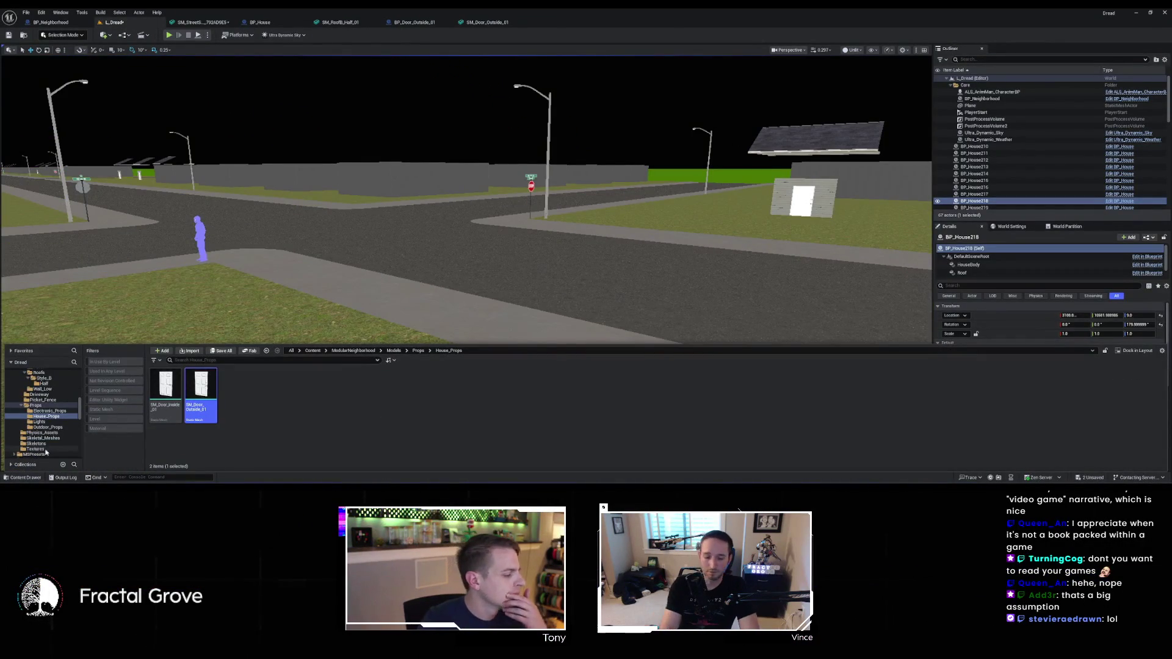
left_click(140, 13)
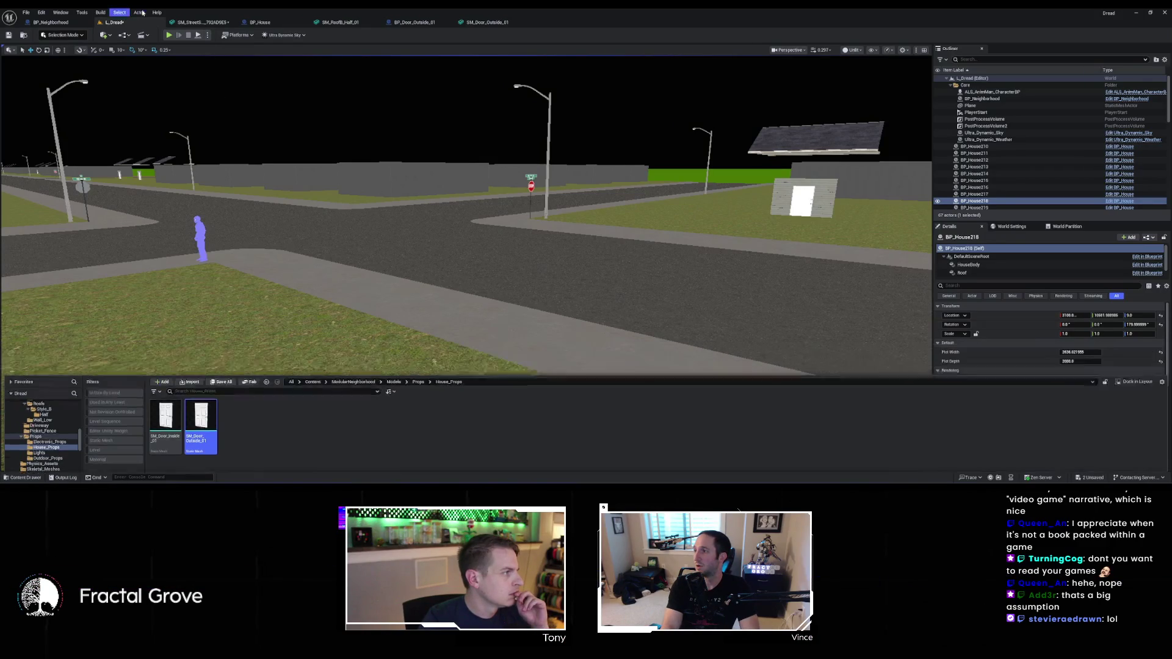
left_click(140, 13)
left_click(120, 13)
mouse_move(83, 13)
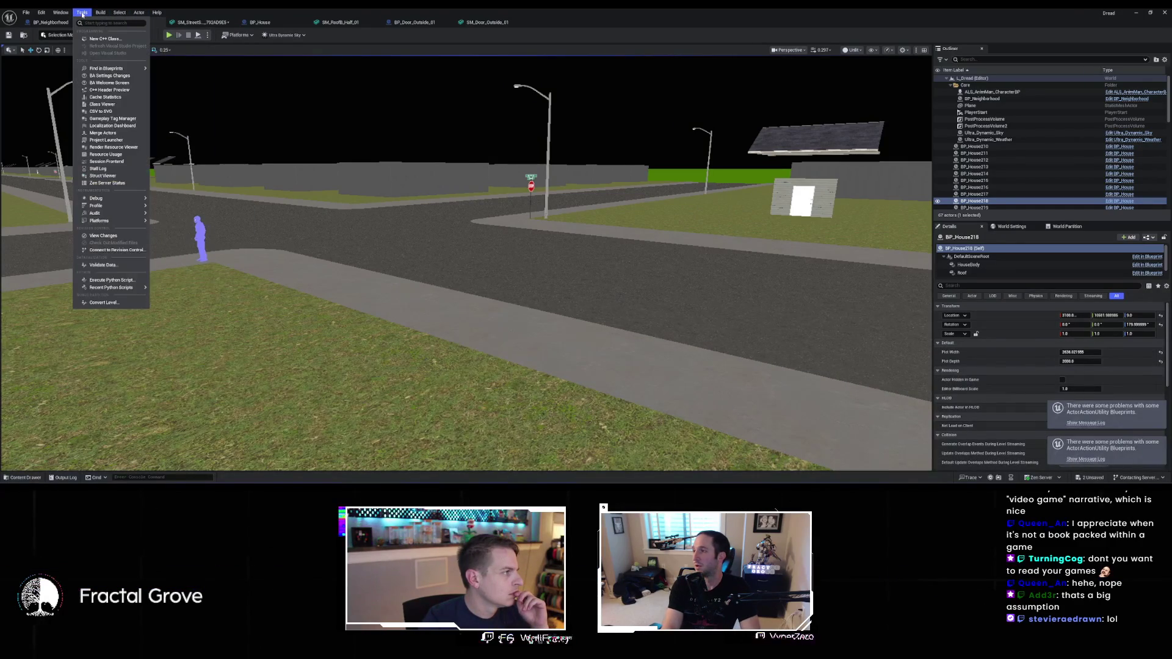
key("Escape")
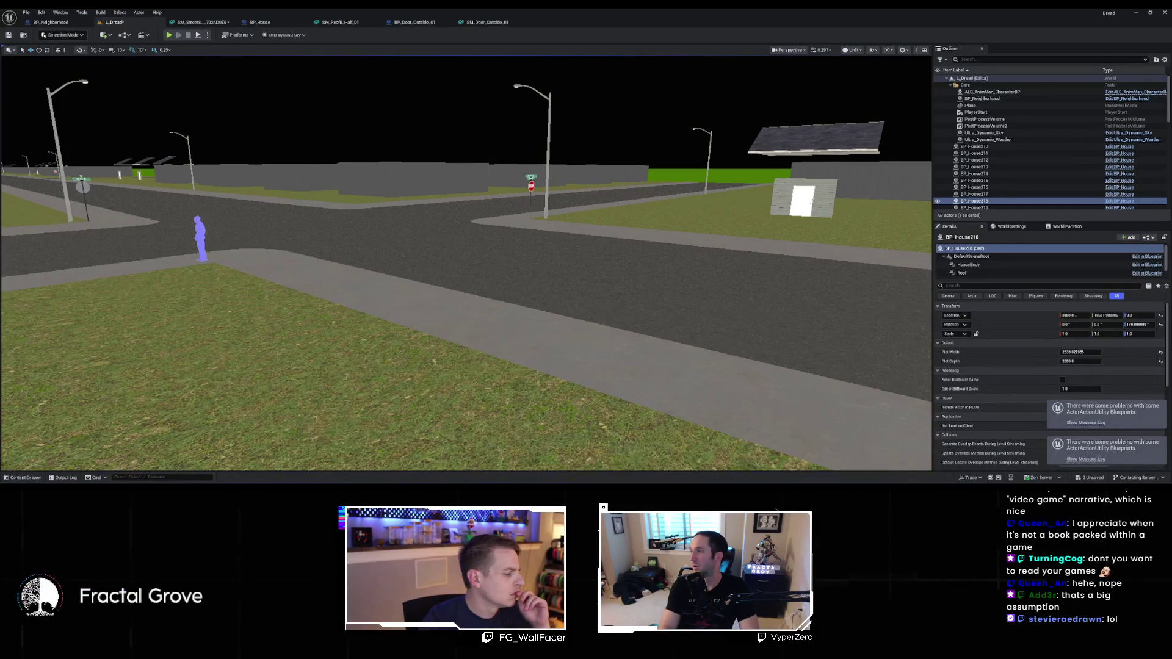
left_click(26, 478)
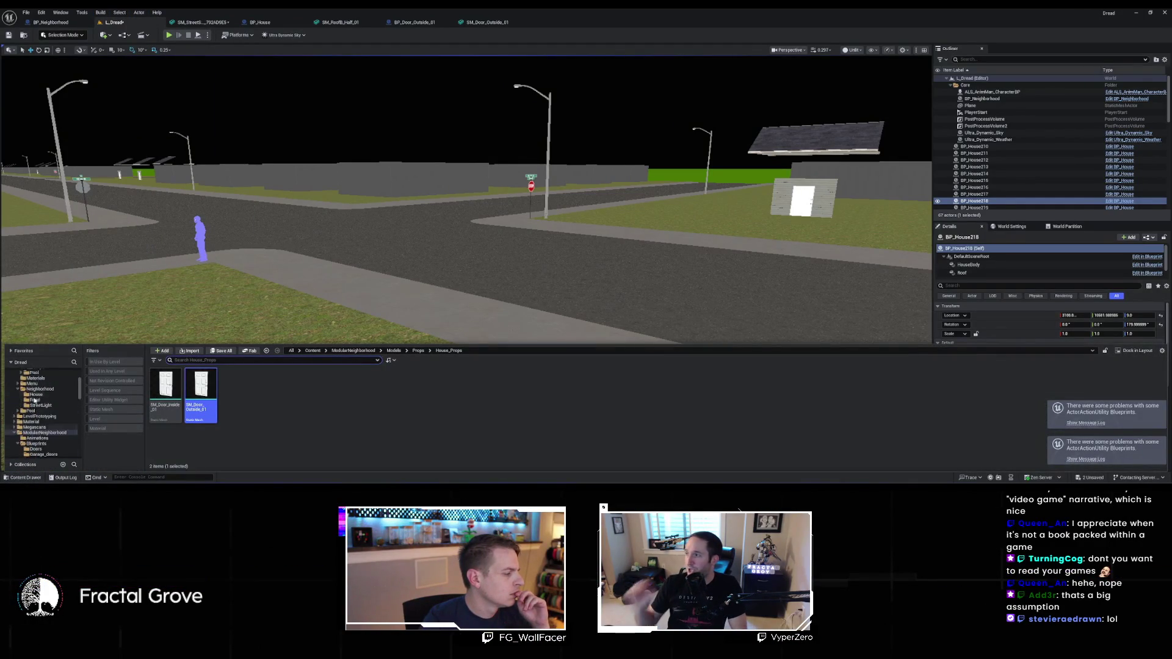
Open House_01 from Recent Levels, saving L_Dread when prompted
left_click(26, 13)
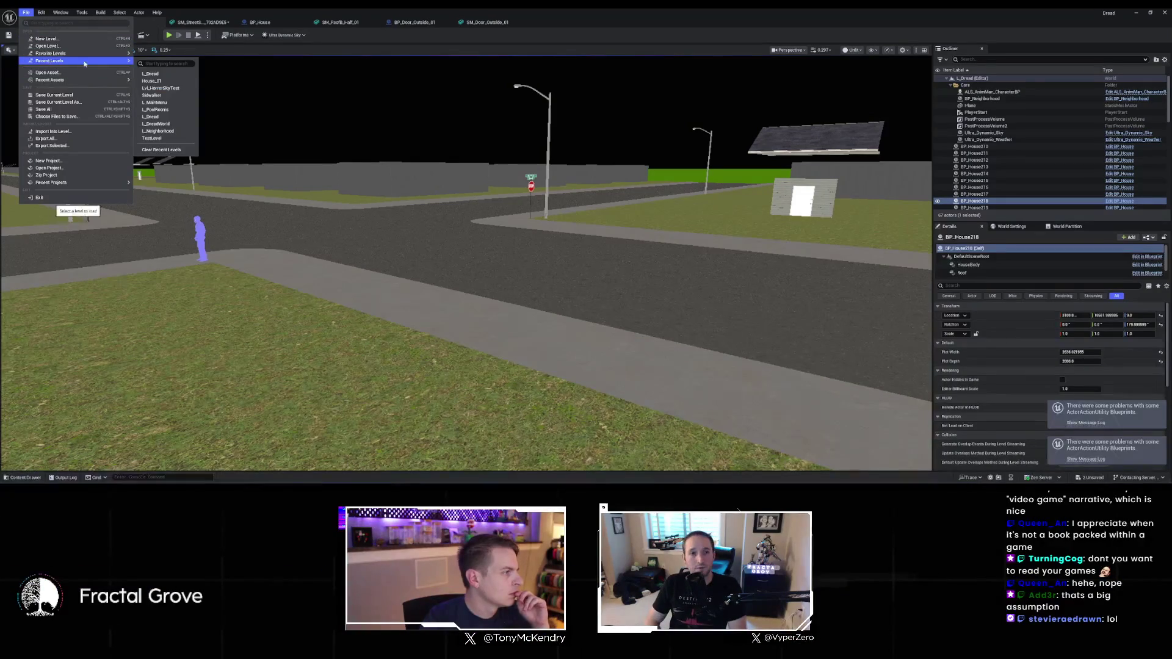
left_click(178, 82)
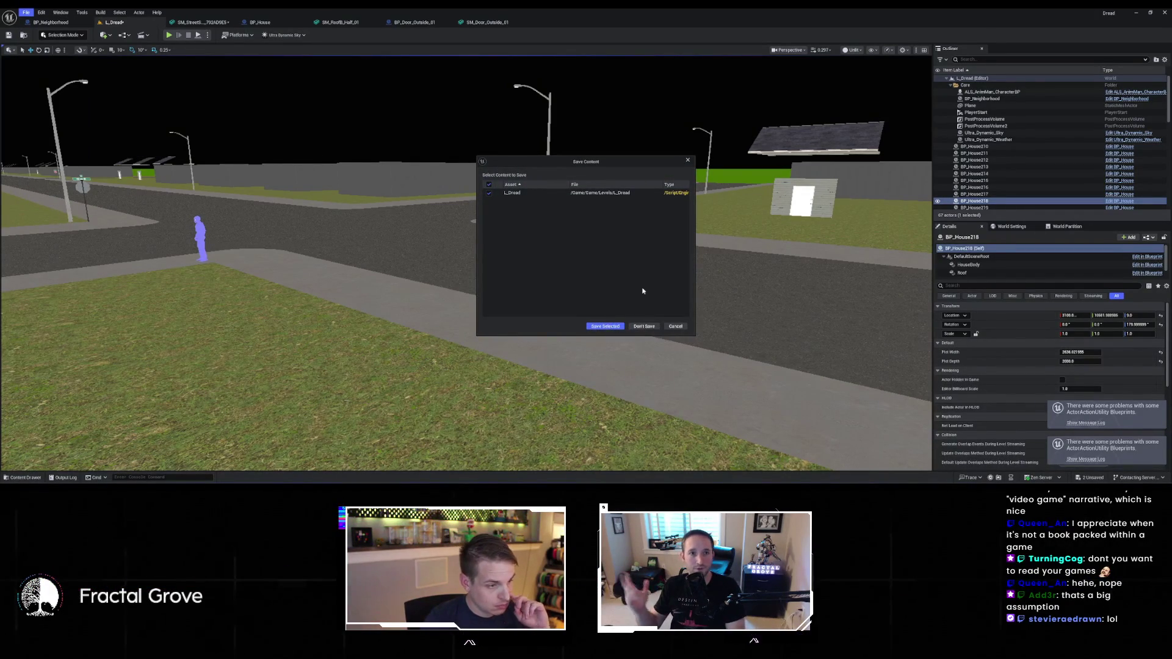
left_click(603, 326)
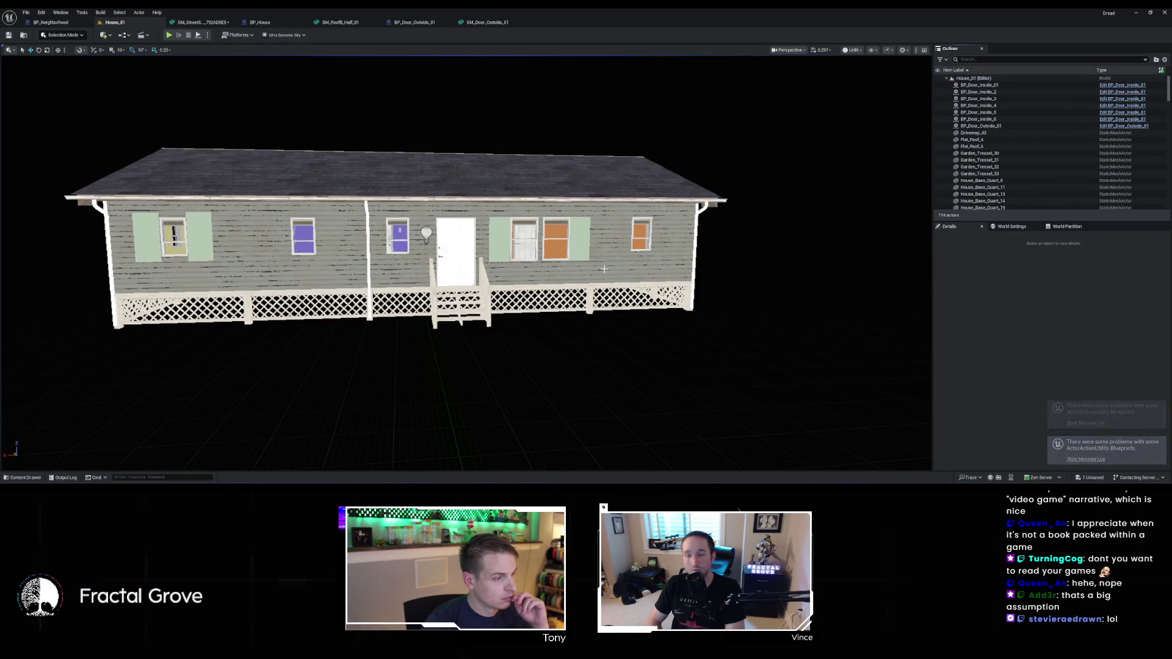
Fly in to inspect the House_01 porch, then reopen L_Dread from Recent Levels
left_click_drag(515, 291, 514, 291)
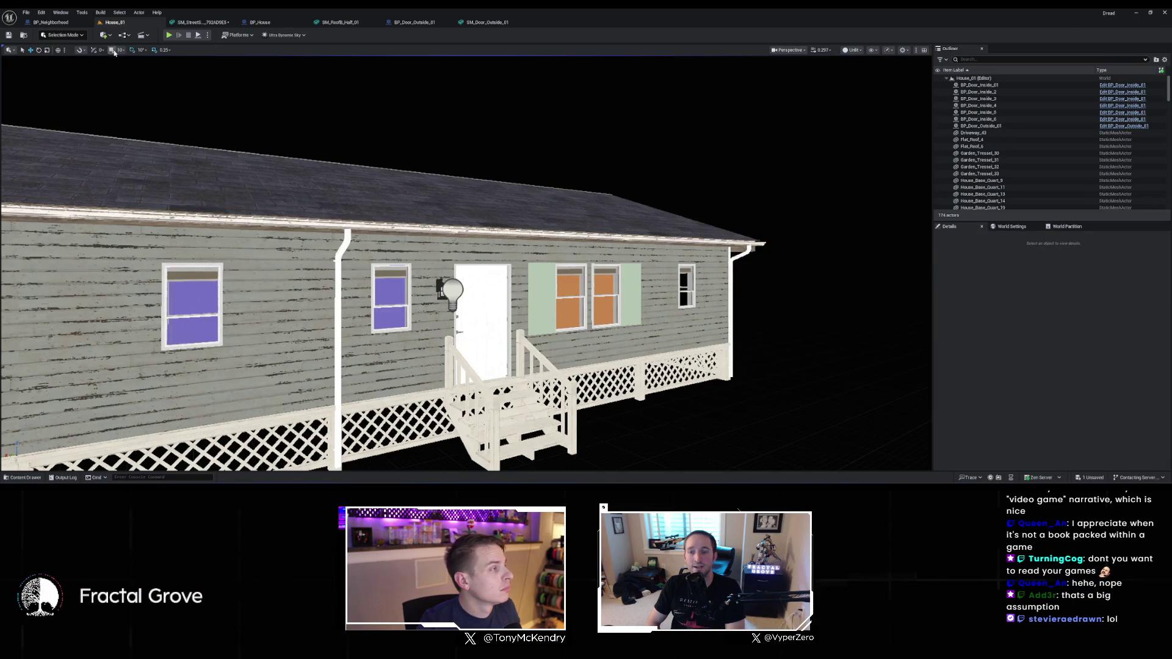
left_click(26, 12)
mouse_move(91, 60)
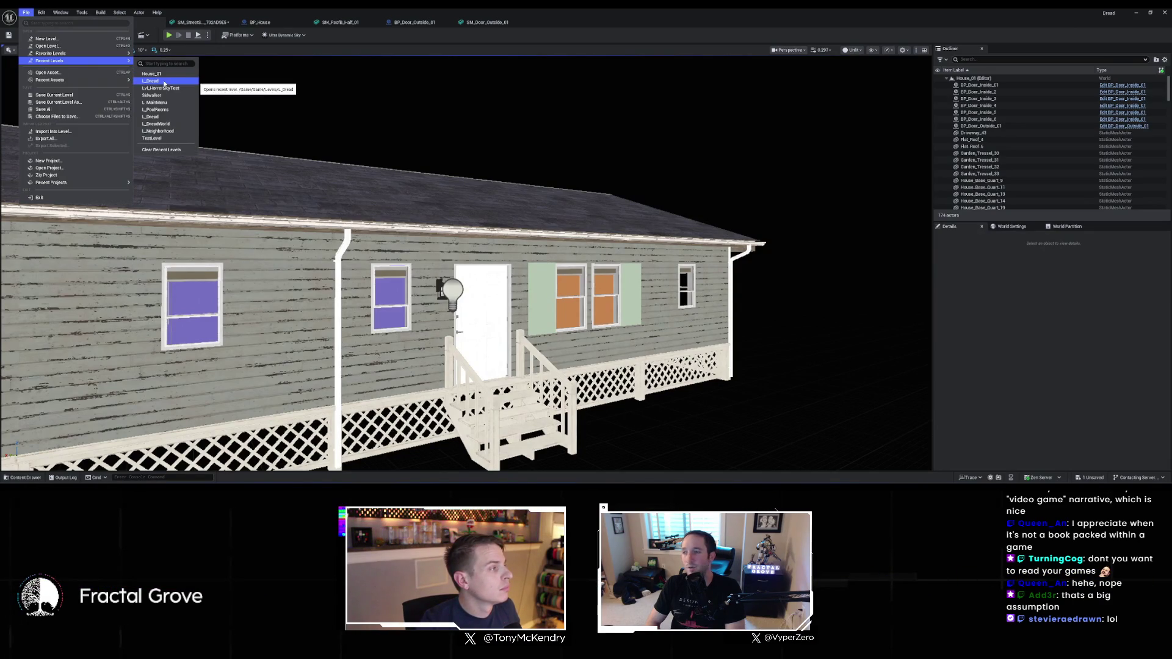
left_click(163, 81)
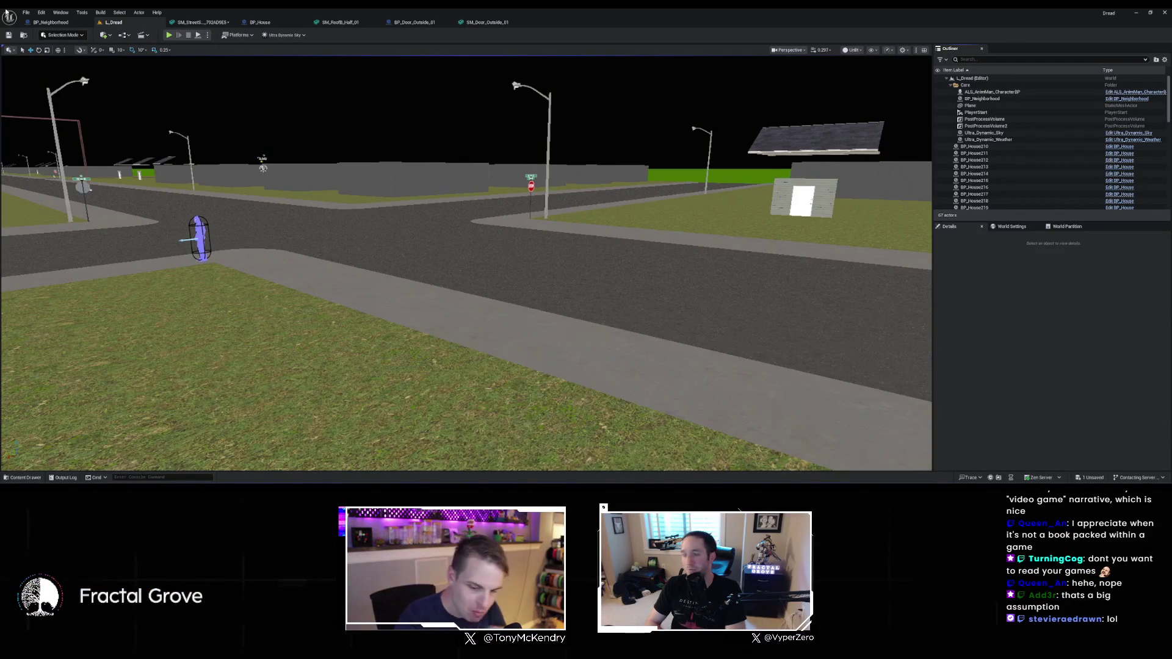
View the floating roofs in the level and locate BP_House's FrontDoor mesh asset
mouse_move(302, 56)
left_mouse_down()
mouse_move(364, 317)
mouse_move(351, 298)
left_mouse_up()
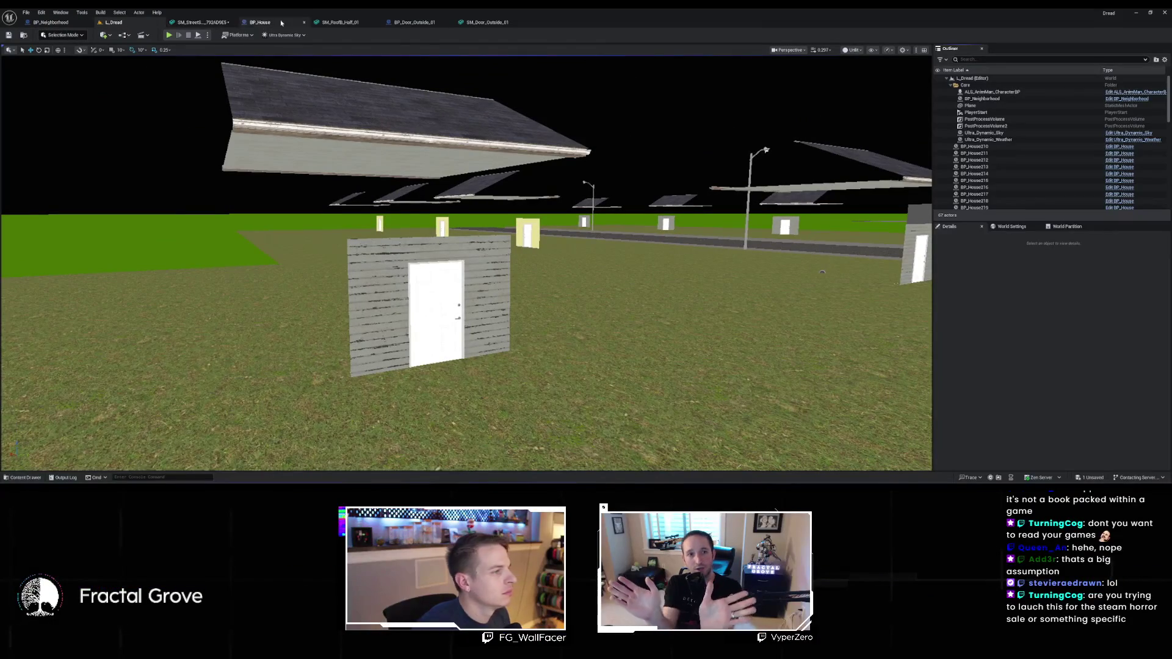
left_click(260, 22)
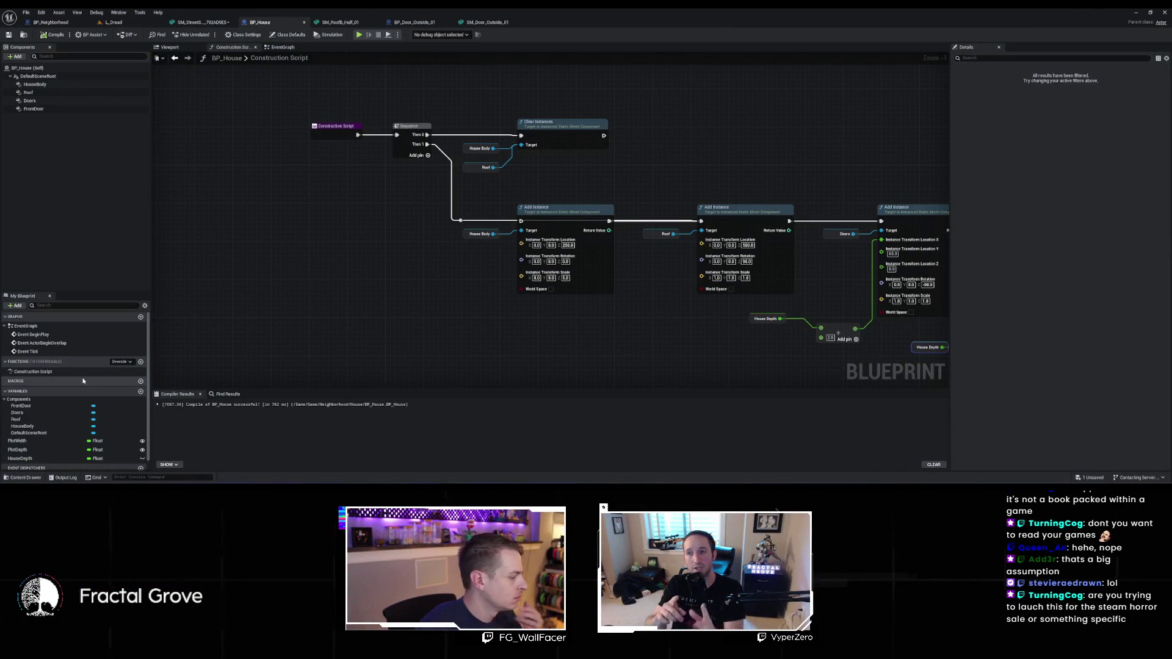
left_click(47, 109)
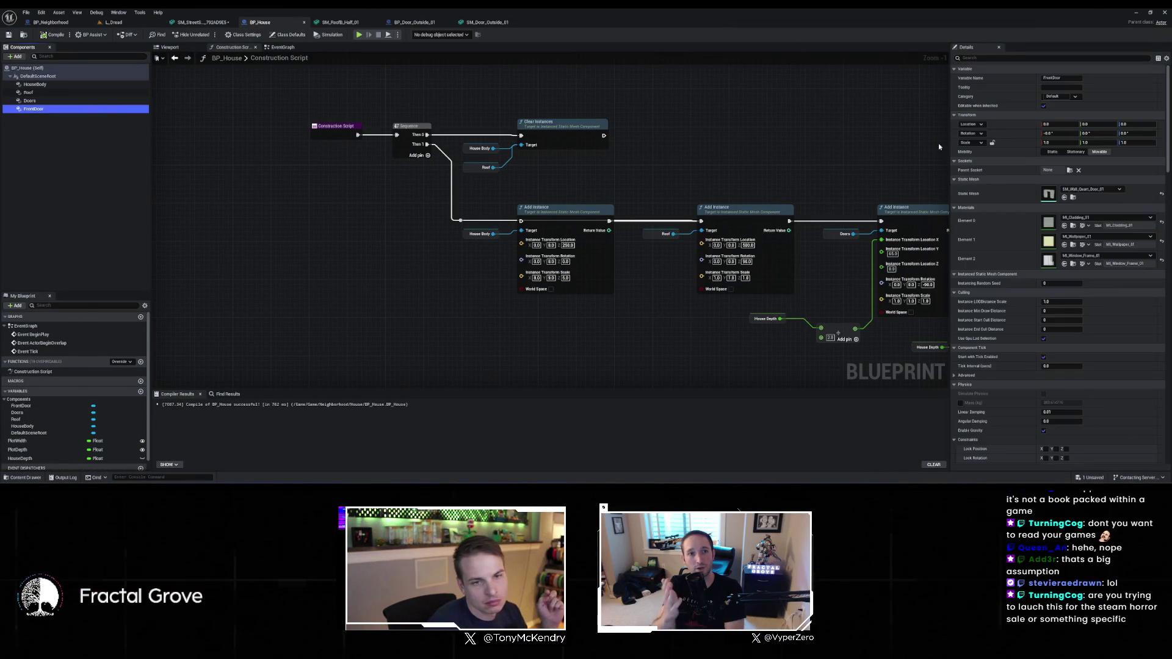
left_click(1073, 197)
mouse_move(231, 358)
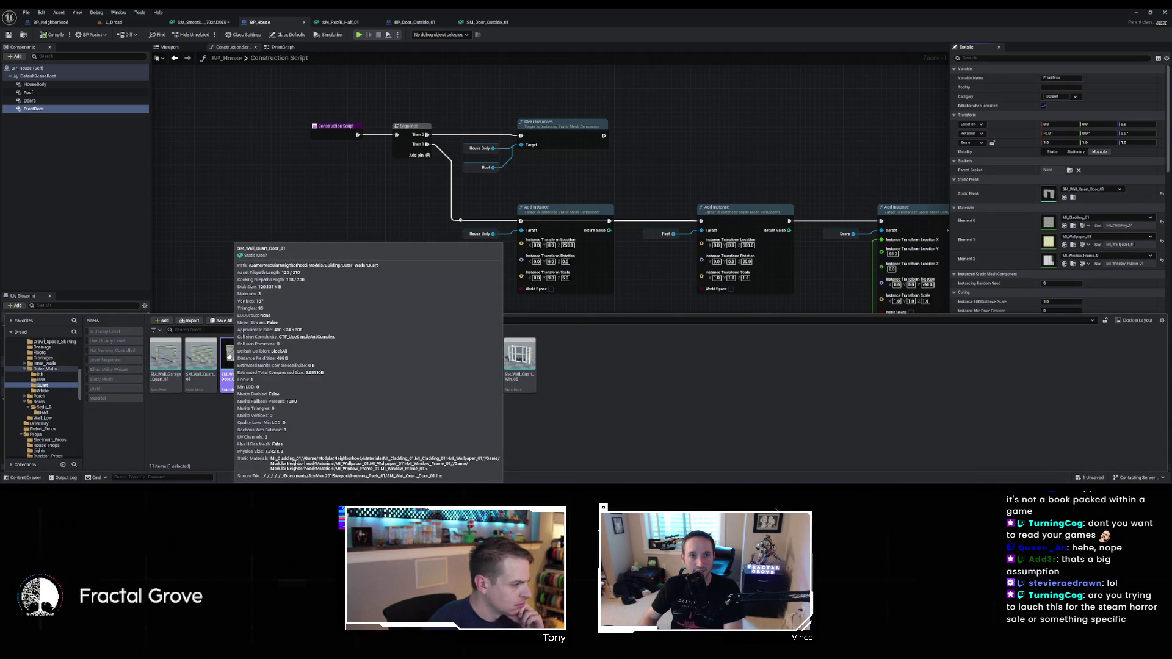
left_click(123, 24)
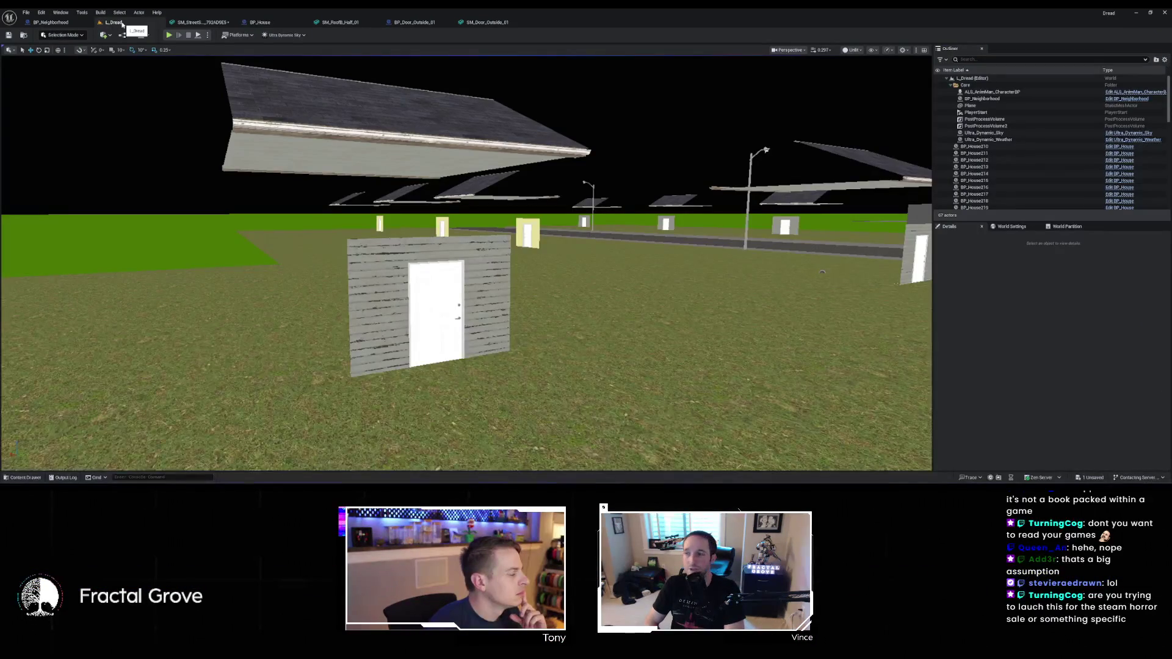
left_click(237, 24)
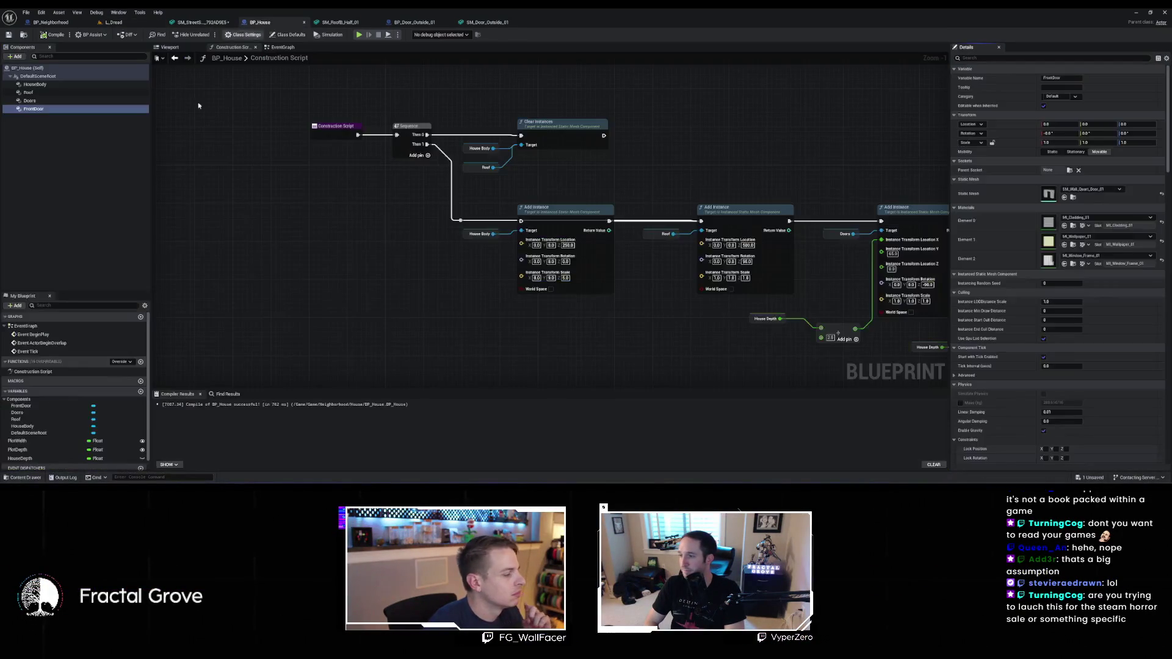
Add a WallHeight float variable to BP_House with a default value of 300
left_click(141, 391)
type("WallHeight")
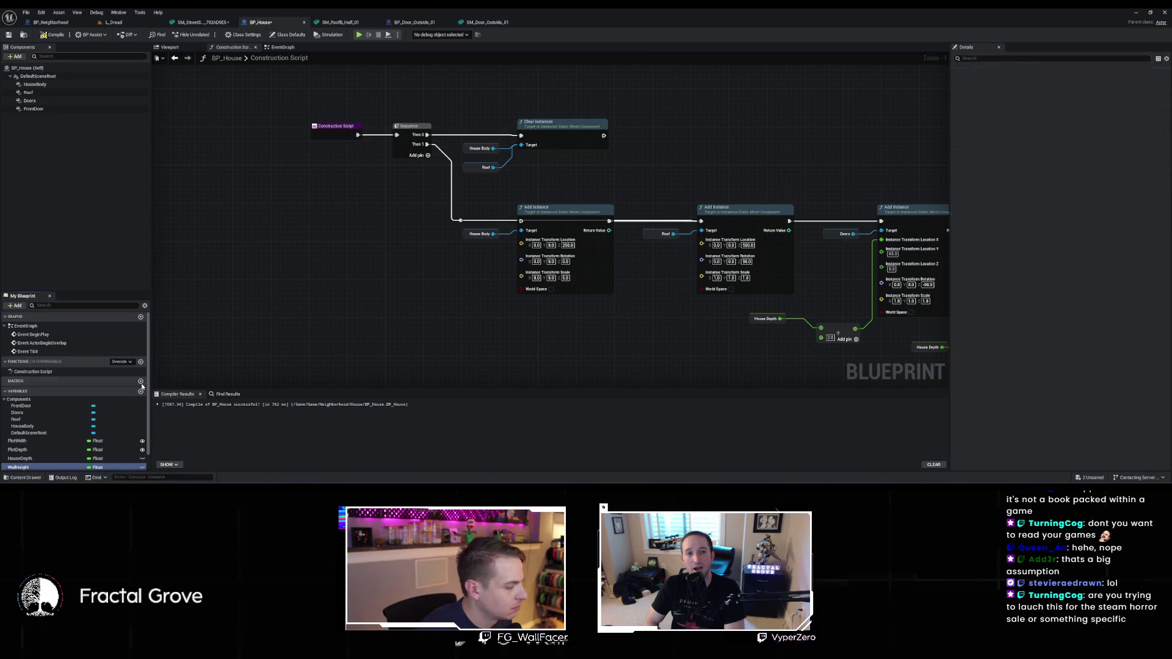
left_click(53, 34)
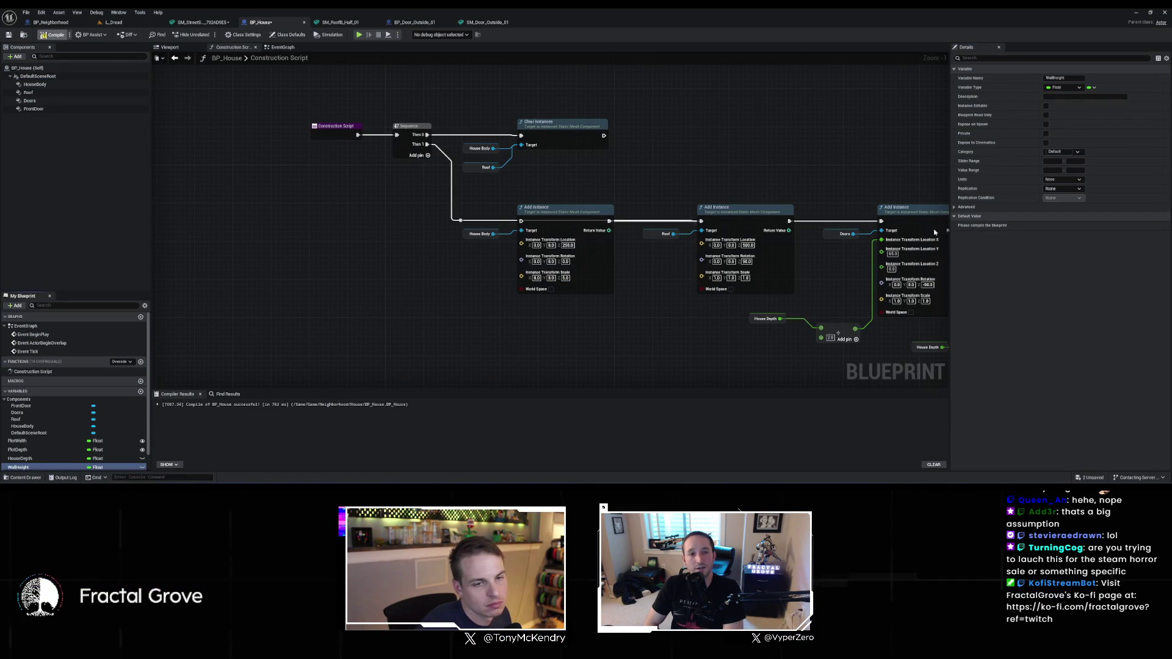
left_click(1052, 226)
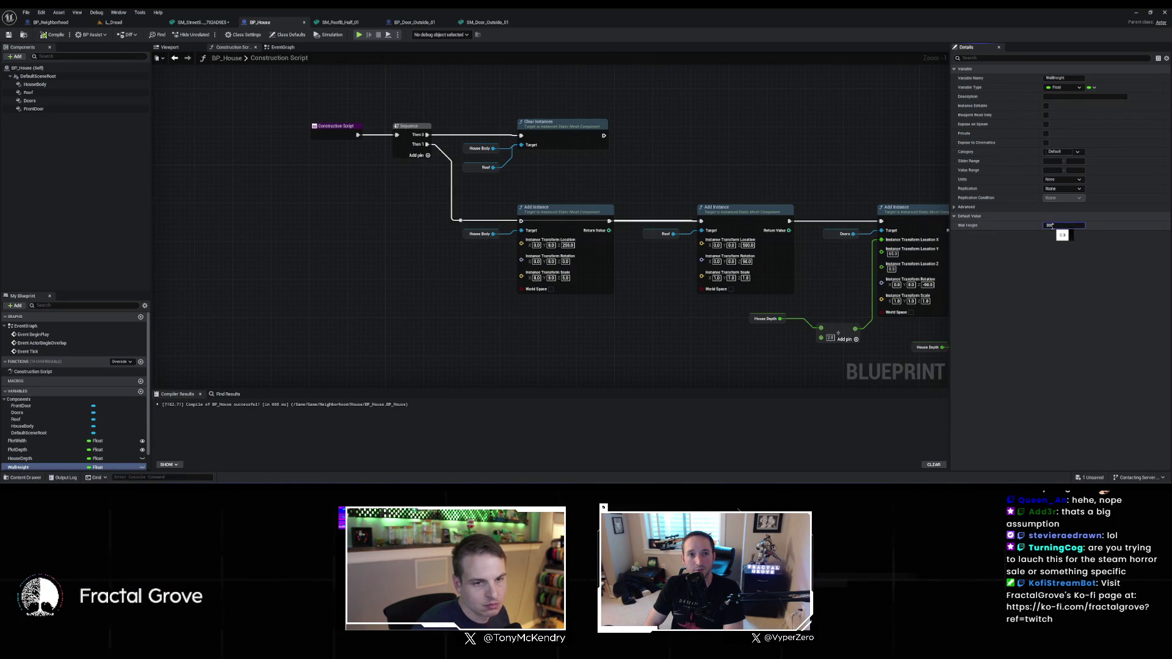
key("Return")
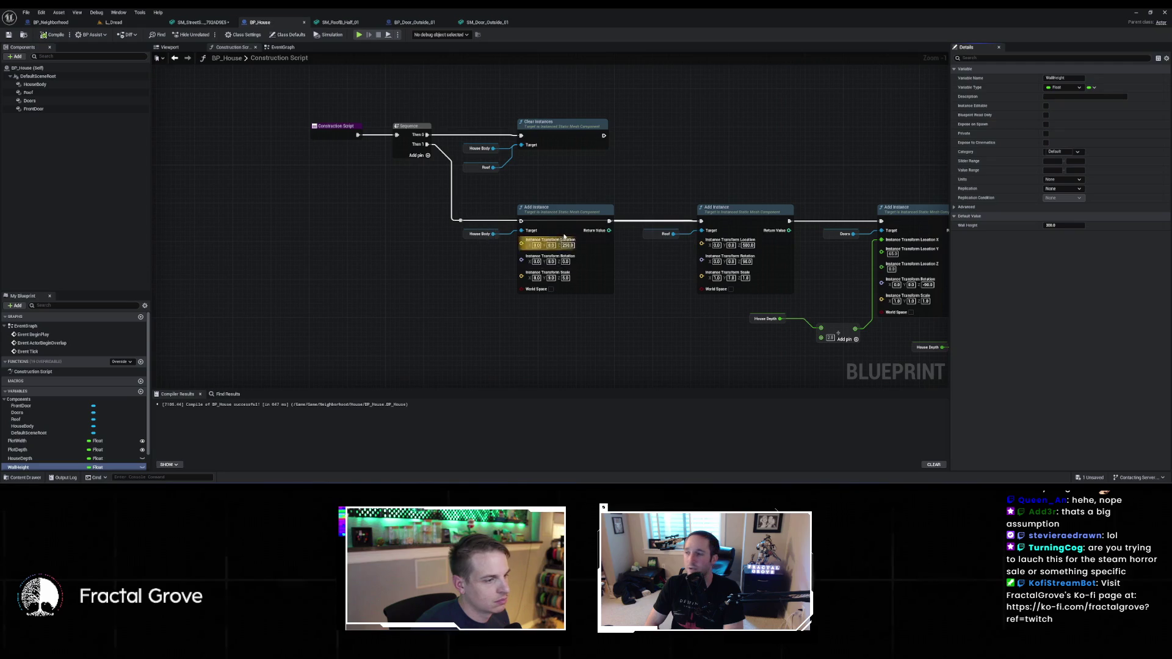
Split the roof's Location pin and connect WallHeight to its Z, then view the level
left_click_drag(561, 242, 445, 167)
mouse_move(552, 157)
left_mouse_down()
mouse_move(346, 158)
mouse_move(578, 134)
left_mouse_up()
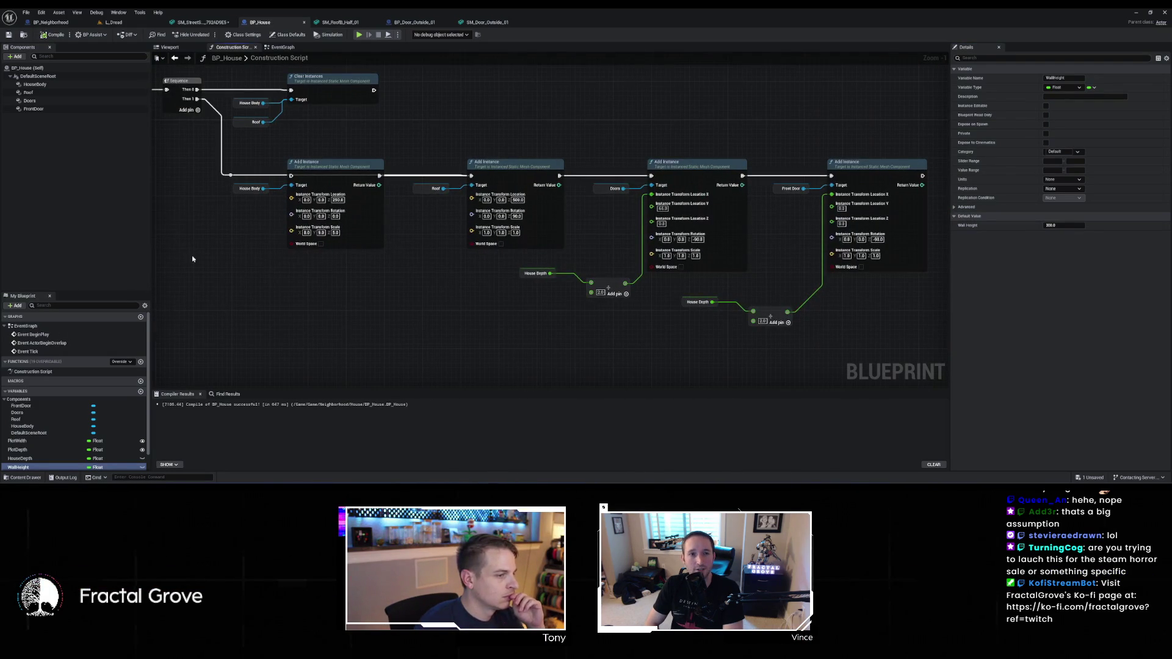
right_click(486, 216)
left_click(491, 237)
left_click_drag(29, 469, 473, 225)
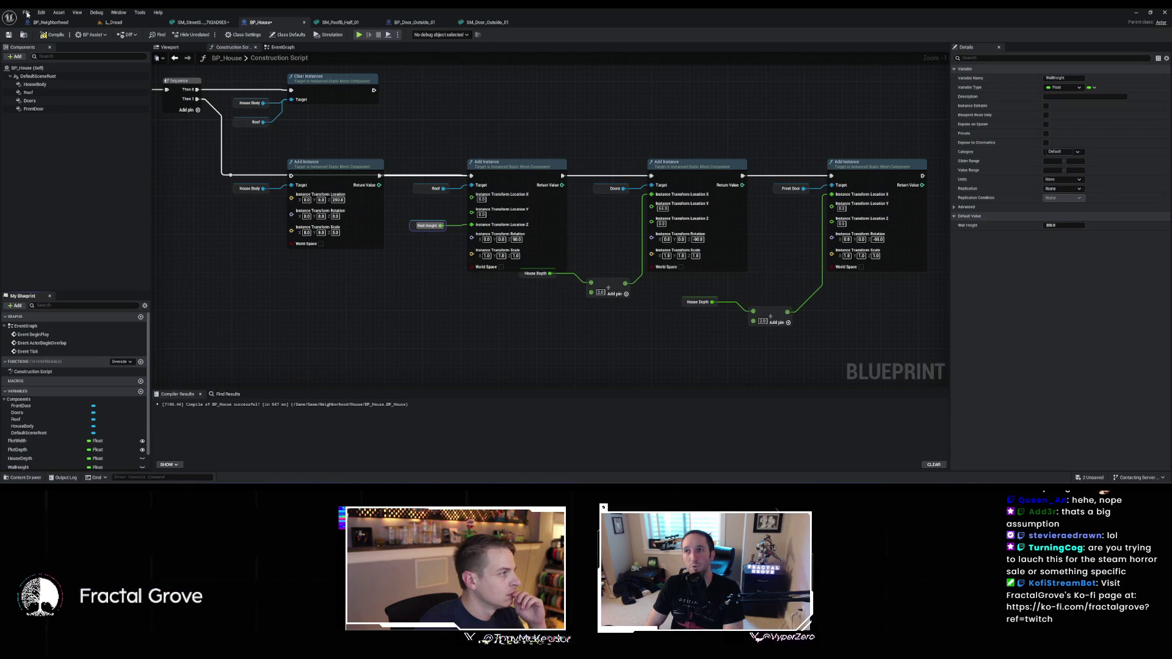
left_click(113, 23)
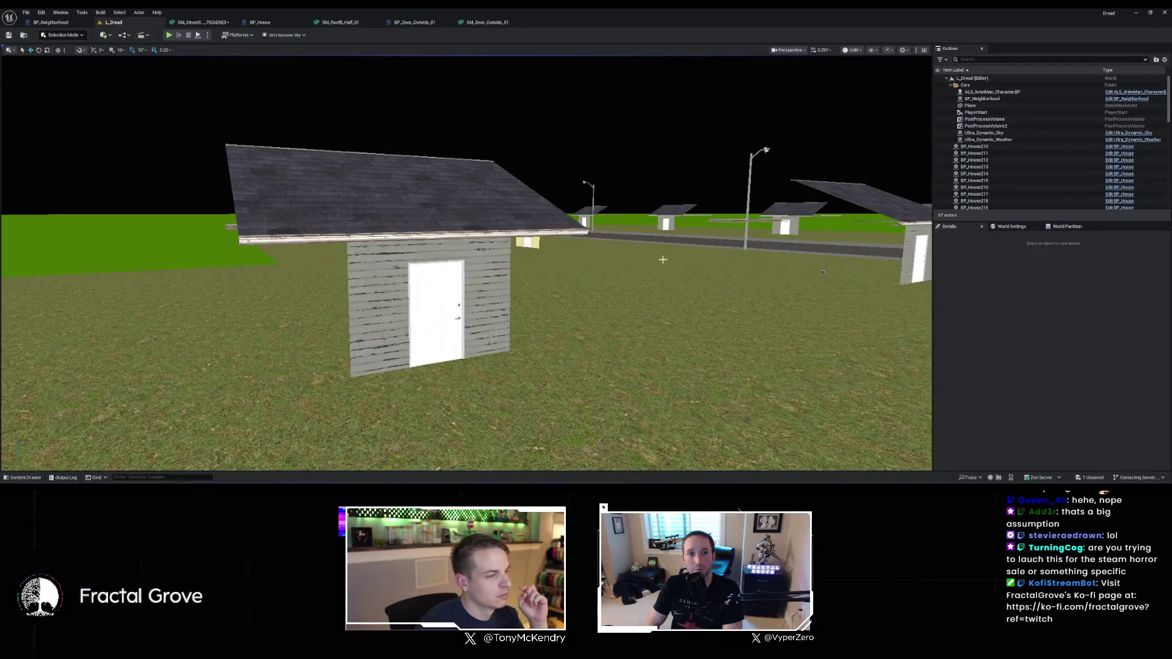
Give the first HouseBody Add Instance node Scale Z 3.4 and Location Z 17, then view the level
left_click_drag(595, 274, 647, 220)
mouse_move(435, 234)
left_mouse_down()
mouse_move(435, 250)
mouse_move(435, 234)
left_mouse_up()
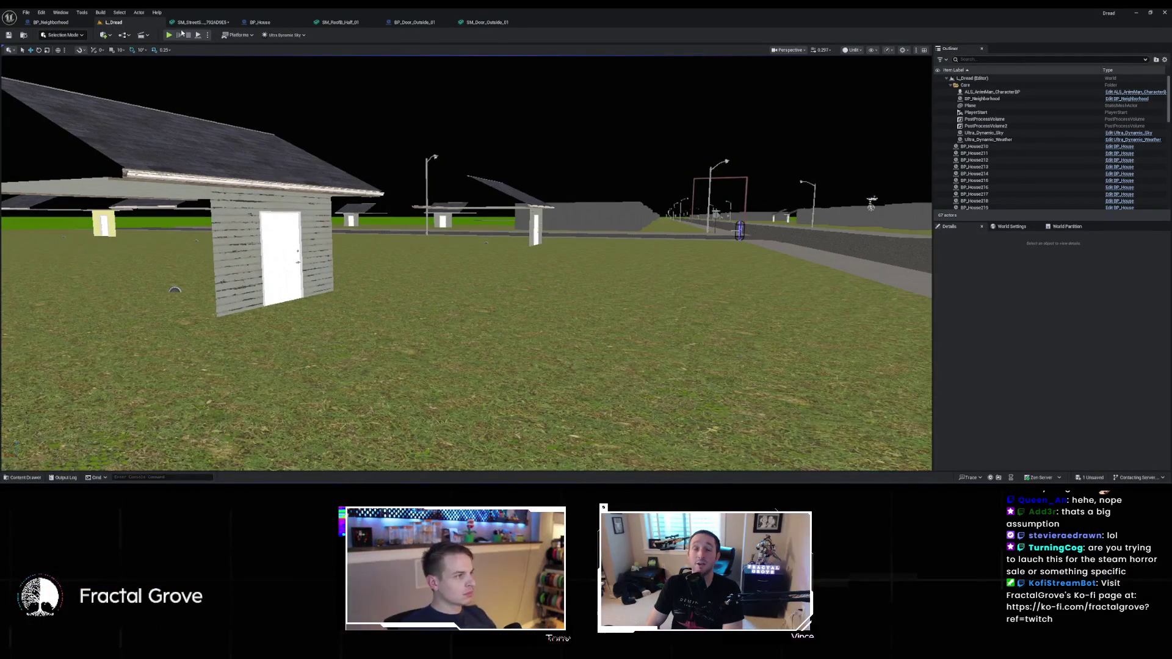
left_click(261, 23)
left_click(34, 84)
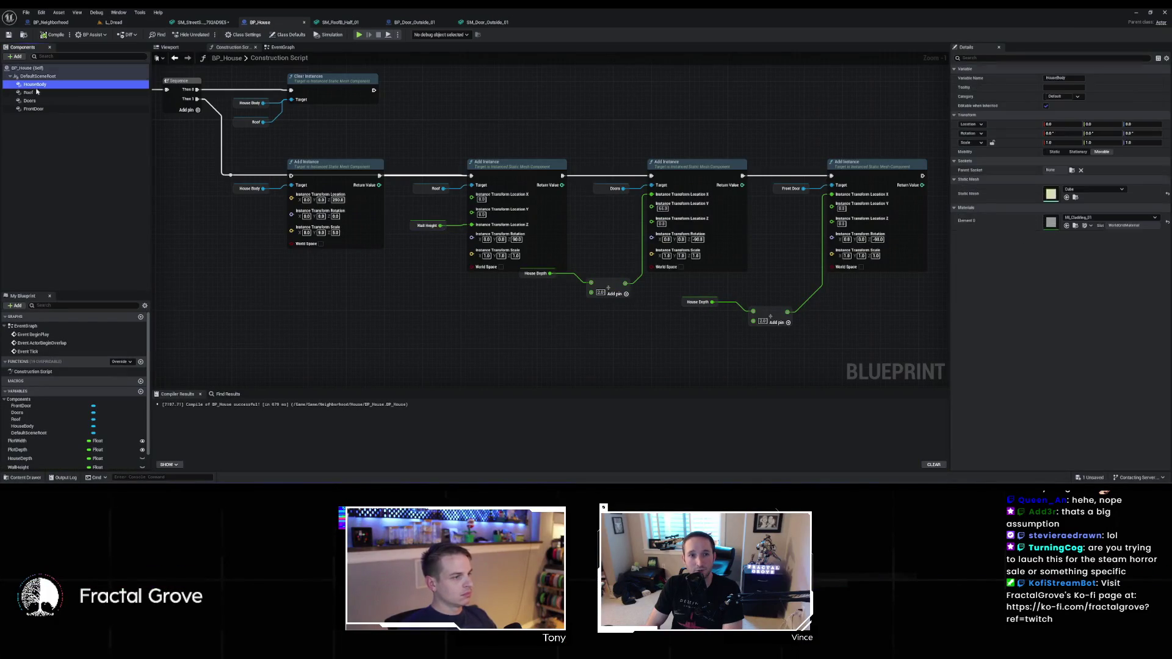
left_click_drag(231, 175, 291, 176)
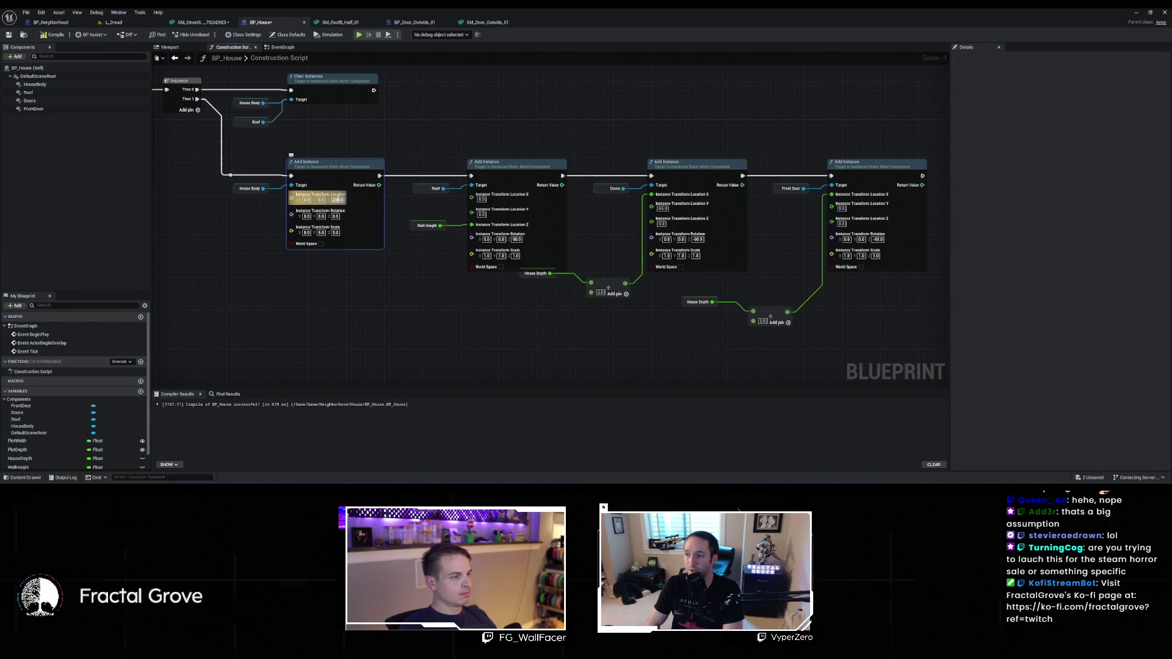
left_click(336, 232)
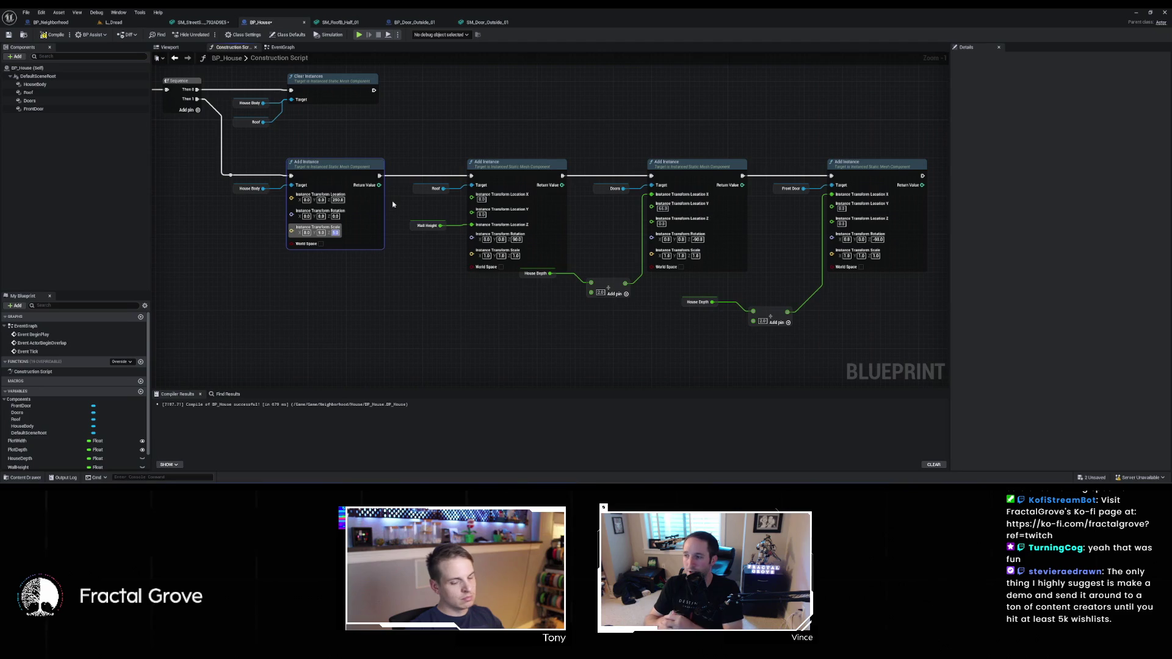
type("3.4")
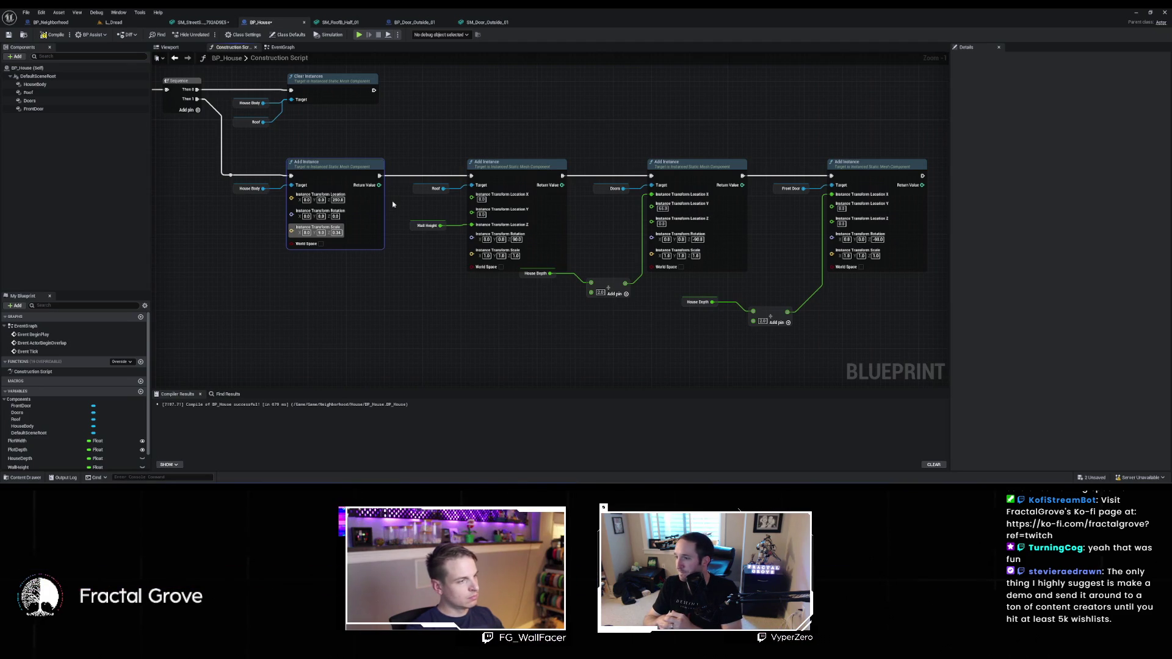
left_click(338, 200)
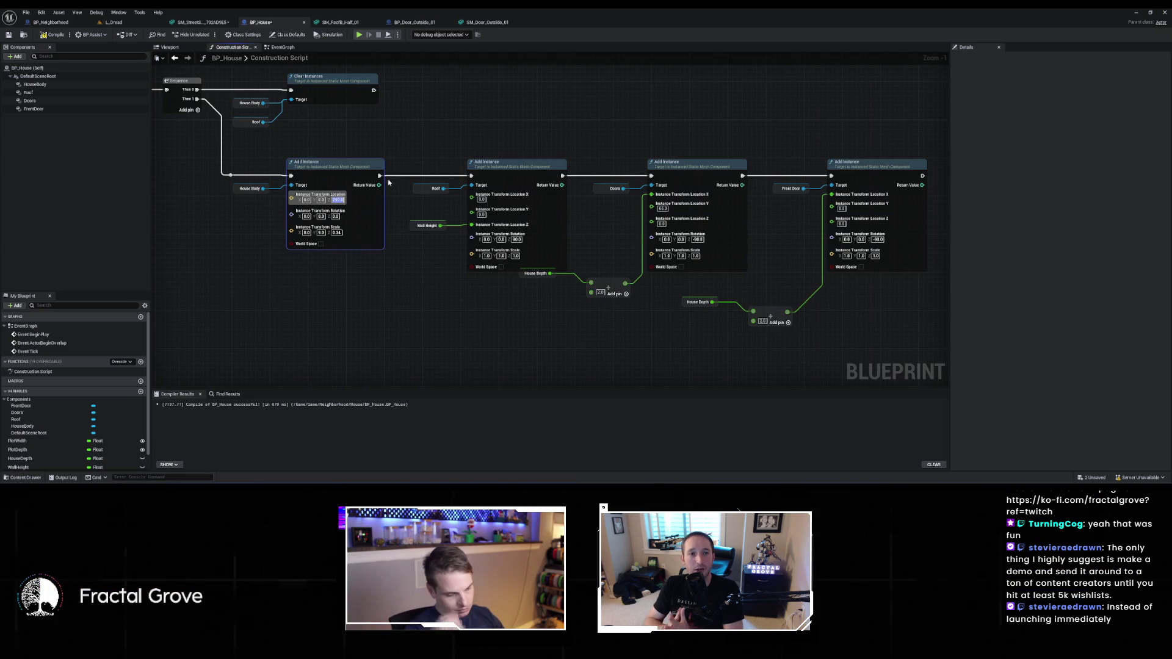
type("17")
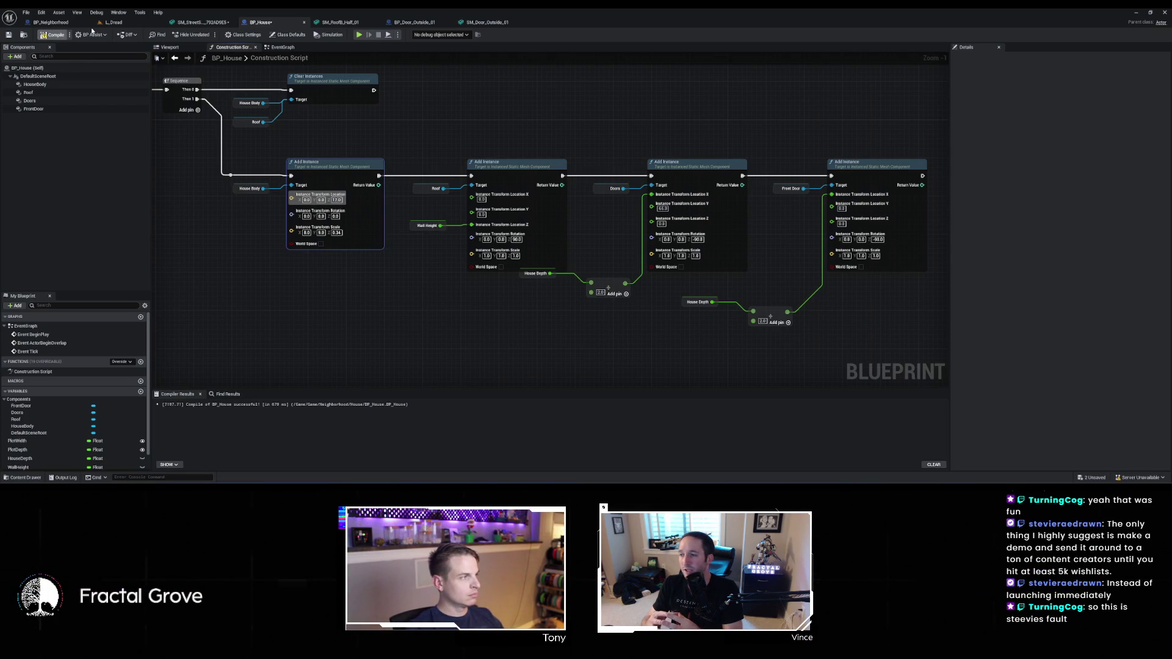
left_click(113, 23)
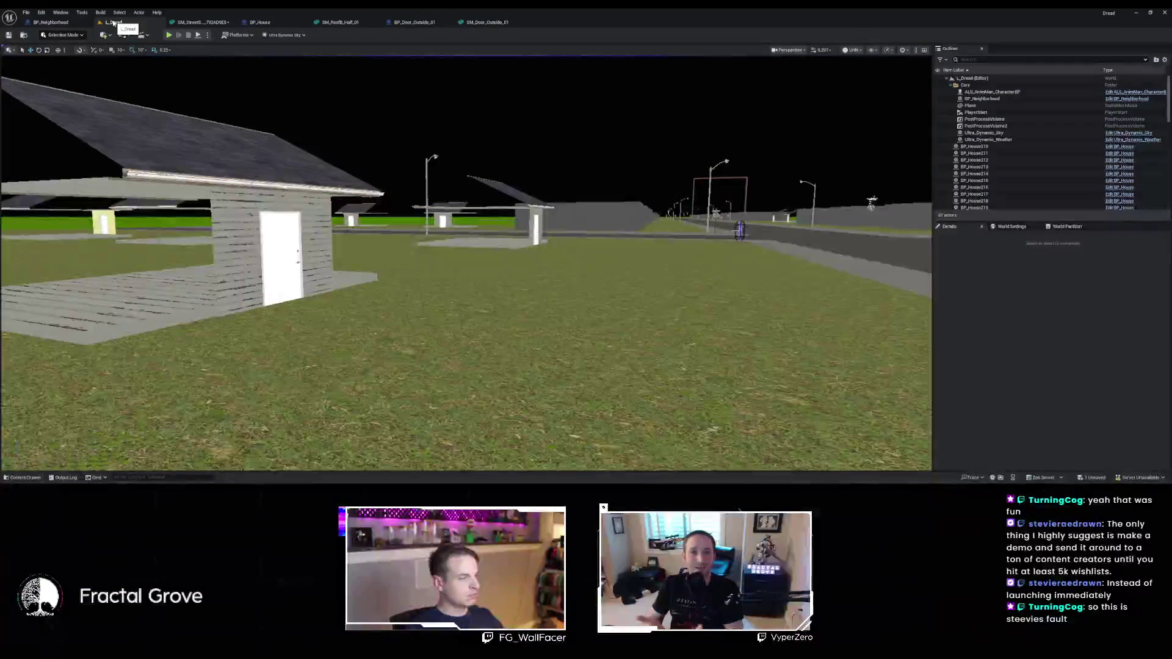
Assign M_Sidewalk_Master_Inst_3 as HouseBody's material and check the grey slabs in the level
left_click(261, 22)
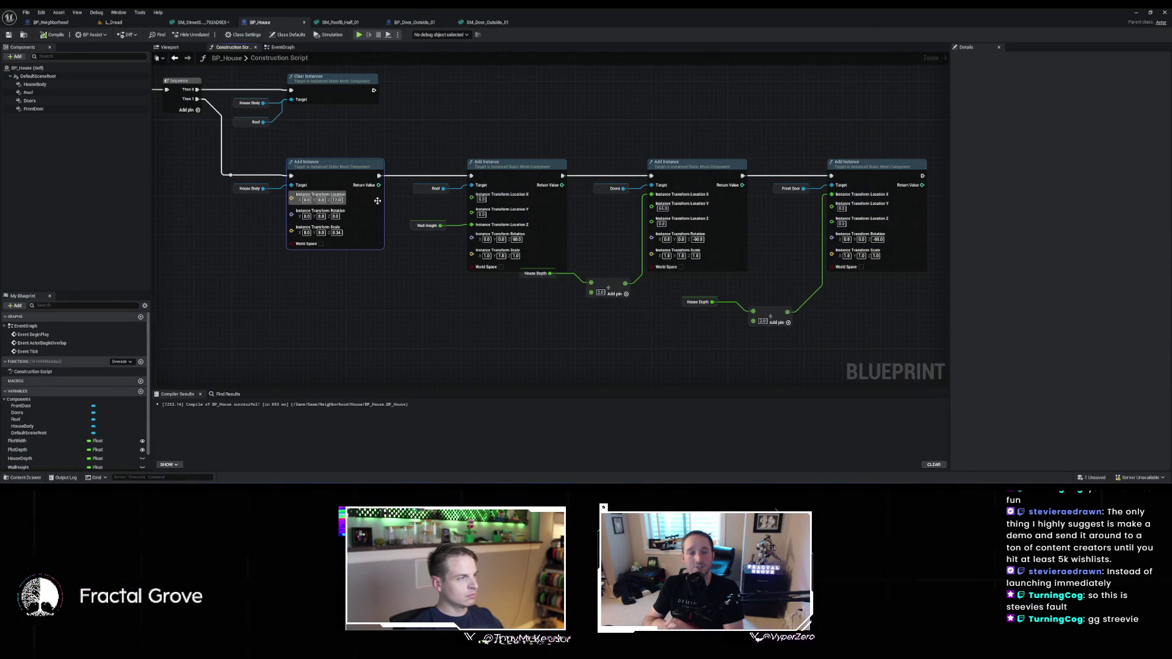
left_click(34, 84)
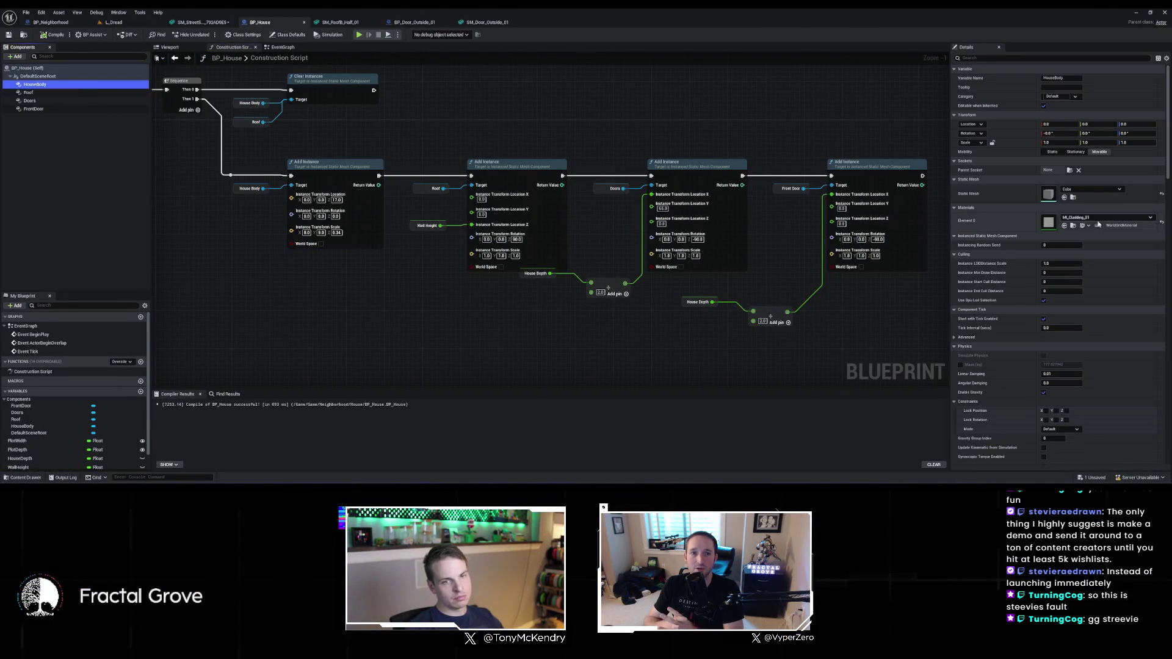
left_click(1097, 218)
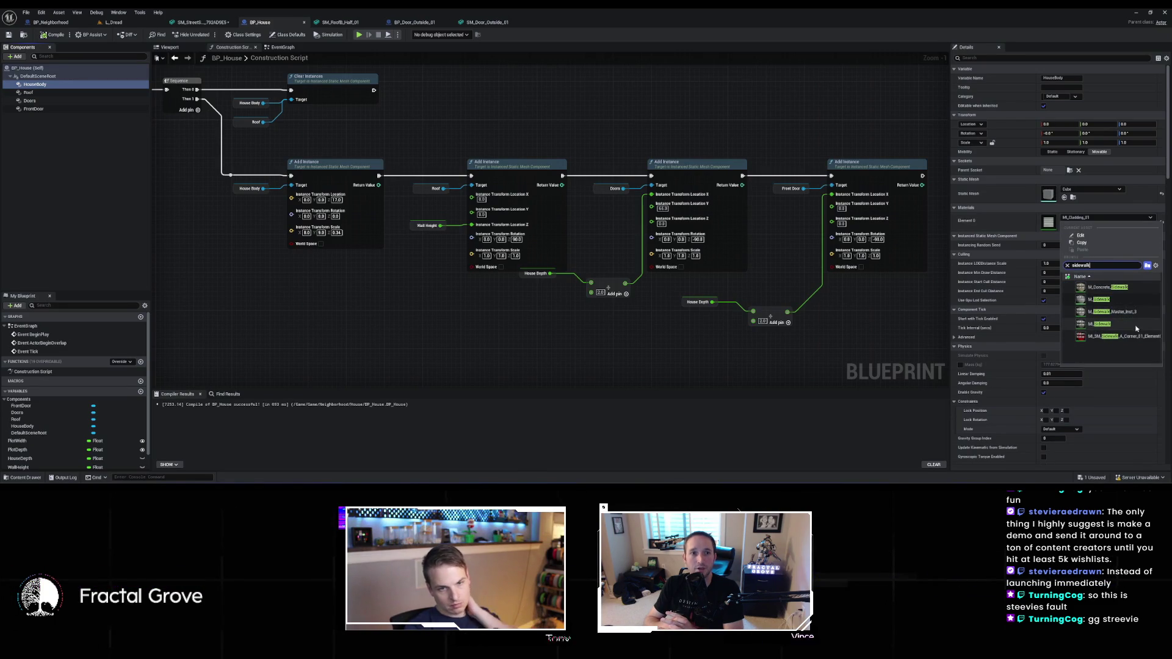
left_click(1117, 312)
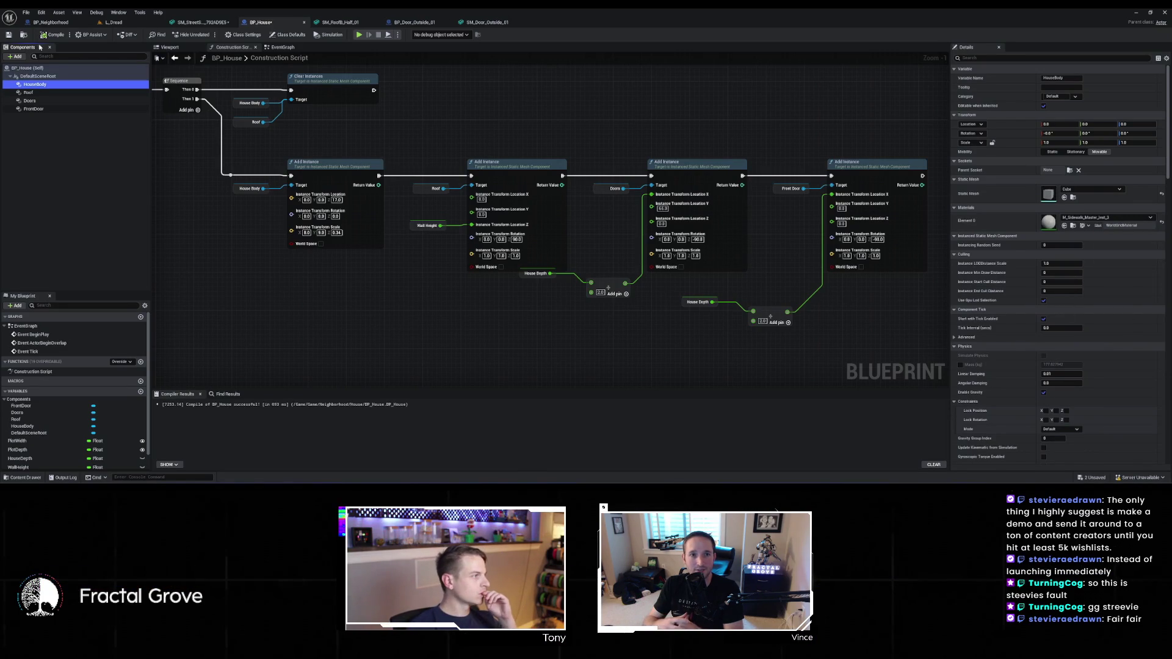
left_click(113, 22)
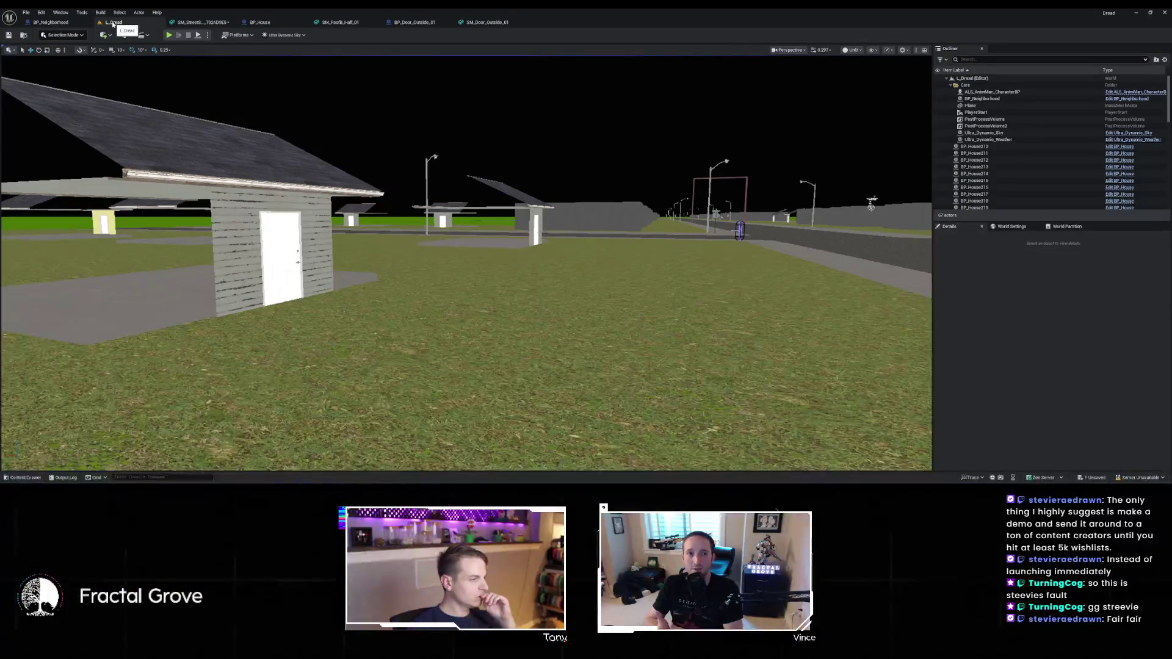
mouse_move(342, 344)
left_mouse_down()
mouse_move(334, 380)
mouse_move(313, 393)
mouse_move(373, 388)
mouse_move(374, 436)
mouse_move(391, 438)
mouse_move(293, 330)
mouse_move(172, 241)
left_mouse_up()
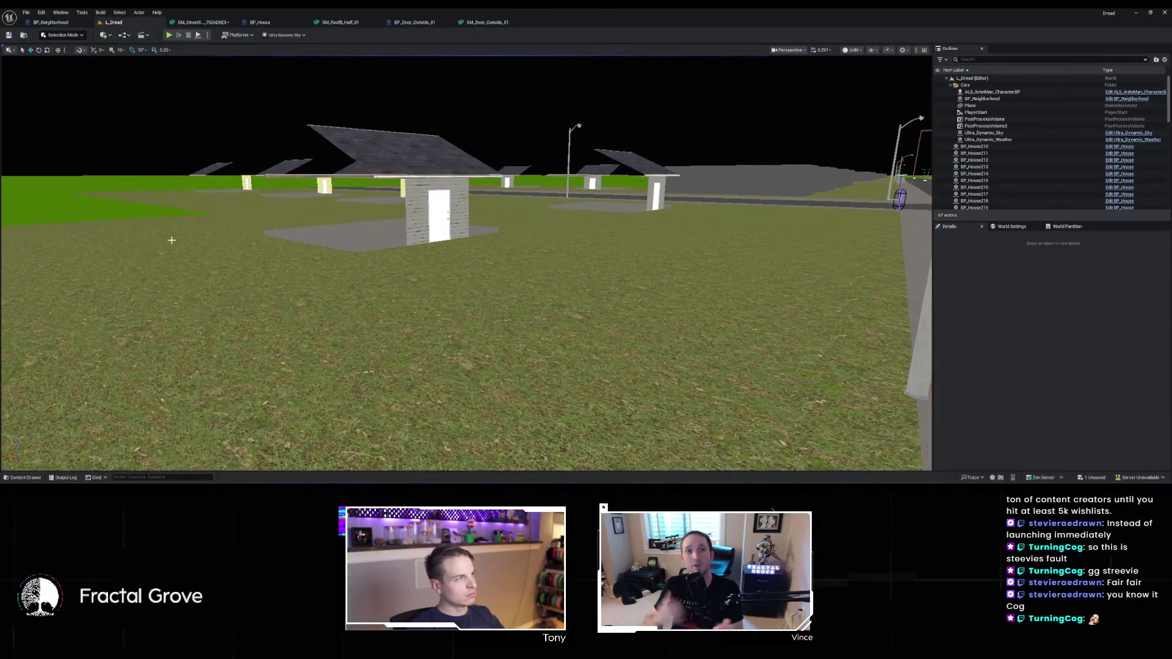
left_click(54, 23)
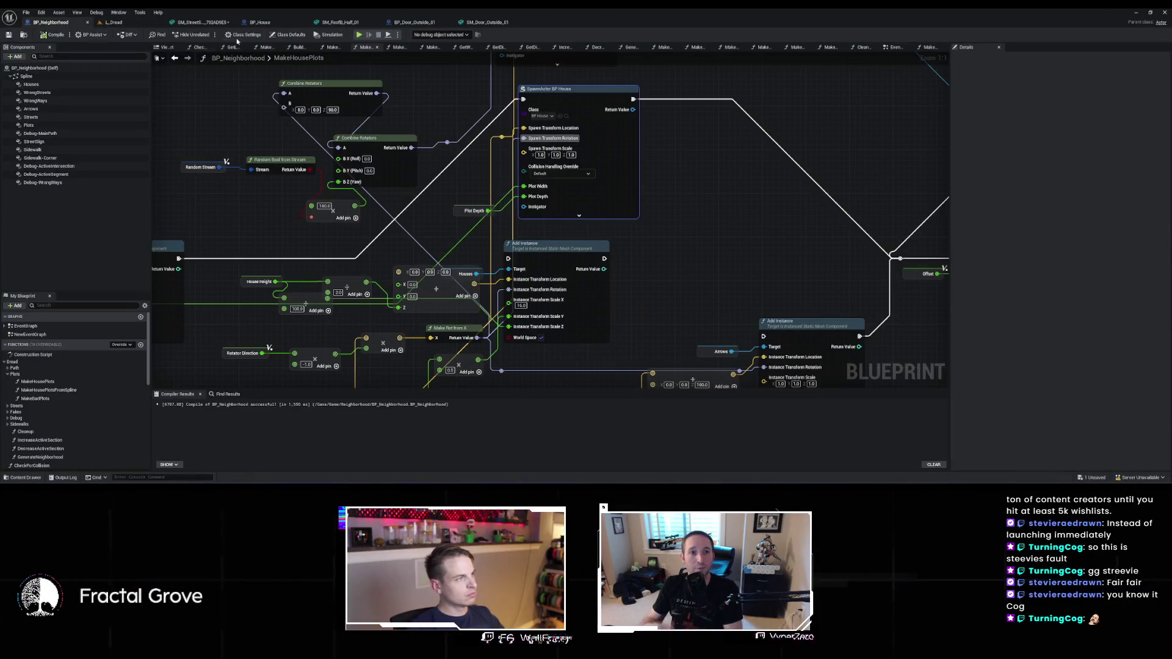
Split the first Add Instance node's Scale pin into X, Y and Z
left_click(114, 23)
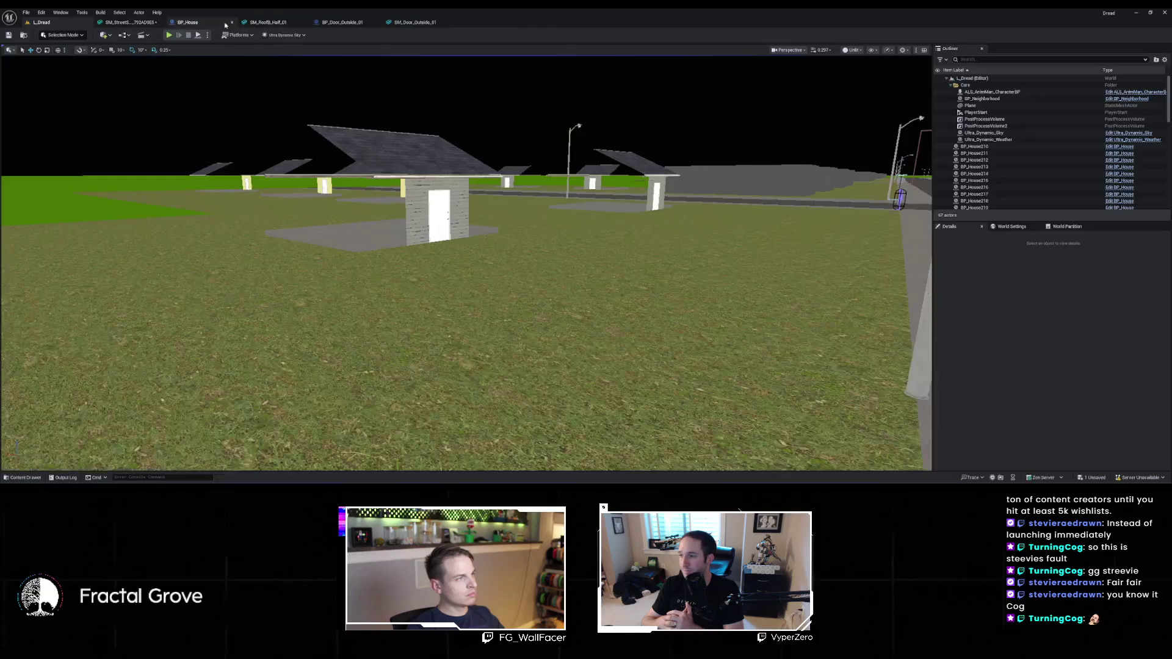
left_click(260, 23)
left_click_drag(542, 317, 425, 303)
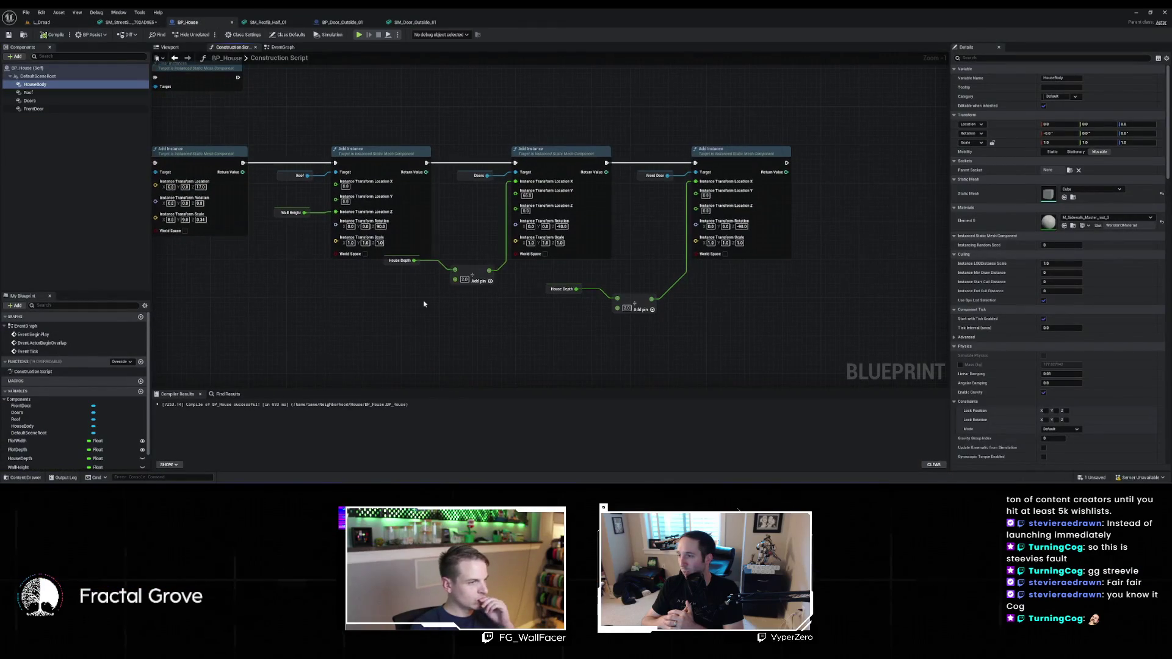
left_click_drag(398, 261, 412, 280)
left_click_drag(297, 284, 484, 298)
right_click(344, 231)
left_click(354, 269)
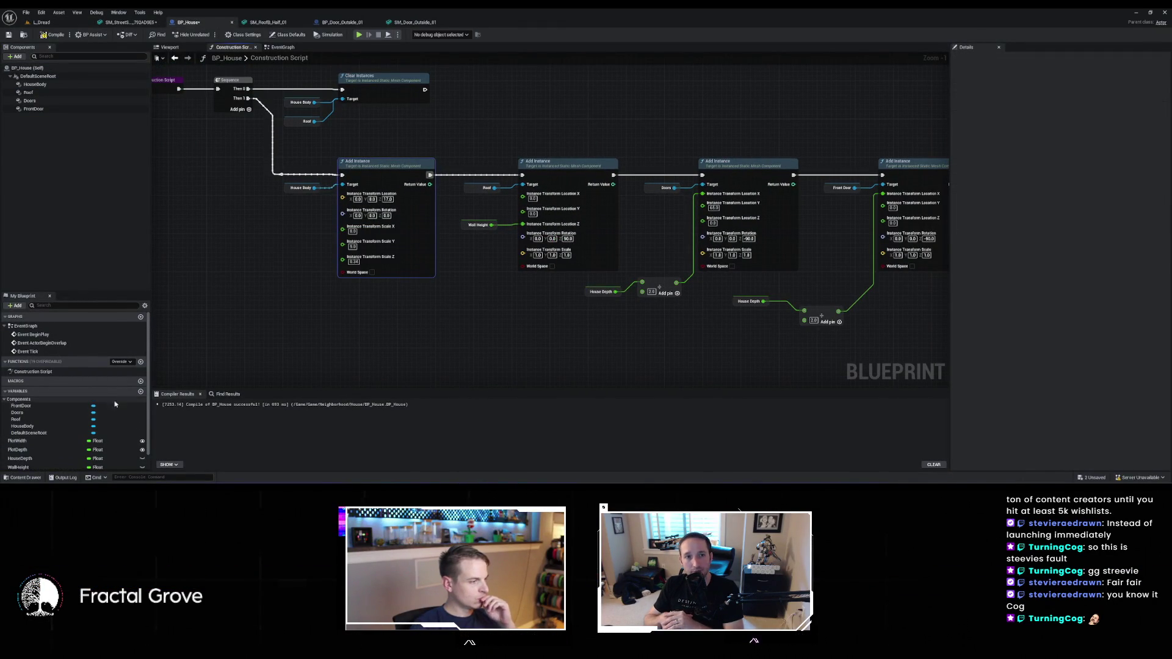
Create a FoundationHeight float defaulting to 36 and place its getter in the graph
left_click(141, 392)
type("Found")
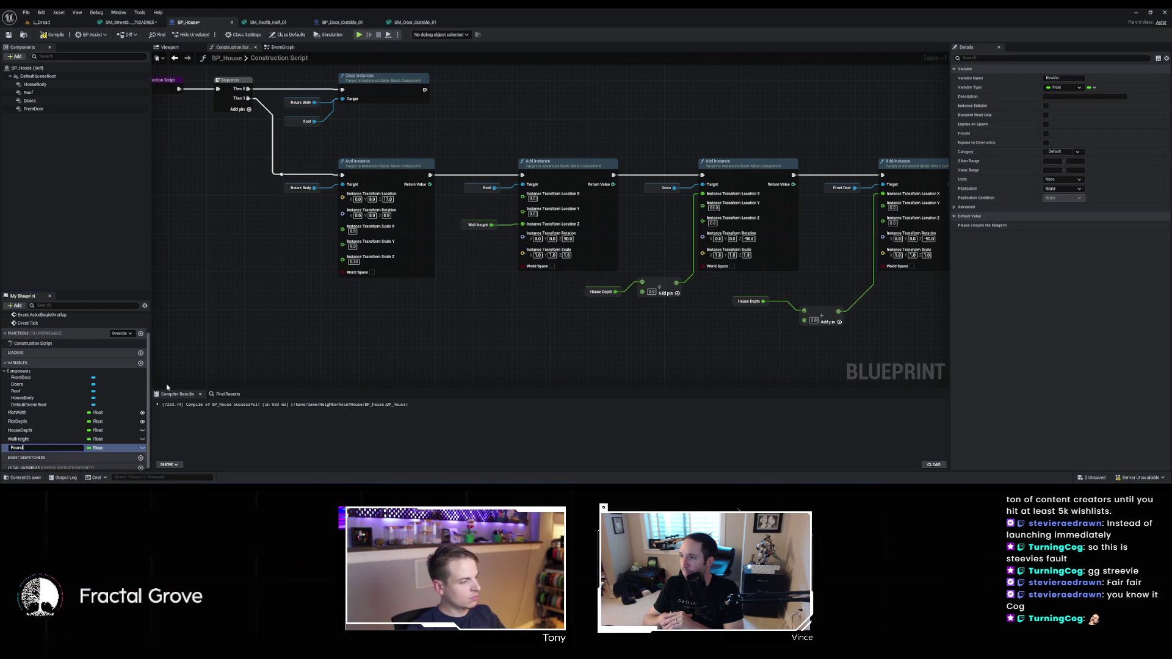
type("ationH")
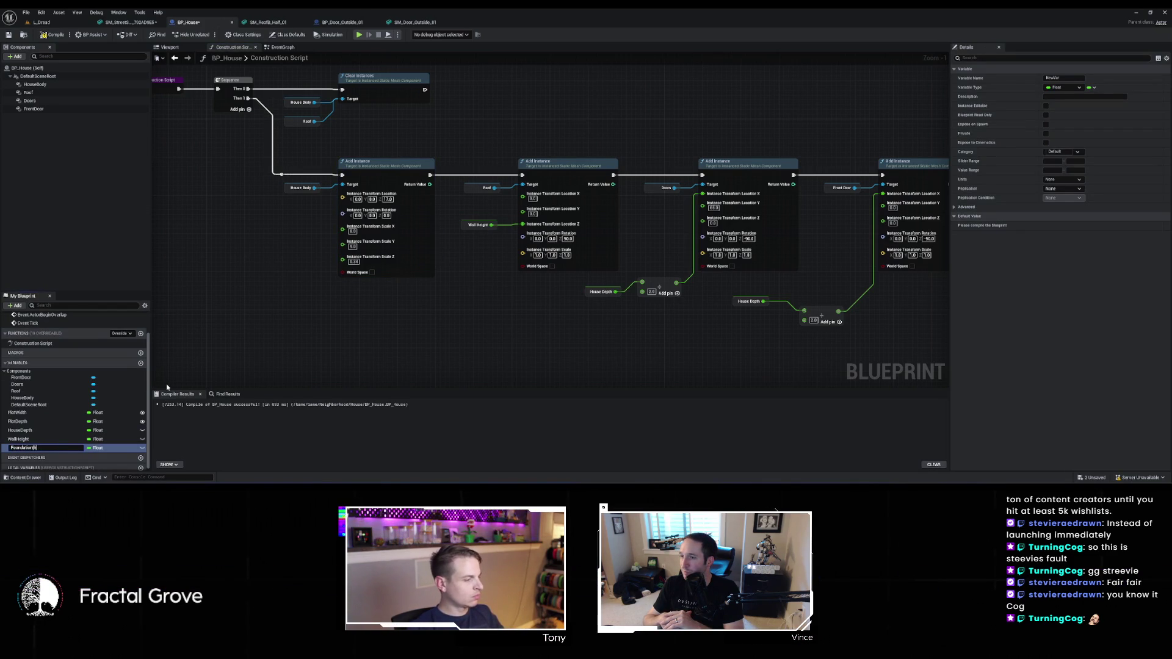
type("eieight")
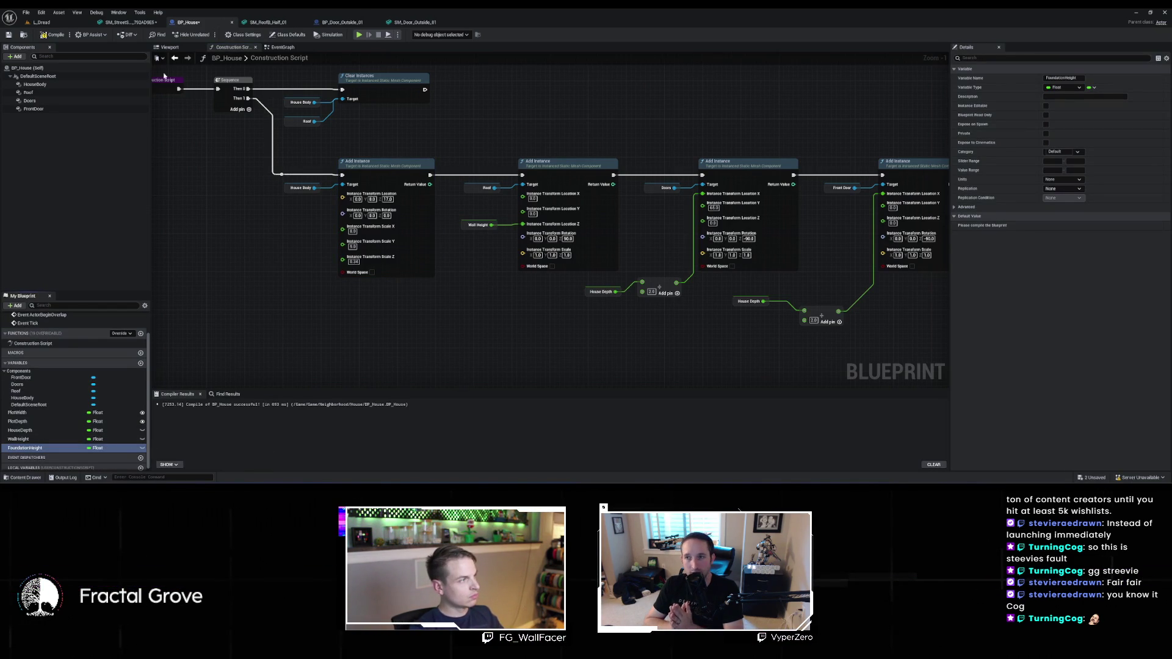
left_click(55, 36)
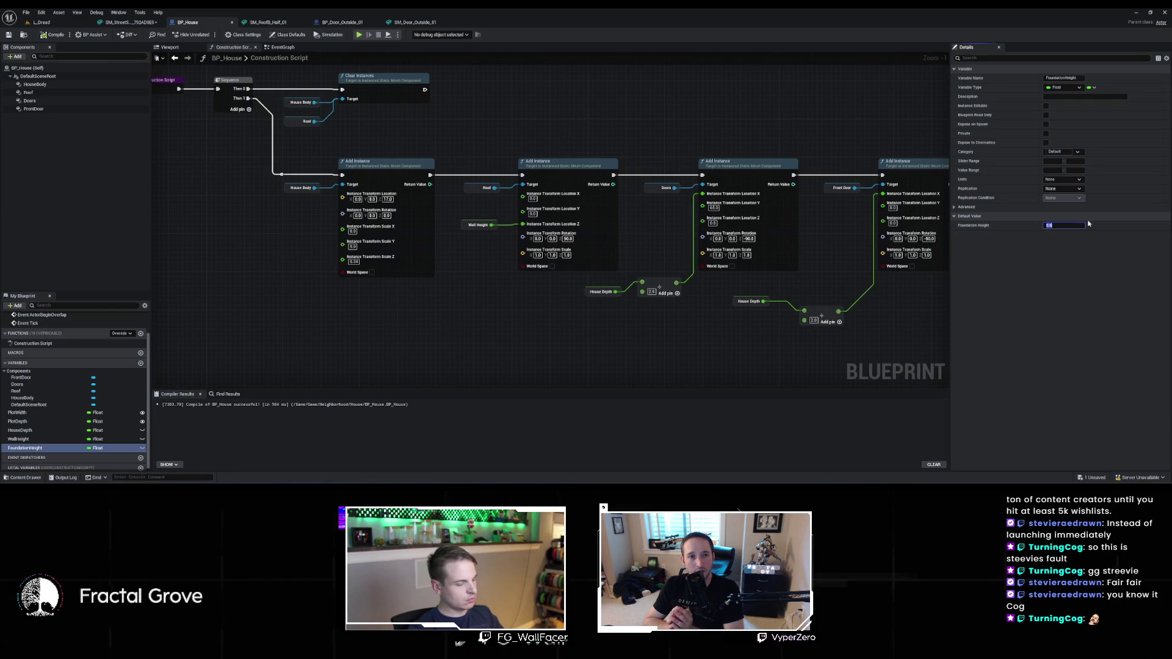
type("36")
key("Return")
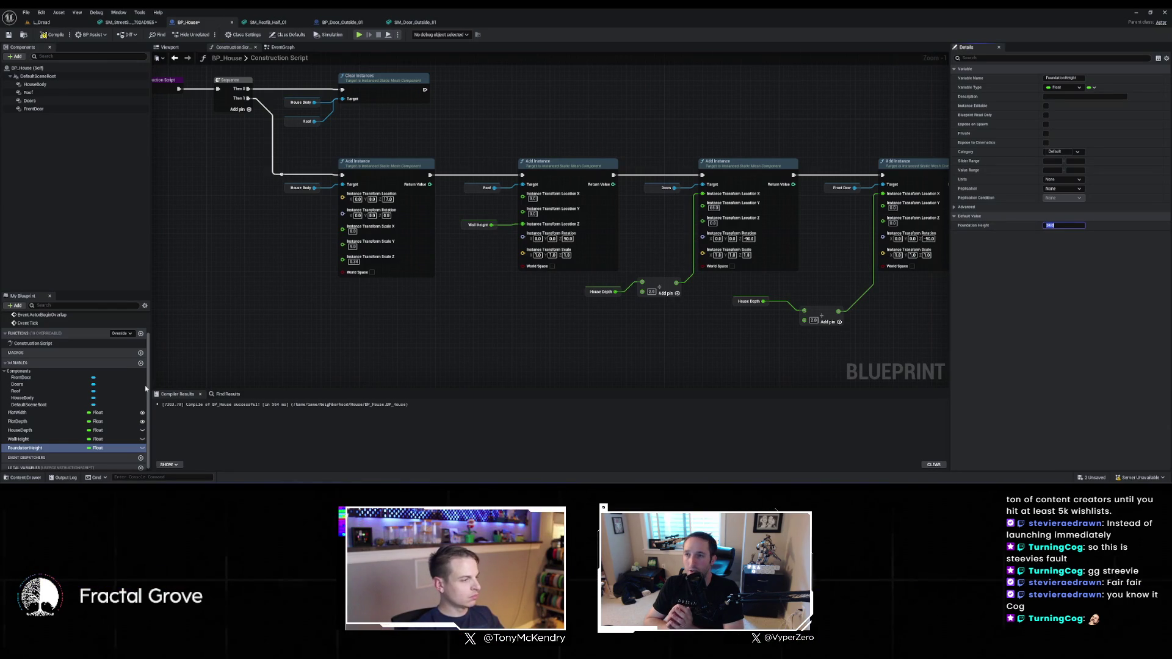
mouse_move(38, 450)
left_mouse_down()
mouse_move(238, 269)
mouse_move(326, 281)
left_mouse_up()
Divide FoundationHeight by 100 and feed the result into the house body's Scale Z
type("/")
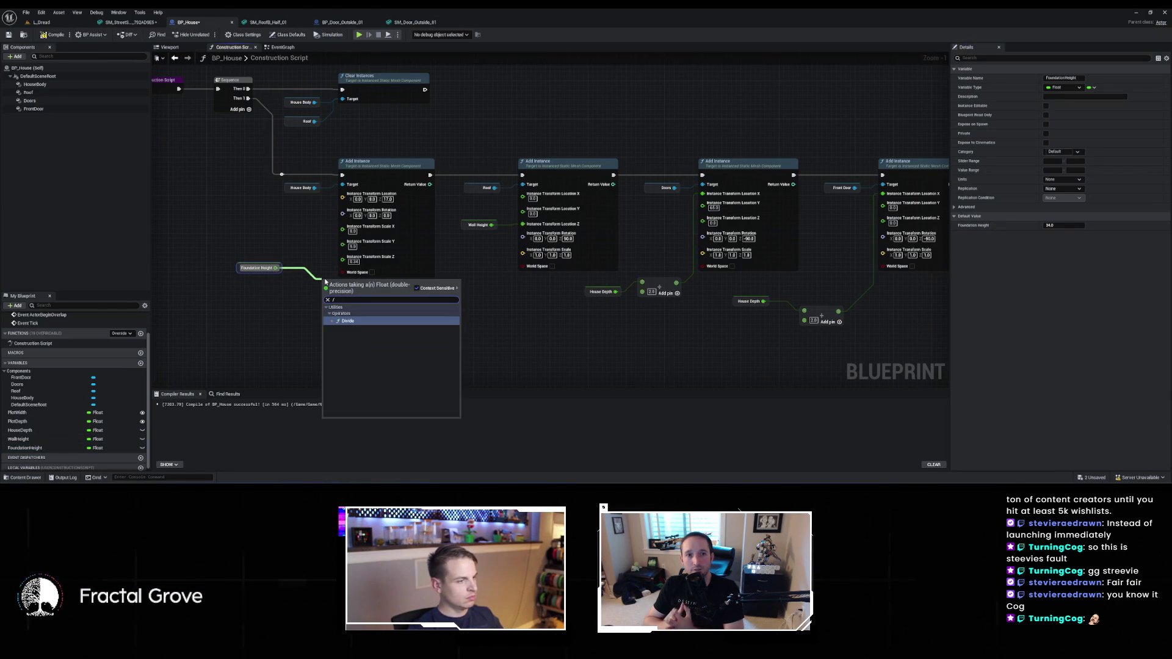
key("Return")
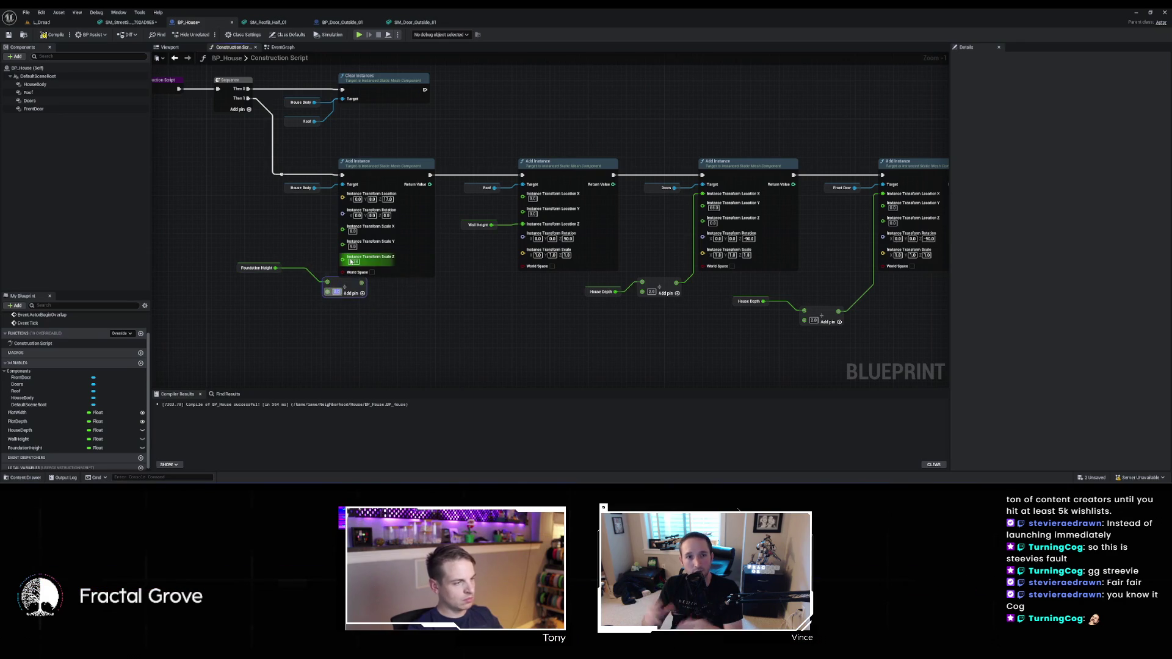
key("Return")
left_click_drag(366, 283, 343, 262)
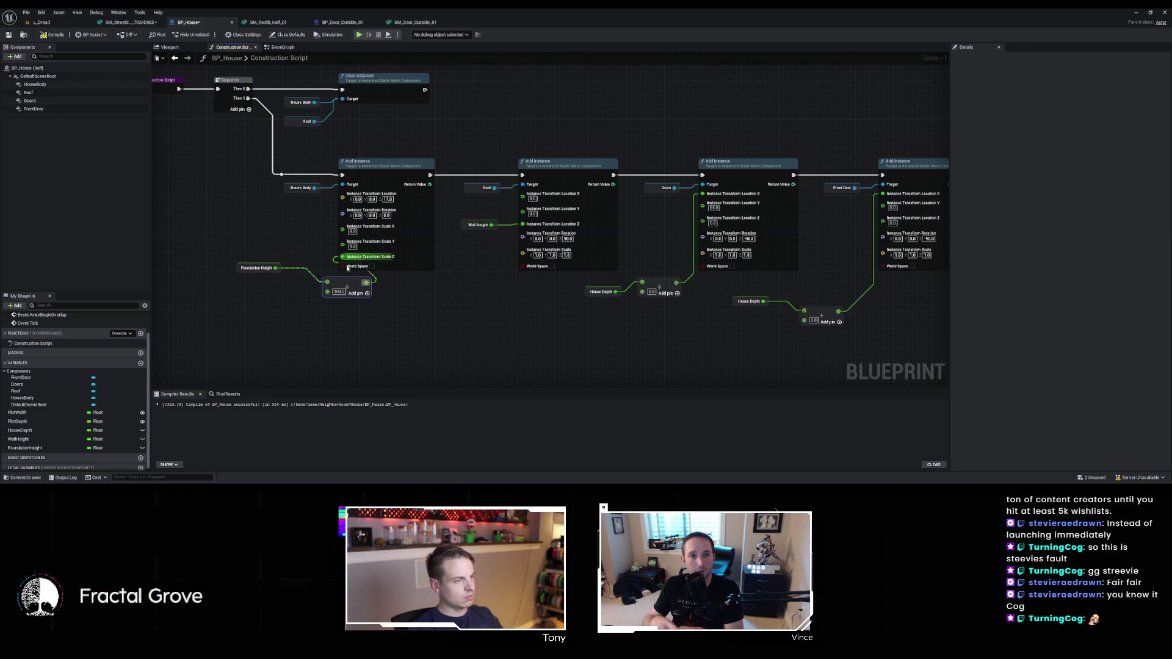
key("f")
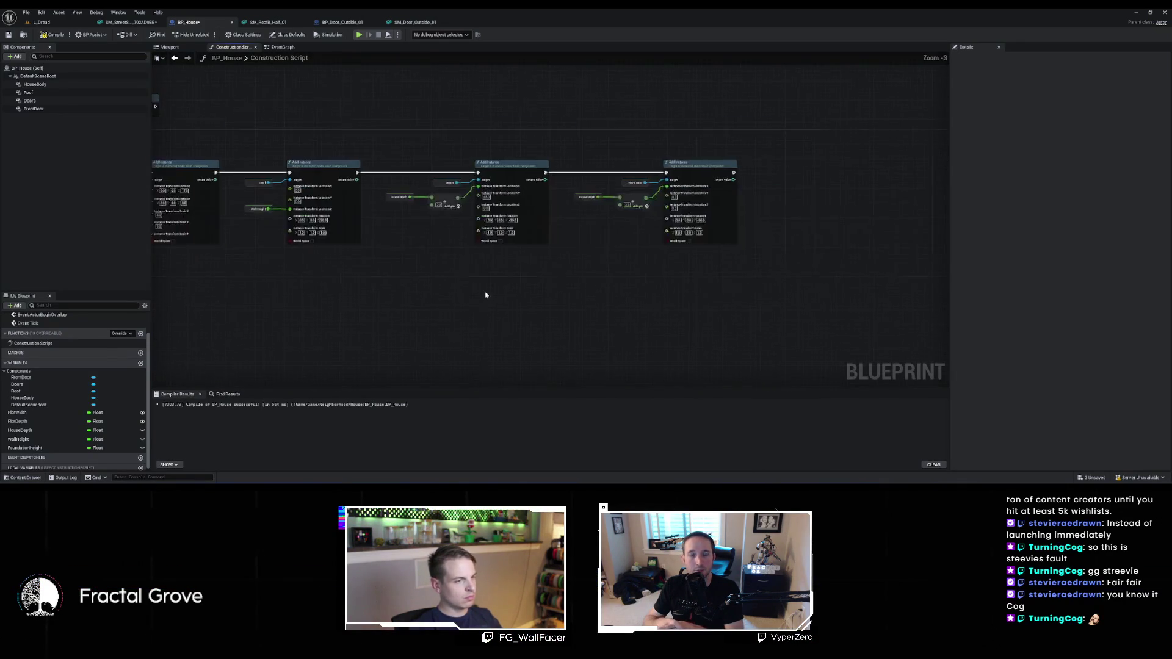
scroll(502, 290, "up", 1)
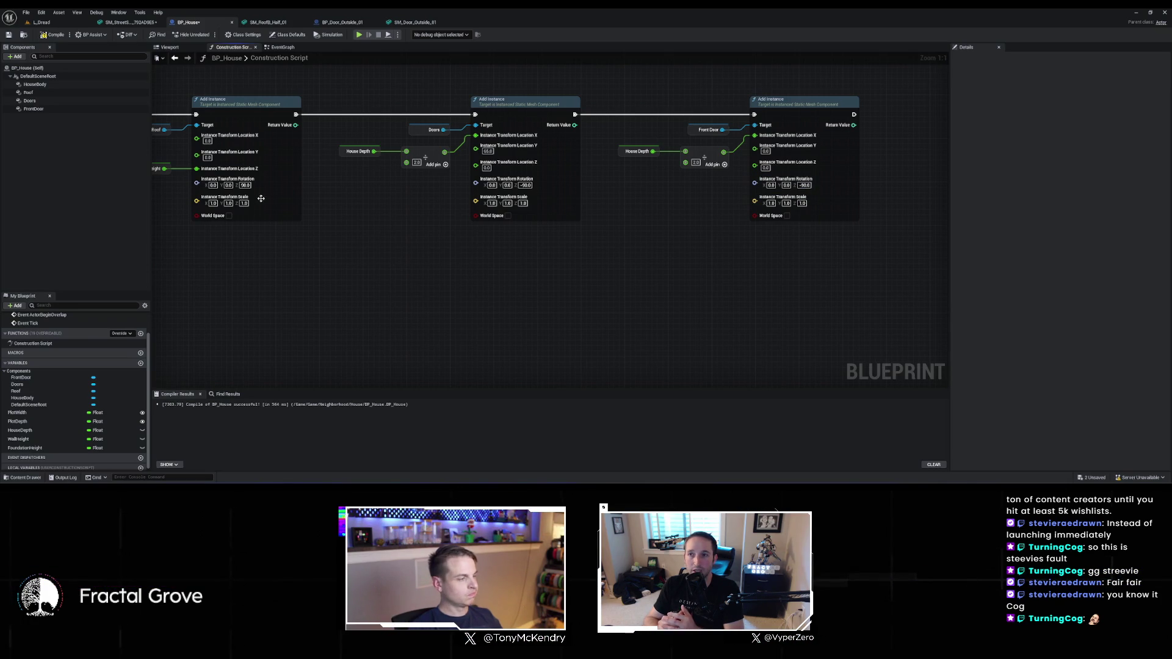
scroll(273, 290, "down", 2)
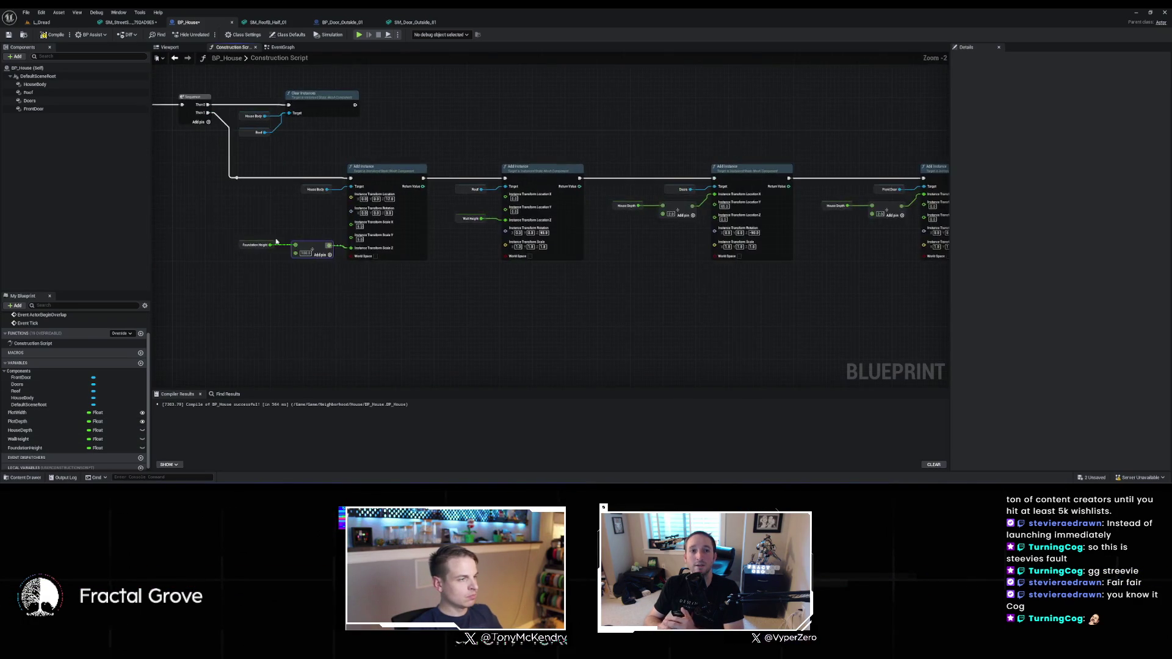
Add FoundationHeight to Wall Height so the roof and doors are raised by it
left_click_drag(325, 254, 204, 296)
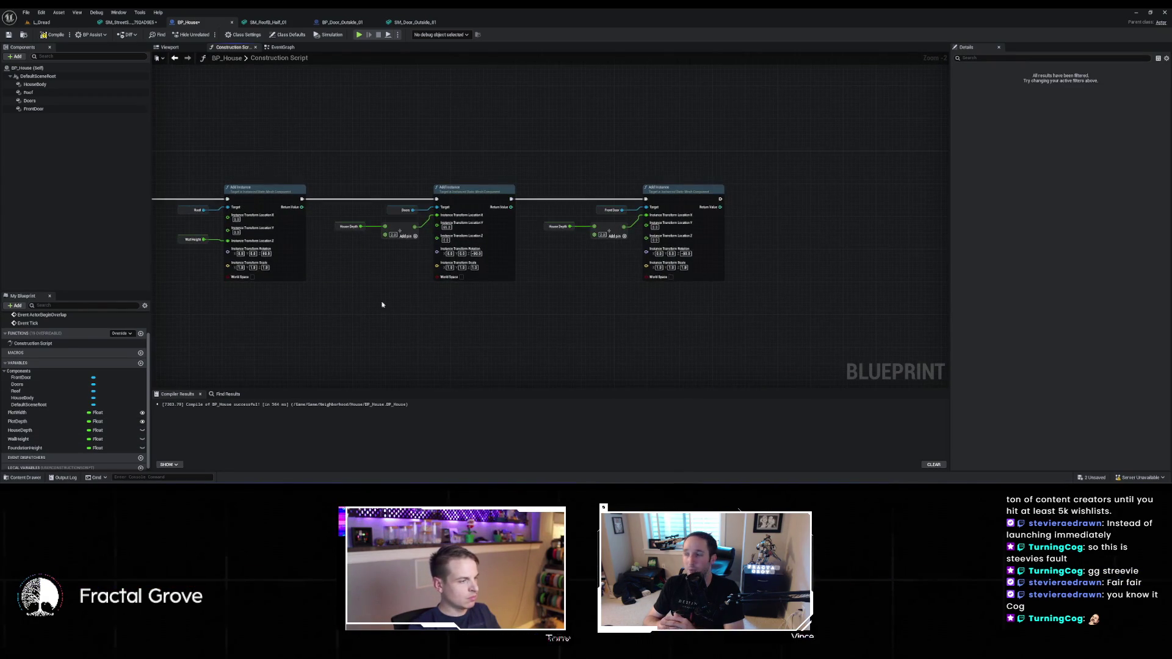
left_click_drag(36, 448, 431, 239)
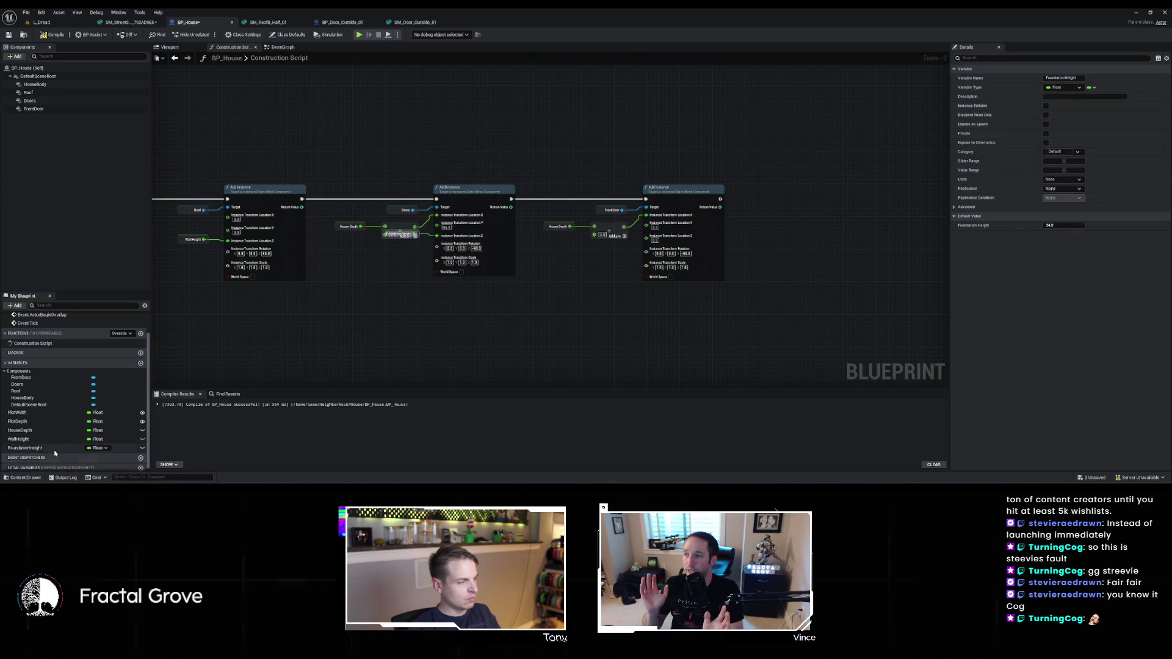
scroll(471, 277, "up", 1)
scroll(471, 276, "up", 1)
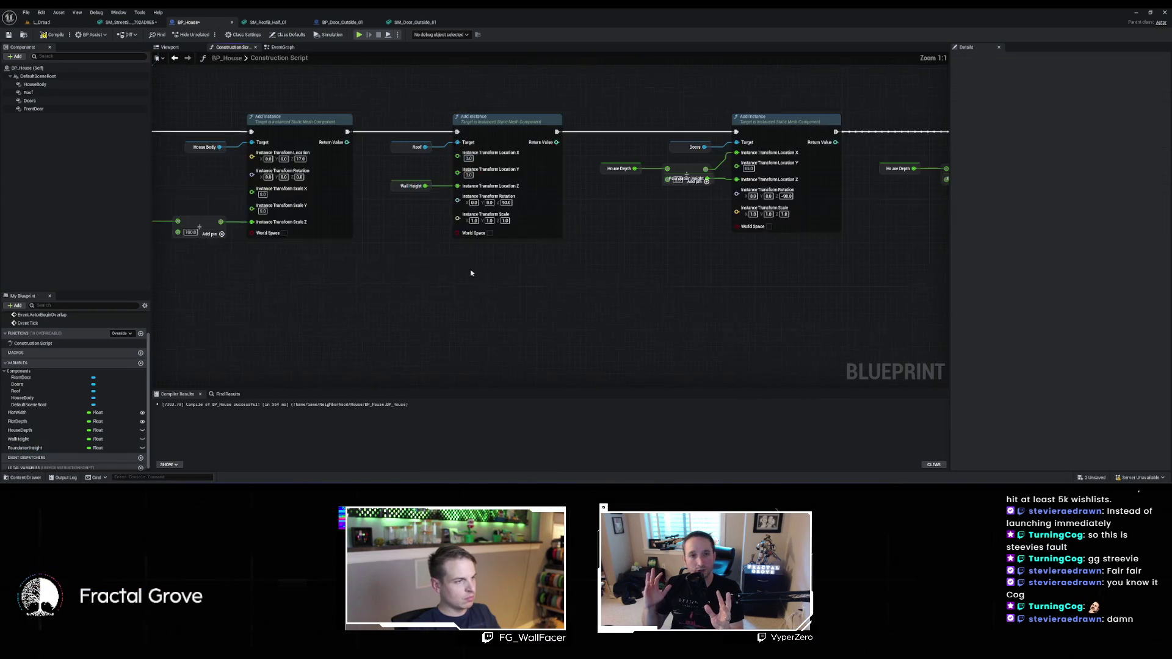
left_click_drag(425, 186, 417, 240)
type("+")
key("Return")
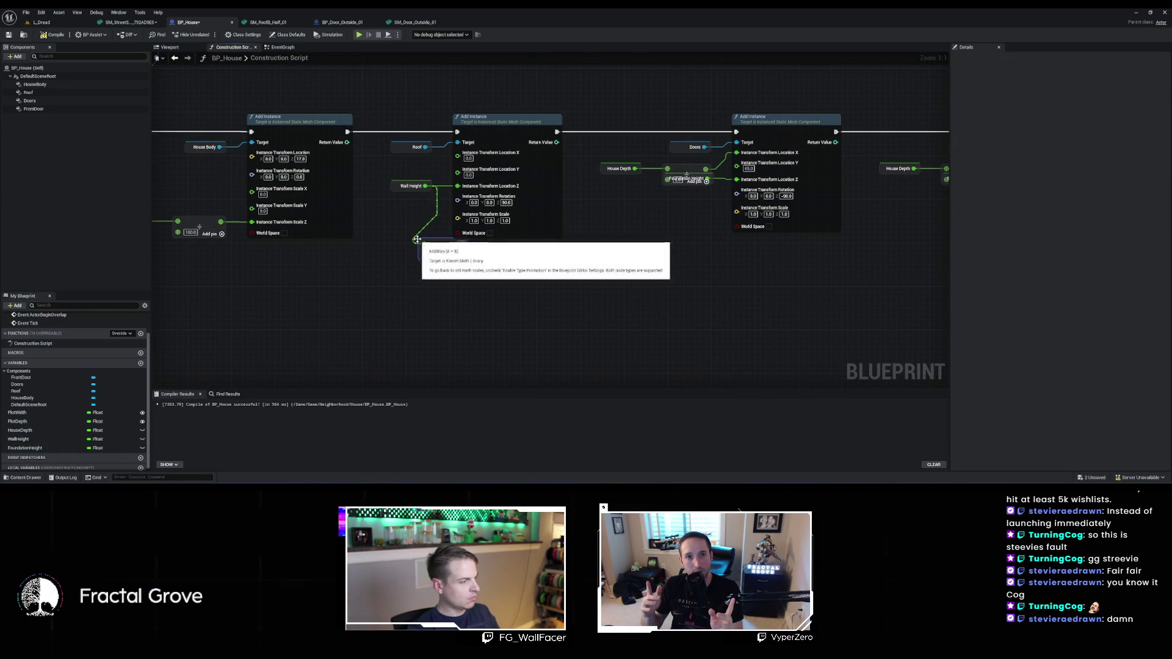
mouse_move(25, 448)
left_mouse_down()
mouse_move(400, 345)
mouse_move(408, 261)
left_mouse_up()
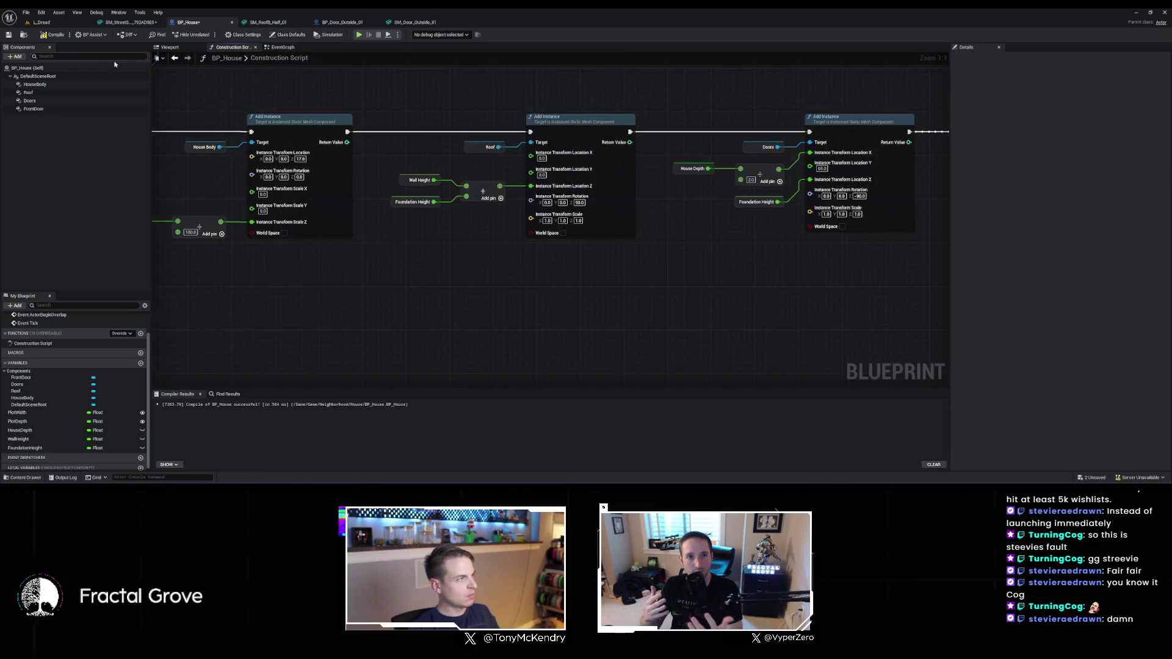
left_click(62, 23)
Fly toward the raised houses in the level and review BP_House's roof and door nodes
mouse_move(634, 174)
left_mouse_down()
mouse_move(671, 177)
mouse_move(610, 177)
mouse_move(647, 159)
mouse_move(598, 153)
mouse_move(610, 134)
mouse_move(659, 140)
mouse_move(610, 153)
mouse_move(610, 201)
mouse_move(611, 153)
mouse_move(592, 156)
mouse_move(590, 141)
left_mouse_up()
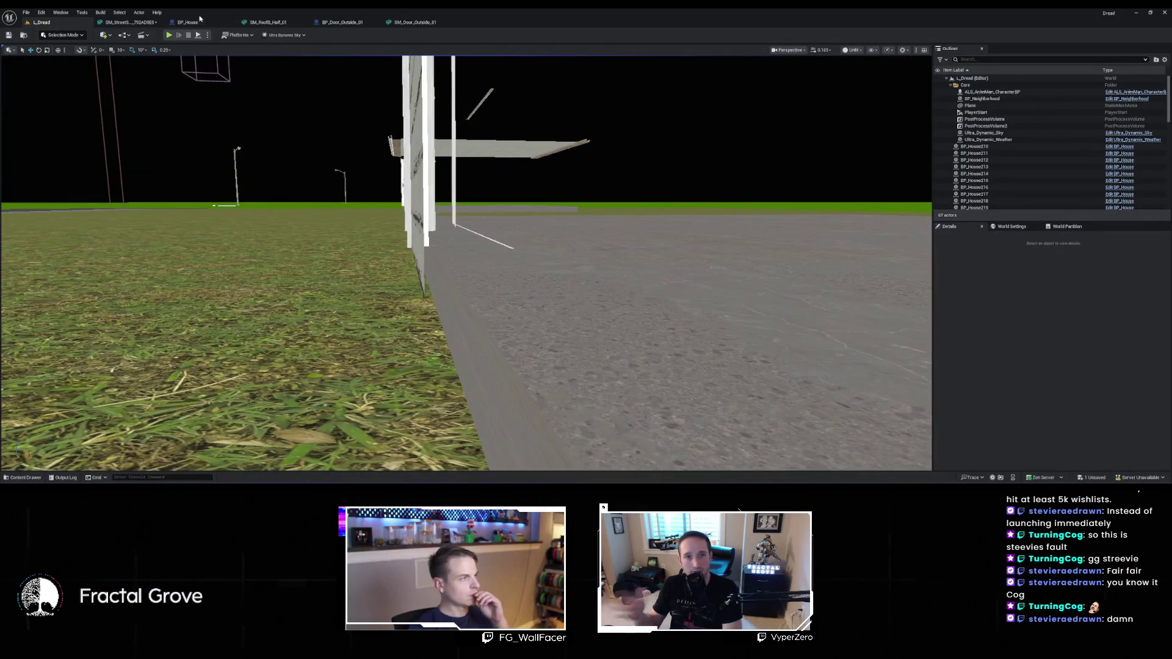
left_click(189, 22)
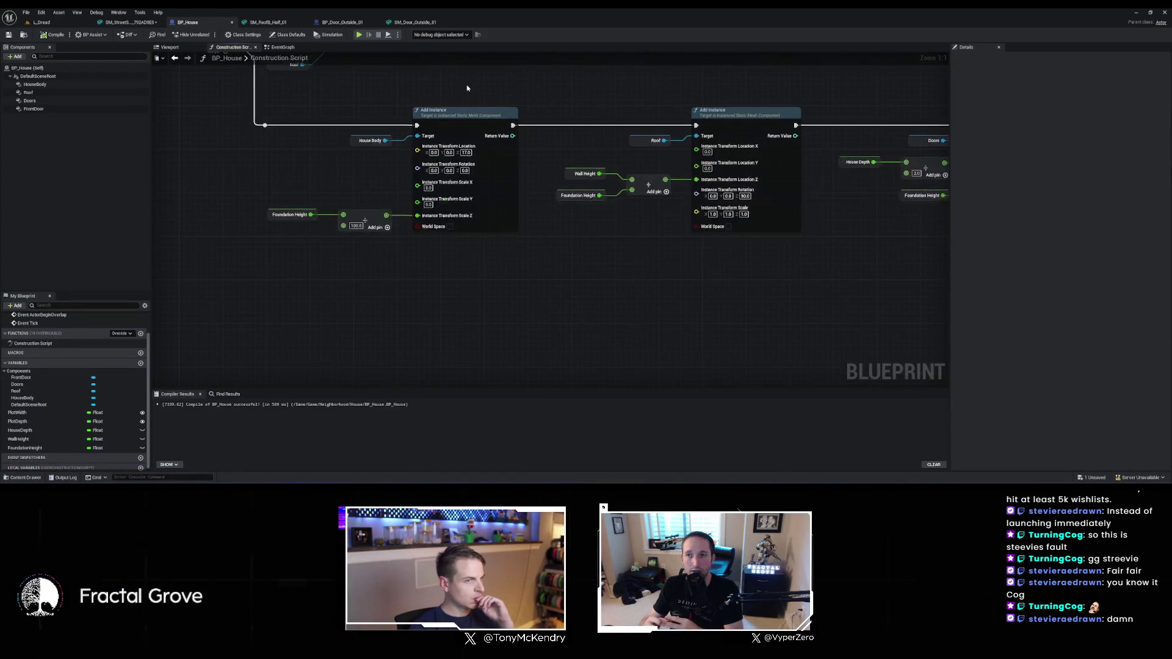
left_click_drag(467, 89, 225, 104)
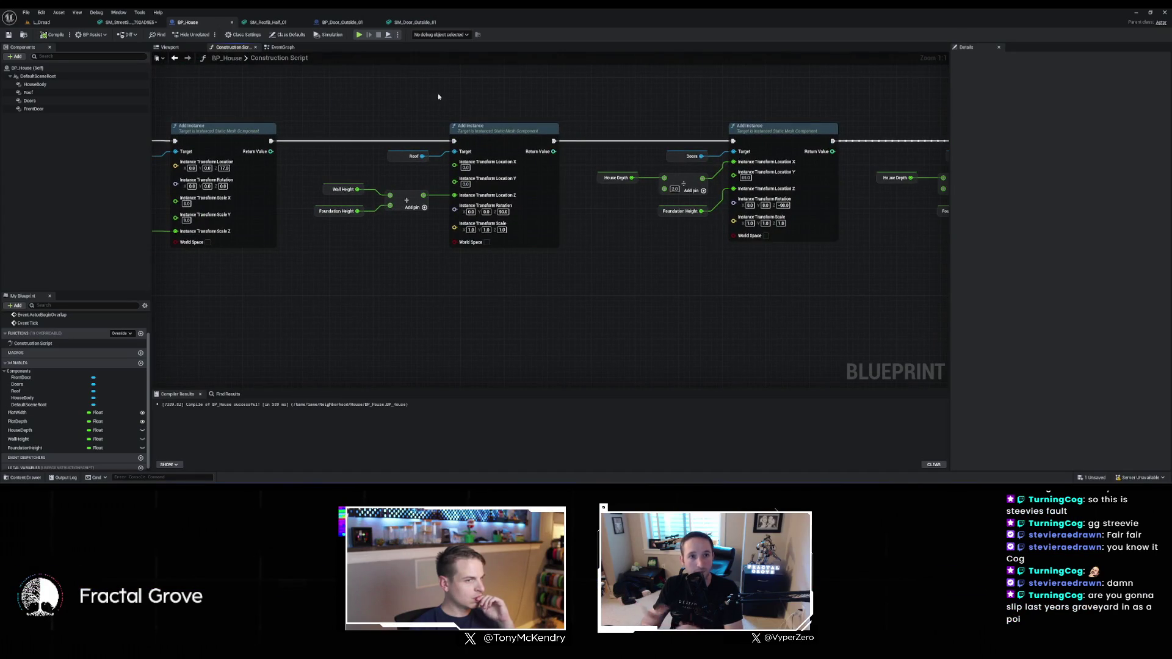
left_click_drag(433, 97, 266, 116)
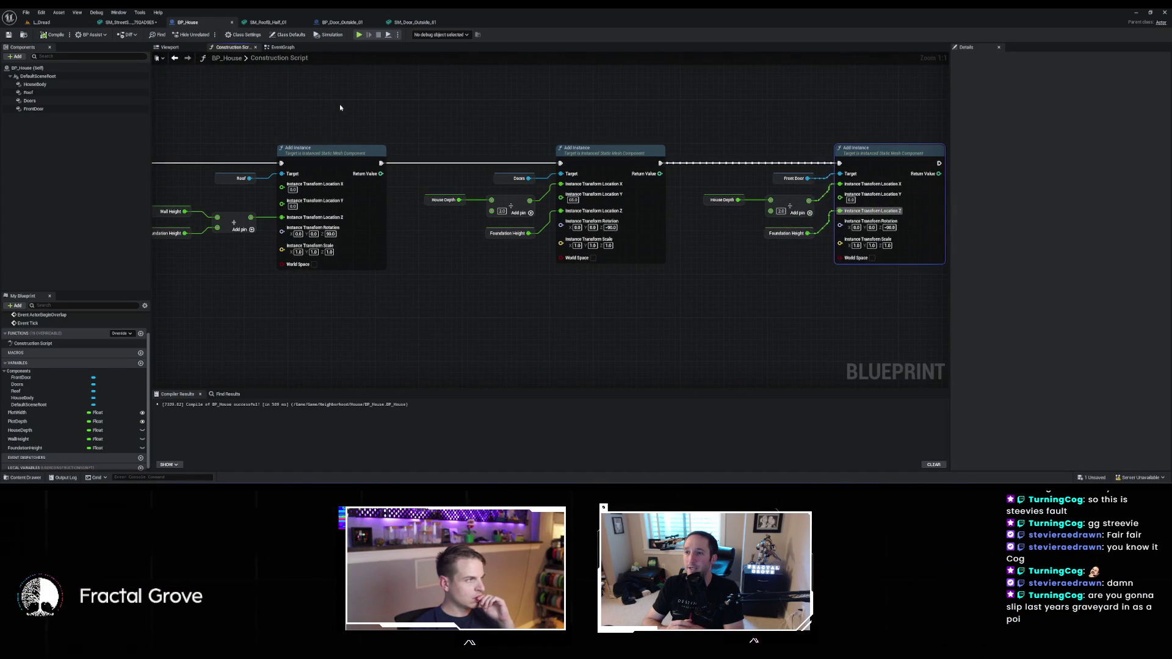
Recheck the house in the level, then add a new float variable named 'WallOffs...'
left_click(68, 21)
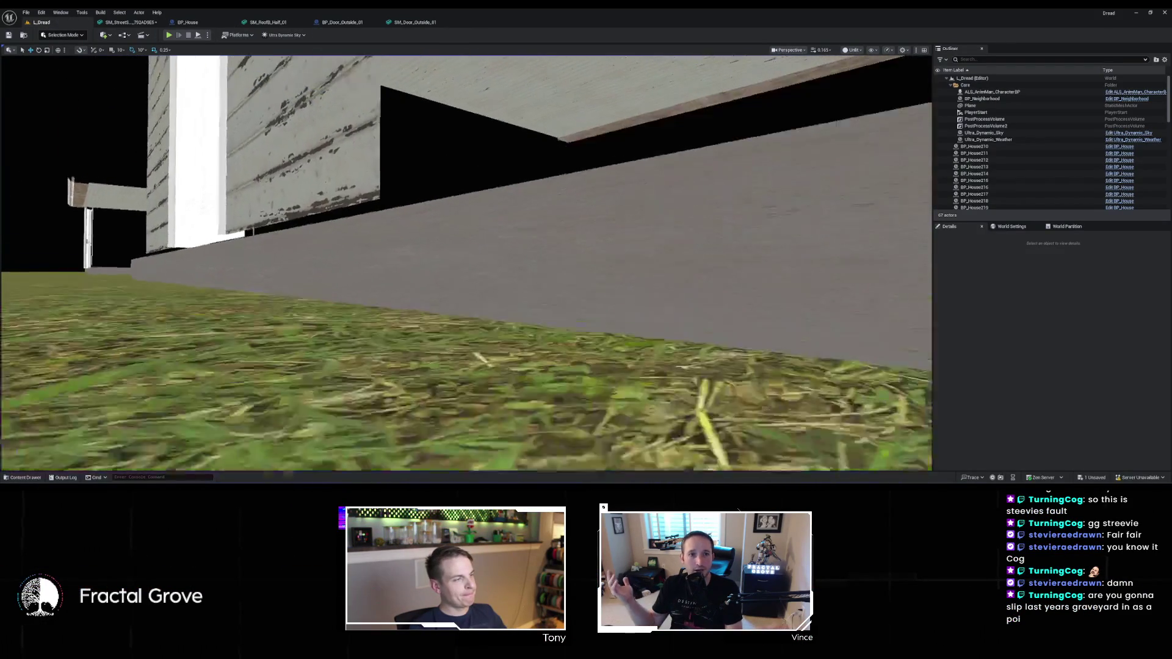
left_click(188, 22)
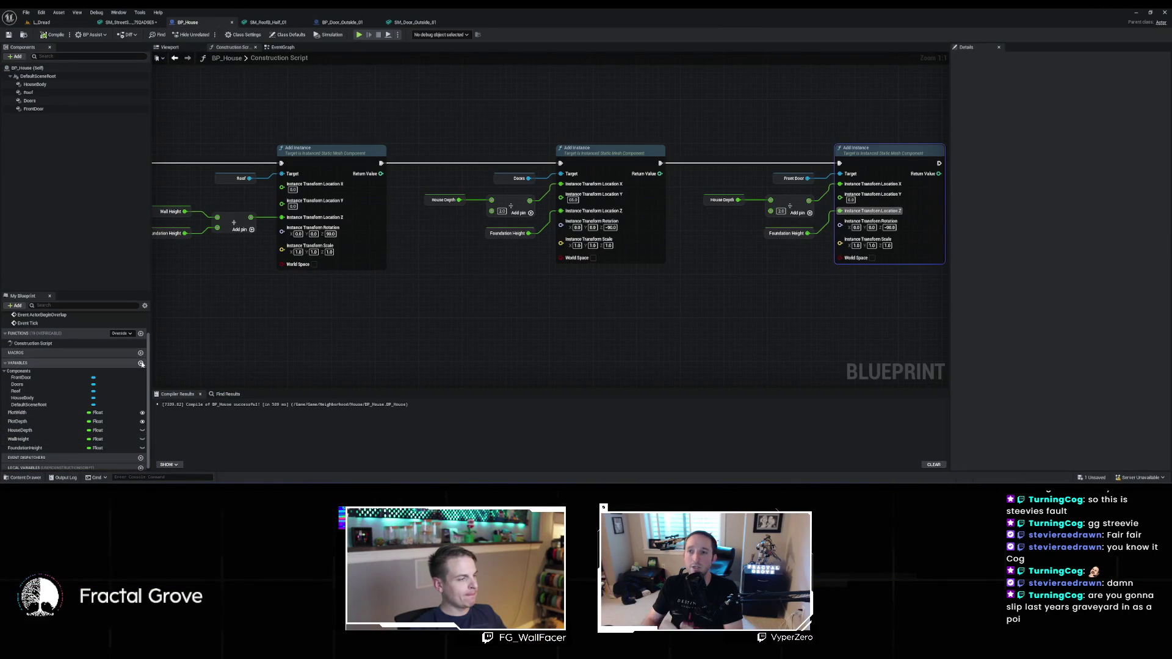
left_click(142, 364)
type("Wall")
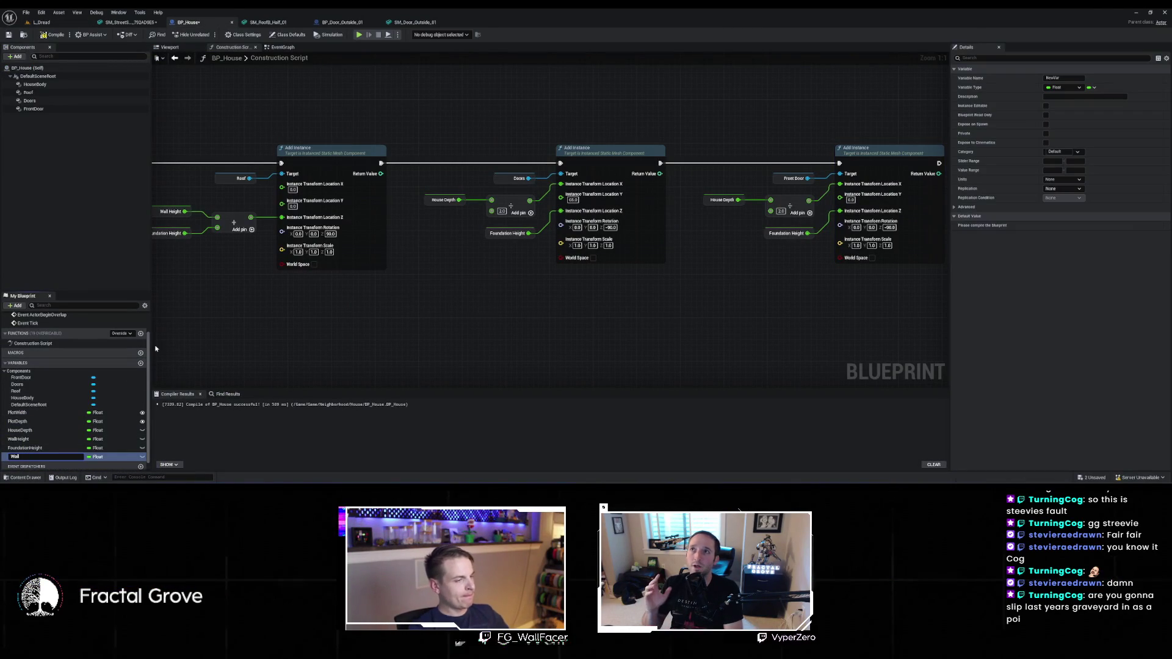
type("Offset")
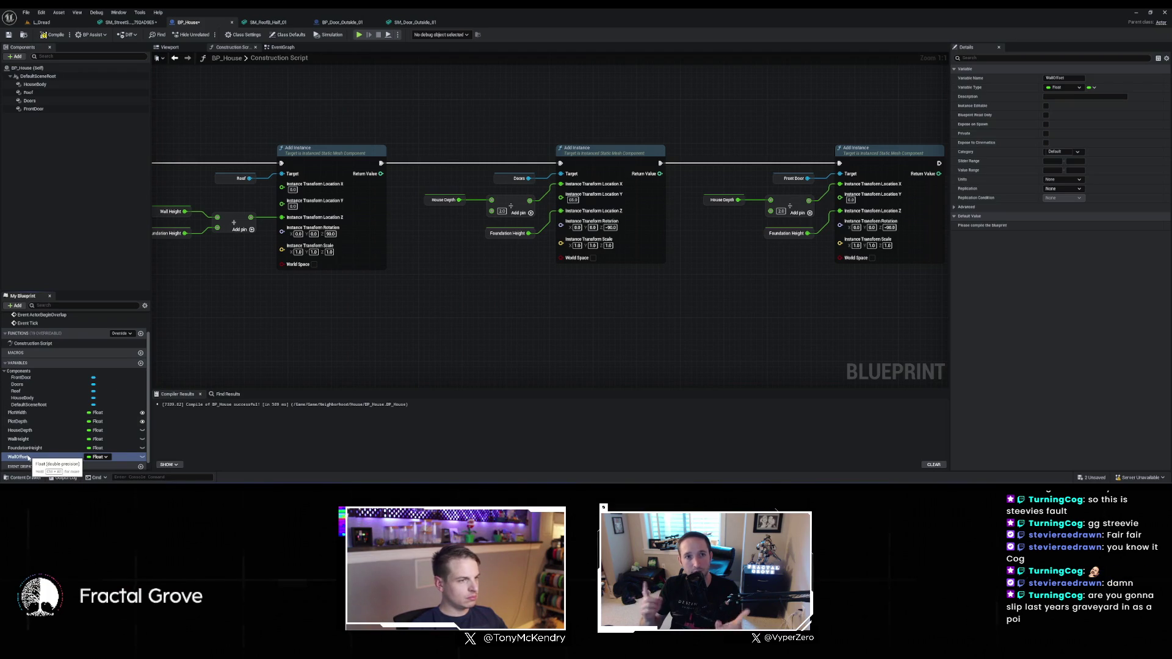
Create a Subtract node from House Depth and bring WallOffset into the graph
scroll(395, 317, "down", 2)
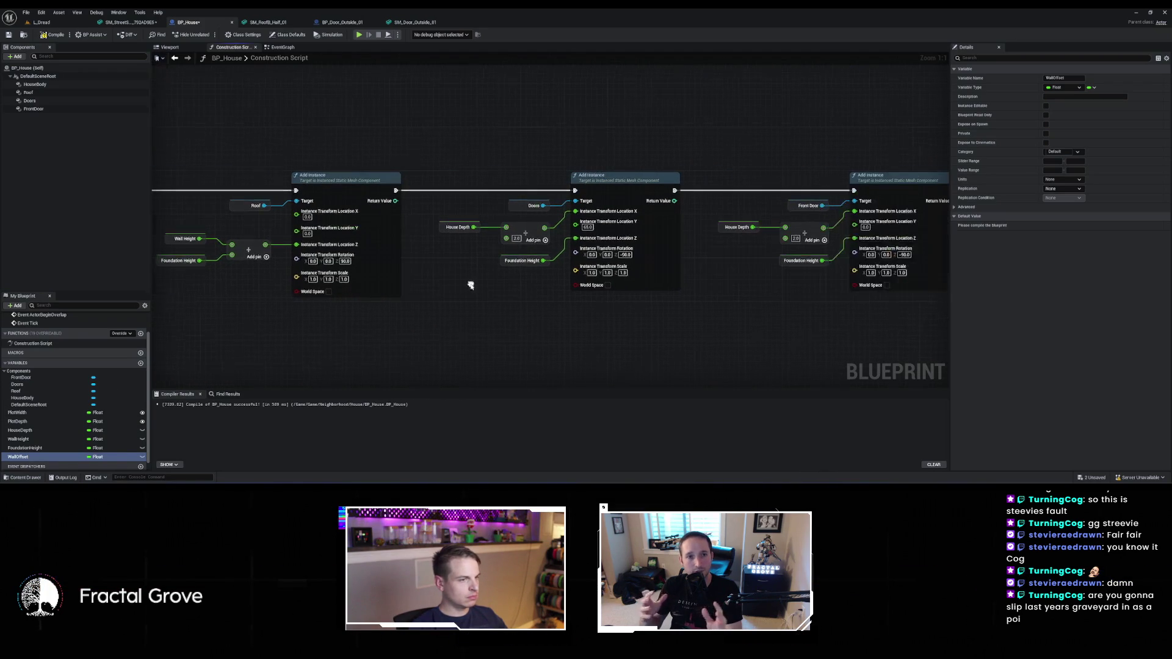
left_click_drag(476, 228, 486, 253)
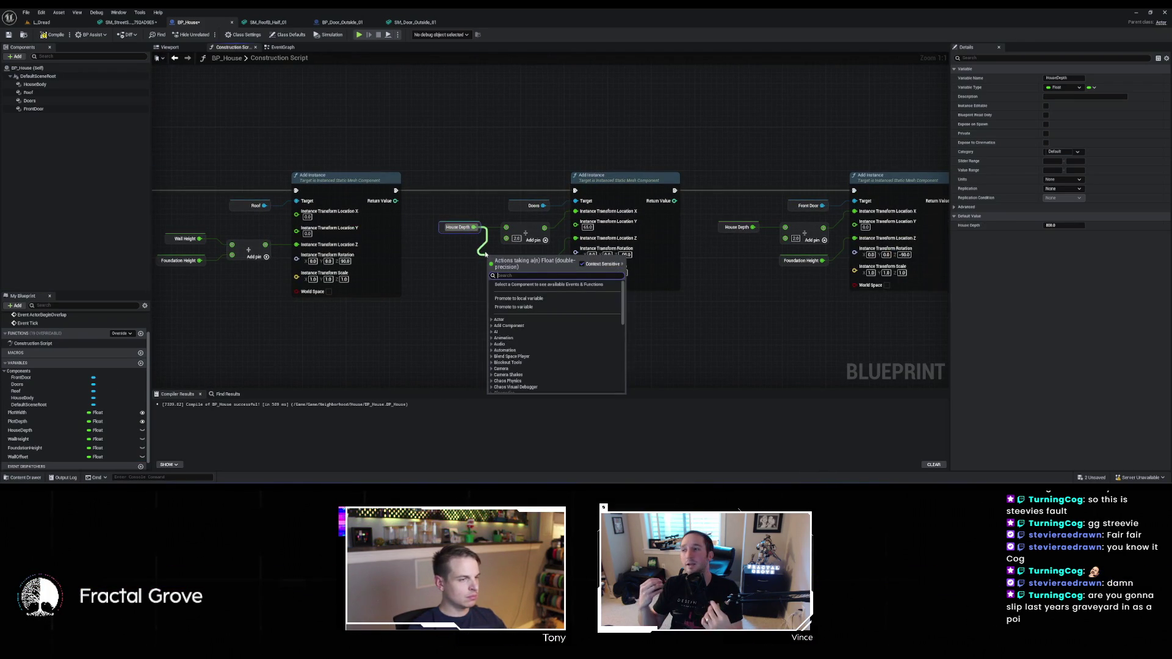
type("-")
key("Return")
mouse_move(19, 456)
left_mouse_down()
mouse_move(485, 277)
mouse_move(485, 295)
left_mouse_up()
Wire House Depth minus Wall Offset, delete the stray node, compile, and set WallOffset to 5.0
left_click_drag(474, 227, 542, 299)
type("-")
key("Return")
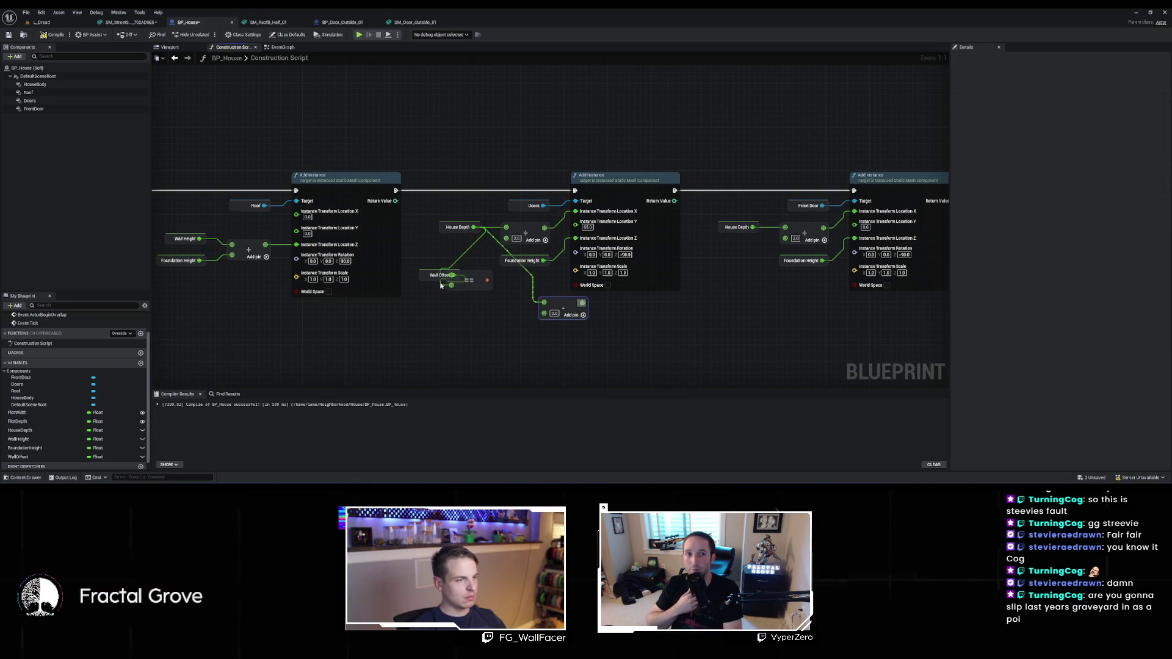
mouse_move(444, 285)
left_mouse_down()
mouse_move(428, 312)
mouse_move(544, 313)
mouse_move(576, 299)
mouse_move(510, 231)
left_mouse_up()
left_click(467, 274)
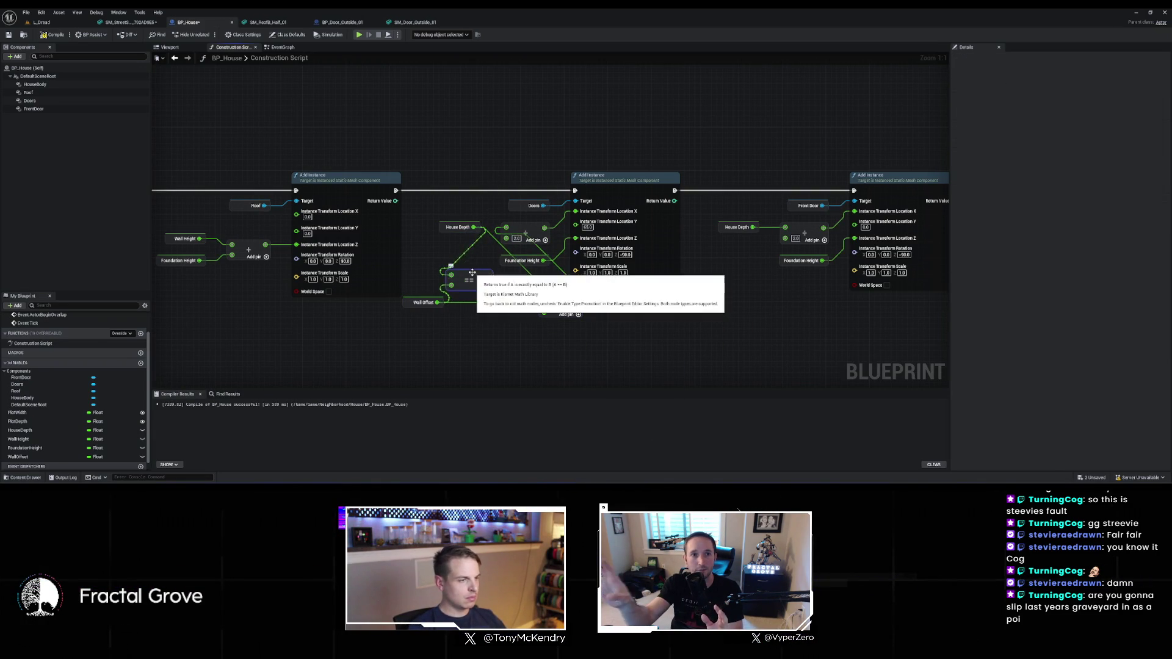
key("Delete")
left_click(54, 35)
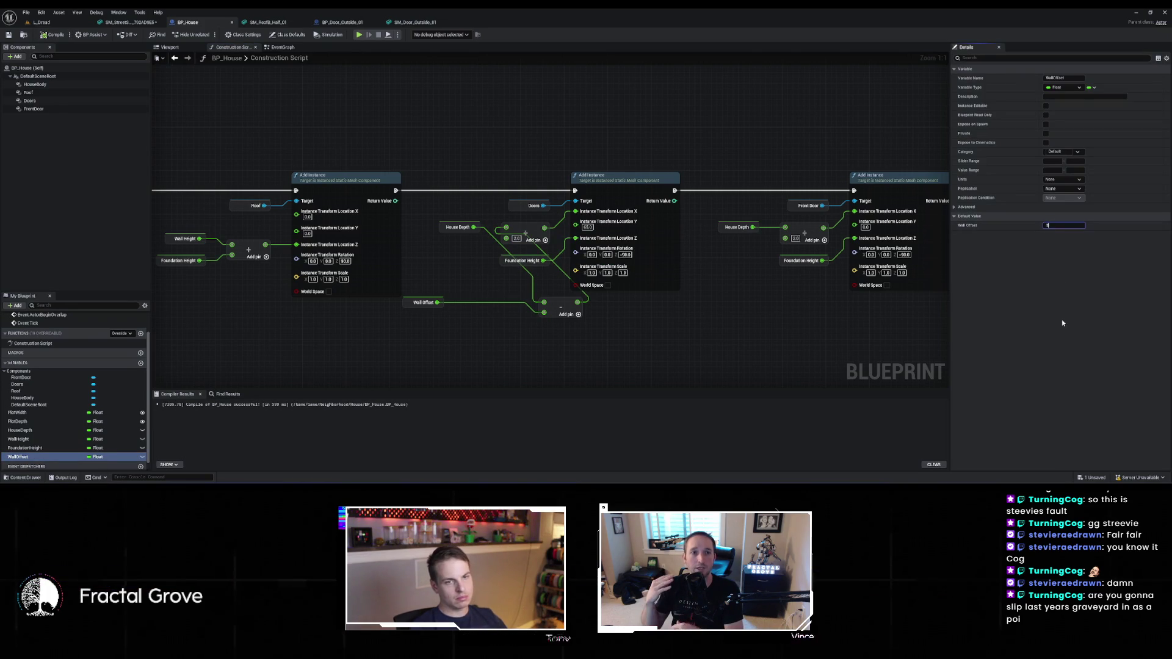
key("Return")
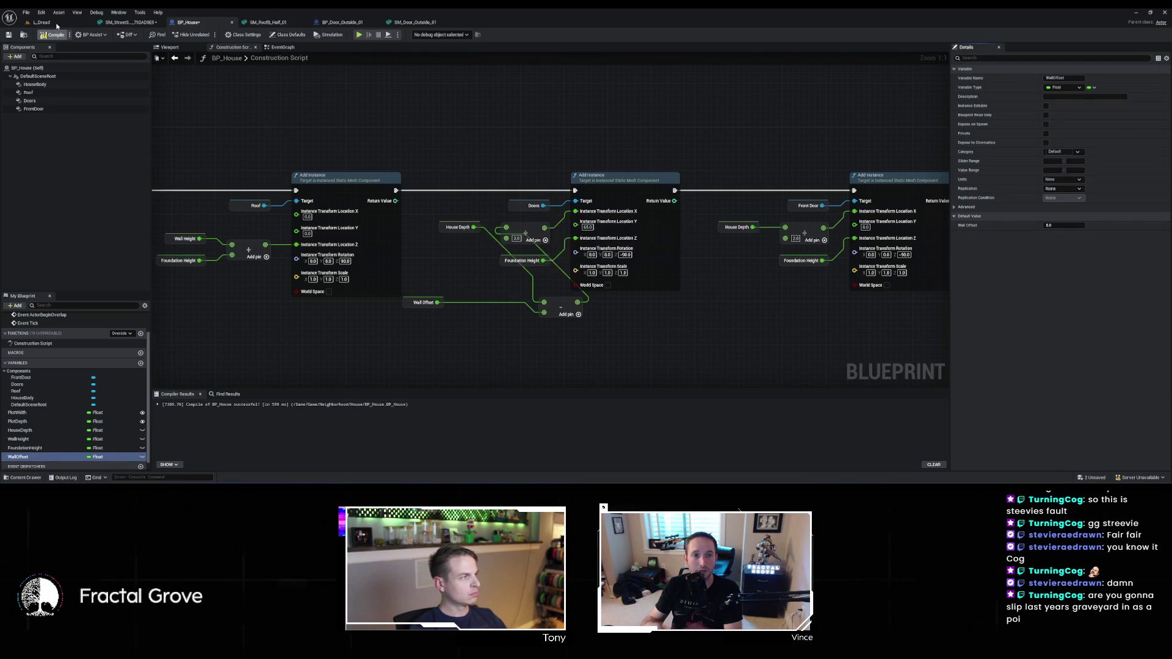
Run GenerateNeighborhood on BP_Neighborhood in L_Dread, then float BP_House in its own enlarged window
left_click(56, 25)
left_click(715, 242)
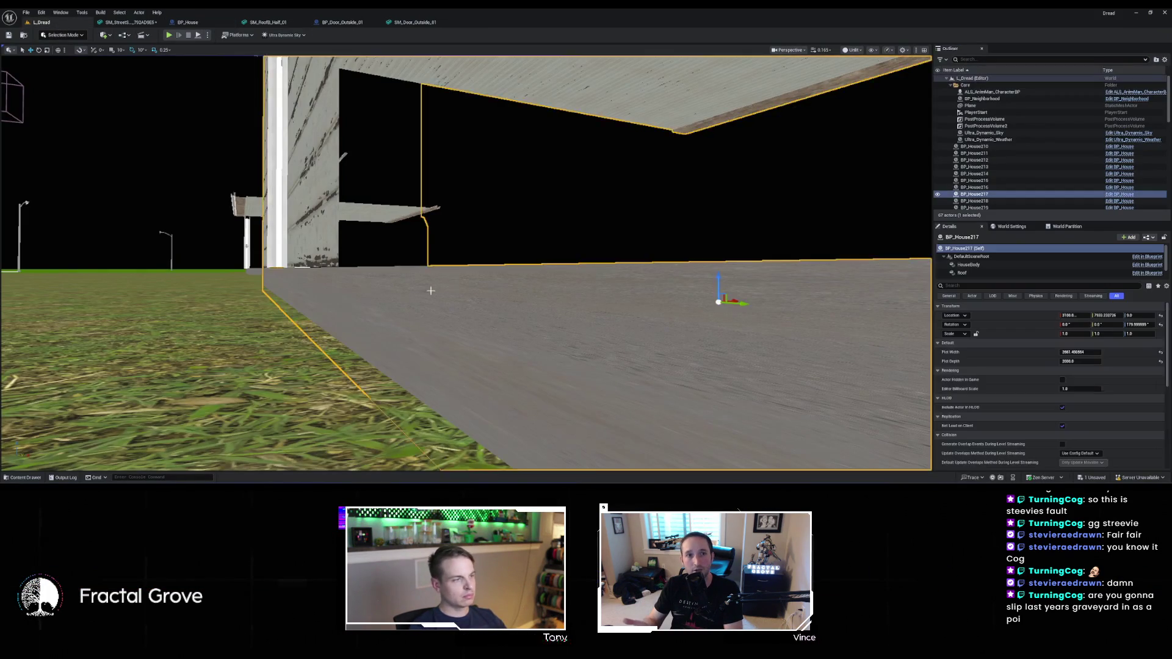
key("d")
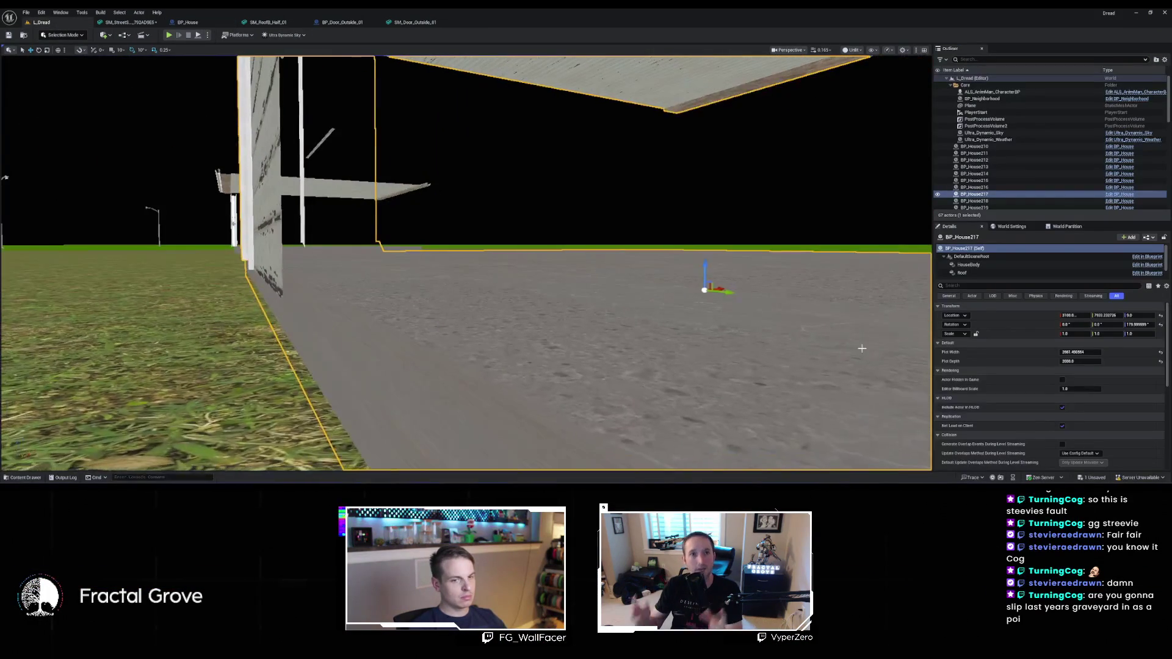
left_click(1003, 101)
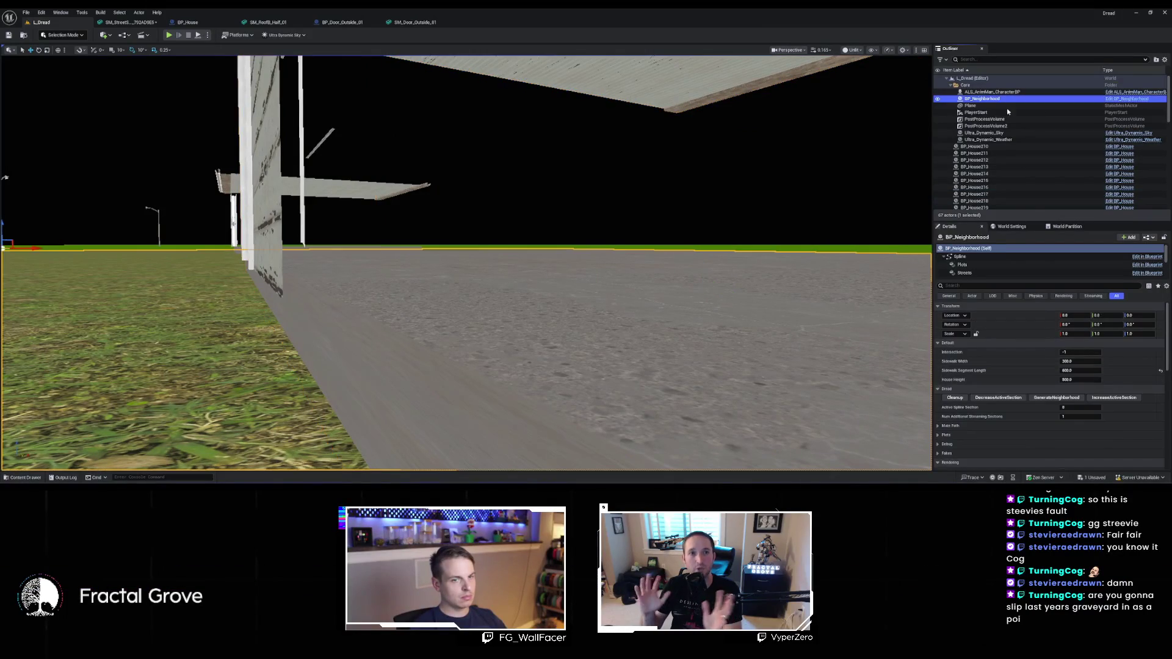
left_click(1076, 399)
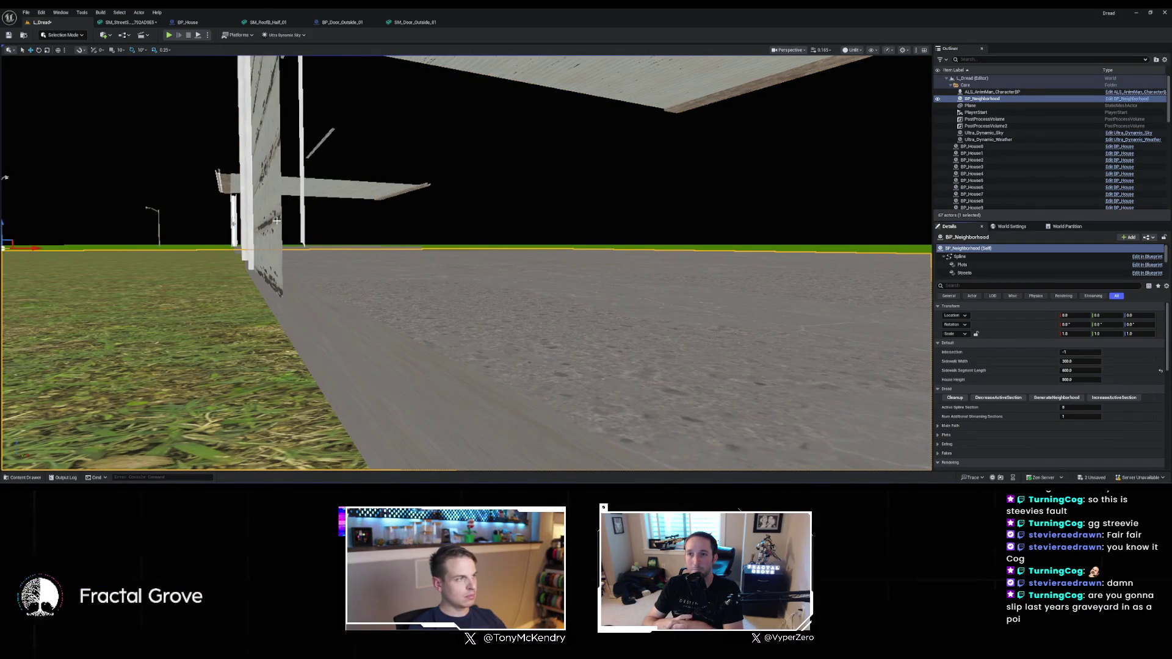
left_click_drag(188, 24, 406, 60)
left_click_drag(636, 170, 902, 307)
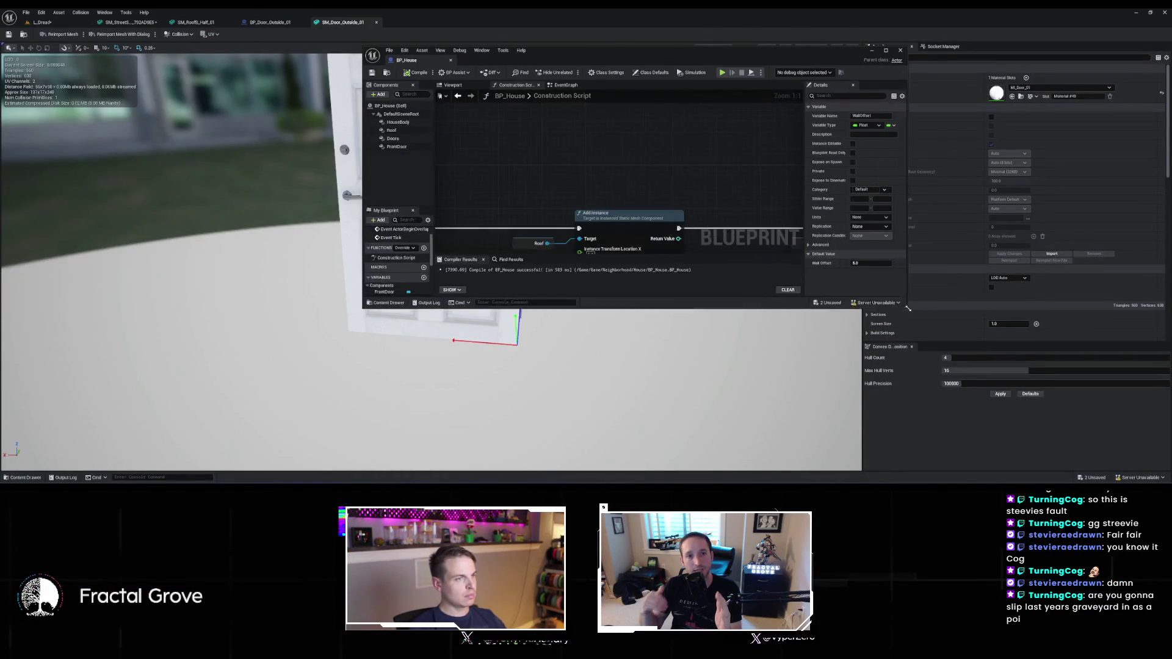
Set the Wall Offset default value to 100
left_click(41, 22)
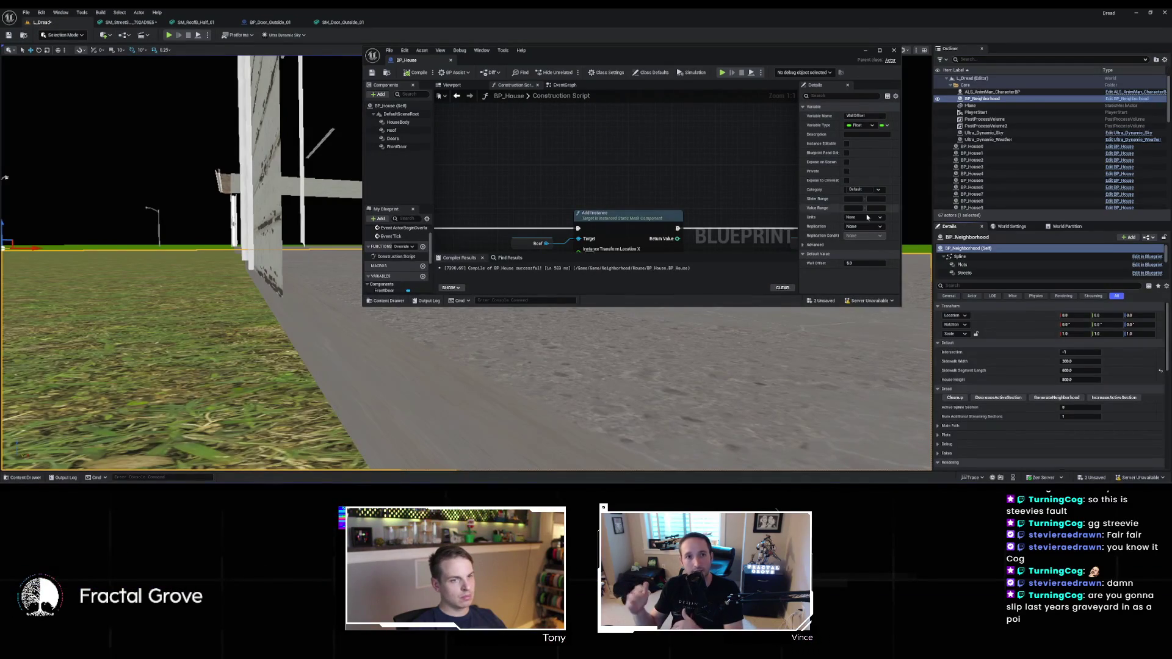
scroll(406, 244, "down", 3)
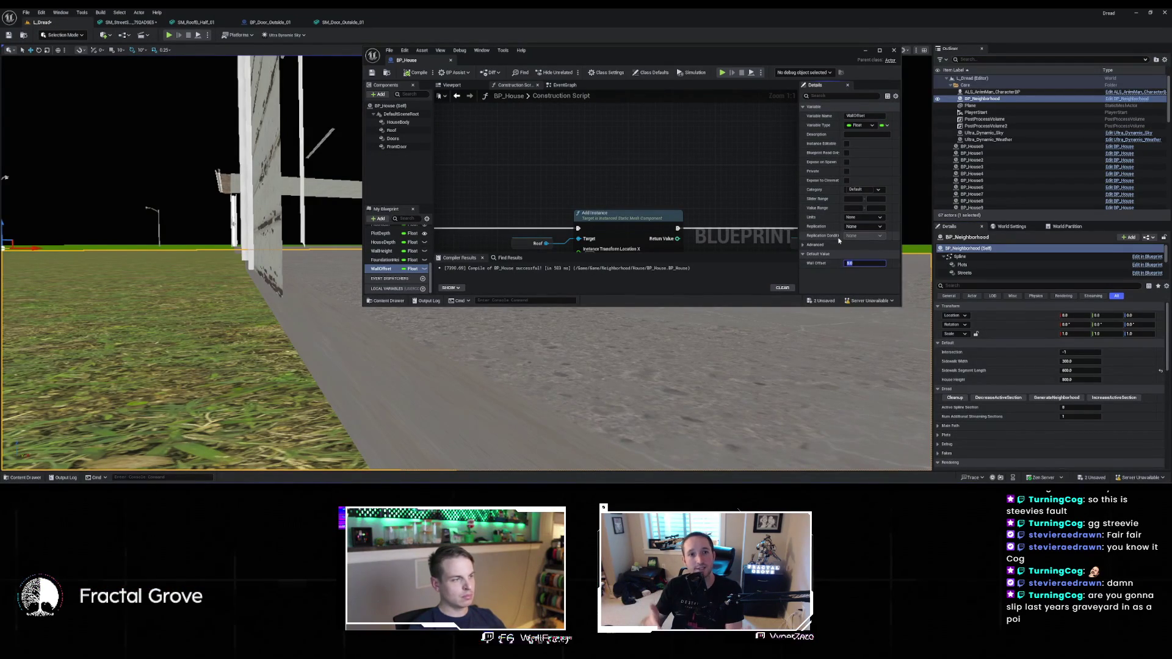
type("0")
key("Return")
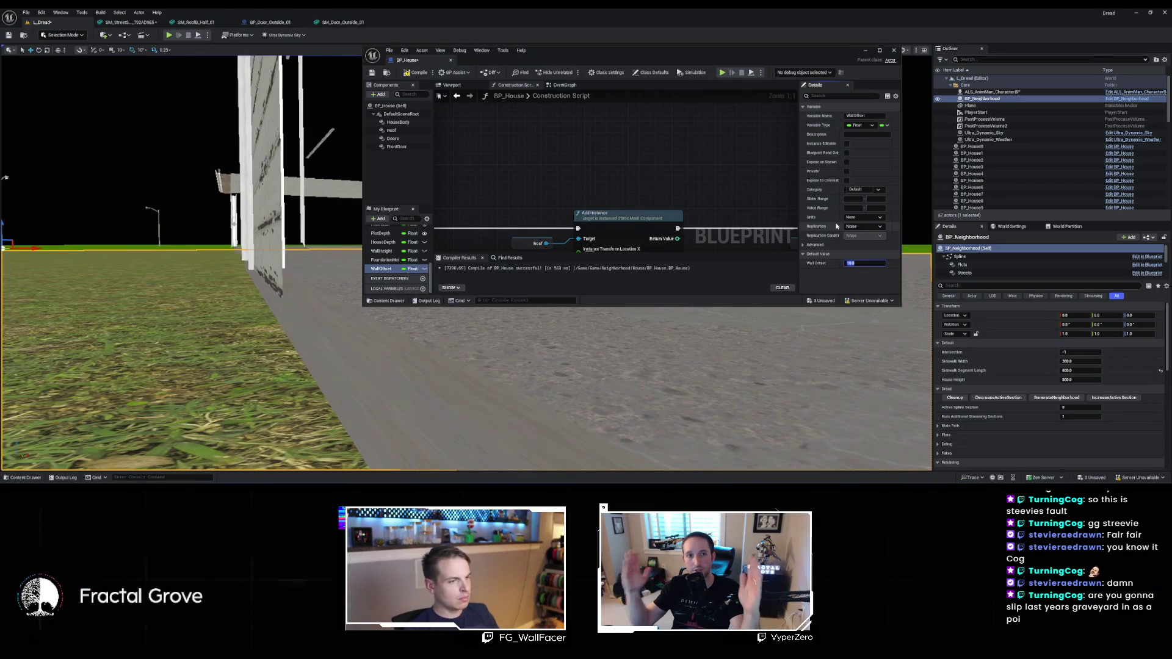
Paste a copy of the House Depth plus Wall Offset nodes for the second Add Instance and compile
scroll(696, 183, "down", 3)
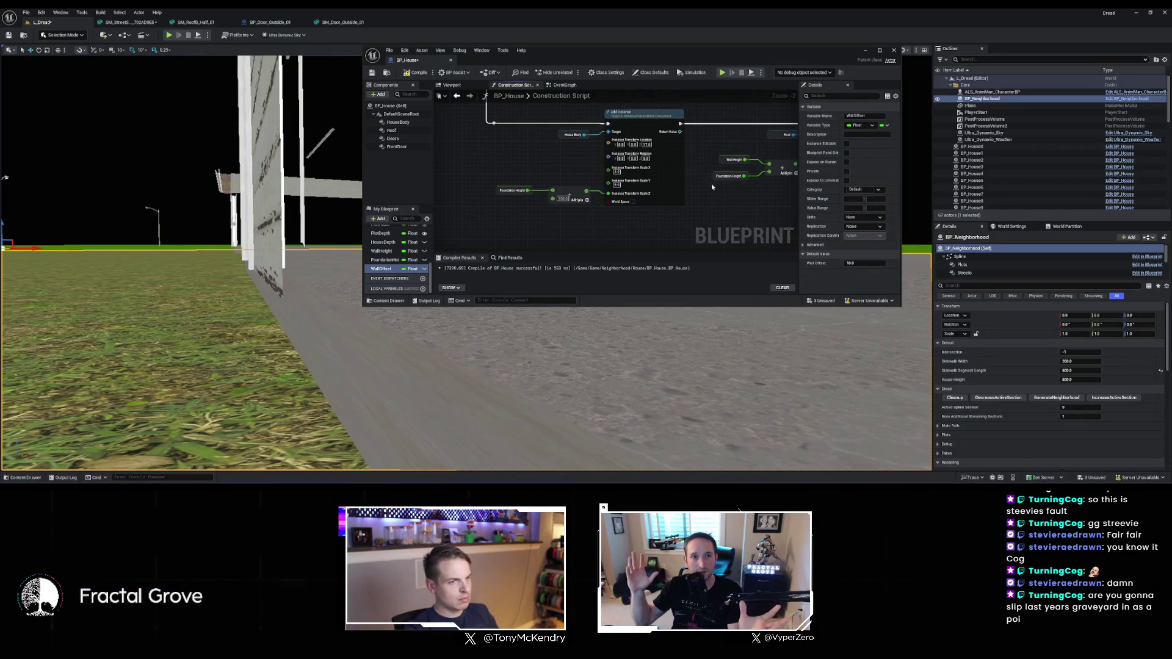
left_click_drag(708, 185, 534, 219)
left_click(616, 229)
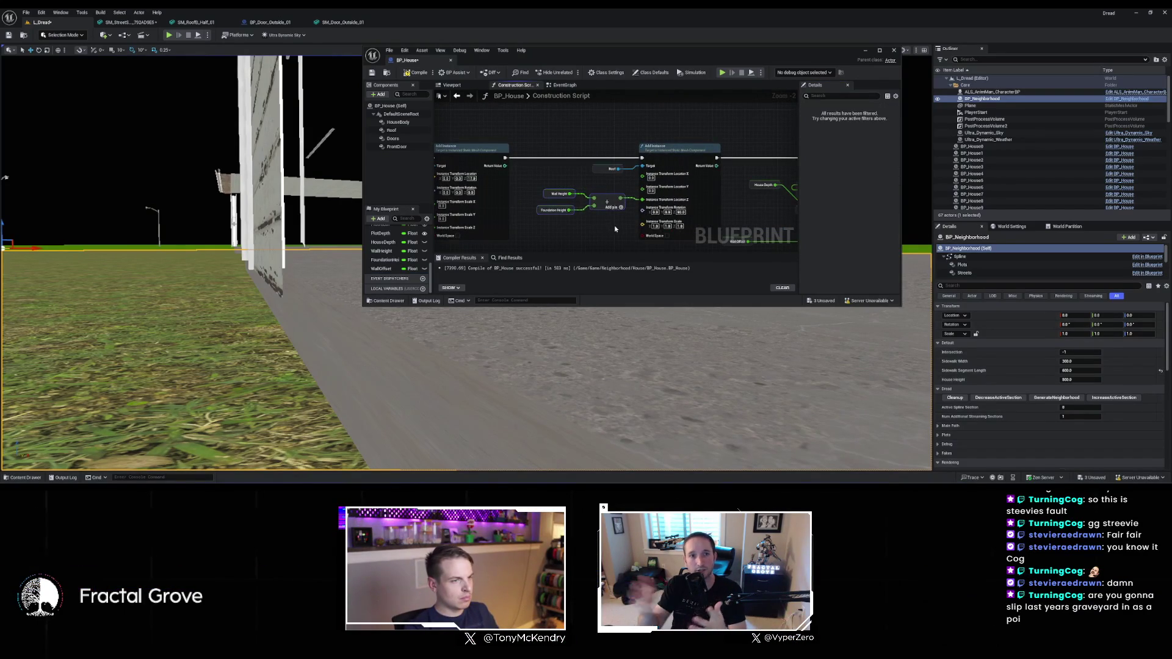
left_click_drag(615, 229, 589, 212)
key("f")
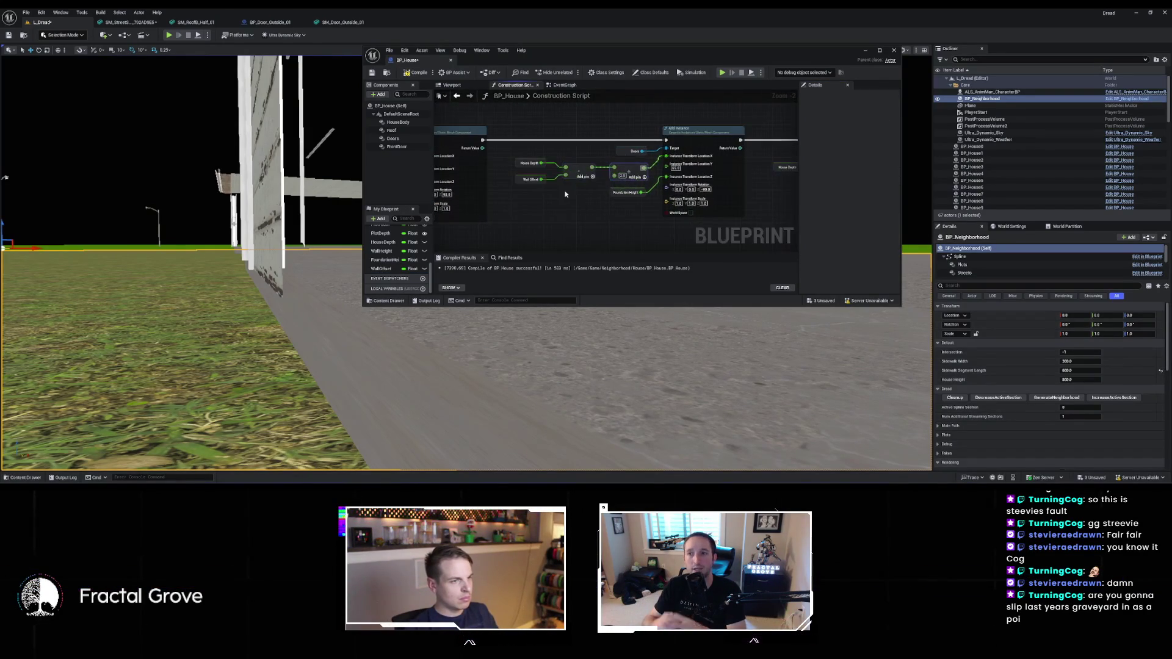
left_click_drag(511, 150, 550, 198)
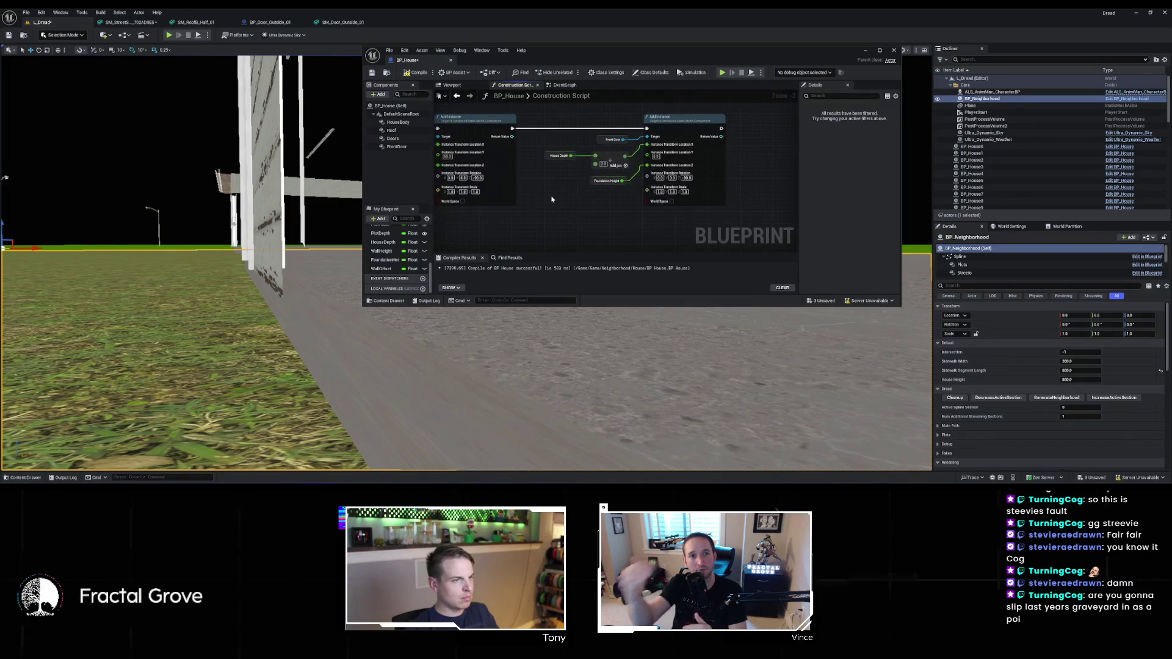
key("ctrl+v")
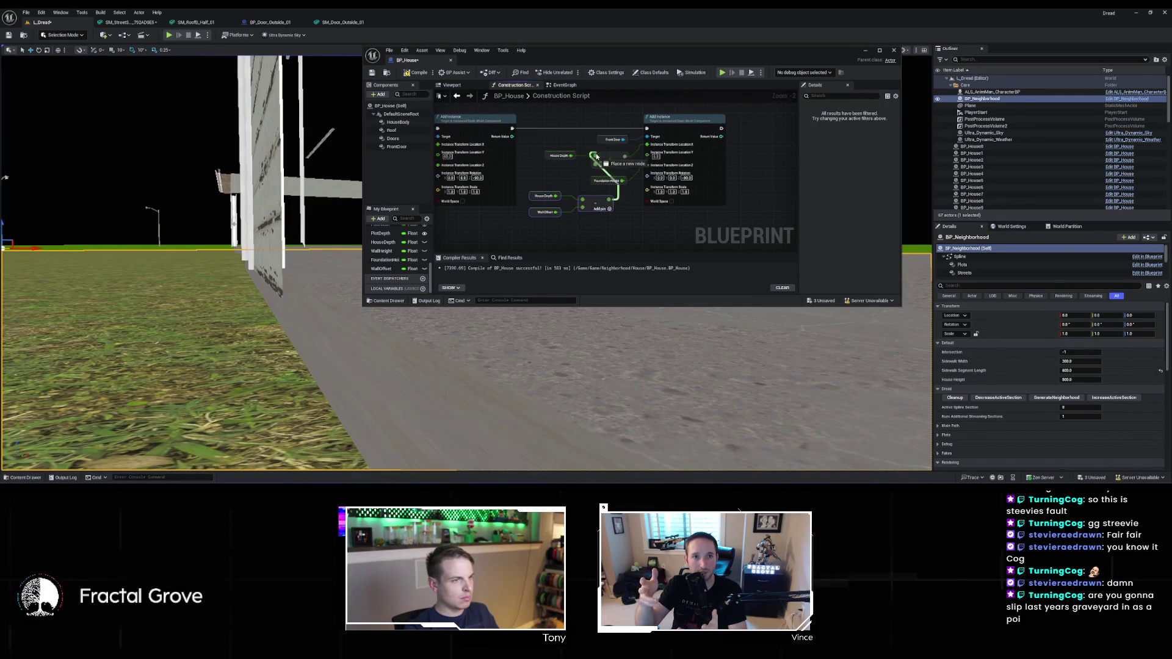
left_click(550, 156)
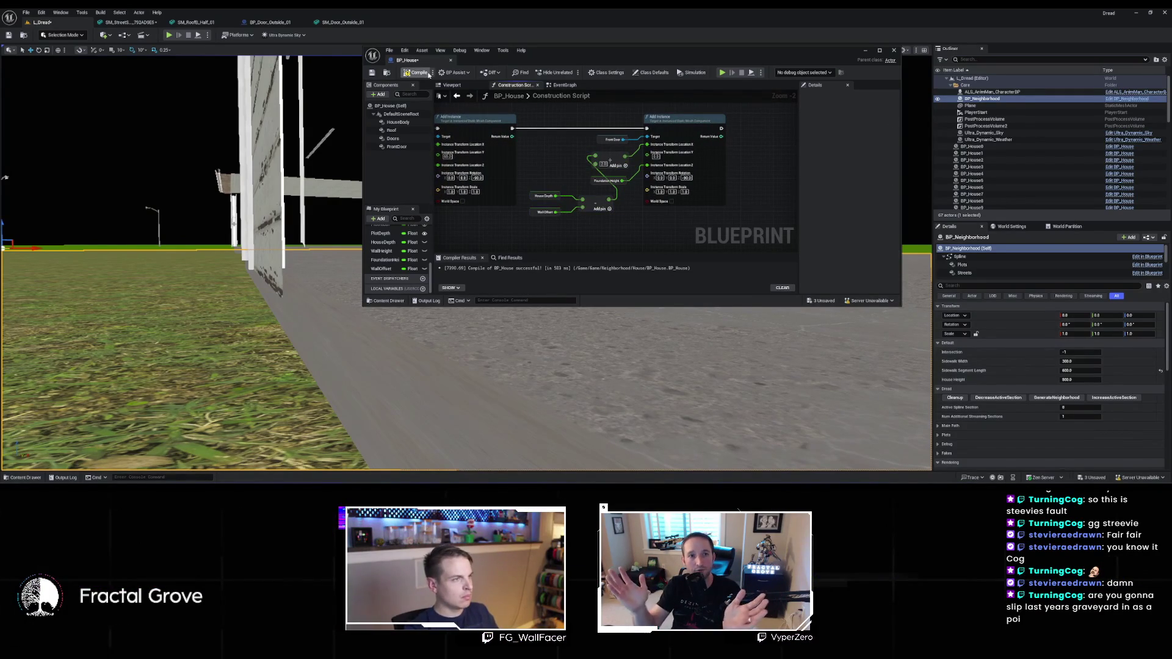
key("ctrl+s")
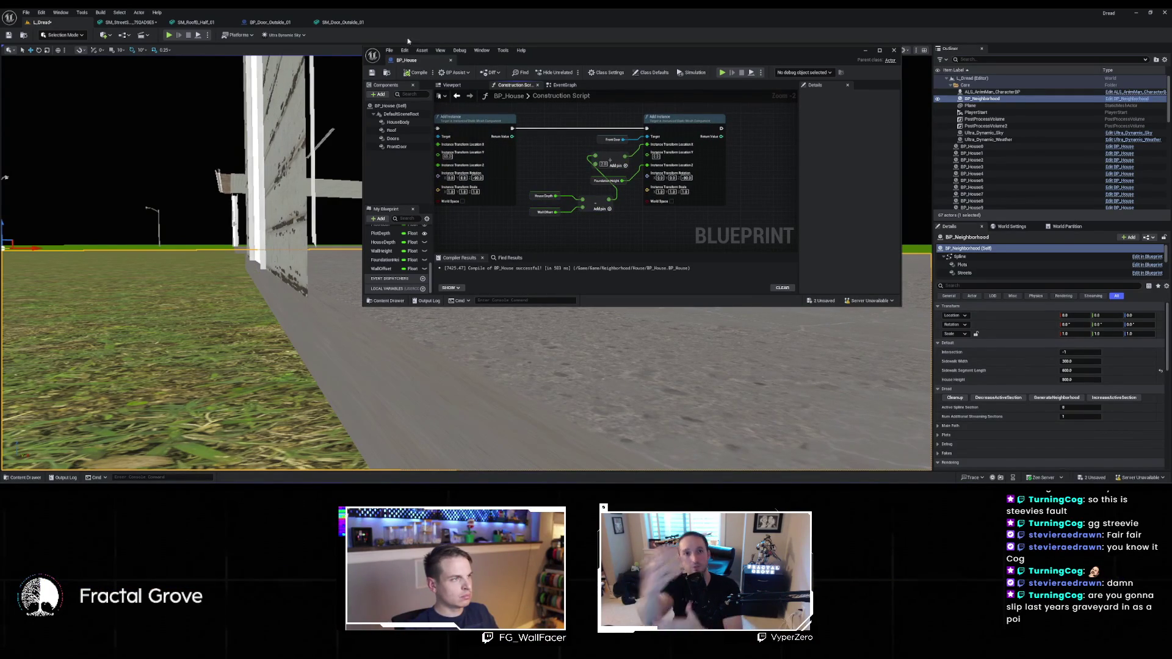
Test Wall Offset defaults of 20 and 25, settle on 20, and dock BP_House into the main window
left_click(326, 200)
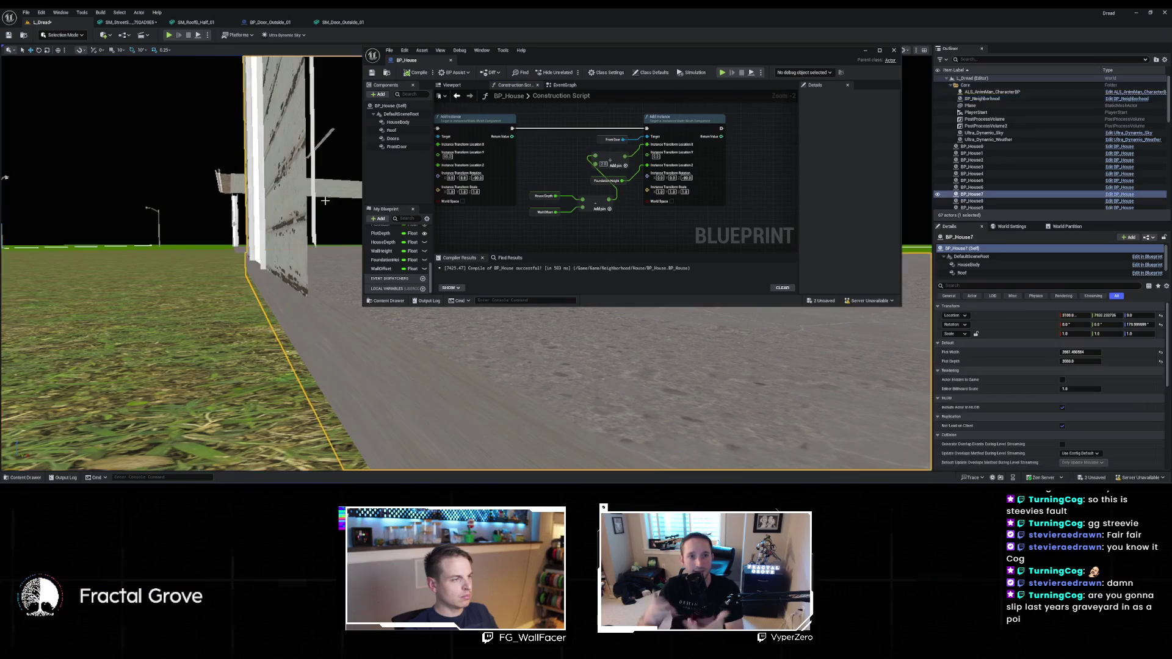
left_click(338, 231)
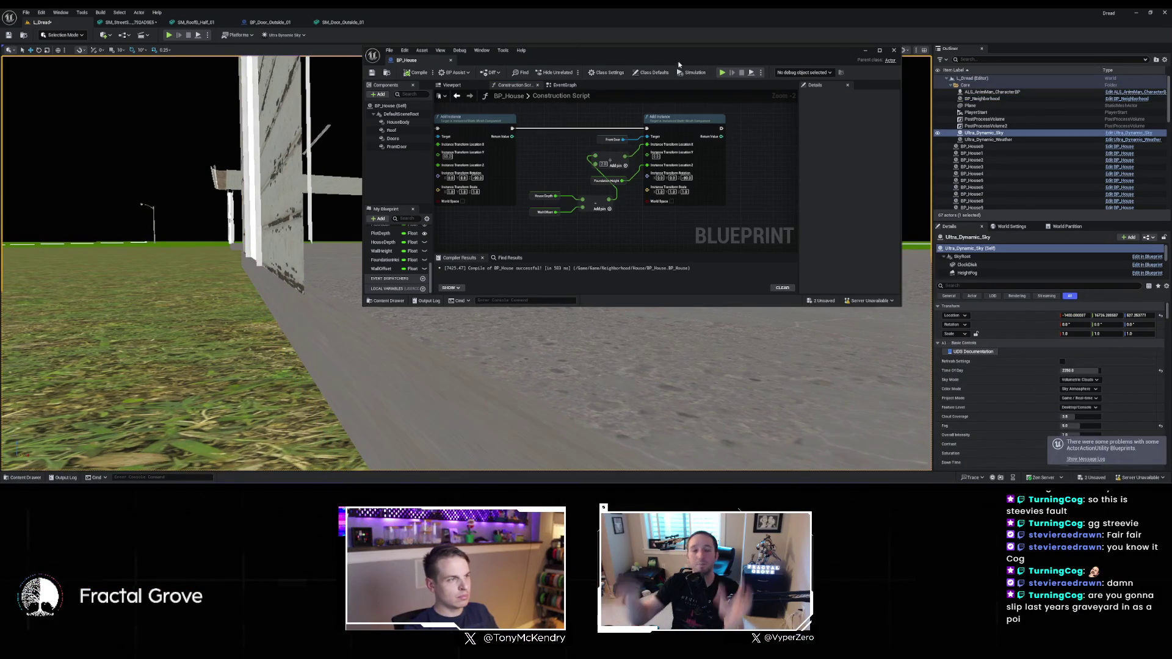
left_click_drag(679, 66, 726, 73)
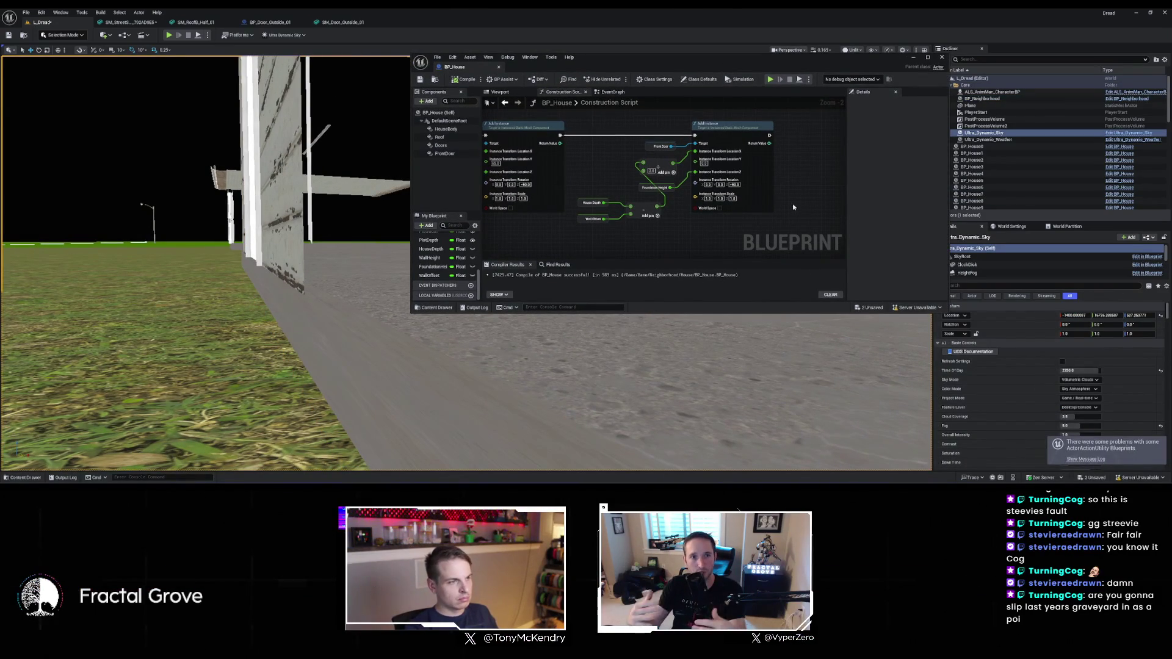
left_click(431, 276)
left_click(911, 269)
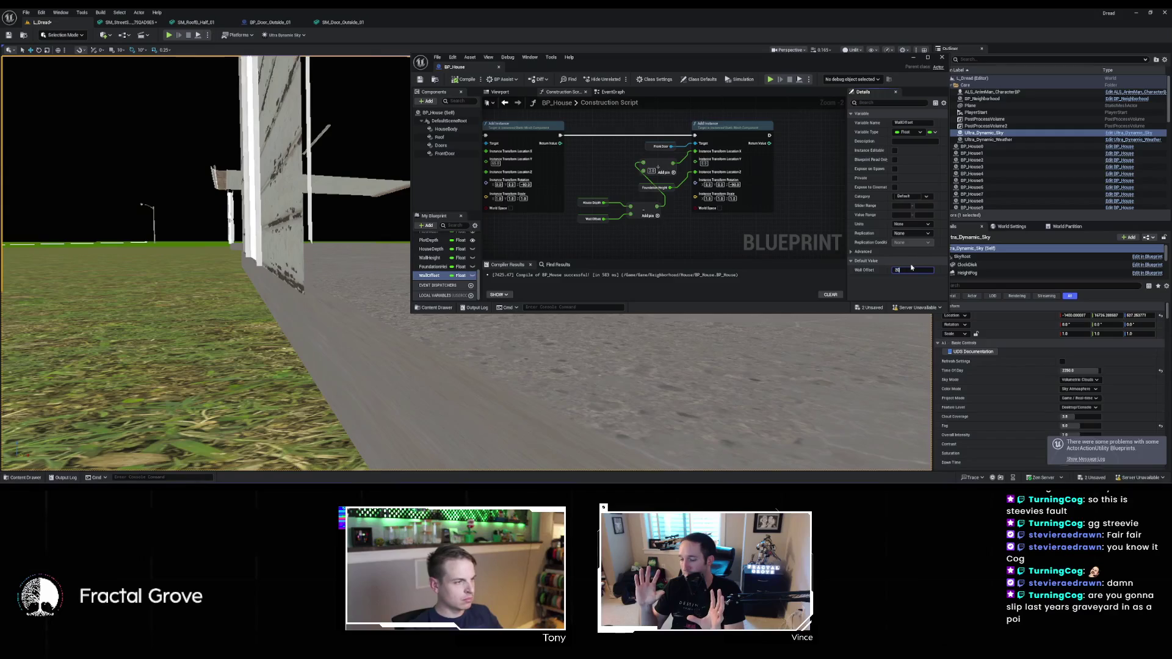
key("Return")
key("Return")
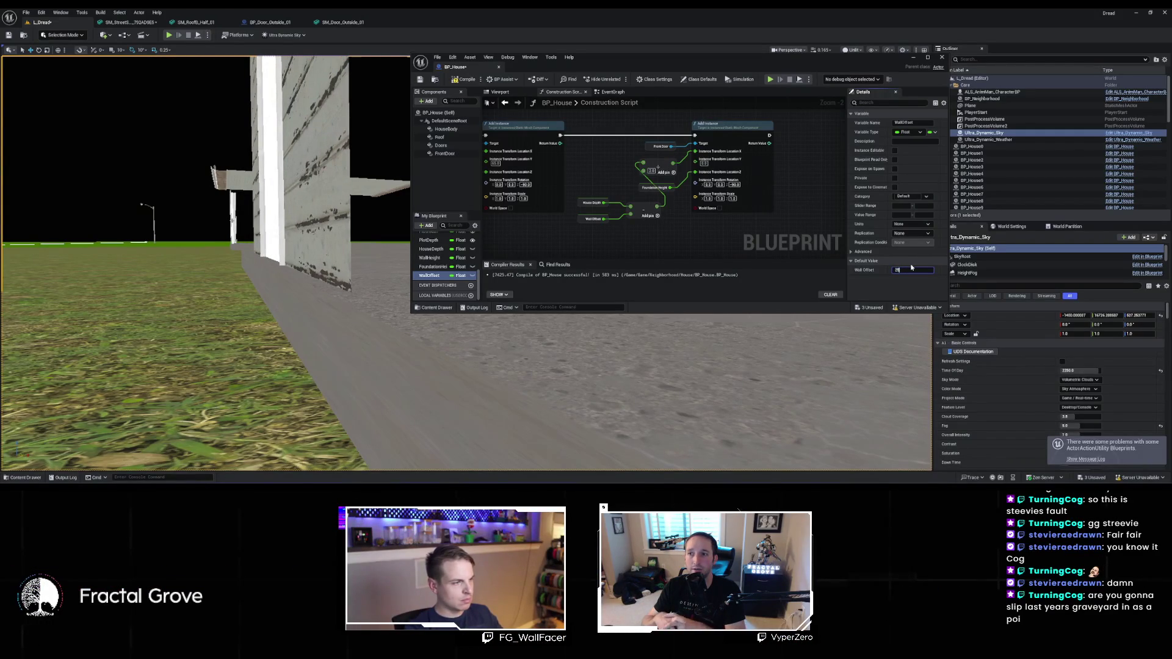
key("Return")
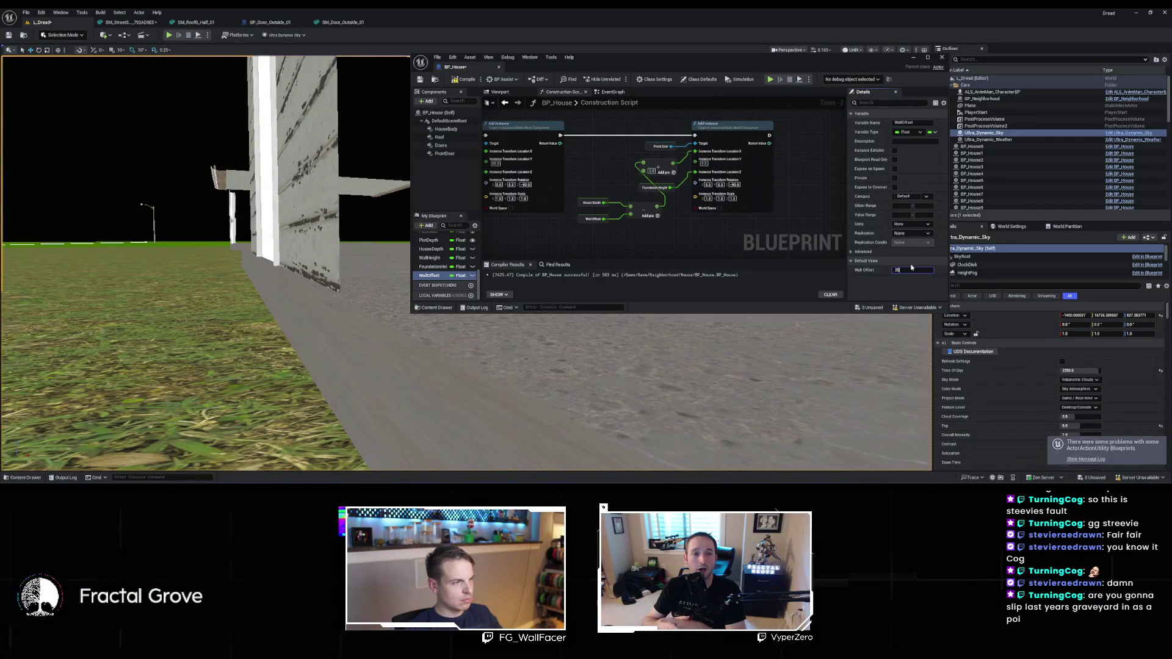
key("Return")
mouse_move(278, 257)
left_mouse_down()
mouse_move(262, 268)
mouse_move(293, 269)
mouse_move(293, 226)
left_mouse_up()
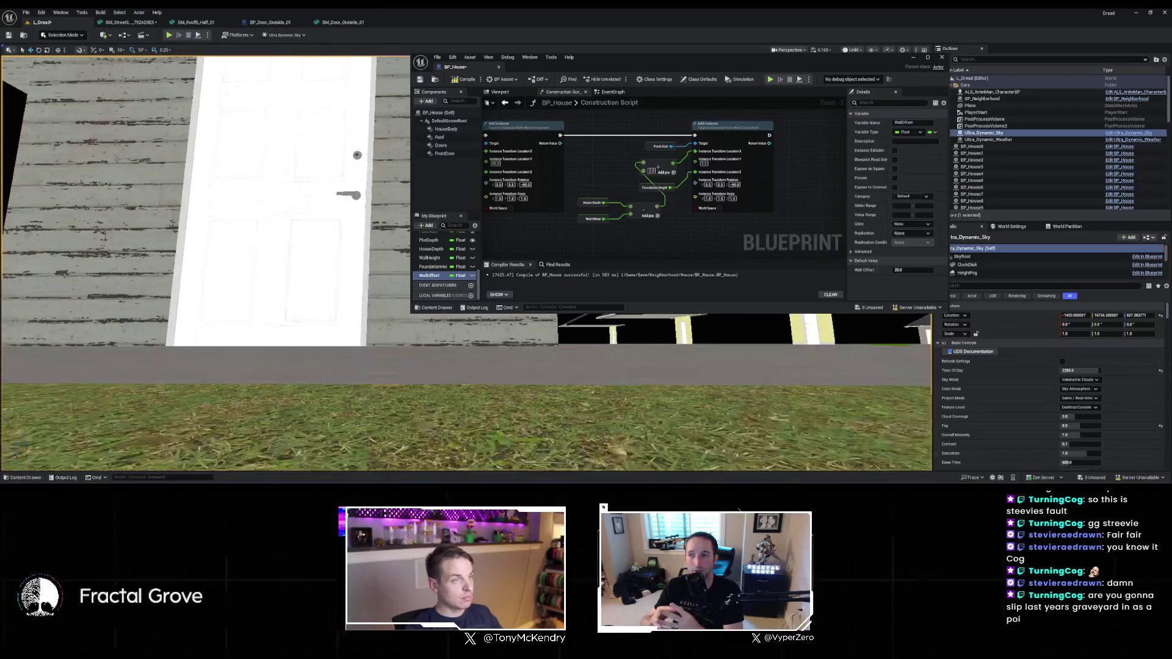
left_click_drag(451, 66, 410, 22)
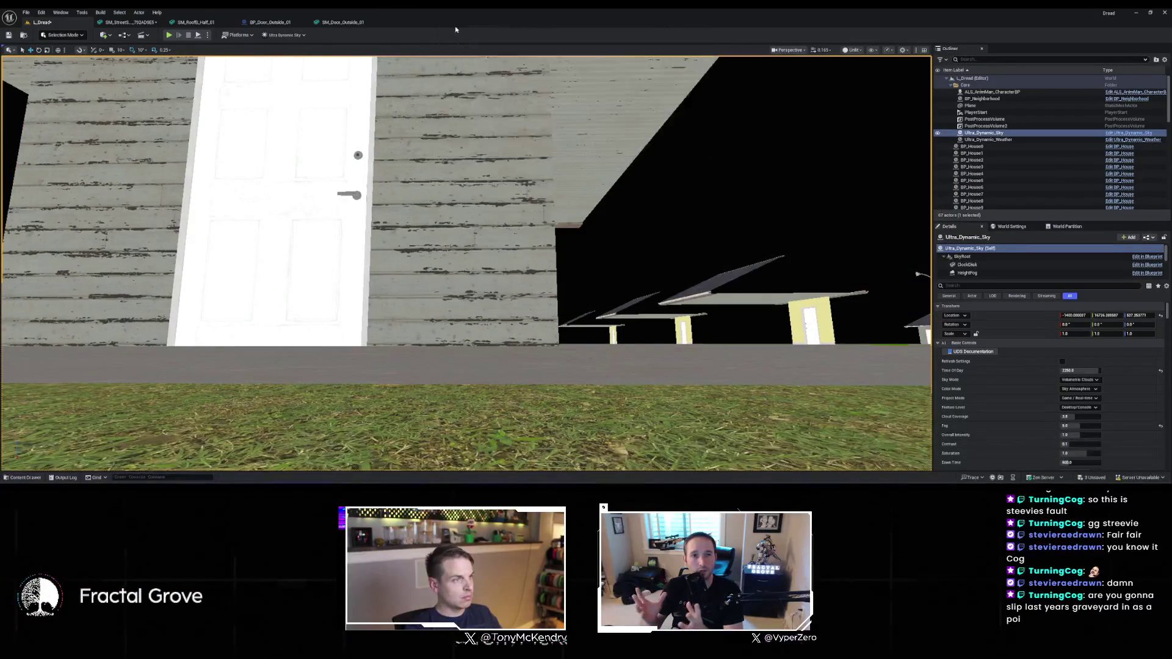
Move the character in L_Dread so it stands against the house wall for scale
left_click(43, 22)
mouse_move(464, 262)
left_mouse_down()
mouse_move(464, 293)
mouse_move(500, 293)
mouse_move(476, 293)
left_mouse_up()
left_click(575, 183)
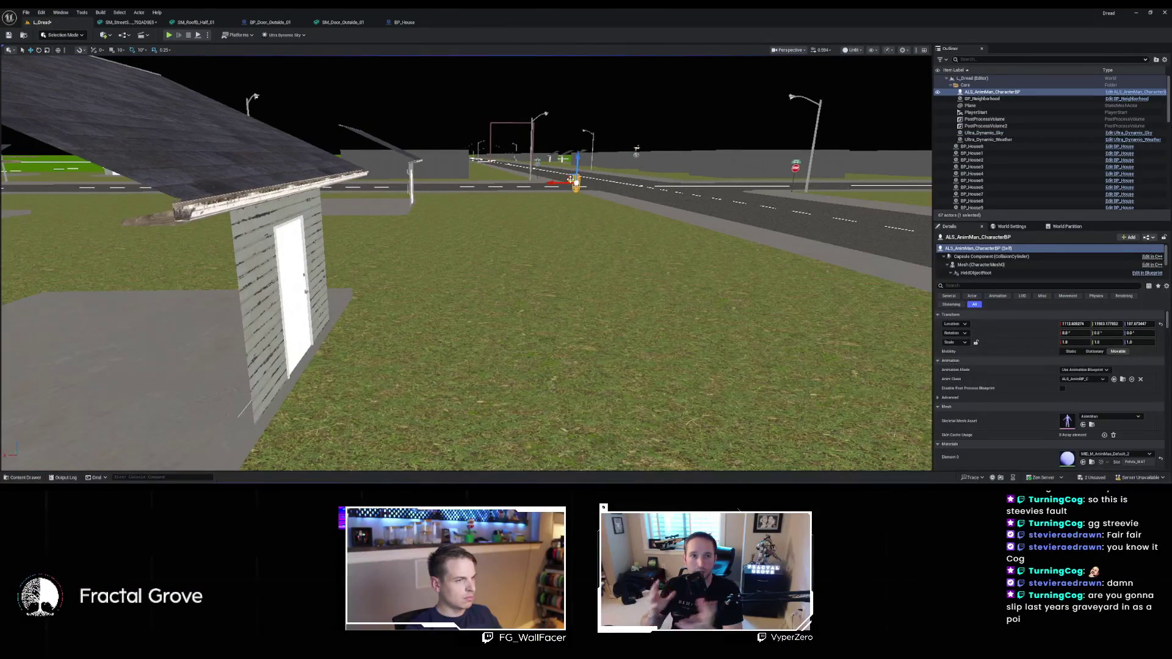
left_click_drag(575, 183, 642, 234)
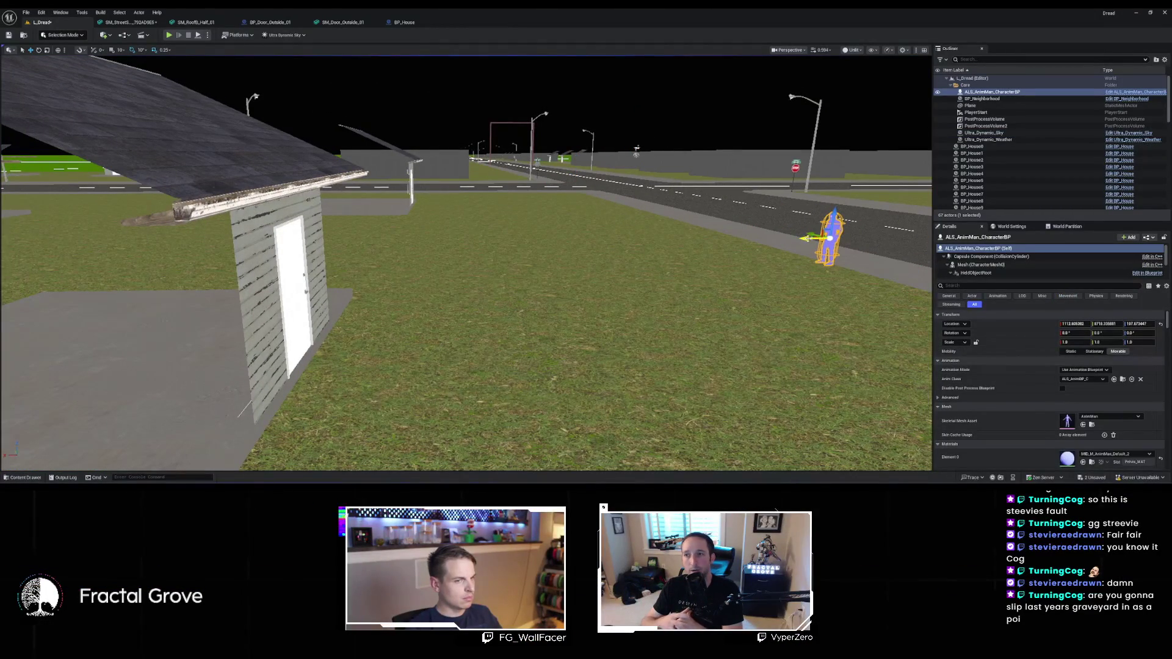
mouse_move(777, 238)
left_mouse_down()
mouse_move(372, 258)
mouse_move(382, 254)
left_mouse_up()
mouse_move(369, 295)
left_mouse_down()
mouse_move(363, 313)
mouse_move(488, 305)
left_mouse_up()
scroll(467, 263, "up", 10)
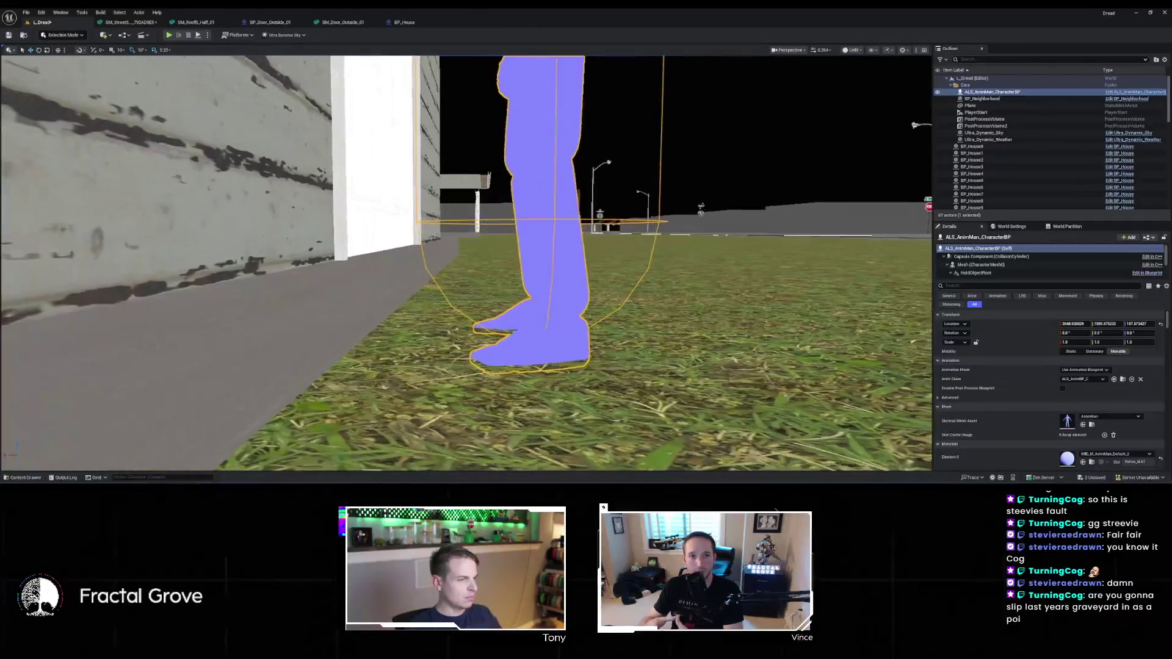
scroll(372, 309, "down", 10)
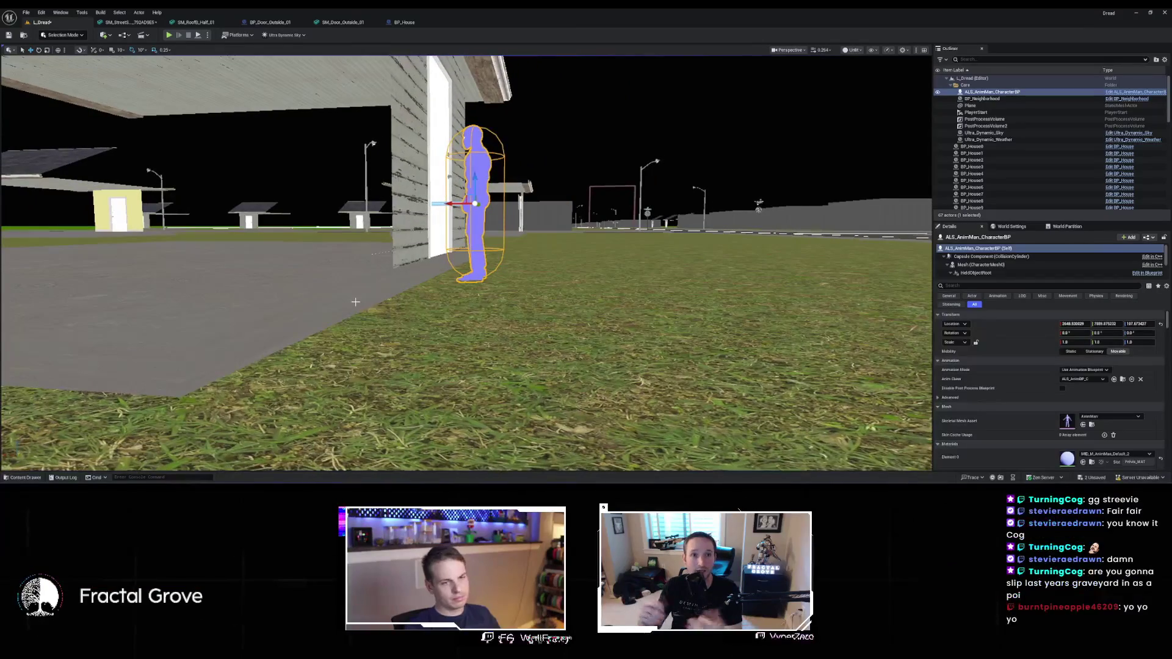
Set FoundationHeight's default to 88 and check the raised foundation in the level
left_click(406, 24)
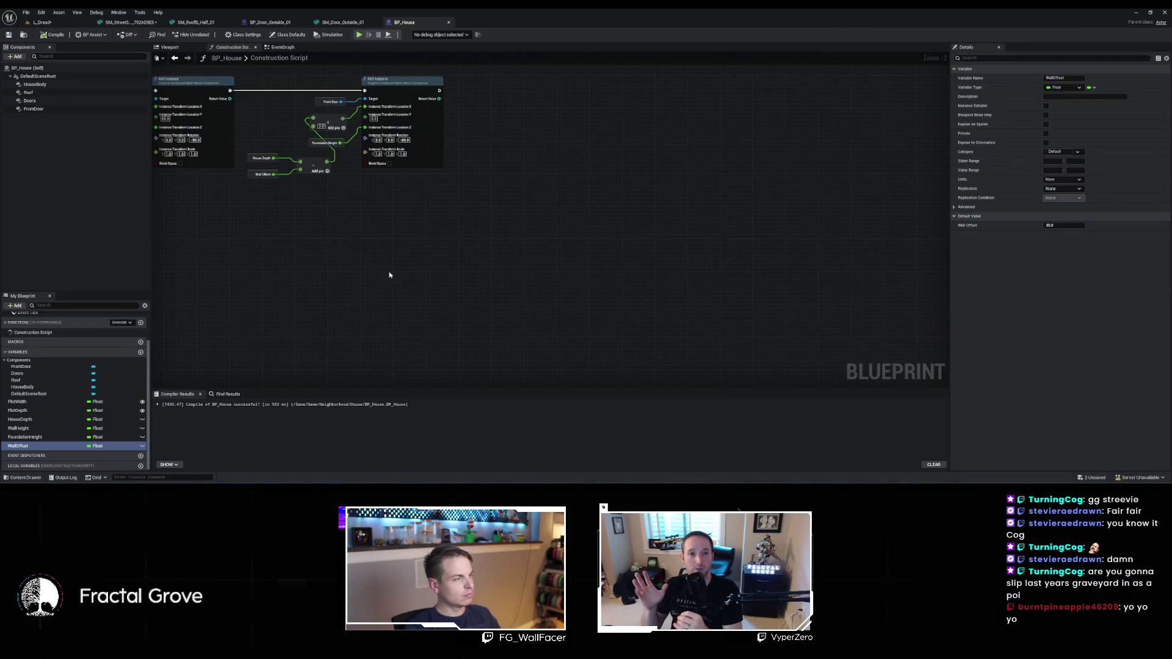
left_click(25, 437)
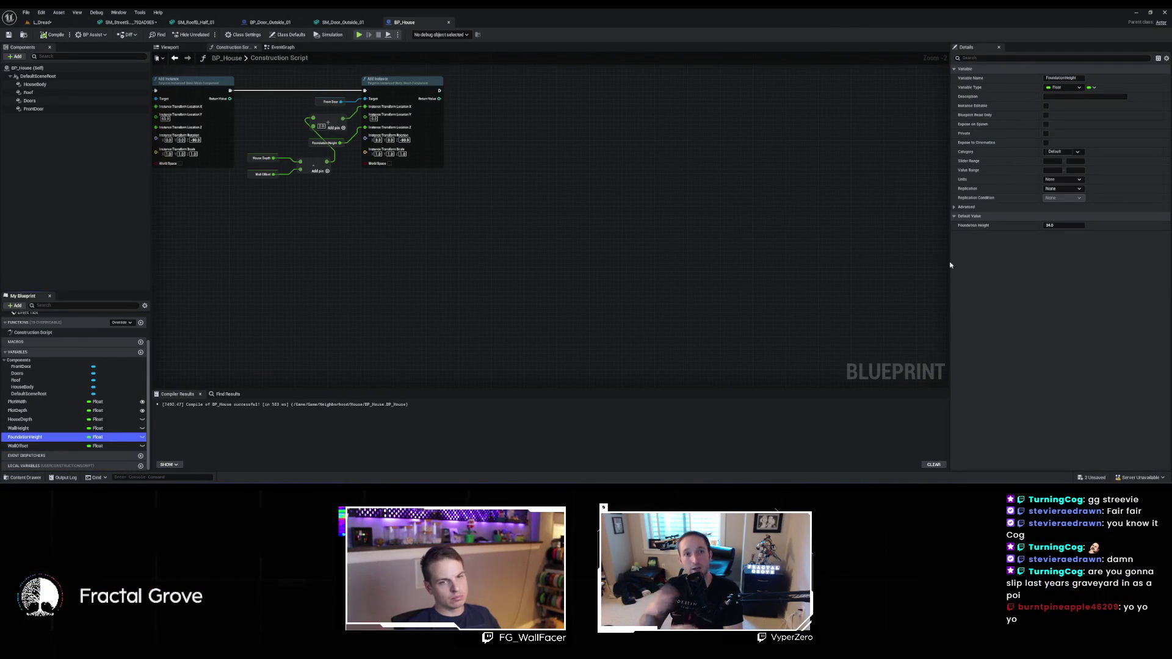
left_click(1071, 225)
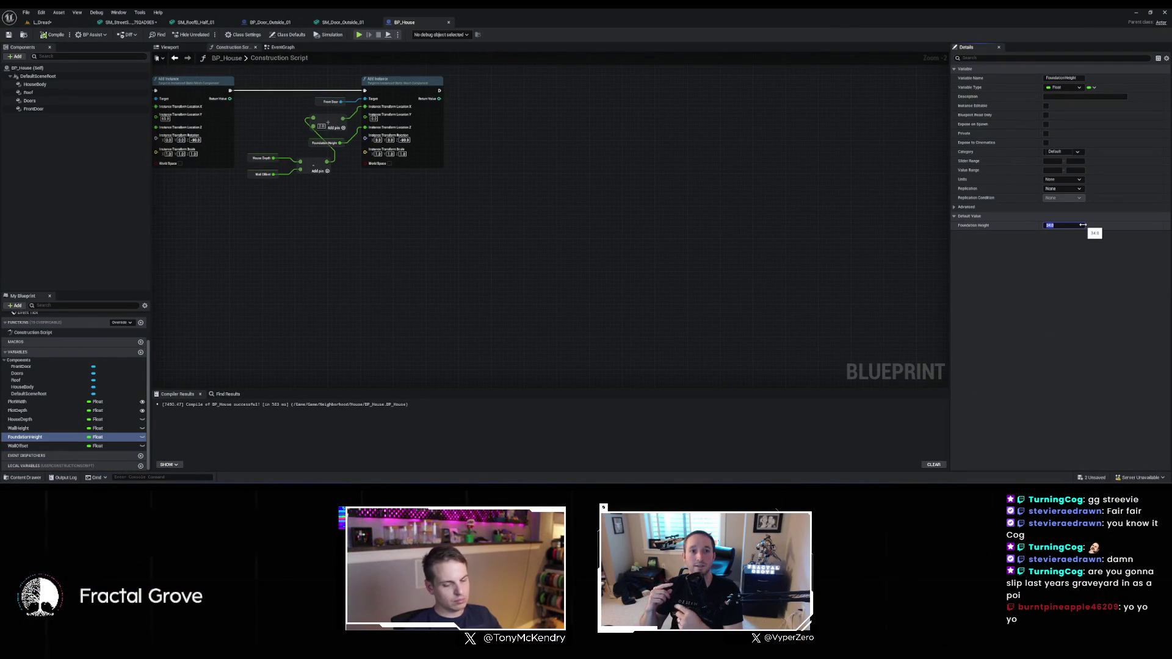
type("8")
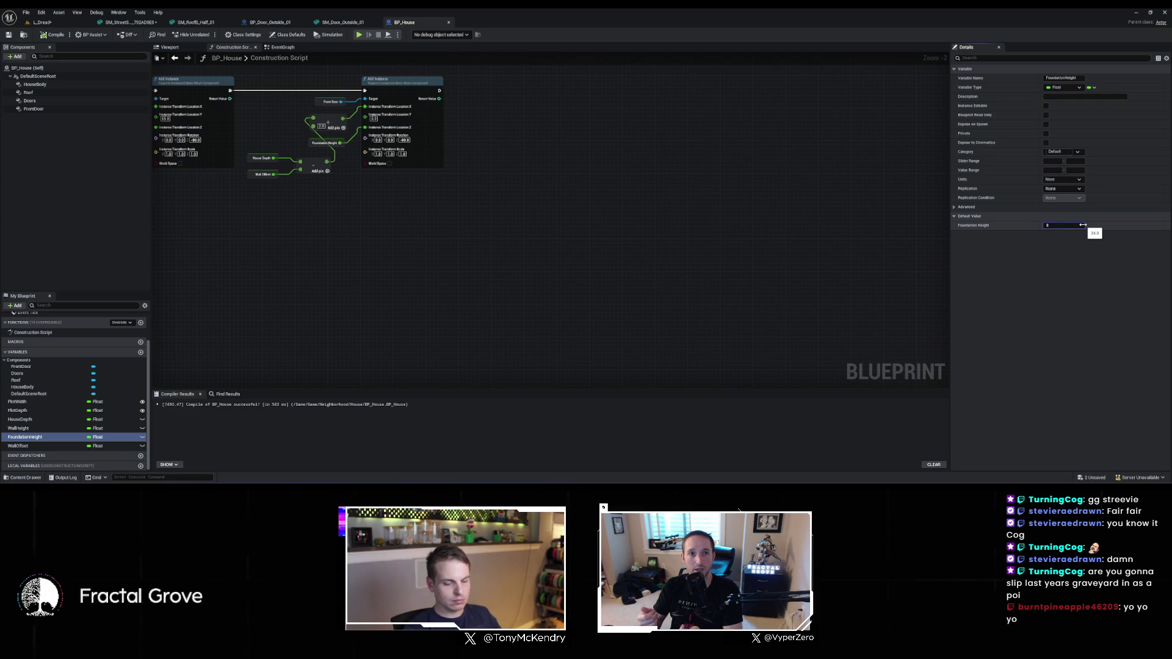
type("8")
key("Return")
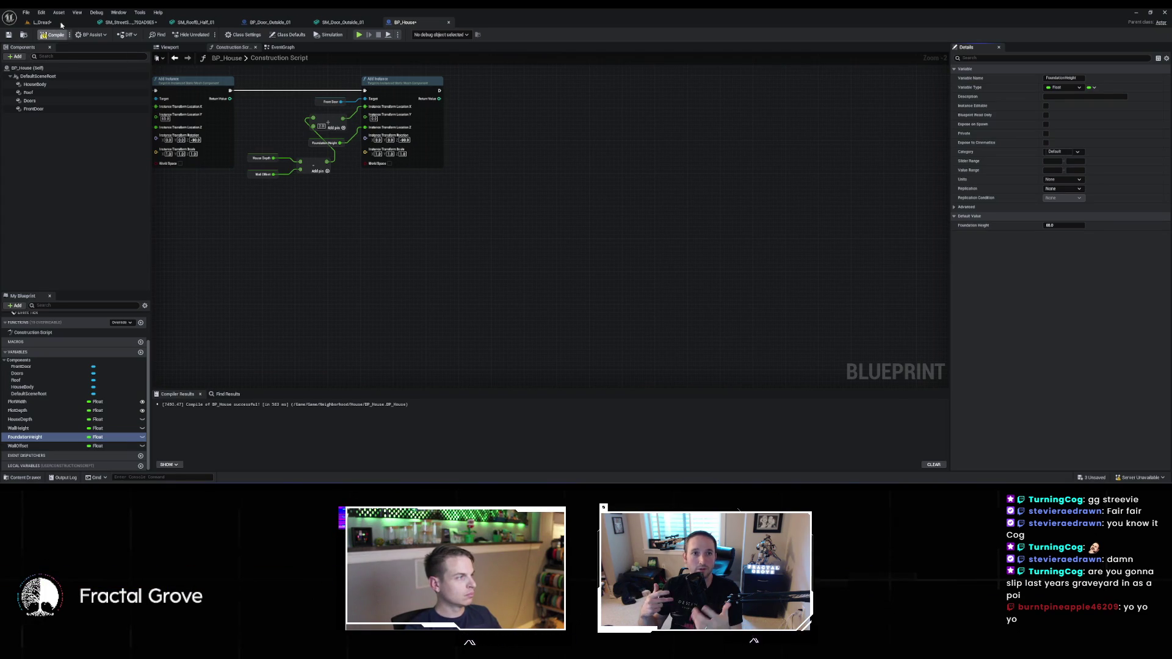
left_click(61, 25)
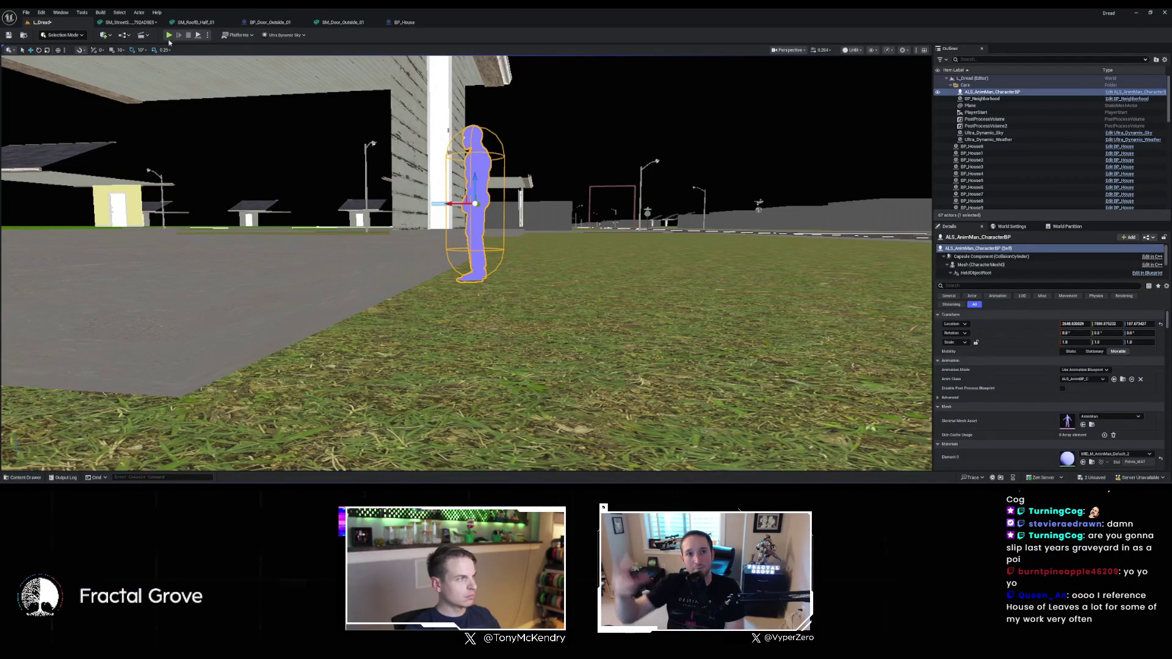
left_click(403, 22)
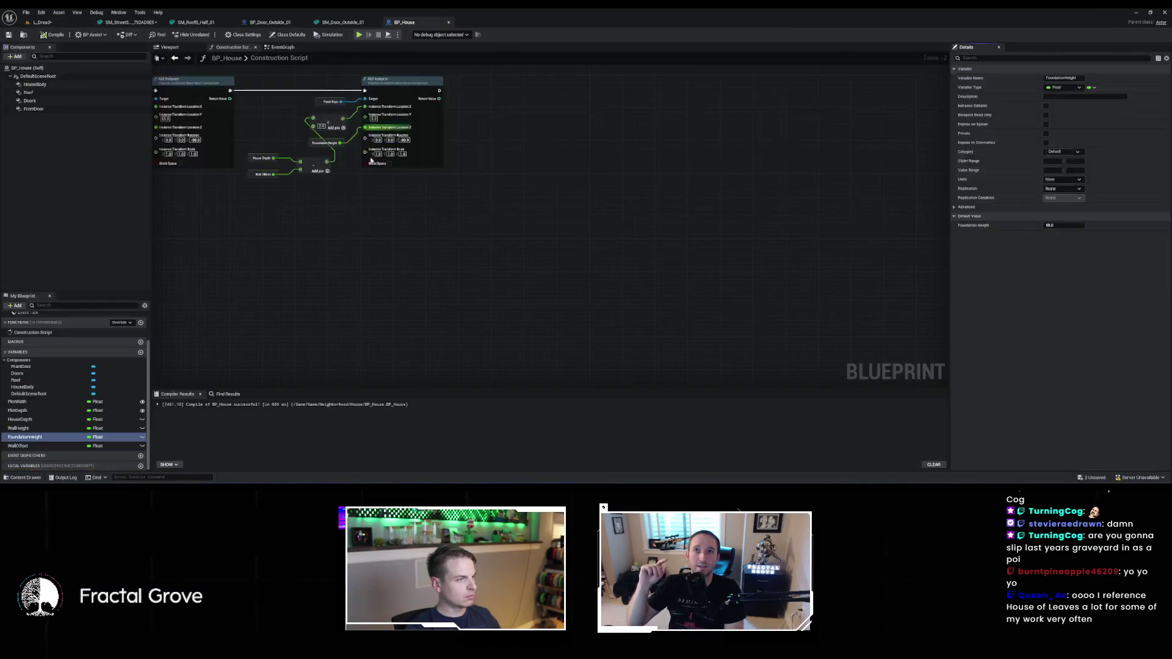
mouse_move(369, 135)
left_mouse_down()
mouse_move(500, 238)
mouse_move(811, 306)
left_mouse_up()
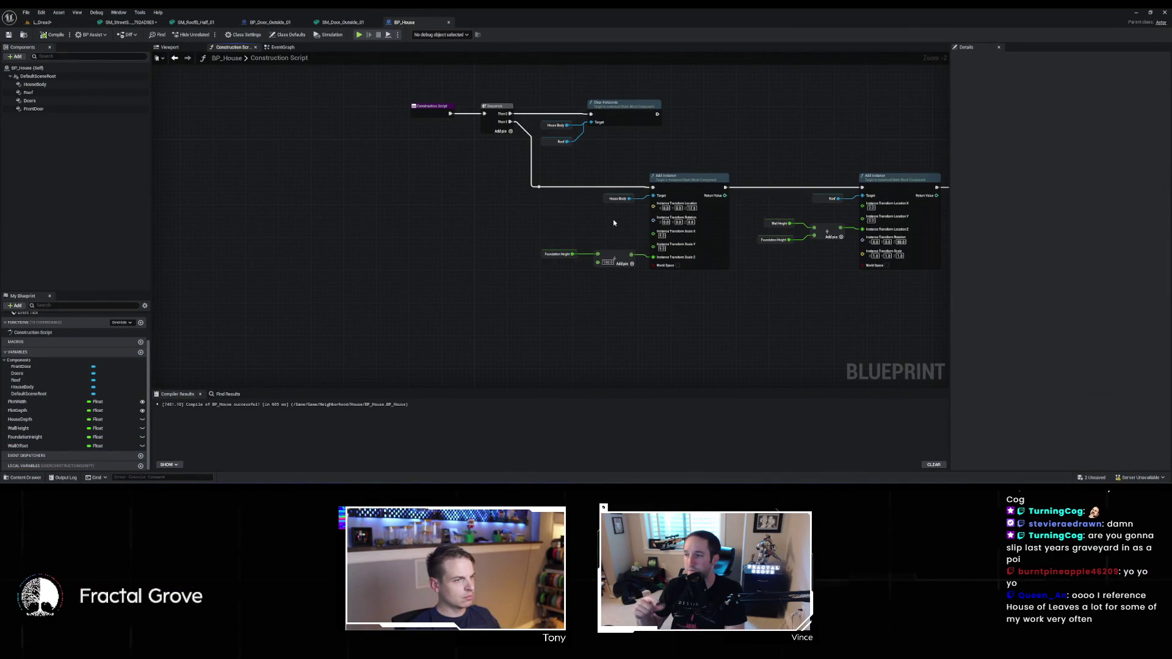
Duplicate the Add Instance node and connect House Body to the new instance's target
left_click_drag(613, 218, 511, 202)
mouse_move(630, 156)
left_mouse_down()
mouse_move(477, 165)
mouse_move(406, 241)
mouse_move(471, 218)
mouse_move(510, 129)
mouse_move(574, 251)
left_mouse_up()
key("ctrl+c")
key("ctrl+v")
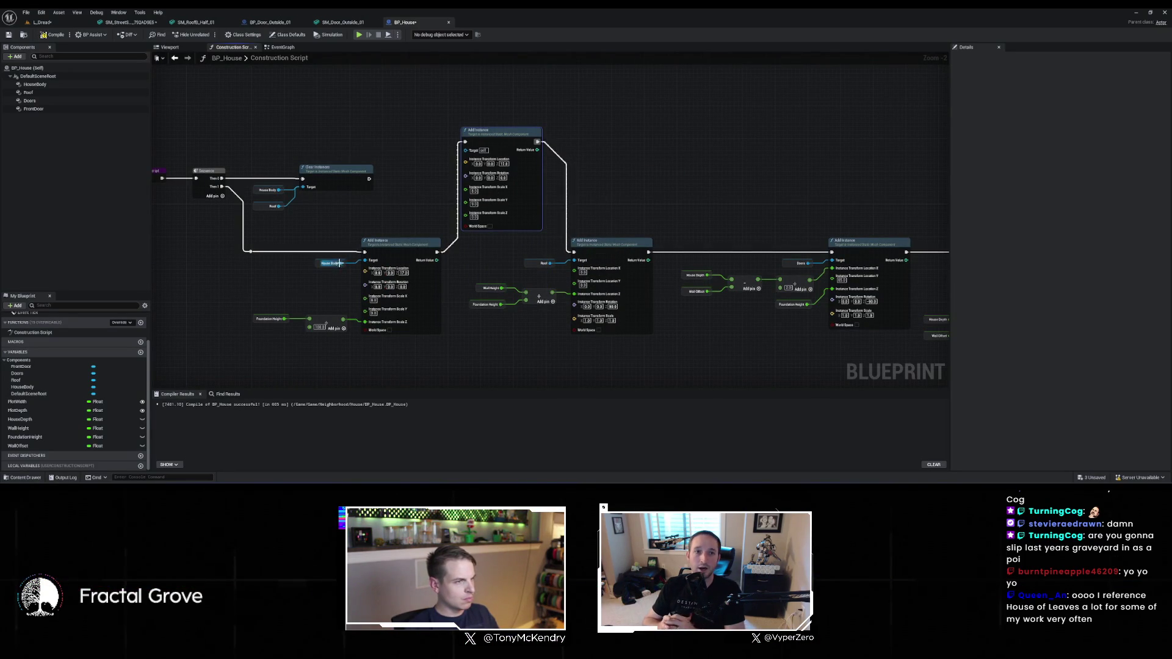
left_click_drag(341, 263, 465, 149)
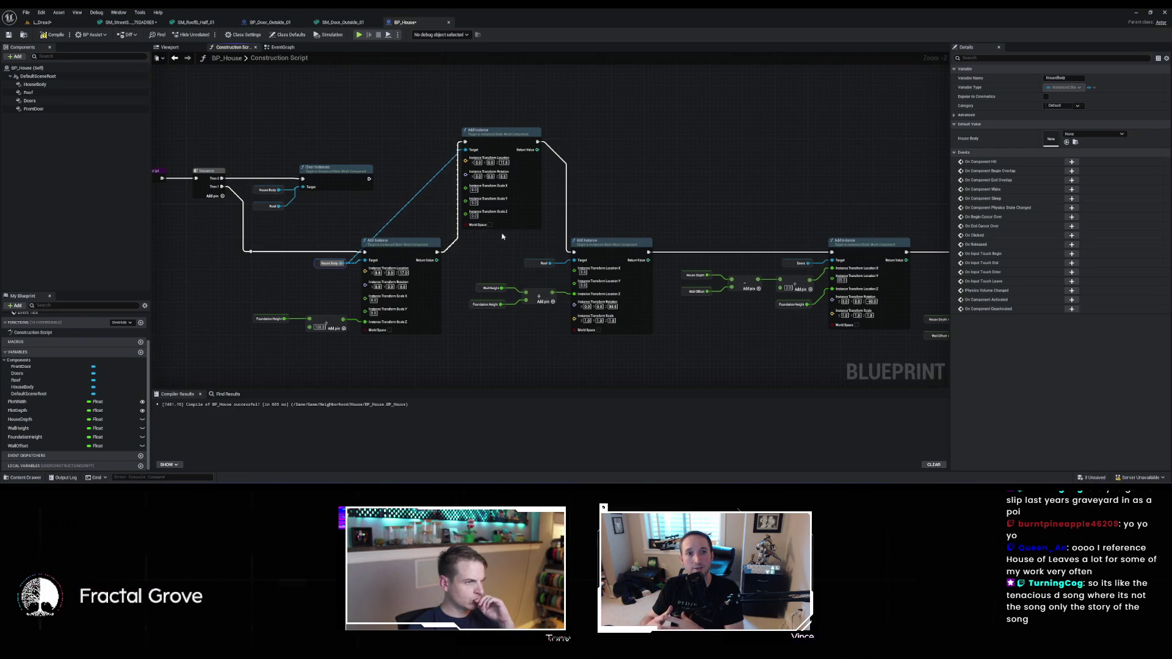
scroll(464, 155, "up", 2)
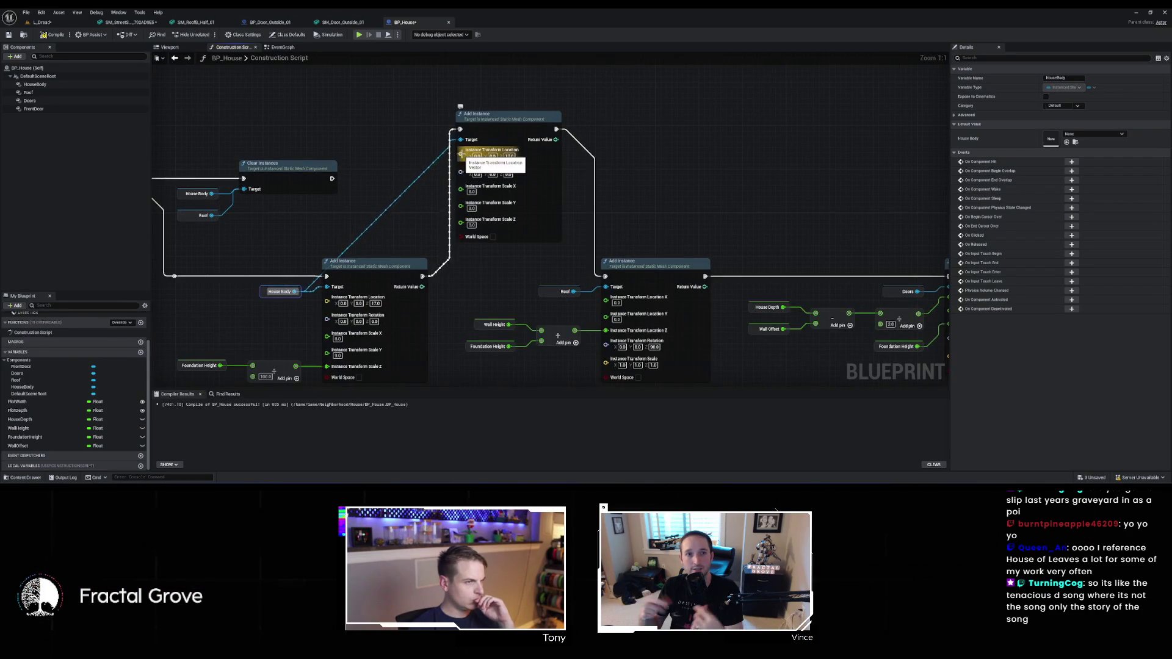
left_click(508, 156)
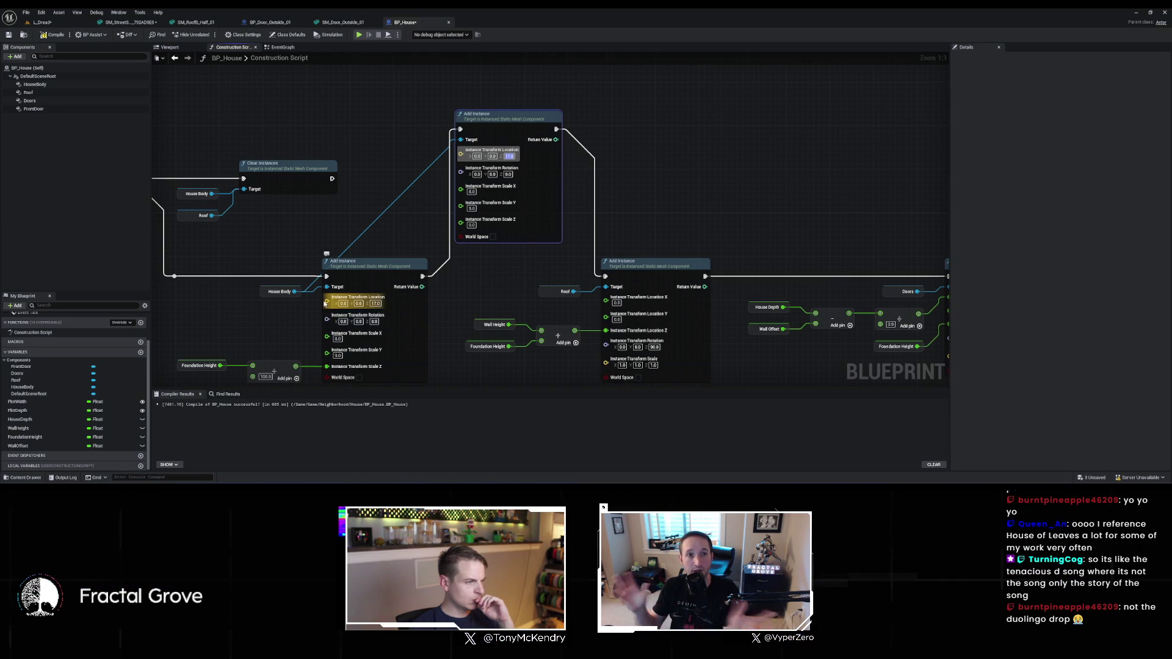
left_click(327, 303)
Split the lower instance's location and feed FoundationHeight / 2 into Location Z
right_click(327, 302)
left_click(347, 337)
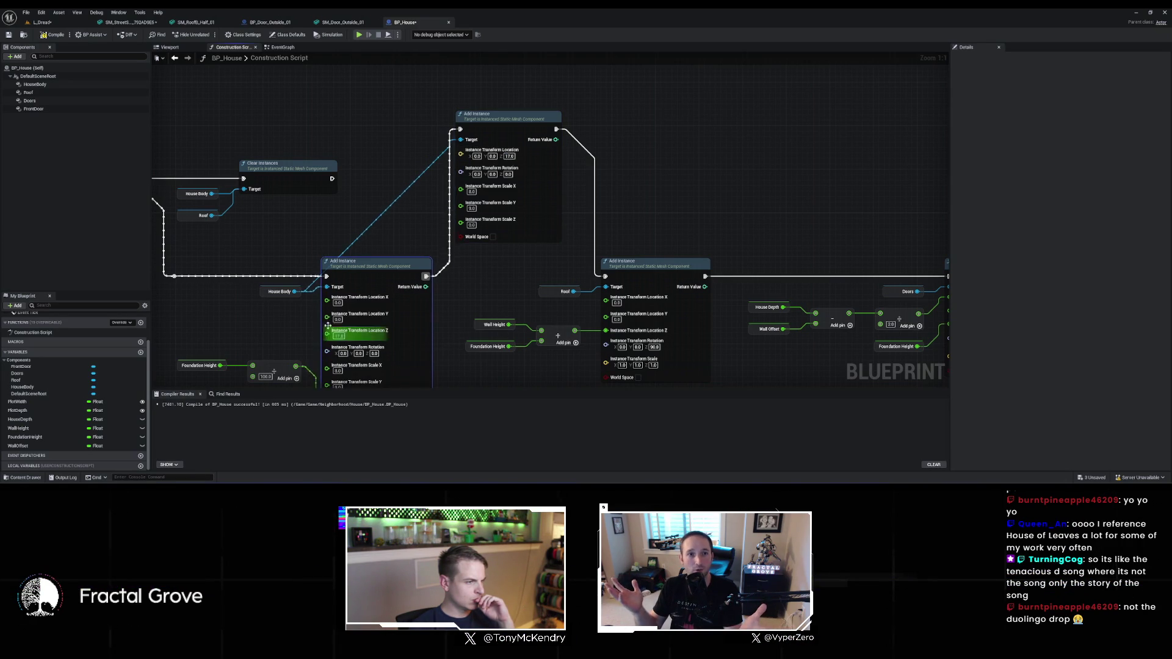
left_click_drag(25, 438, 269, 333)
left_click(245, 337)
type("/")
key("Return")
type("2")
mouse_move(311, 334)
left_mouse_down()
mouse_move(327, 331)
mouse_move(318, 321)
left_mouse_up()
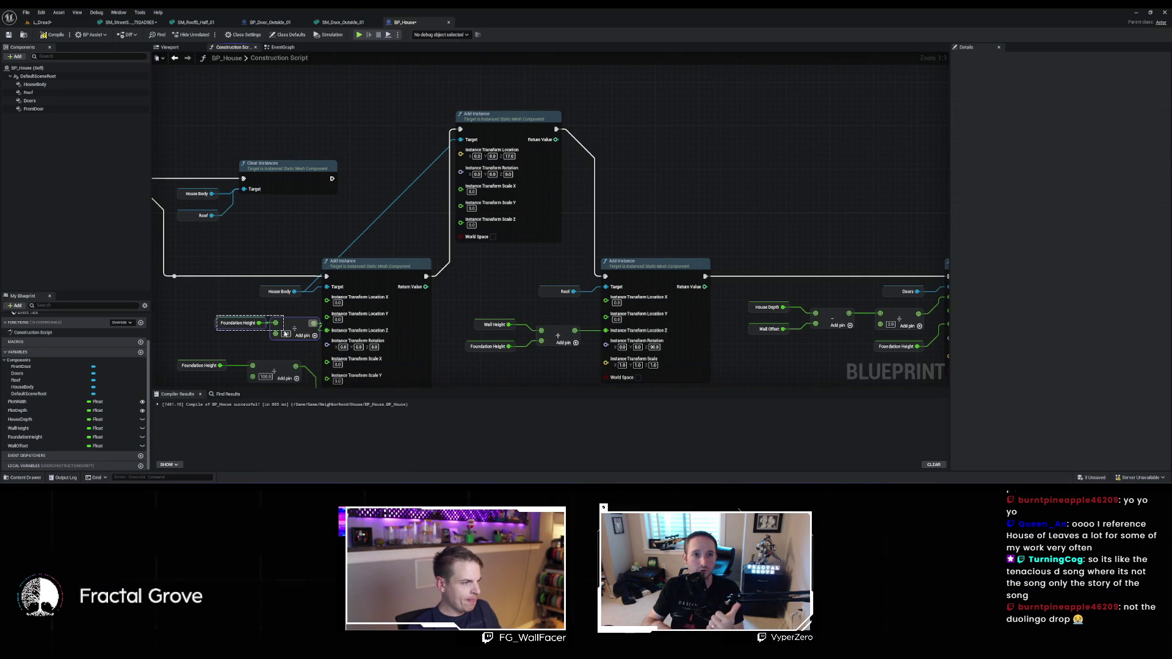
Compile BP_House and begin selecting the Foundation Height nodes
mouse_move(489, 340)
left_mouse_down()
mouse_move(471, 312)
mouse_move(554, 305)
left_mouse_up()
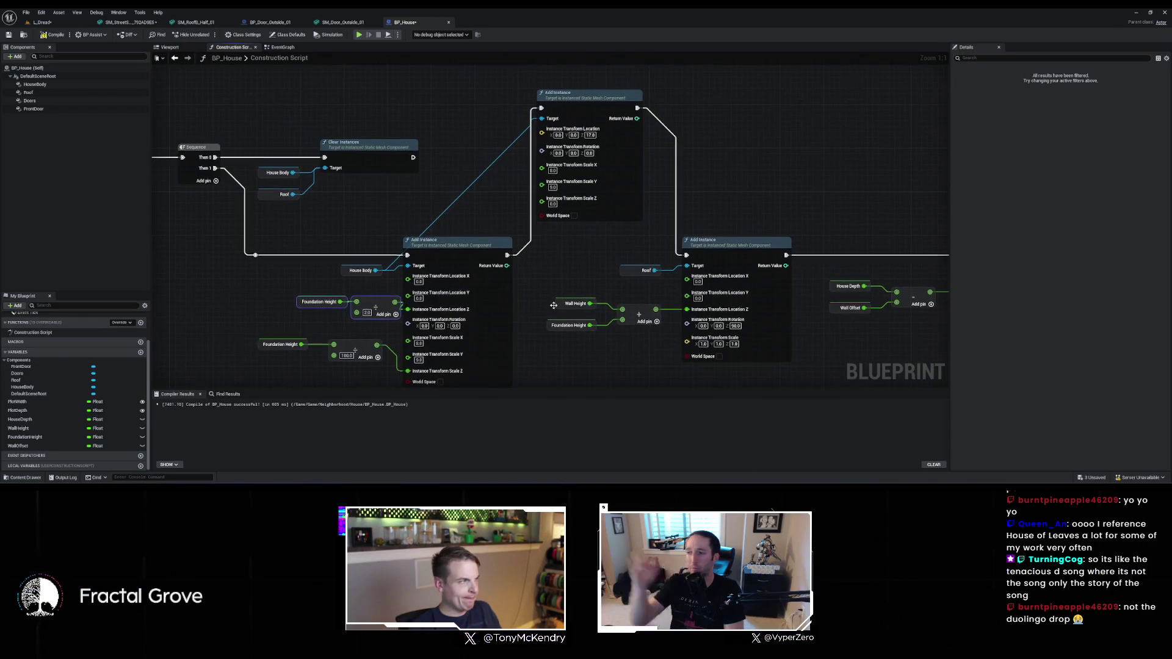
left_click(54, 35)
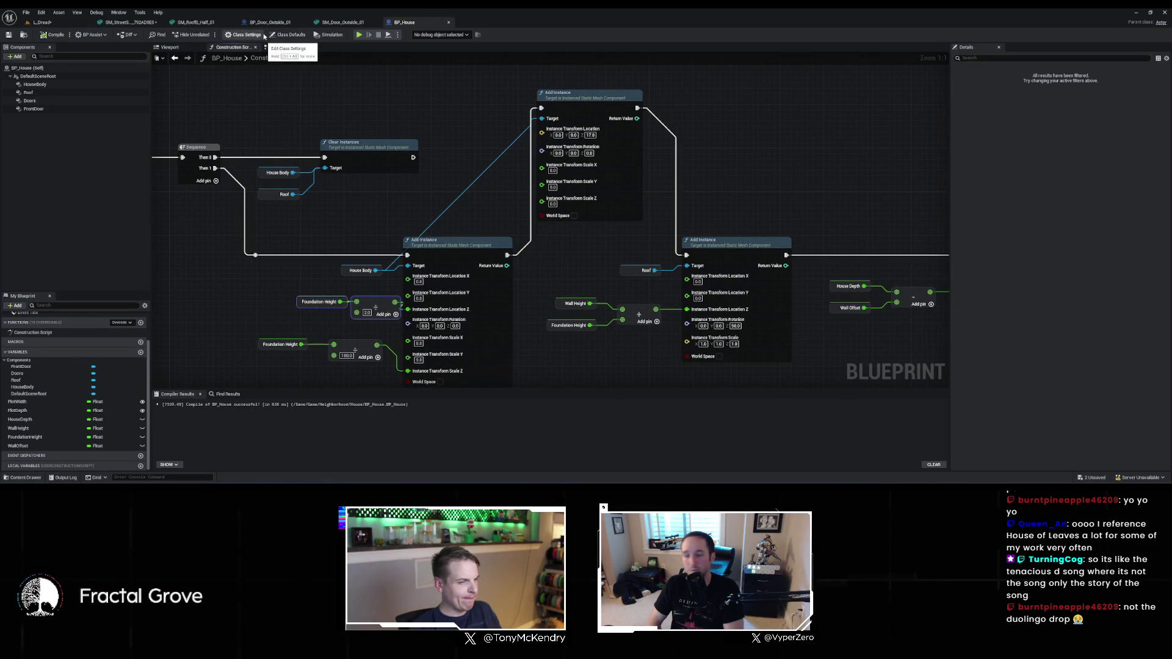
left_click(590, 135)
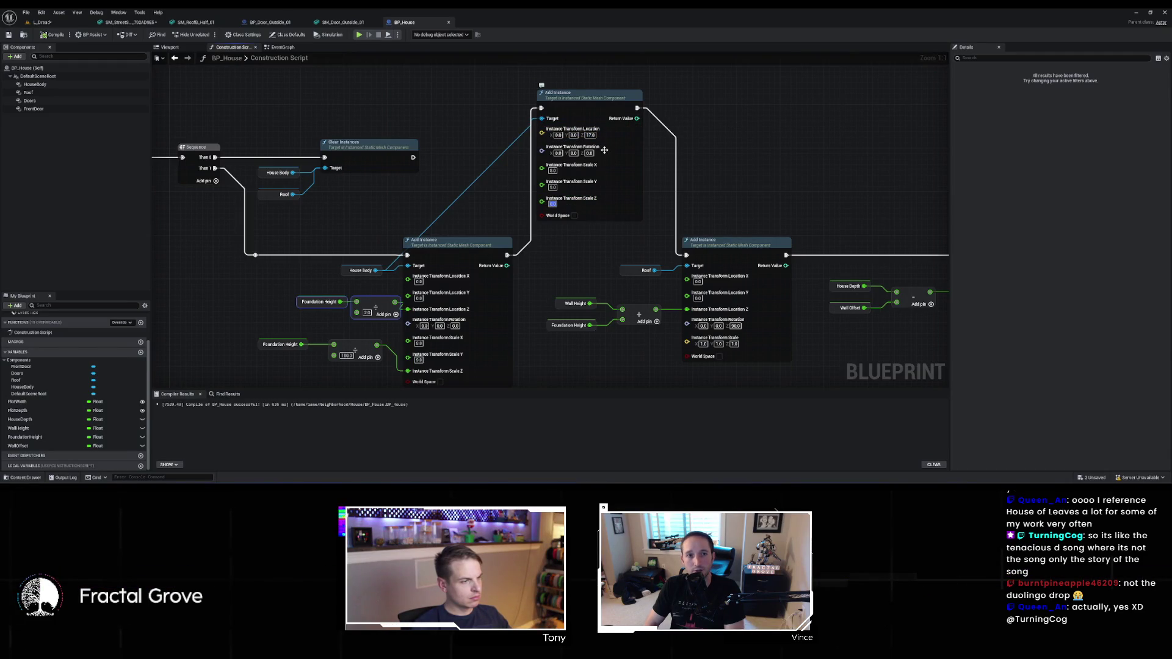
left_click_drag(237, 335, 268, 345)
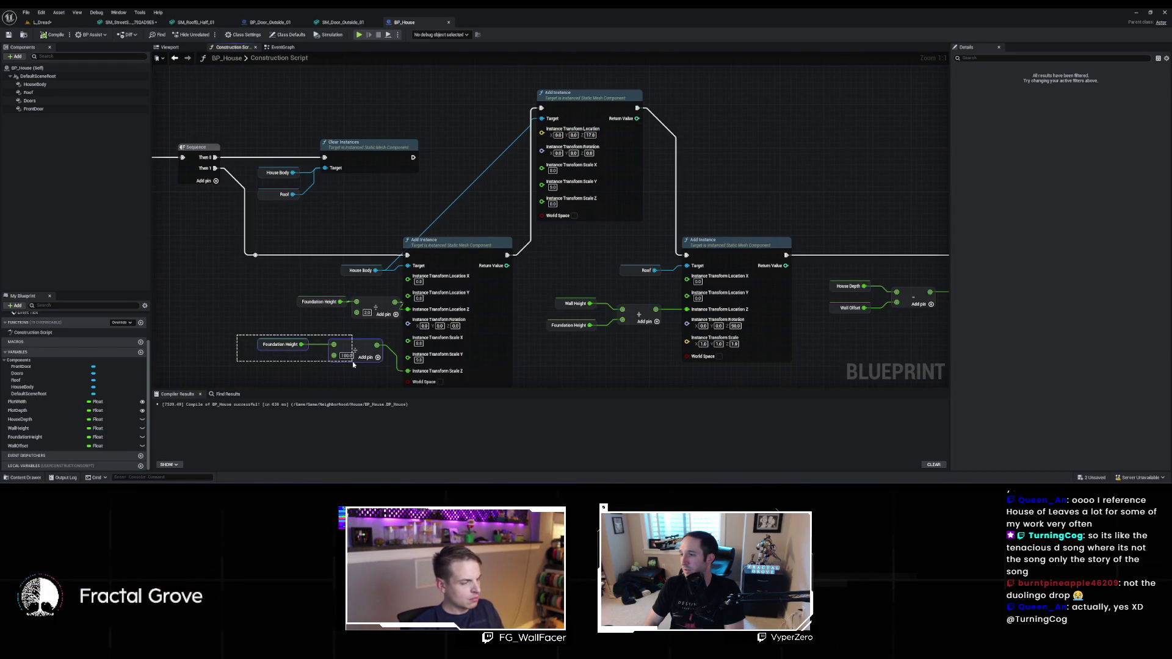
Copy the Foundation Height nodes and feed their value divided by 2 into the top instance's Scale Z
left_click_drag(357, 364, 364, 367)
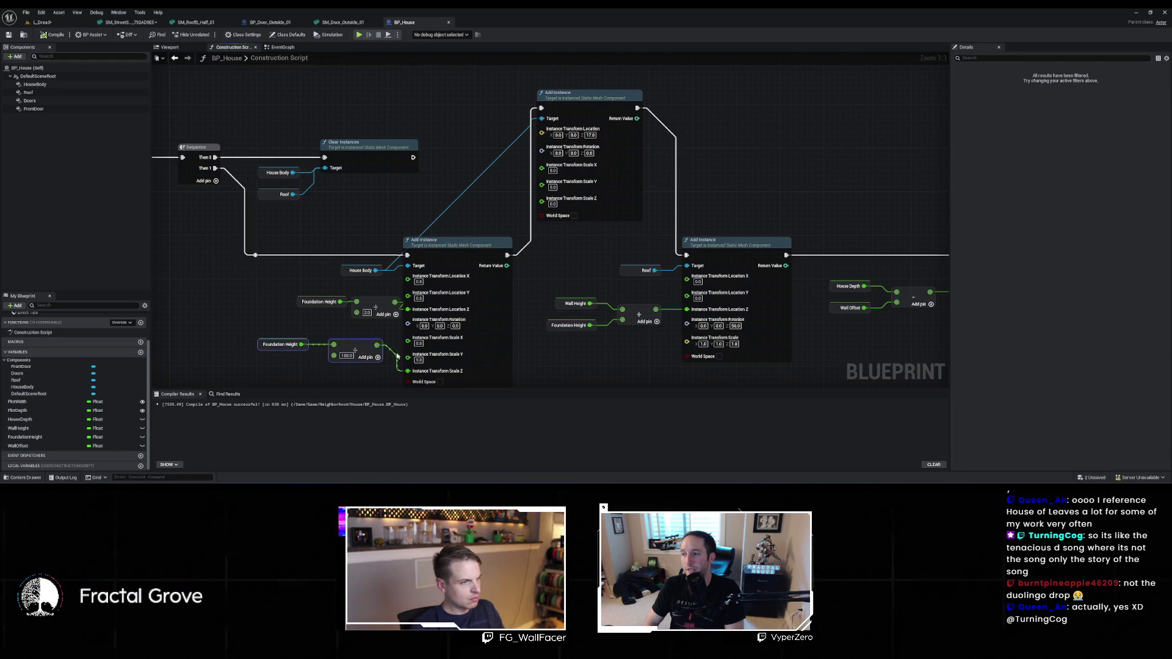
key("ctrl+c")
key("ctrl+v")
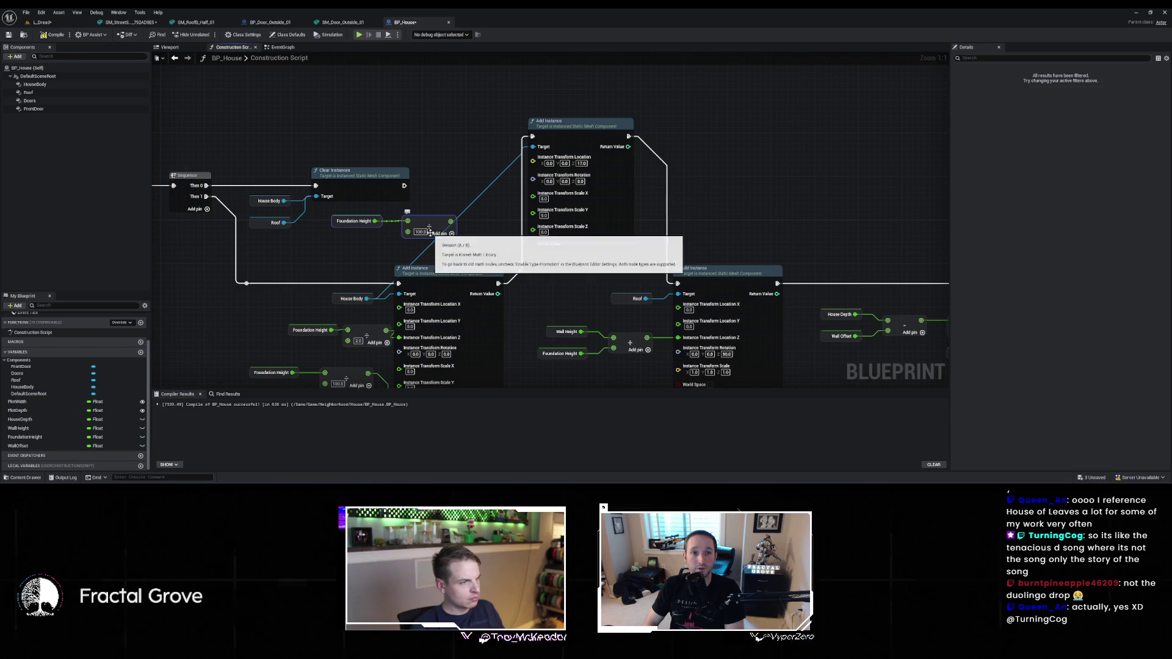
left_click(421, 232)
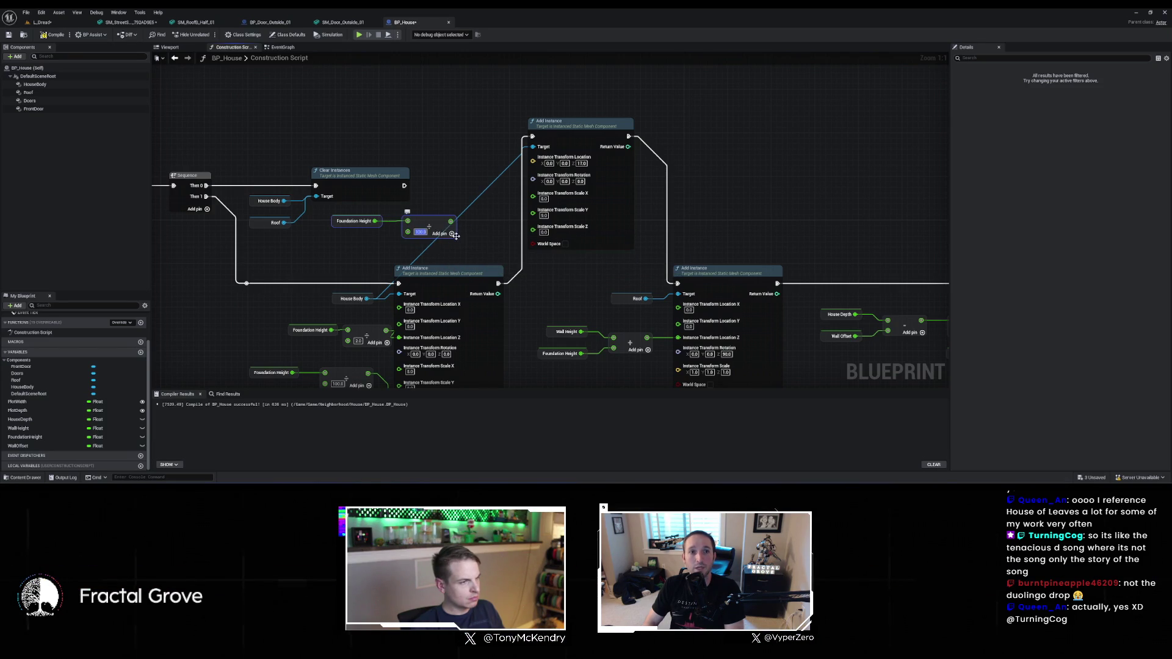
left_click_drag(451, 221, 469, 231)
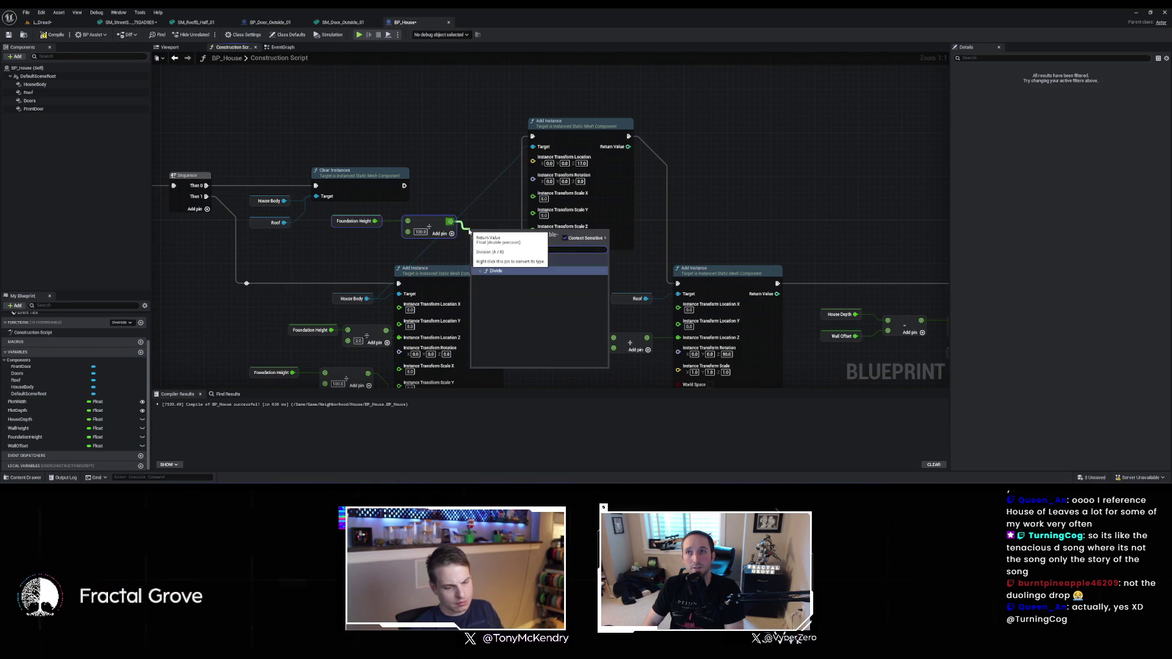
left_click(495, 271)
left_click(483, 243)
type("2")
left_click_drag(510, 232, 533, 228)
Split the top instance's location and wire the halved foundation height into Location Z
left_click(632, 168)
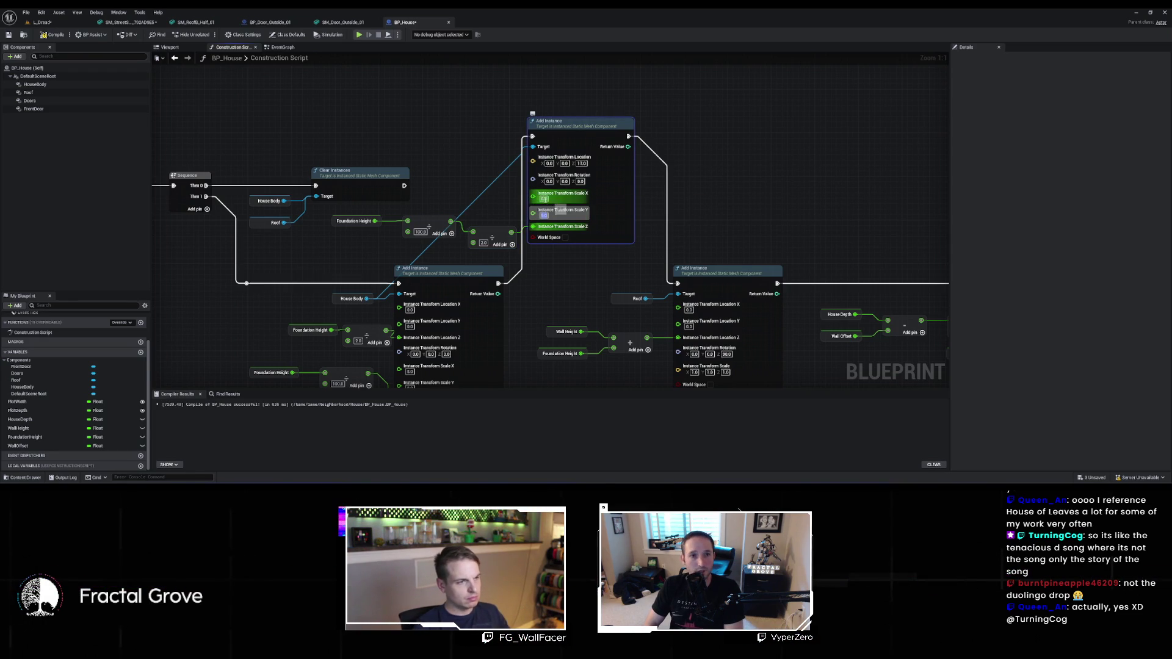
left_click(691, 188)
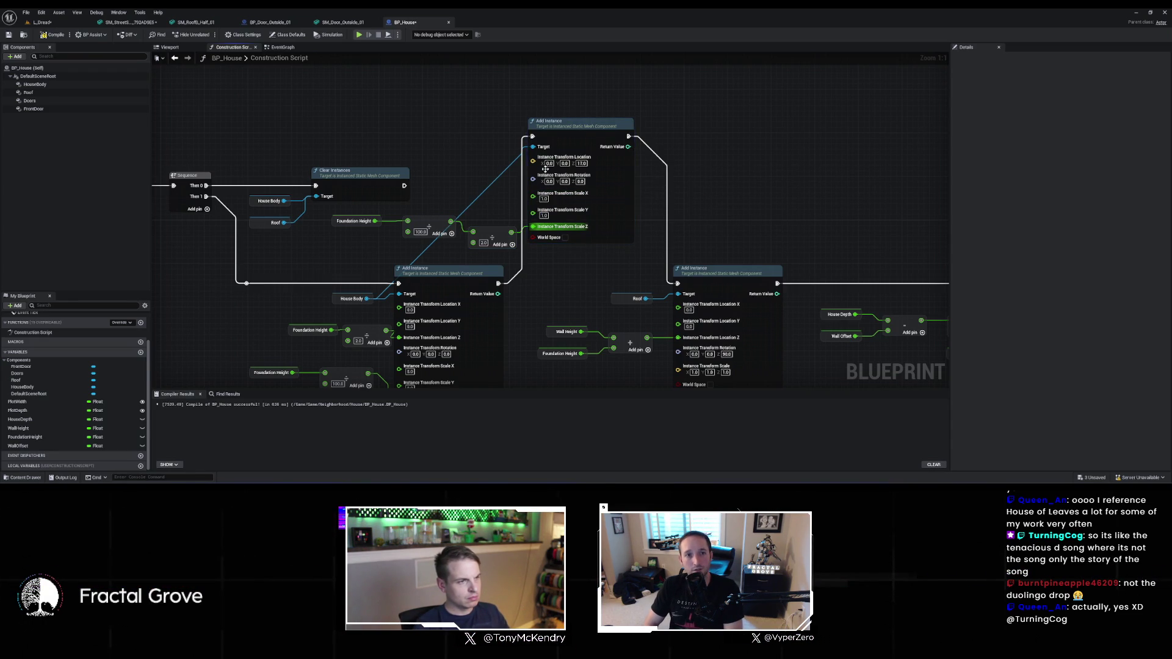
right_click(548, 160)
left_click(574, 200)
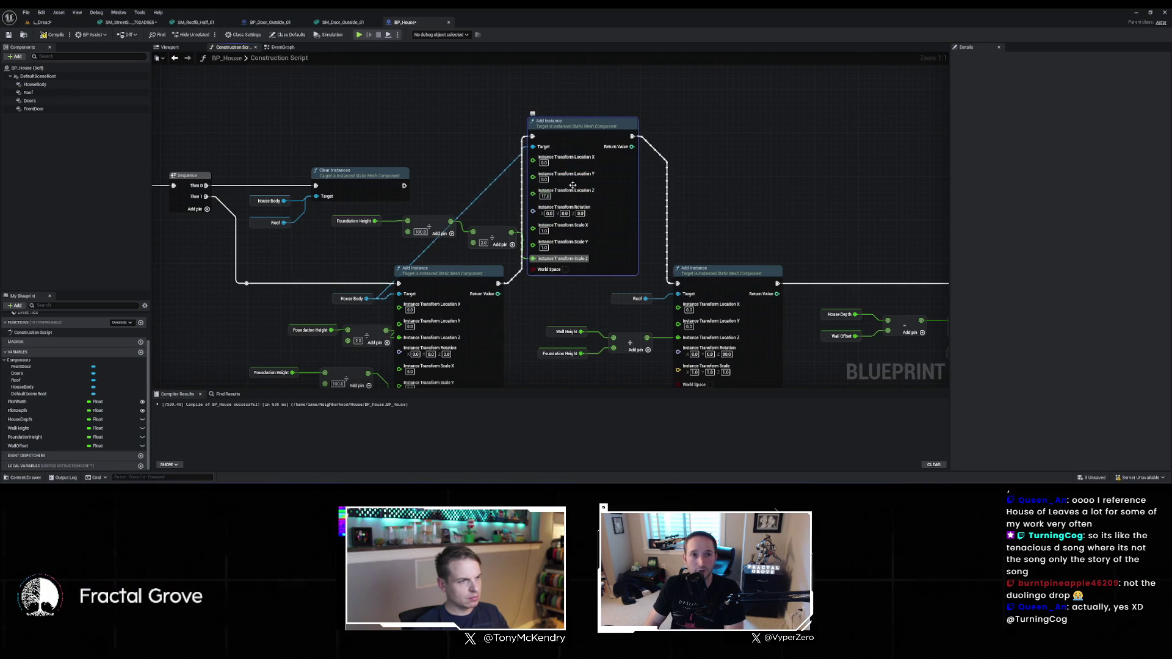
left_click_drag(319, 286, 392, 311)
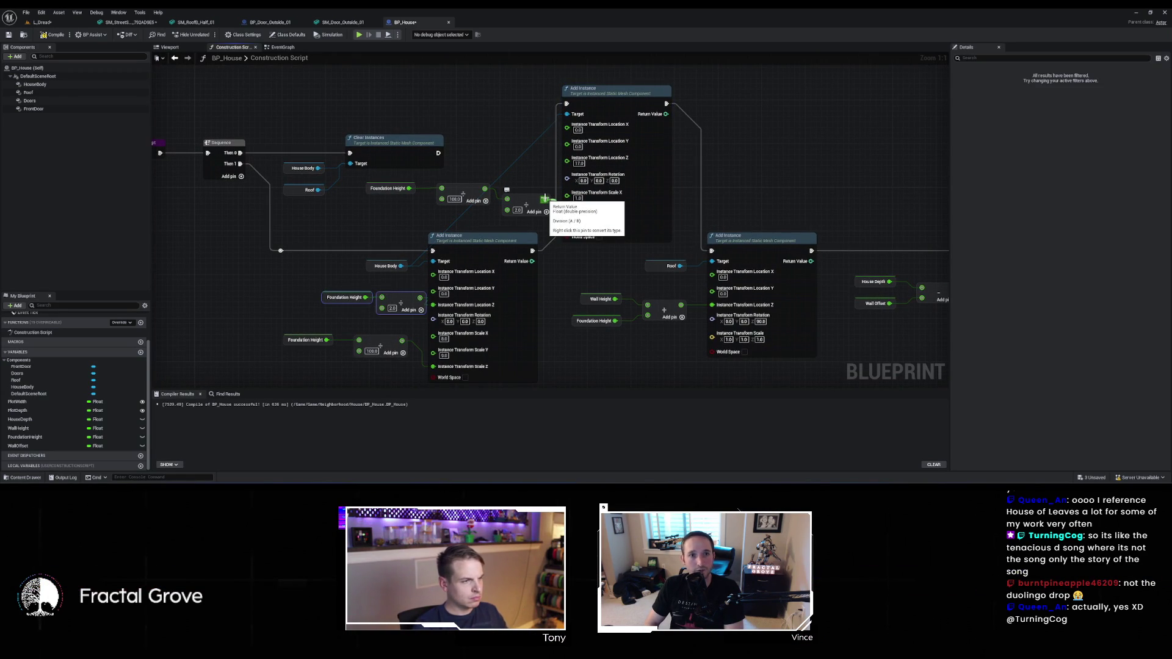
left_click(544, 200)
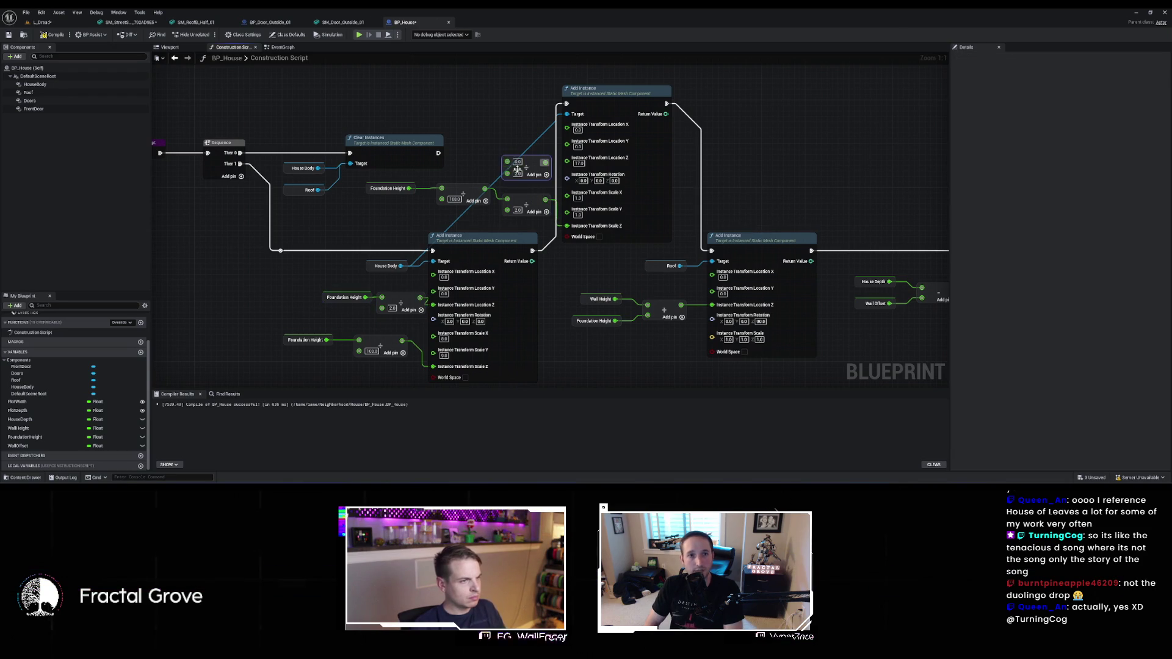
left_click_drag(546, 162, 573, 168)
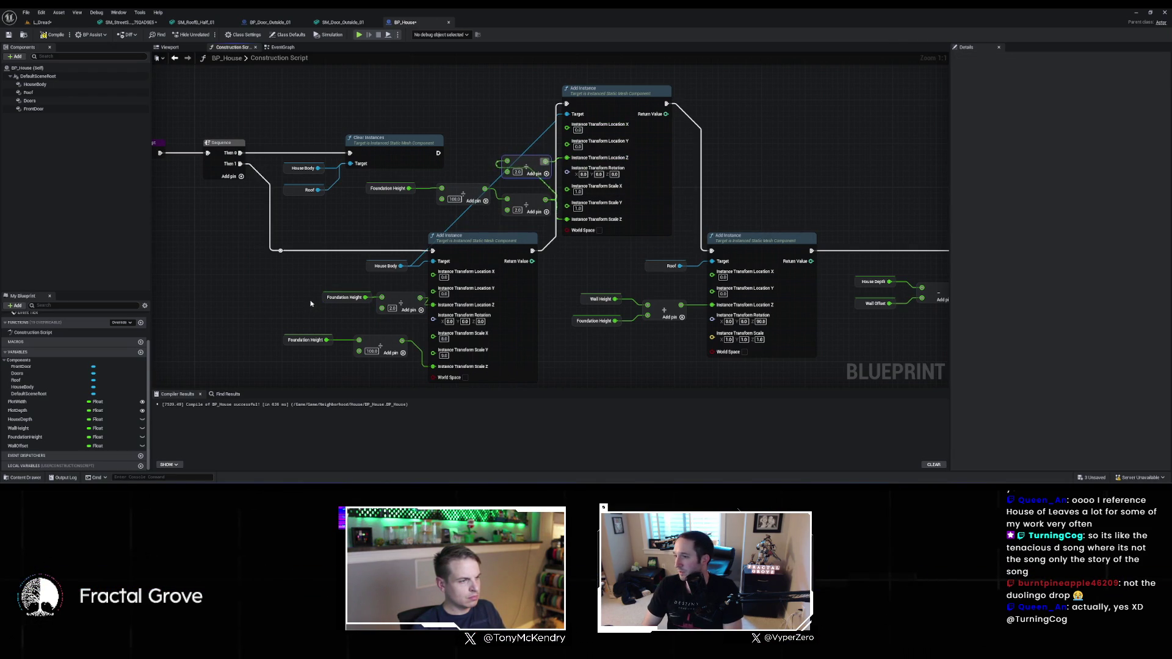
Copy and paste the House Depth and divide nodes near the Doors Add Instance node
left_click_drag(314, 302, 674, 261)
left_click_drag(781, 247, 663, 242)
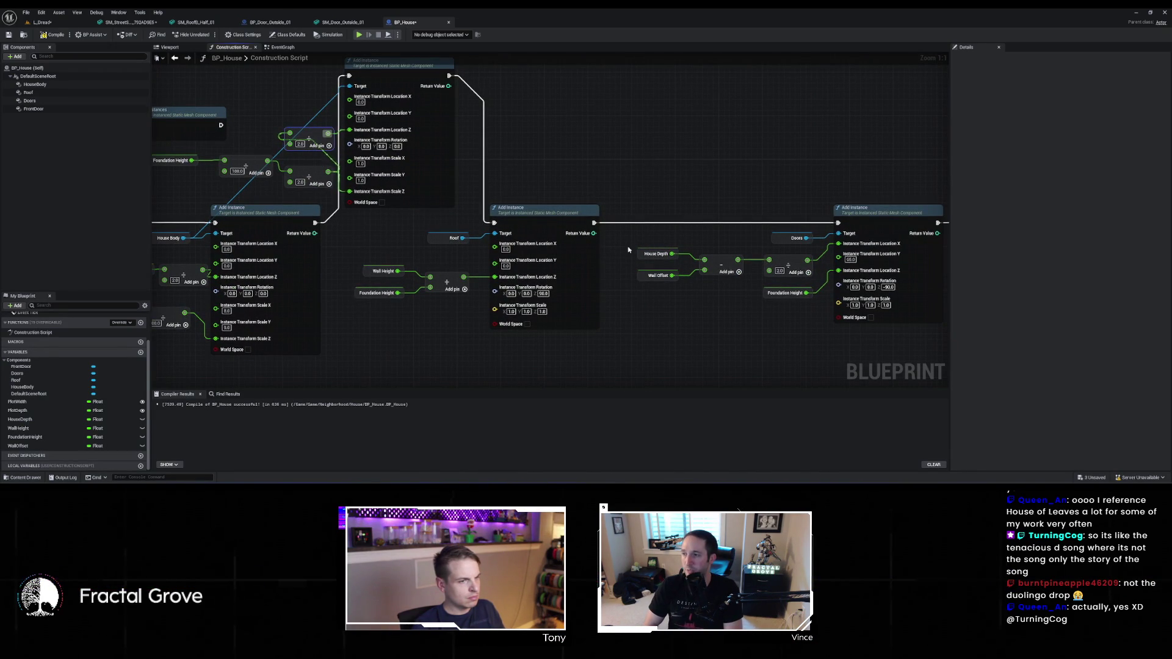
left_click_drag(687, 256, 690, 257)
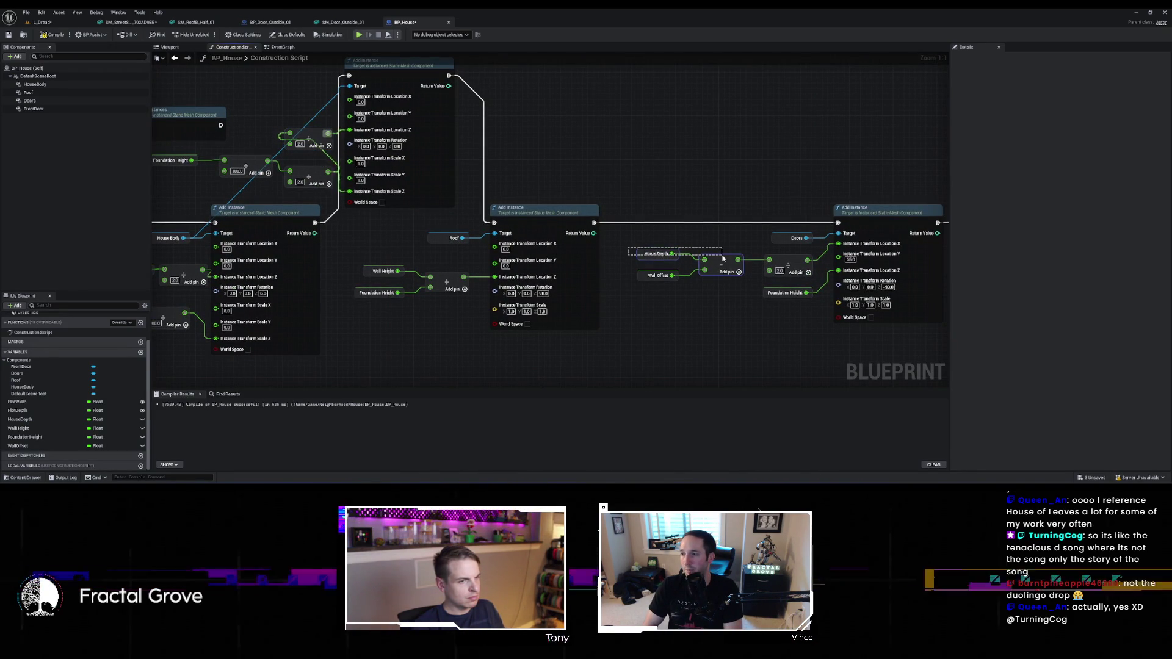
left_click(782, 255, "ctrl")
key("ctrl+c")
key("ctrl+v")
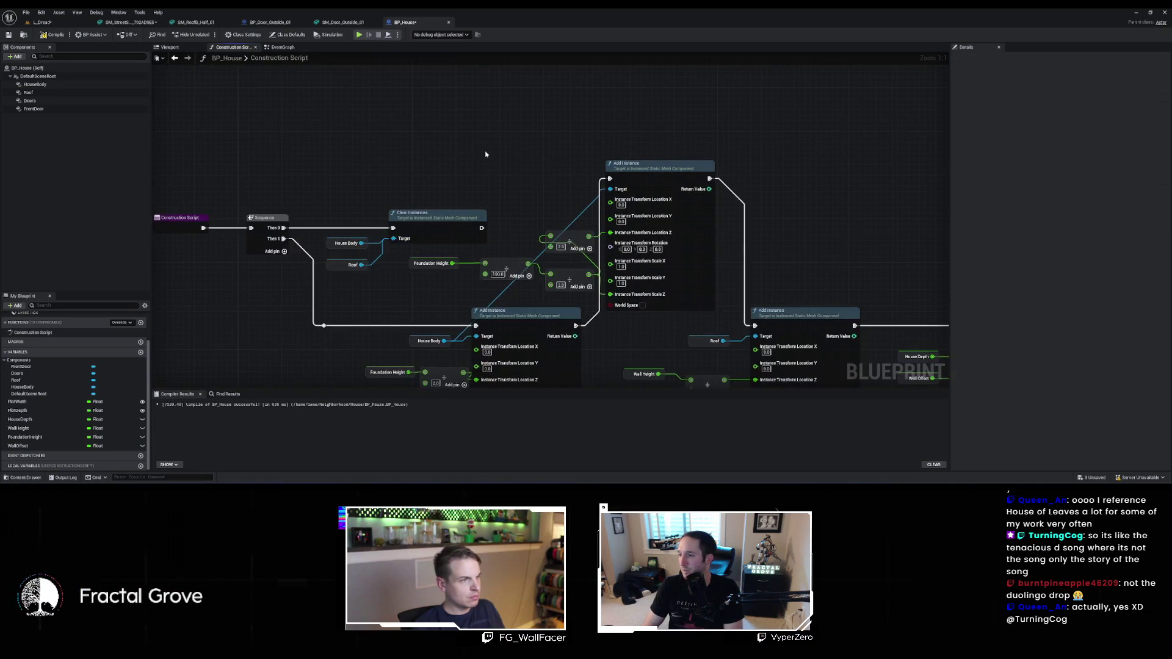
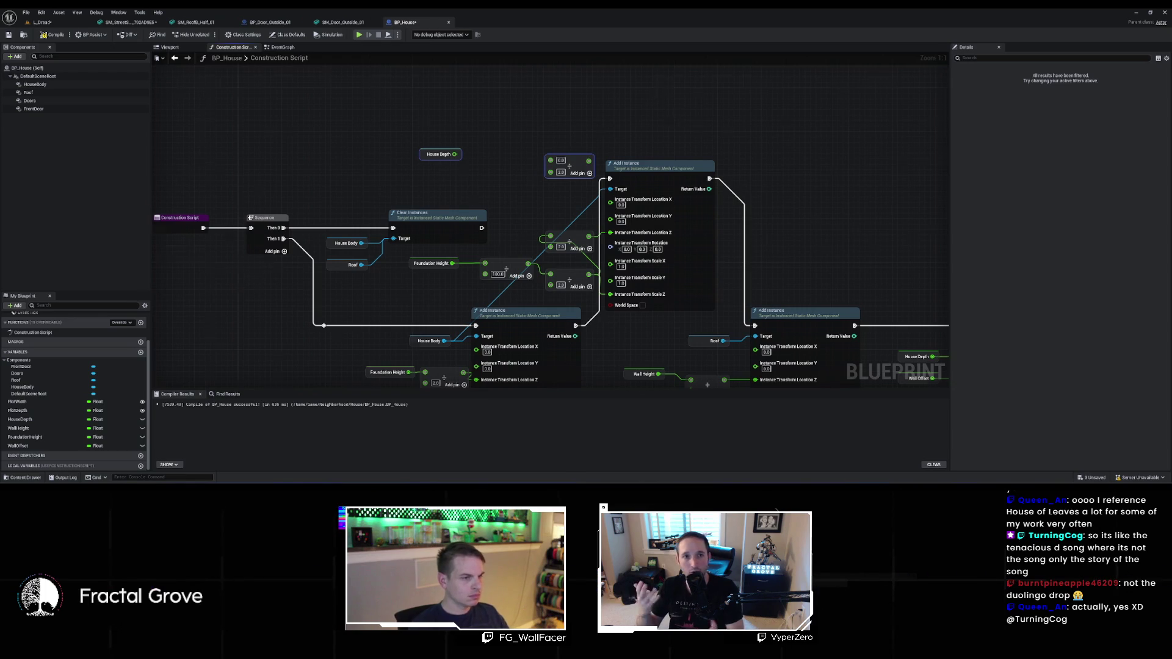
Divide House Depth by 2.0 and wire the result to the top Add Instance's Location Y
left_click_drag(657, 100, 630, 81)
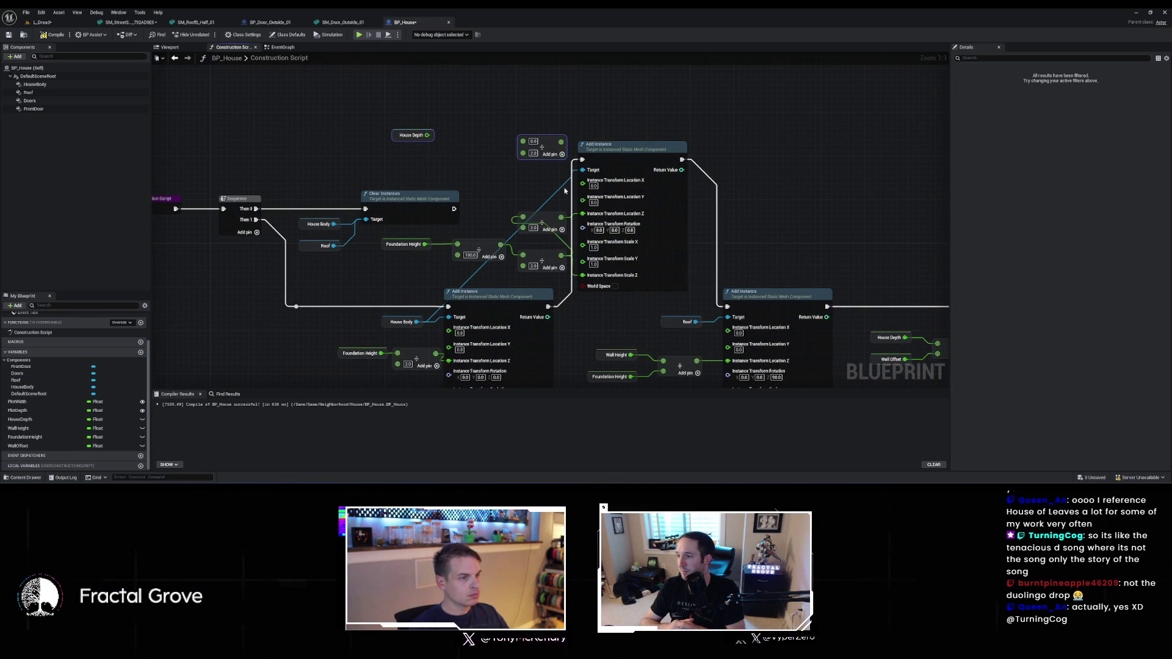
left_click_drag(599, 118, 589, 112)
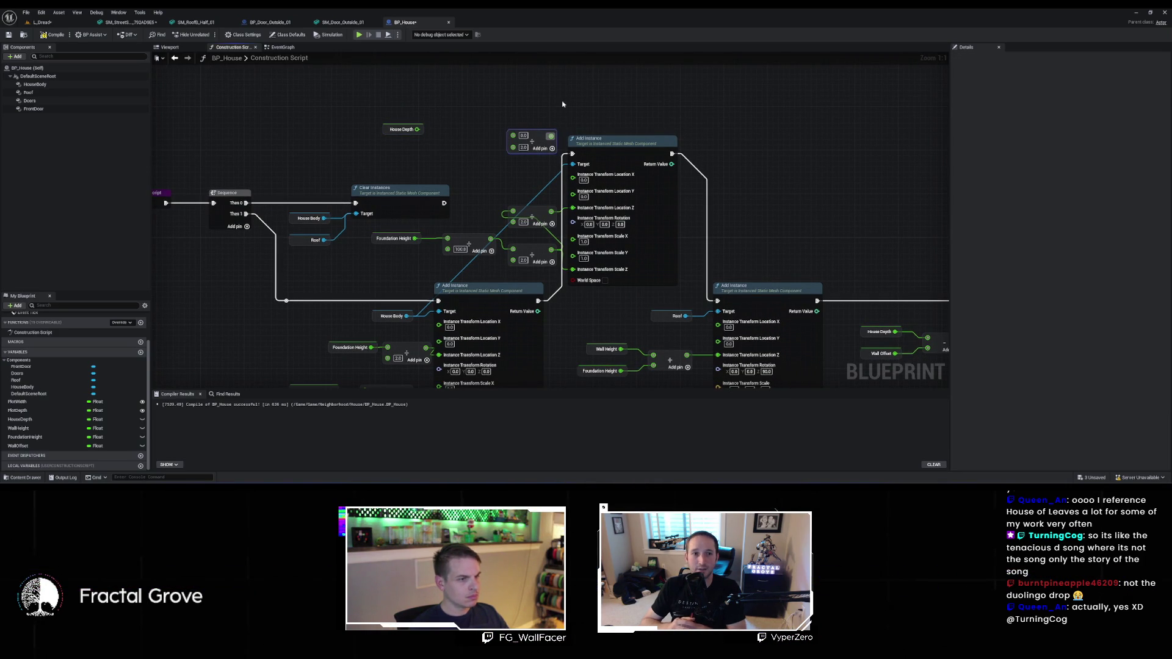
left_click(418, 130)
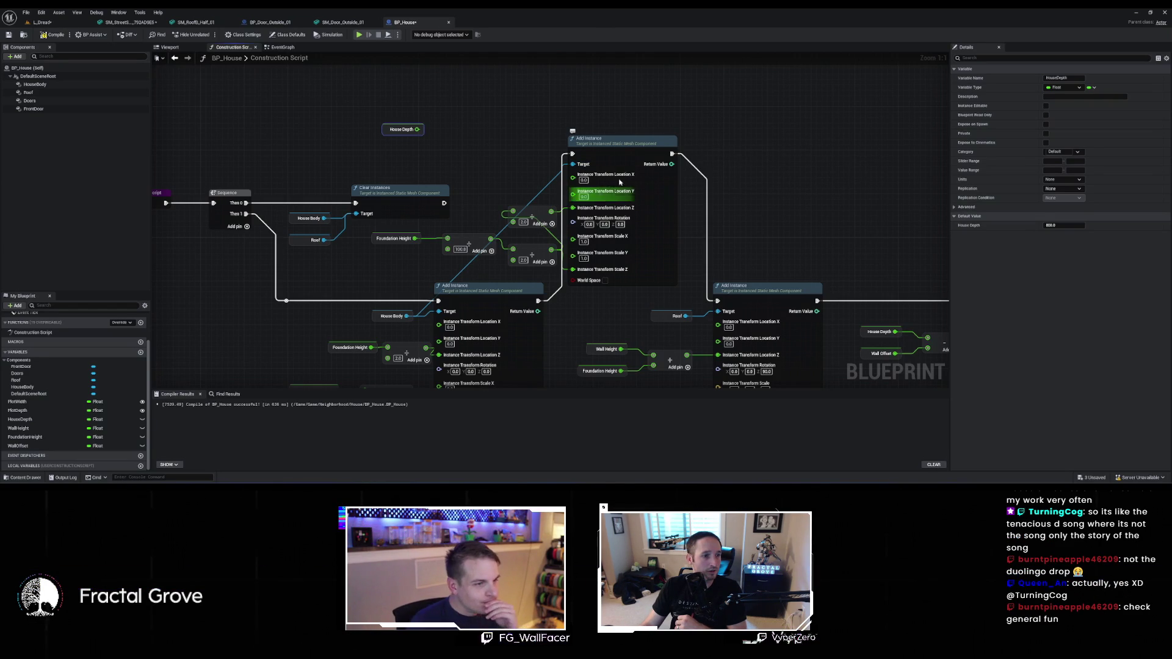
left_click(554, 143)
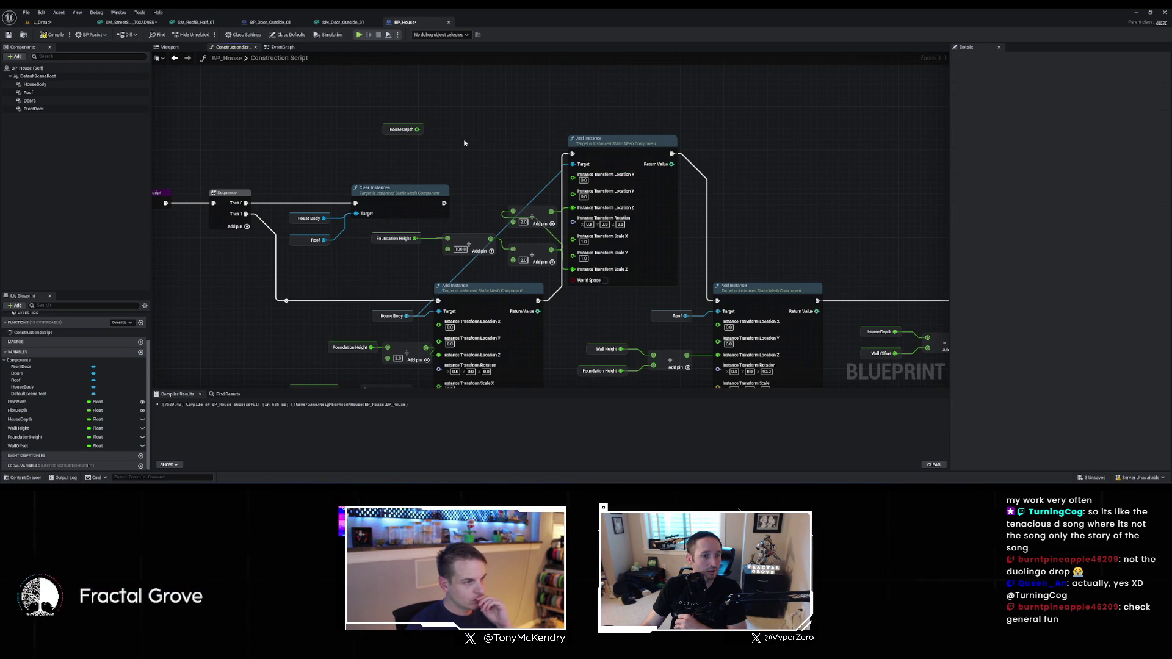
mouse_move(498, 163)
left_mouse_down()
mouse_move(520, 141)
mouse_move(486, 104)
mouse_move(573, 191)
left_mouse_up()
type("/")
key("Return")
left_click_drag(479, 163, 352, 123)
Add 50.0 to the divided value, route the sum into Location Y, and save BP_House
left_click_drag(506, 103, 554, 89)
type("negate")
key("Return")
left_click(568, 102)
type("50")
left_click_drag(597, 92, 573, 191)
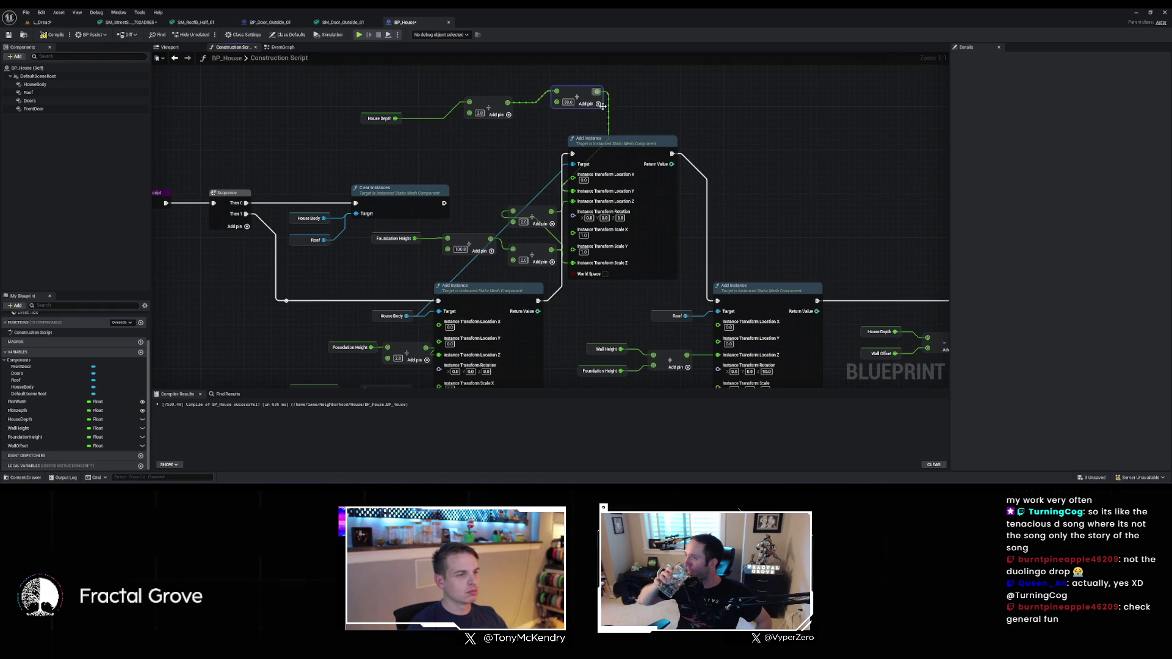
key("ctrl+s")
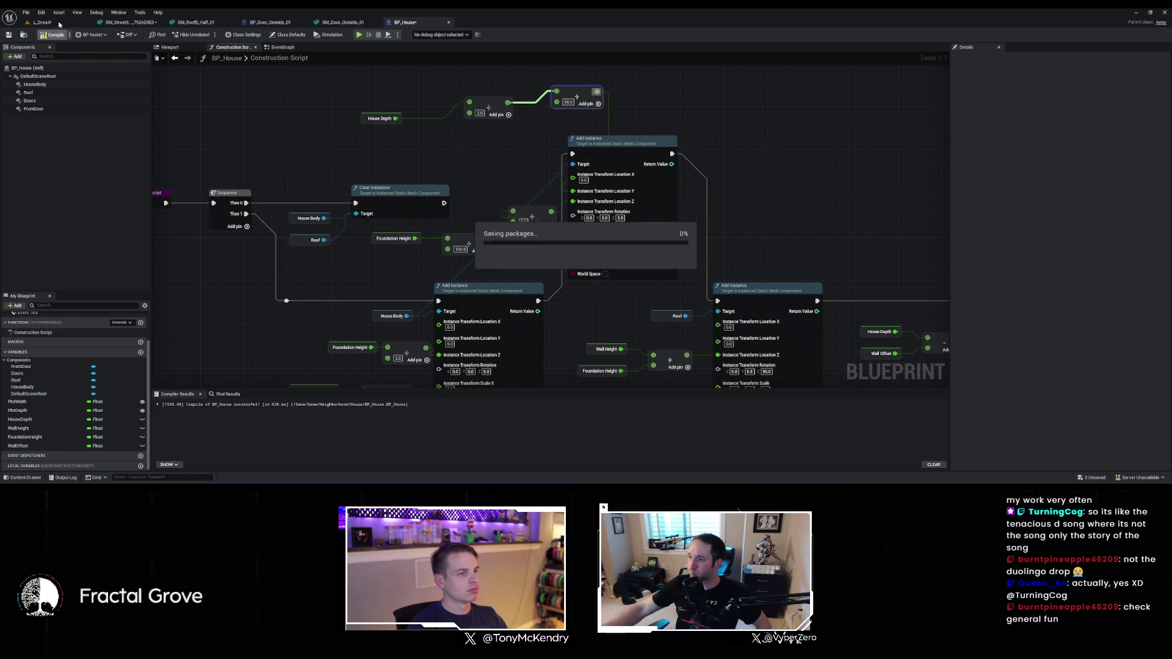
left_click(59, 23)
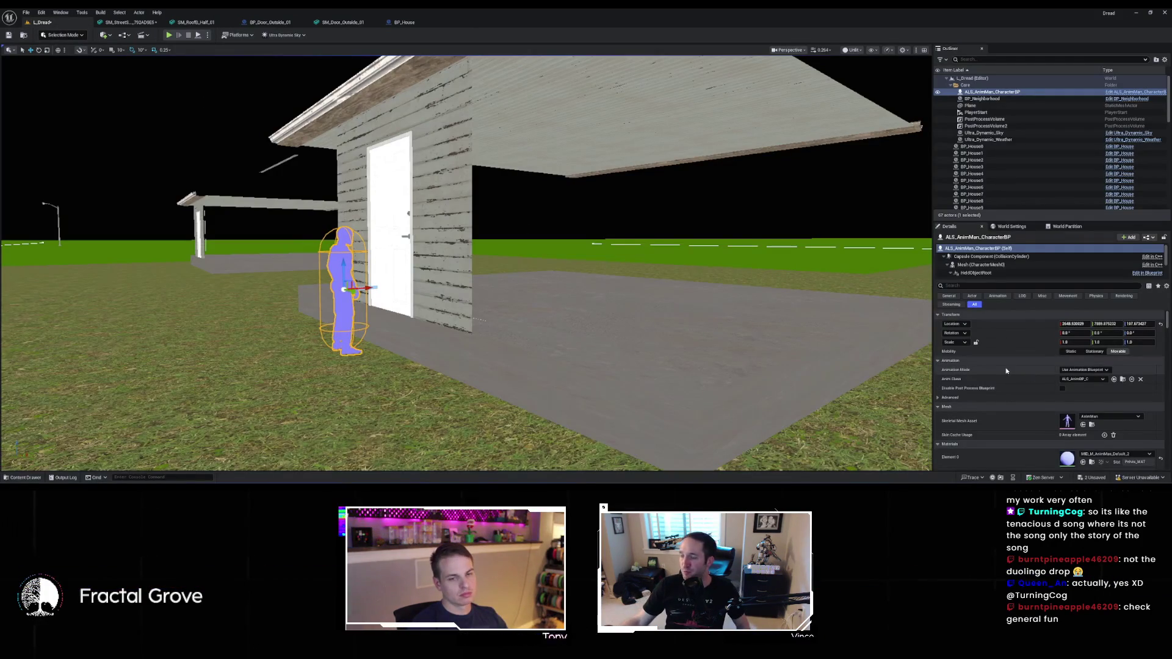
mouse_move(550, 275)
left_mouse_down()
mouse_move(476, 342)
mouse_move(434, 357)
mouse_move(482, 354)
mouse_move(317, 104)
left_mouse_up()
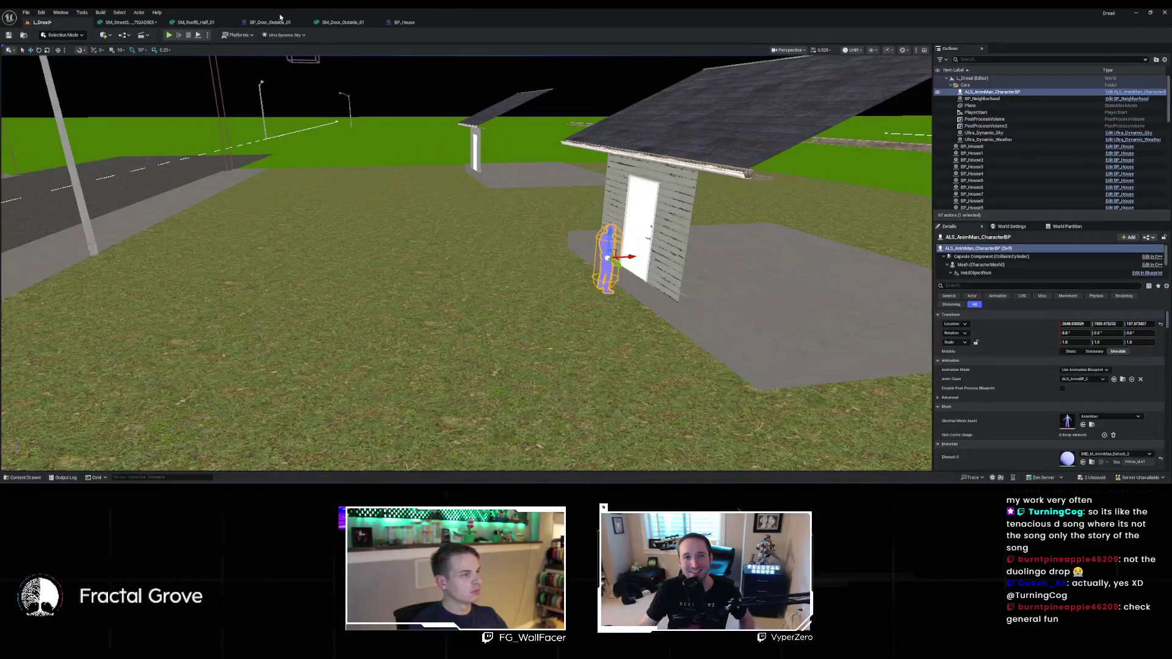
left_click(404, 22)
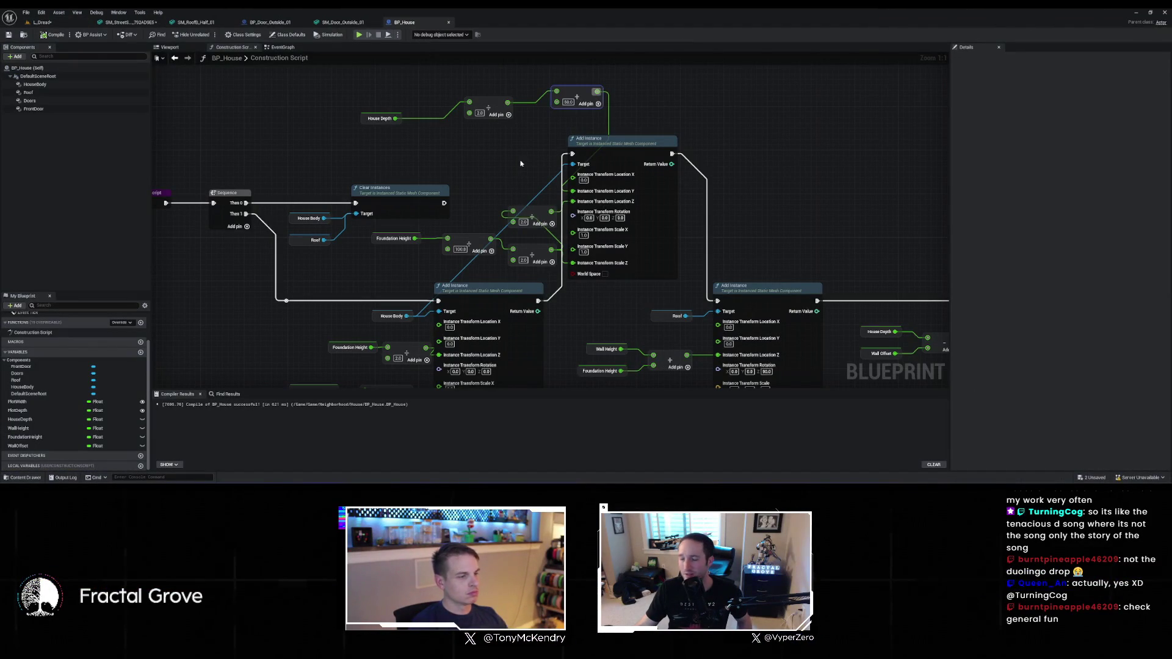
left_click_drag(521, 164, 473, 147)
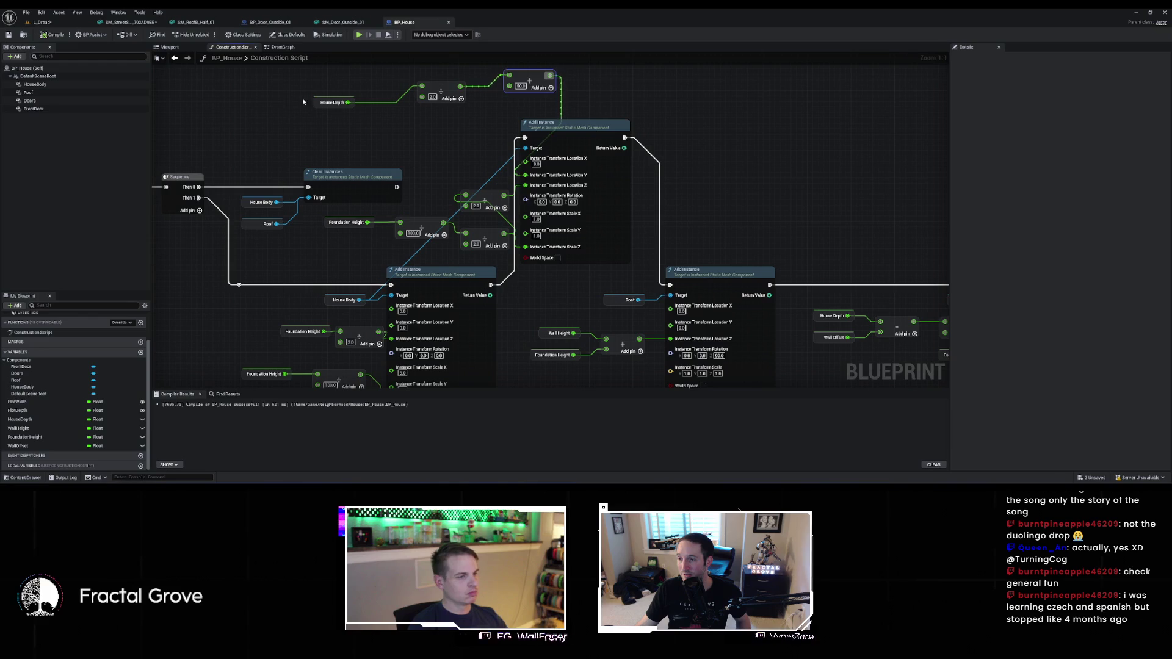
left_click(61, 23)
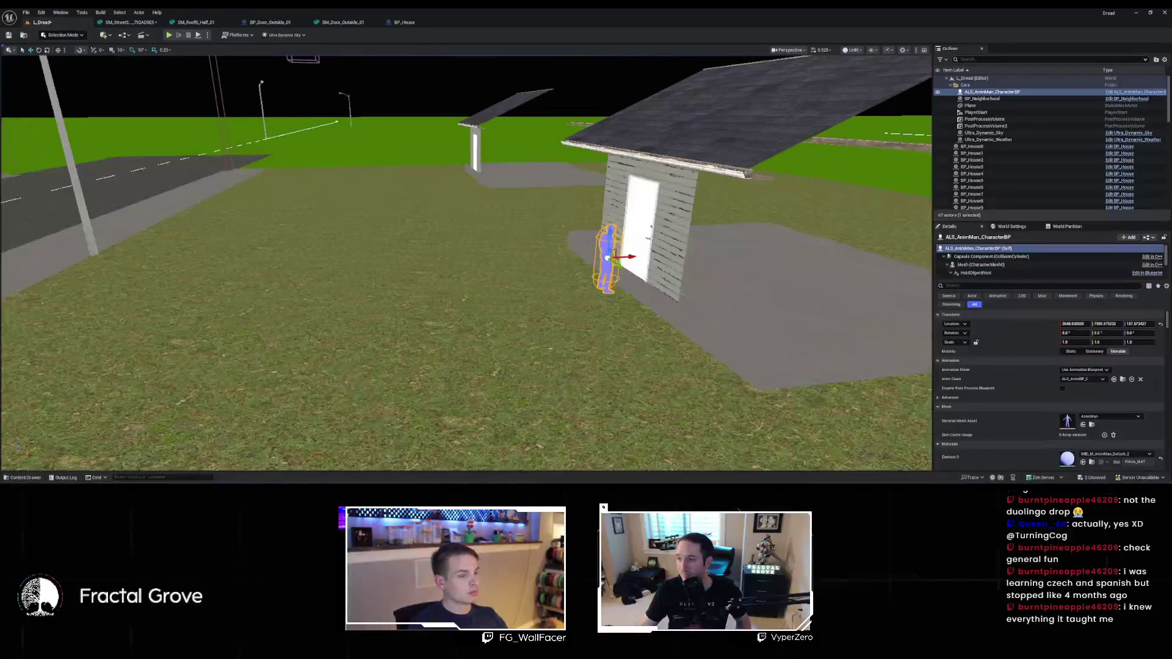
left_click_drag(539, 226, 610, 275)
left_click_drag(516, 215, 563, 221)
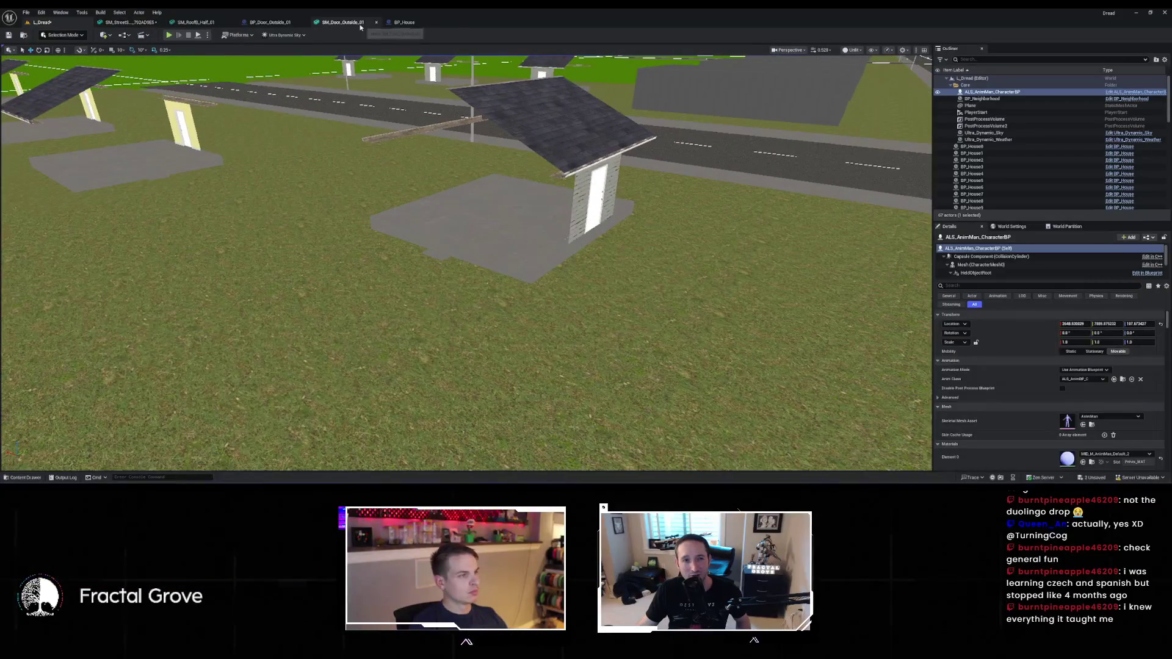
left_click(403, 22)
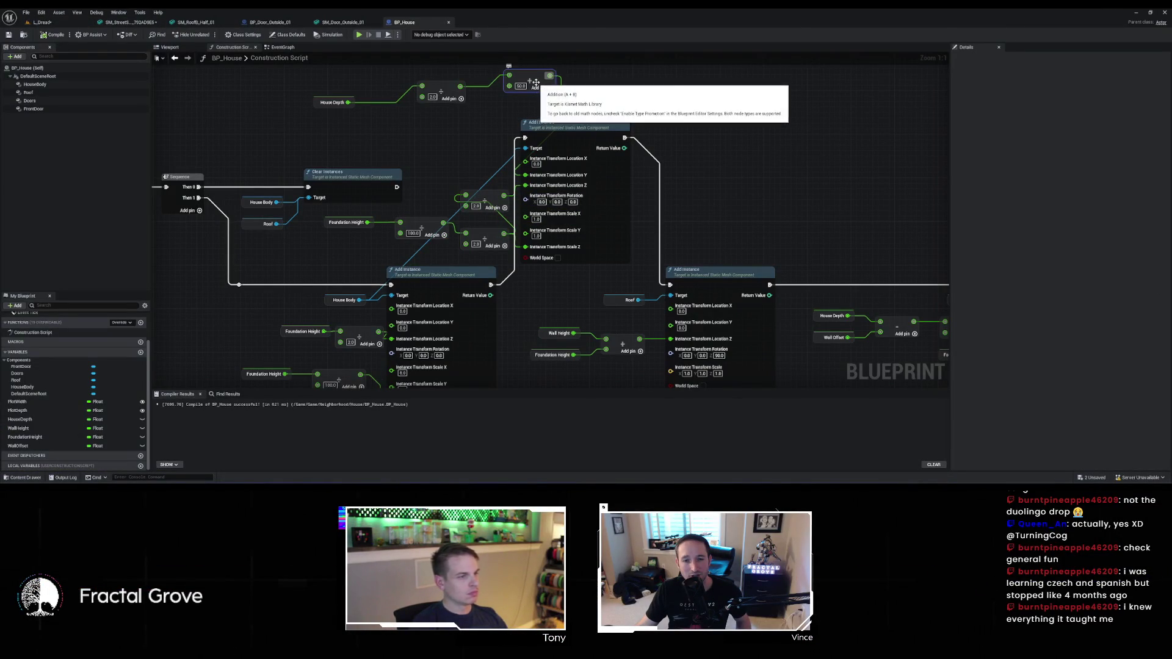
left_click(533, 121)
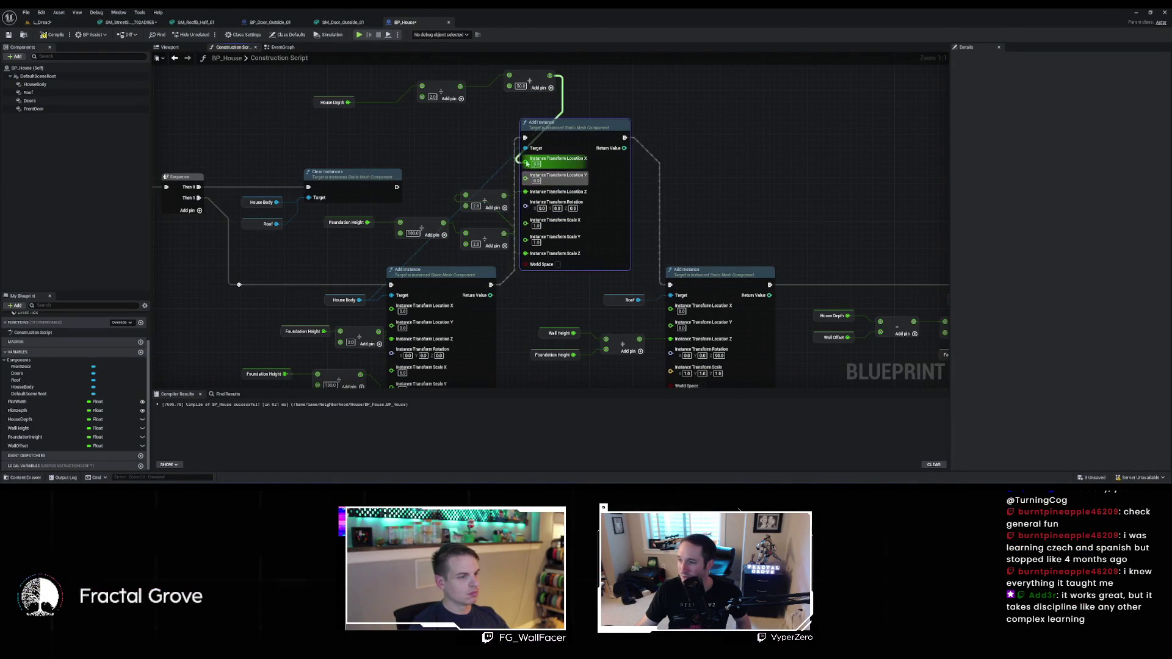
left_click(59, 22)
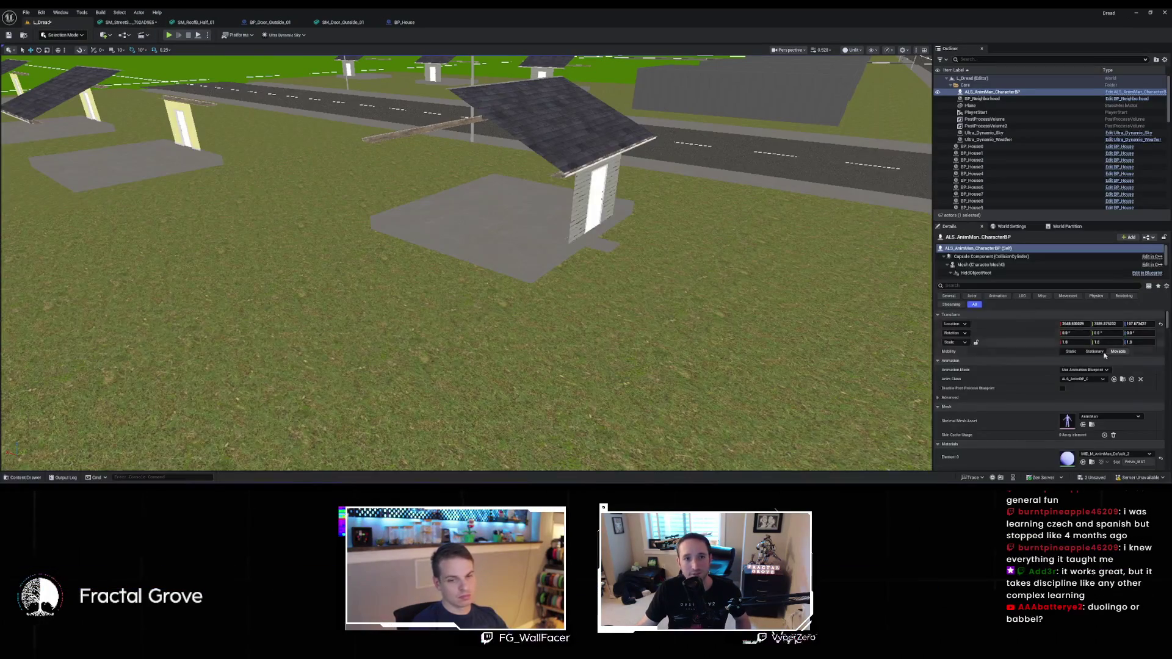
key("f")
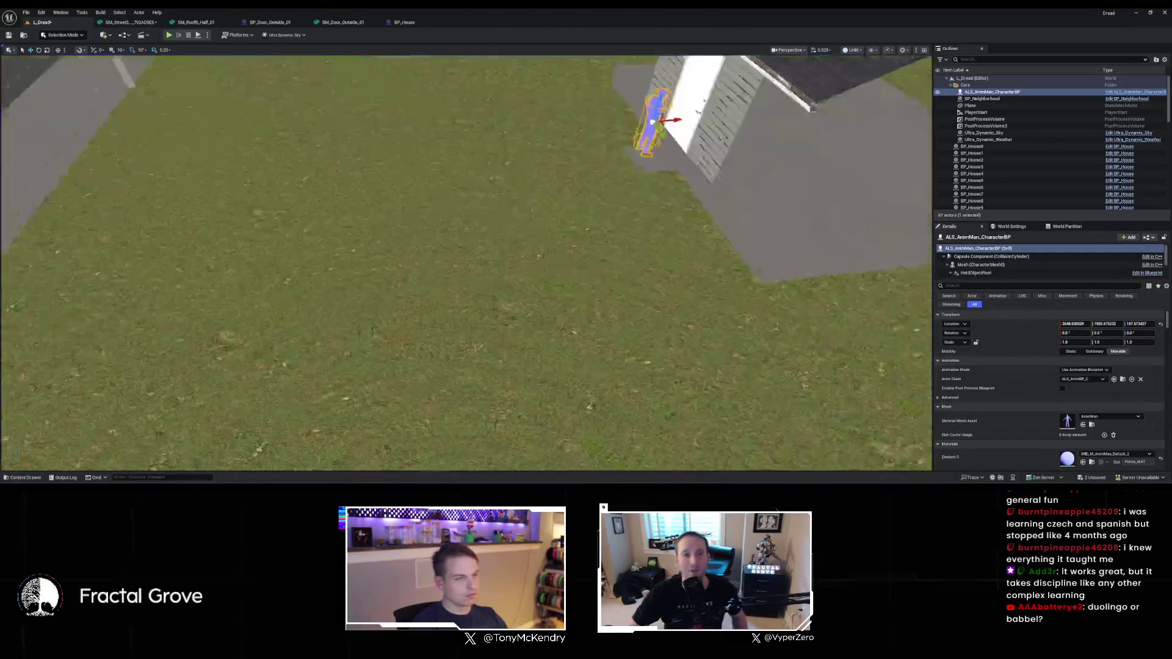
key("q")
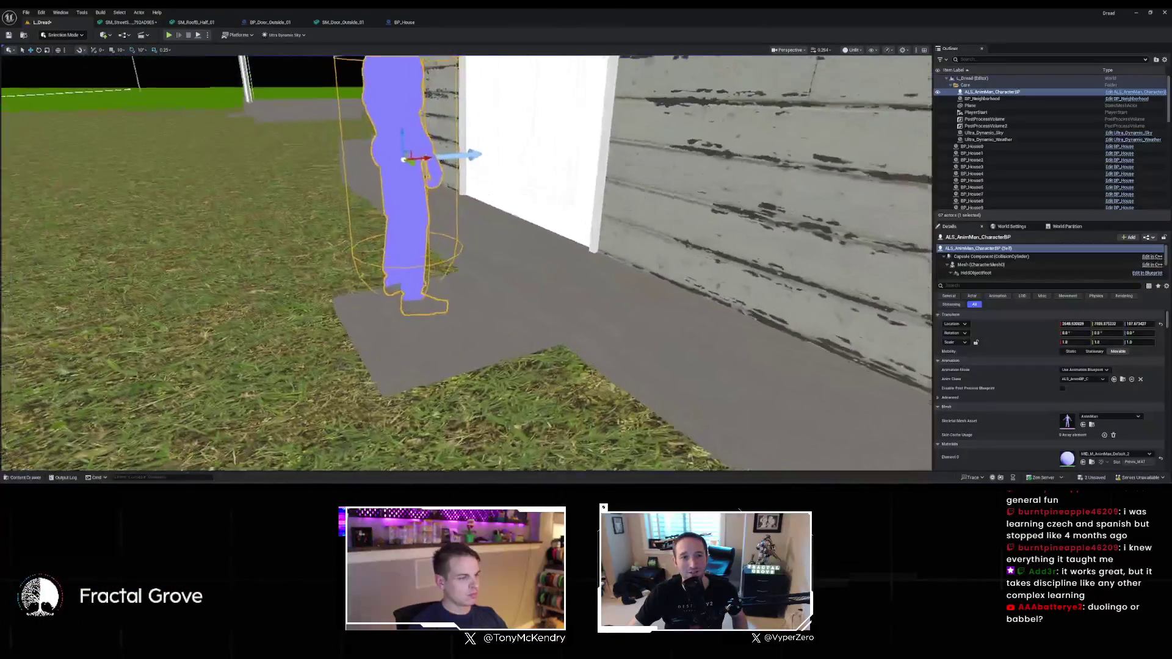
key("s")
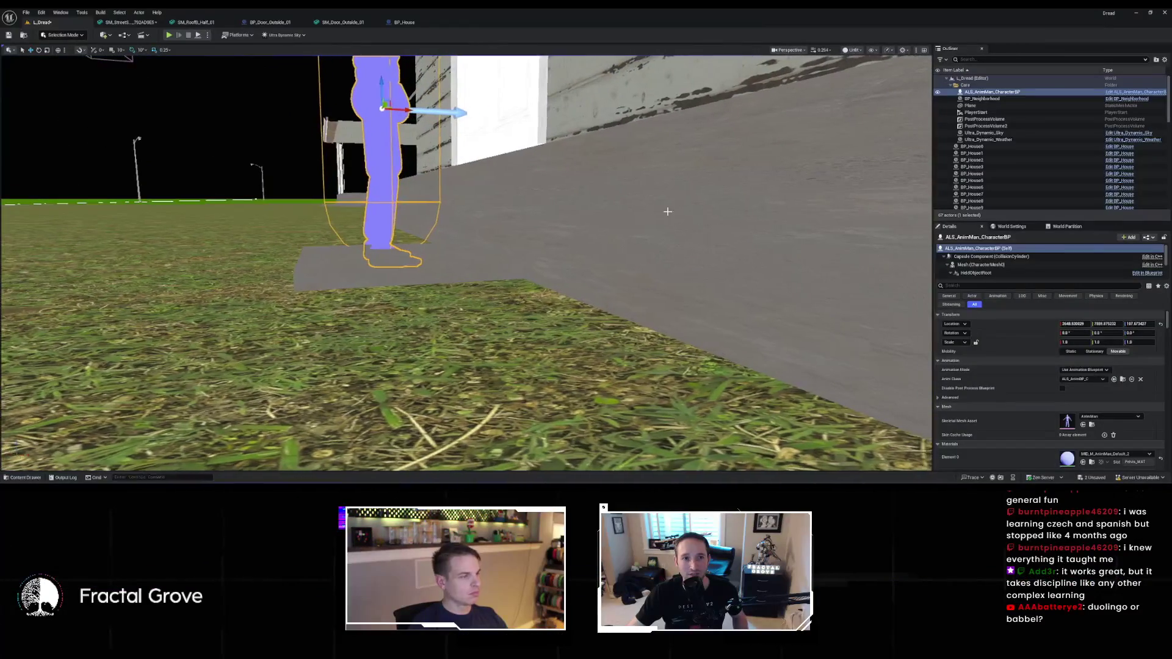
left_click(404, 22)
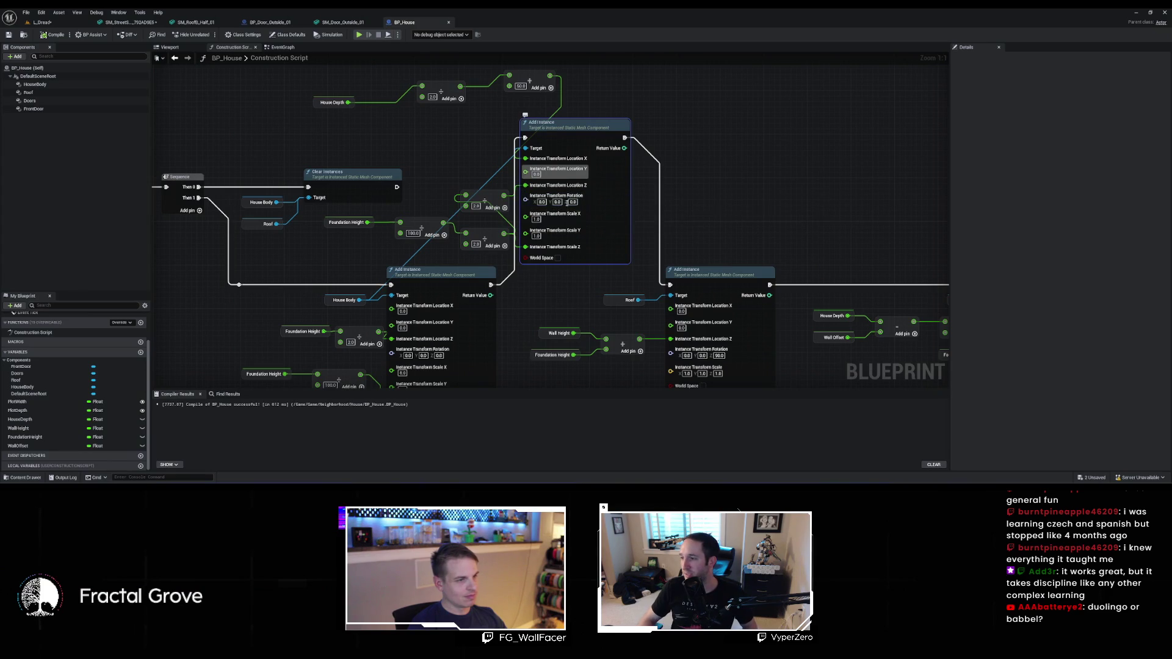
left_click_drag(497, 228, 484, 227)
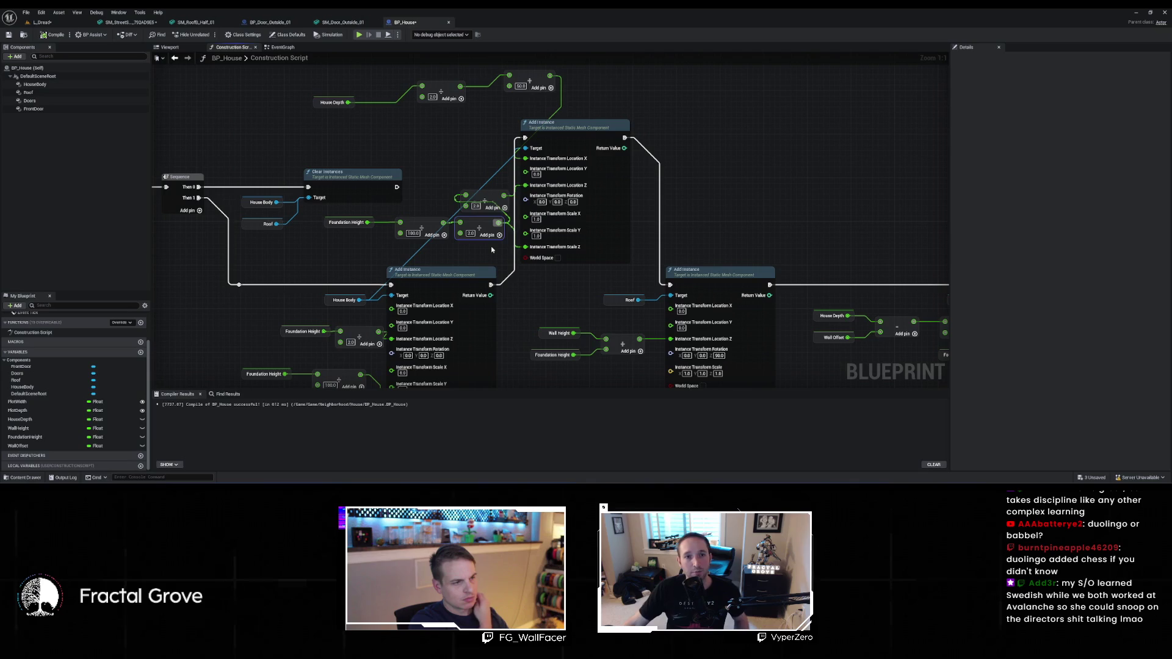
left_click(41, 22)
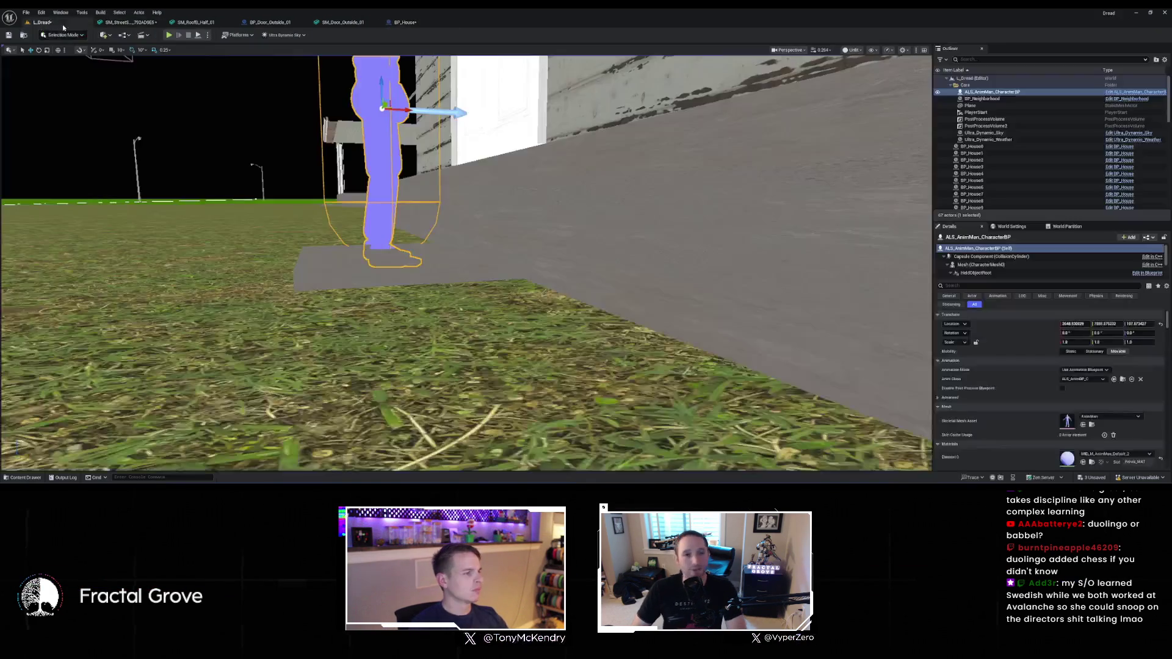
scroll(466, 263, "down", 3)
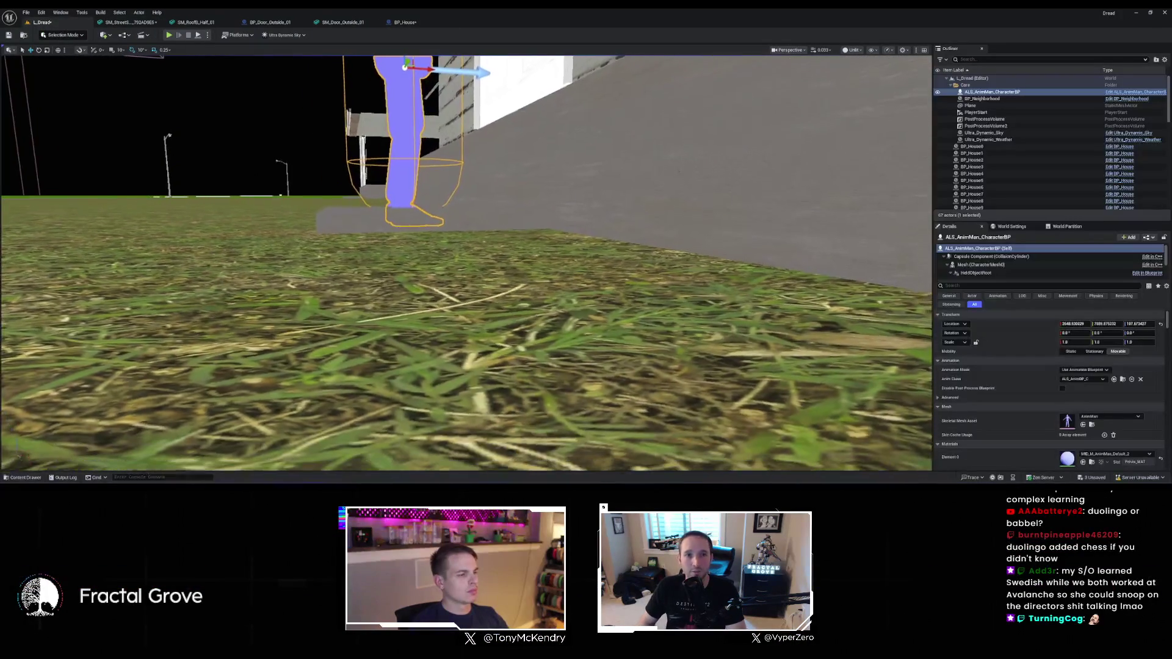
scroll(466, 264, "up", 2)
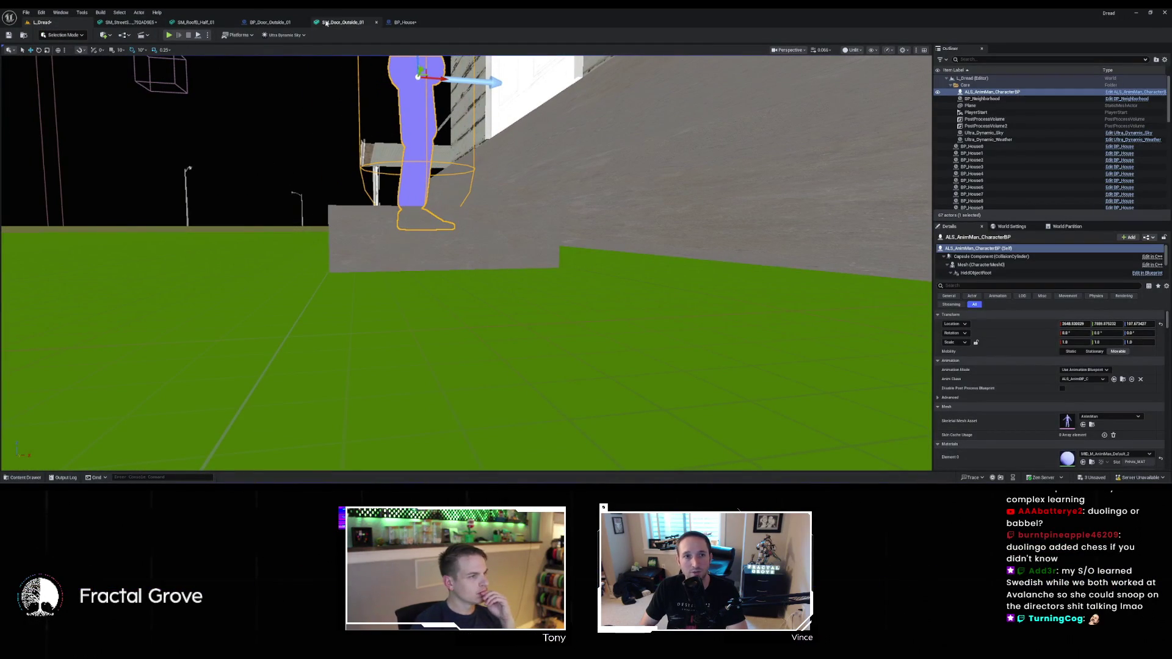
left_click(424, 22)
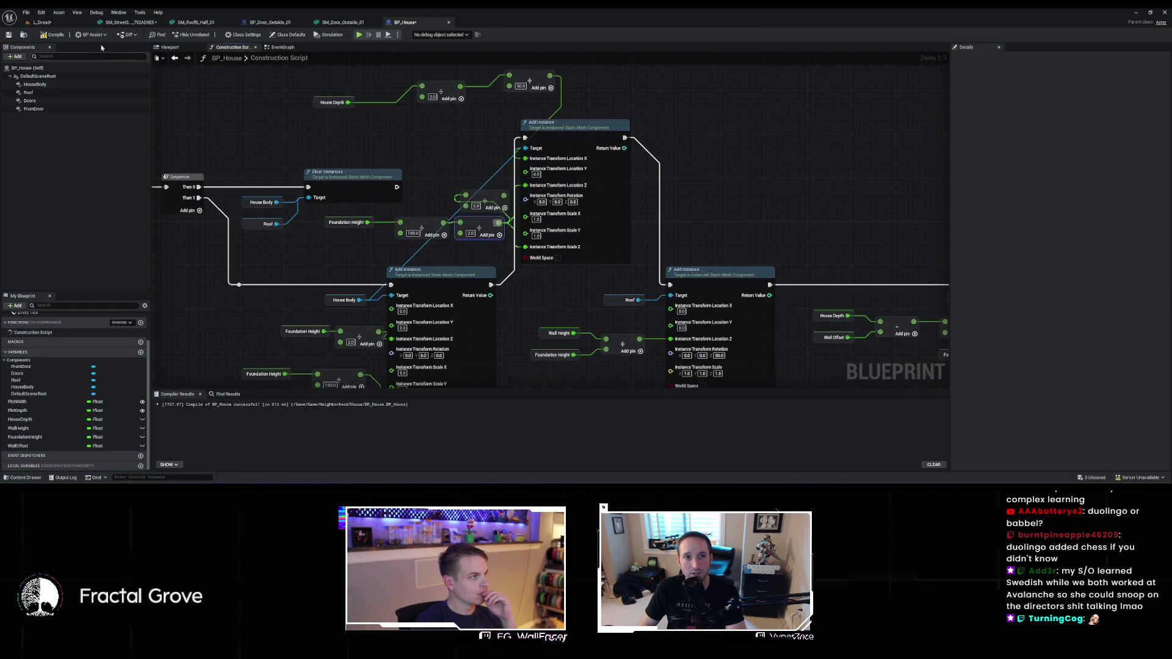
left_click(64, 22)
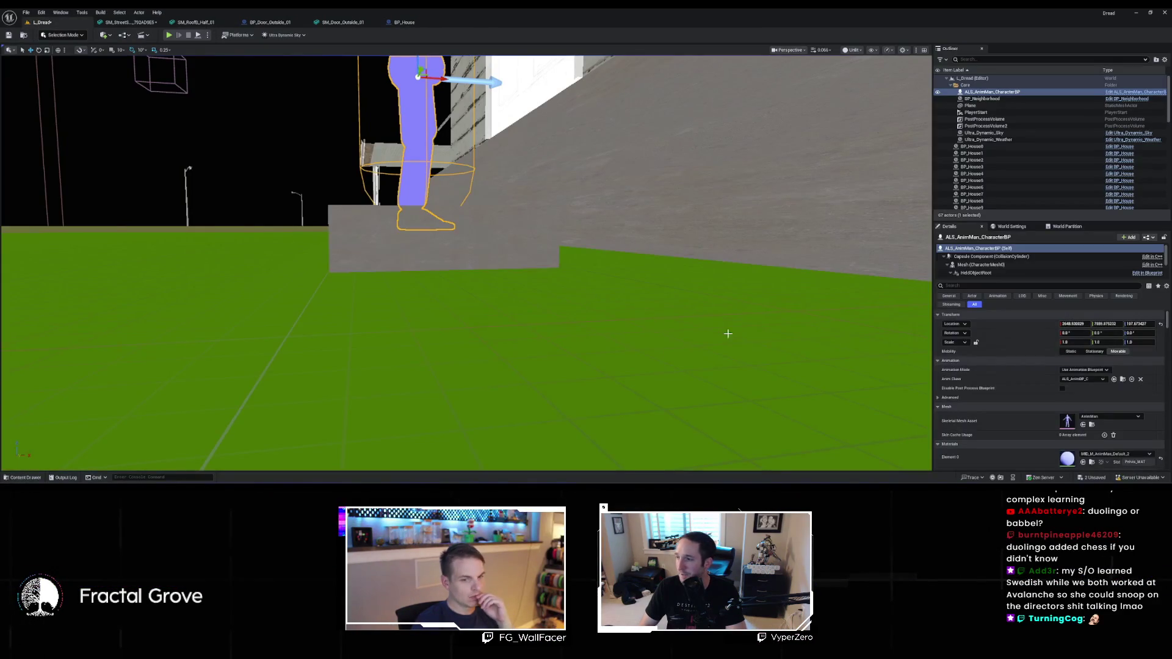
mouse_move(464, 263)
left_mouse_down()
mouse_move(452, 281)
mouse_move(373, 293)
mouse_move(439, 290)
mouse_move(439, 342)
mouse_move(441, 297)
left_mouse_up()
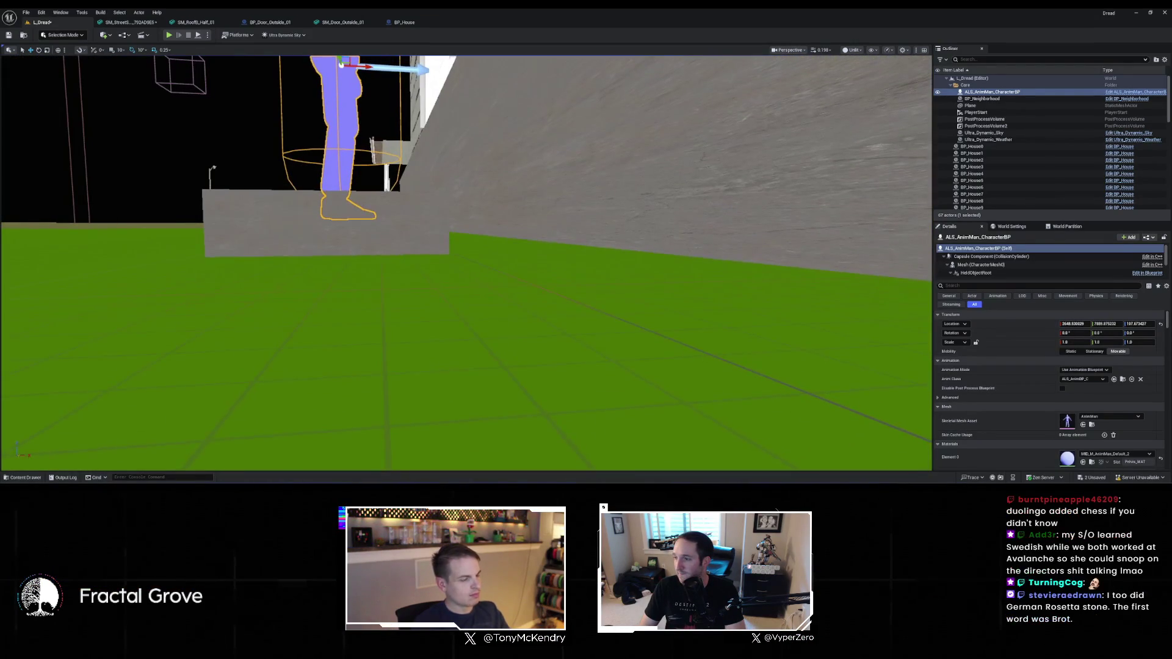
left_click(402, 24)
scroll(494, 126, "up", 3)
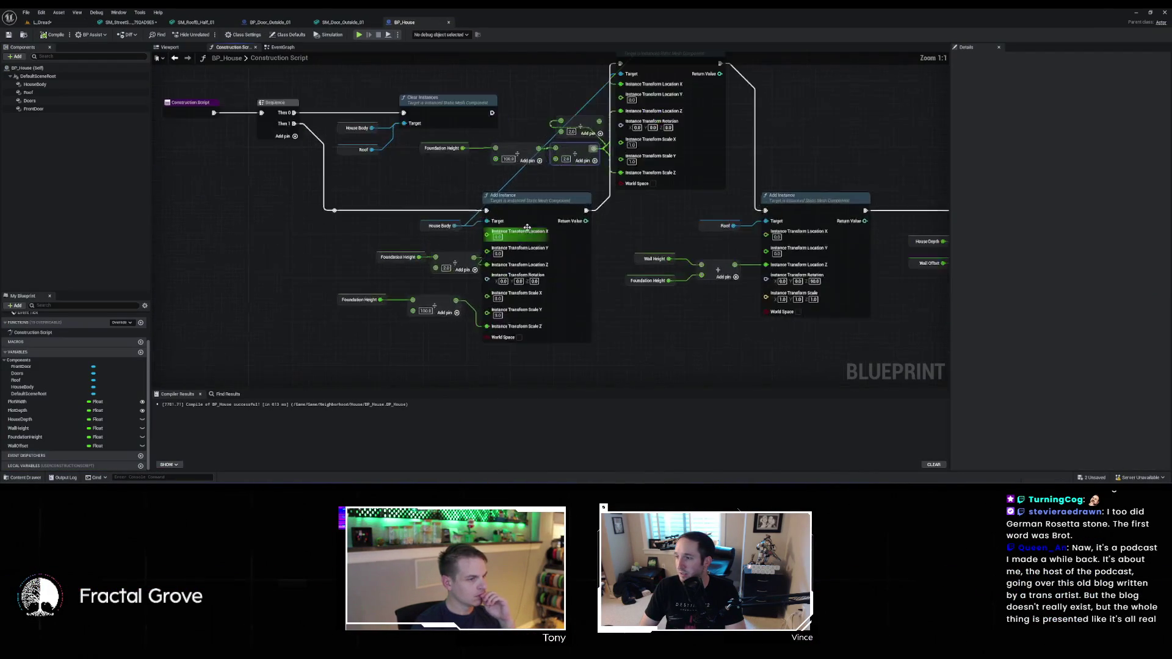
Select the House Body Add Instance node and inspect the house foundation in the level
left_click(527, 227)
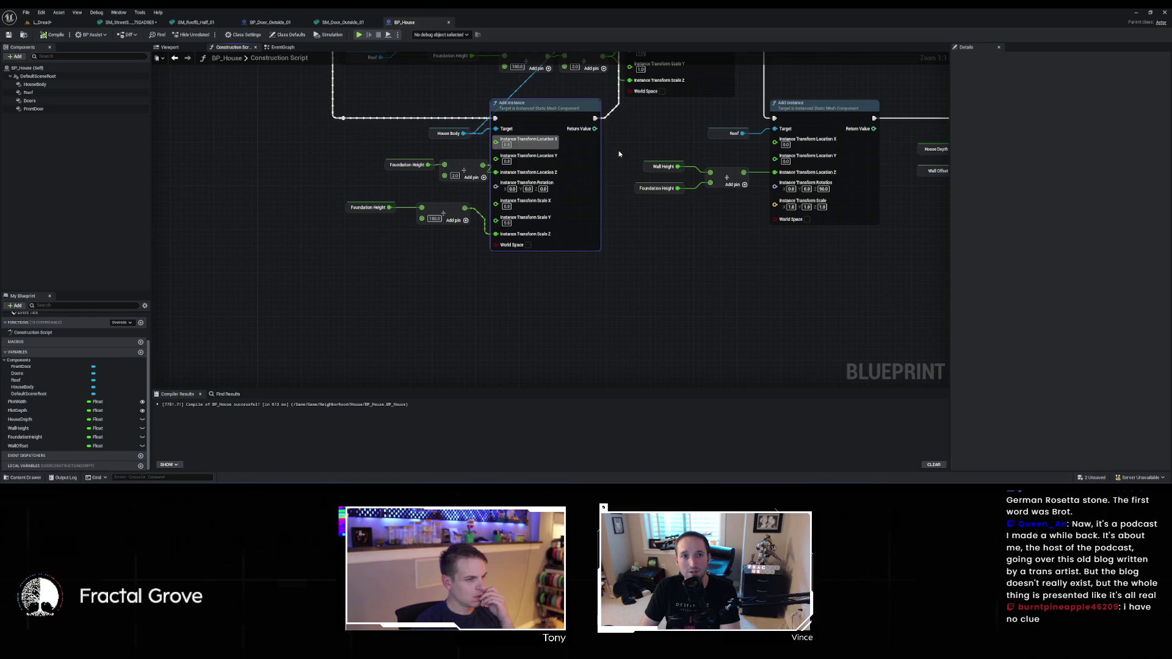
scroll(619, 154, "down", 2)
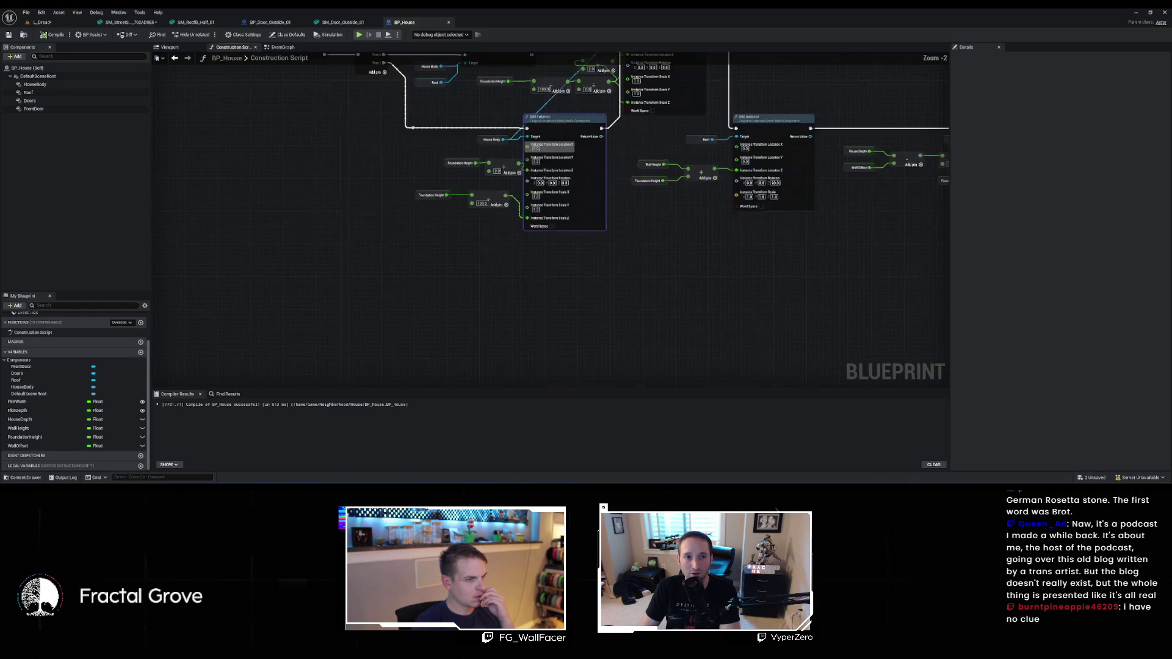
left_click_drag(619, 154, 523, 222)
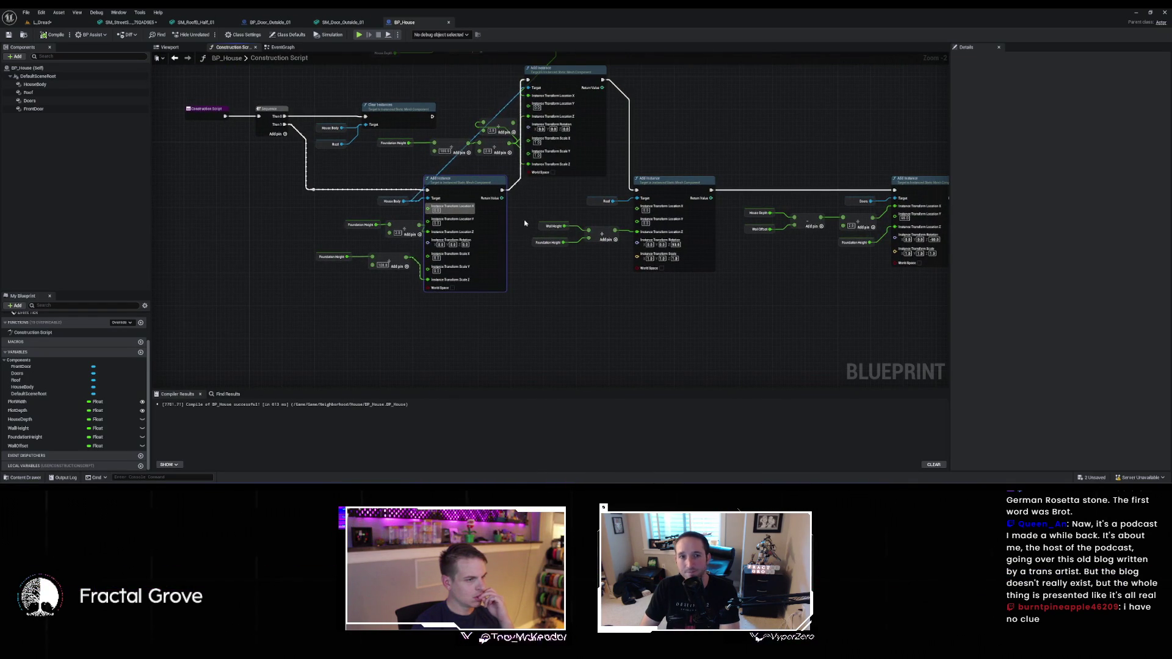
scroll(513, 239, "up", 2)
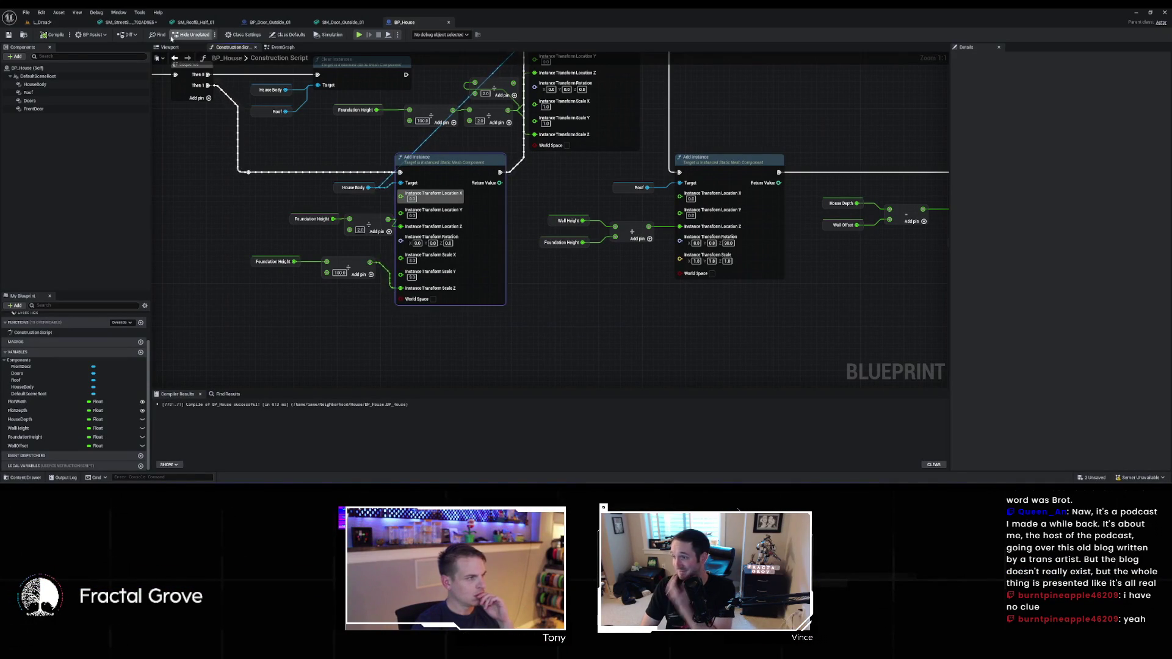
left_click(42, 23)
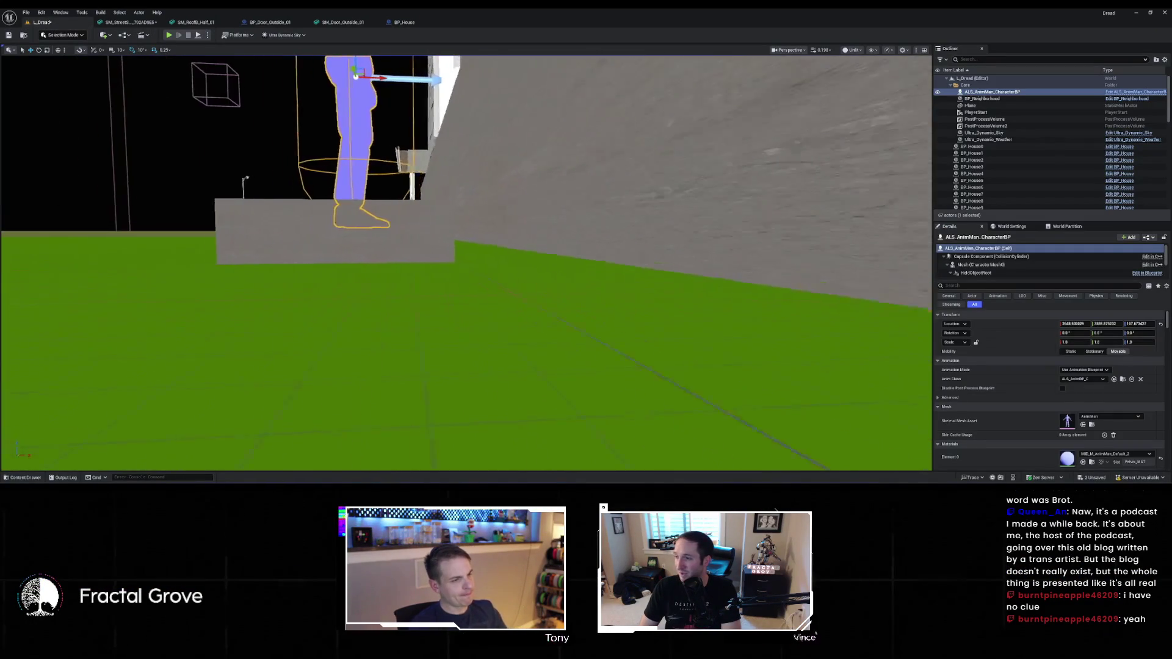
key("s")
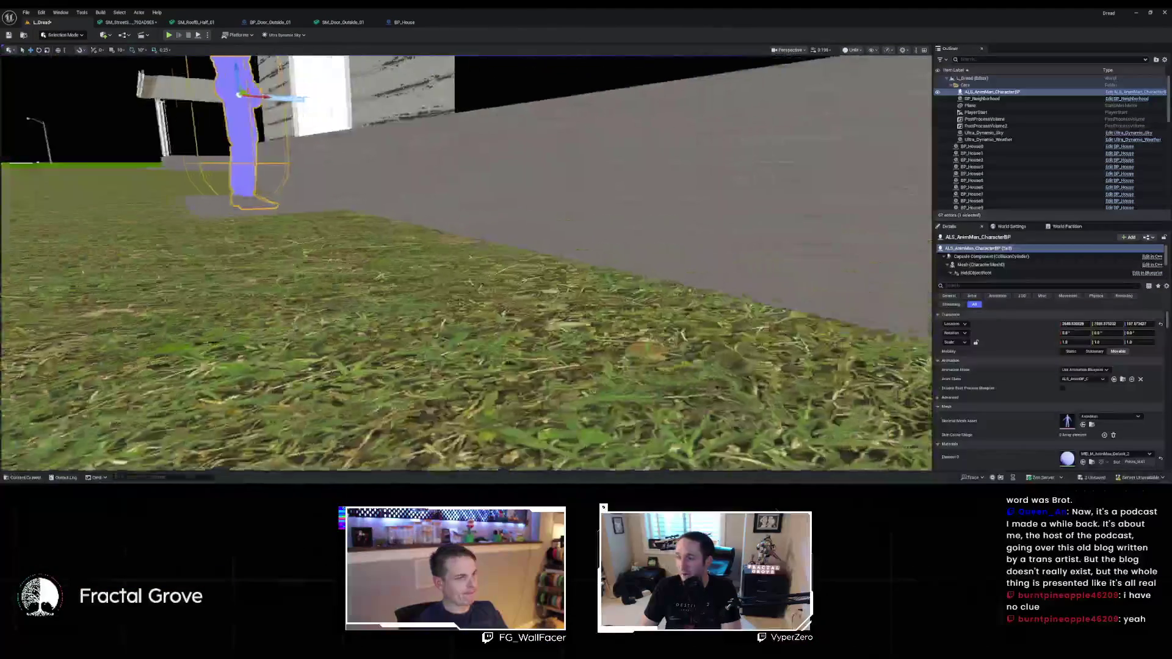
key("s")
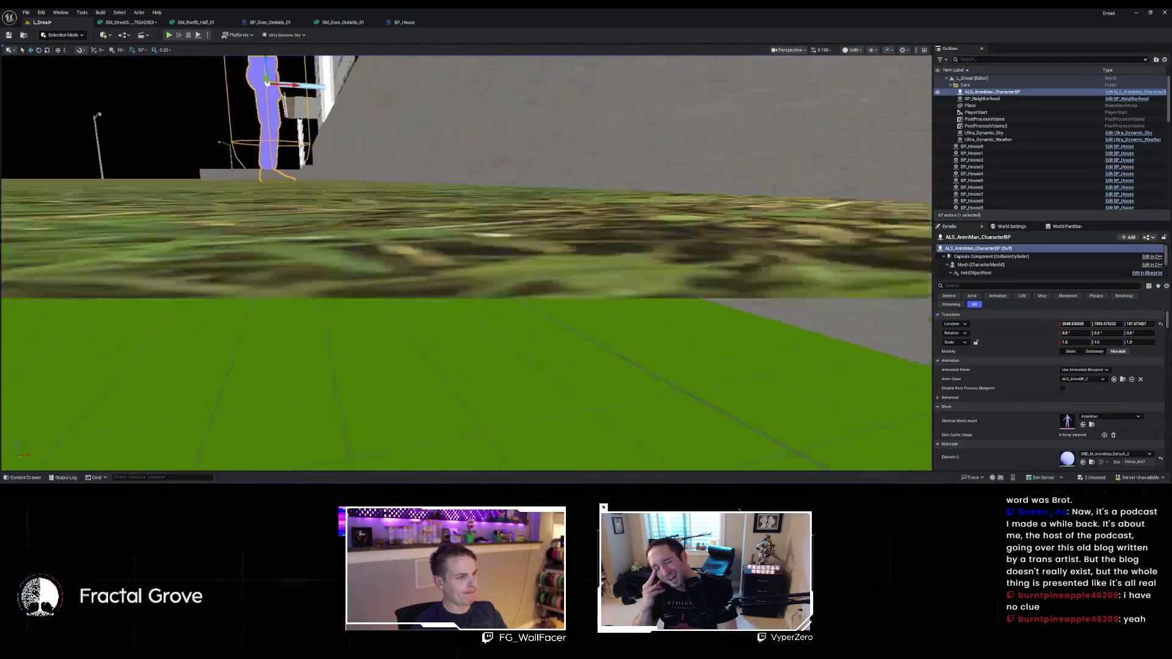
key("s")
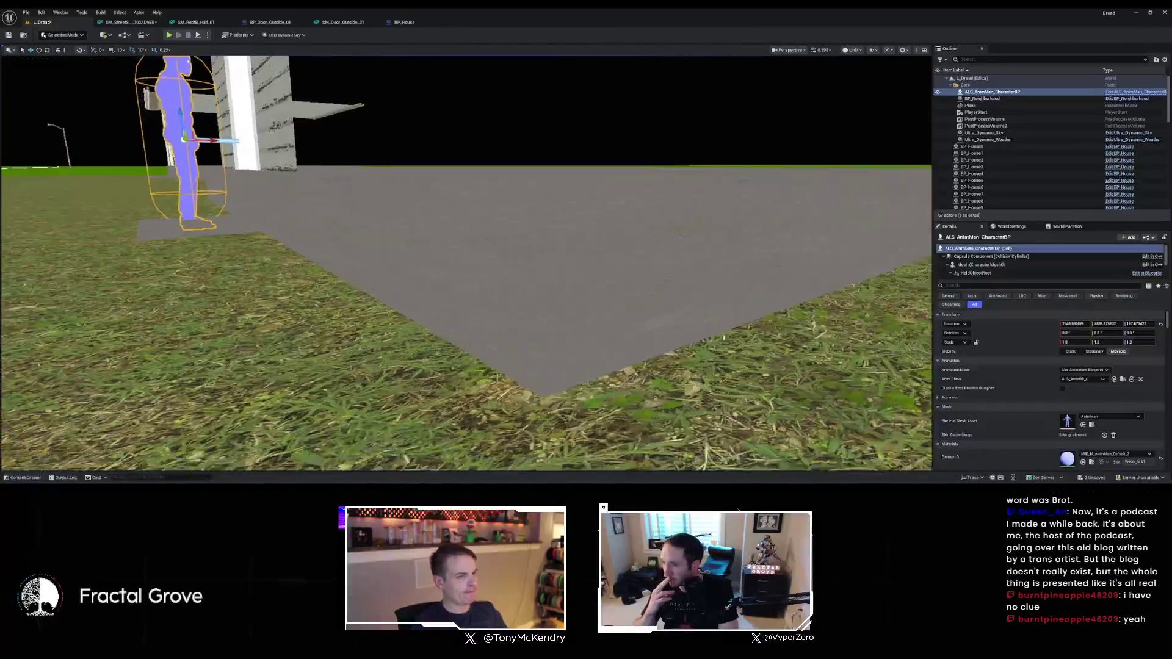
key("w")
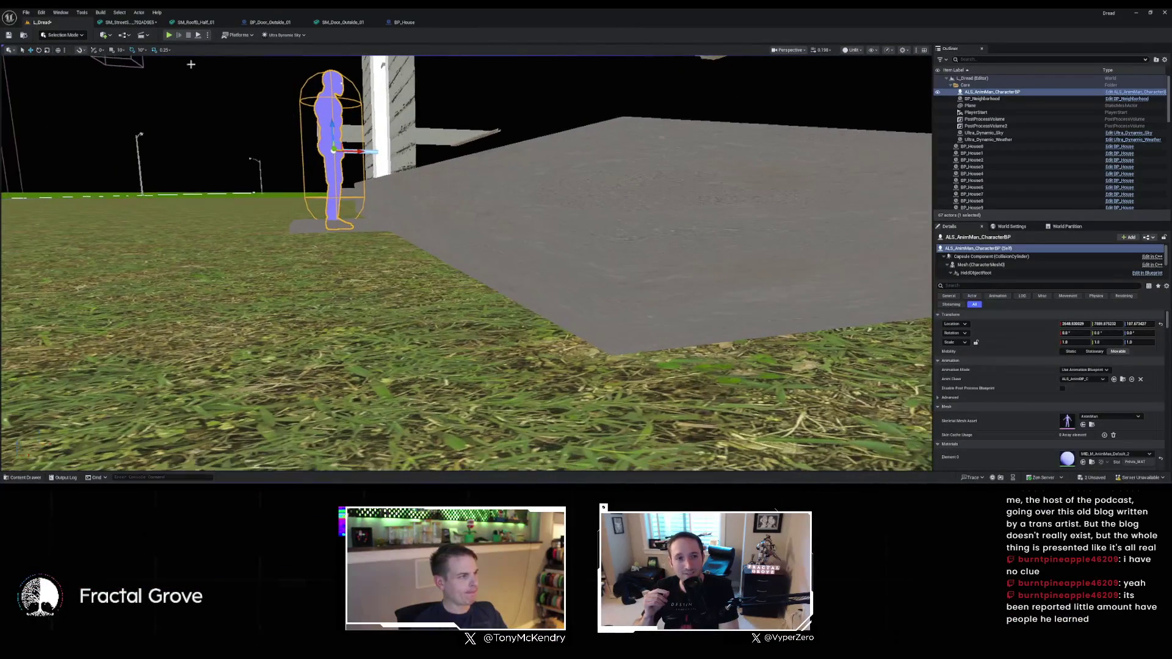
Break the link into the upper Add Instance node's Location Z and check the houses
left_click(268, 22)
left_click(398, 24)
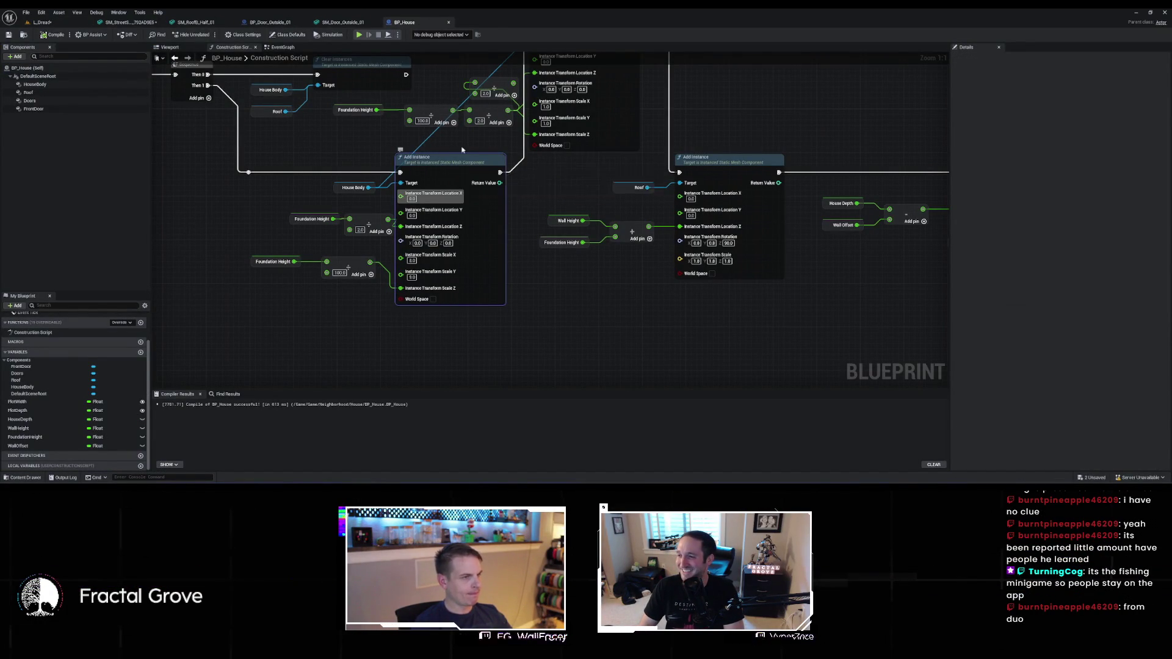
left_click_drag(435, 174, 431, 242)
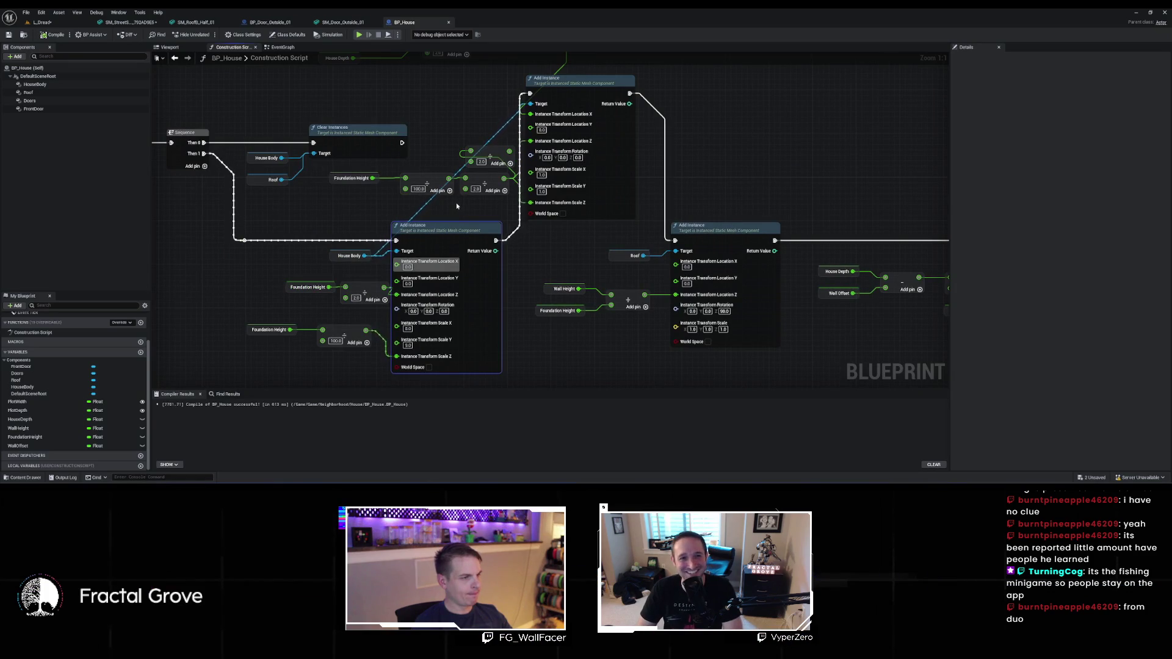
left_click(37, 23)
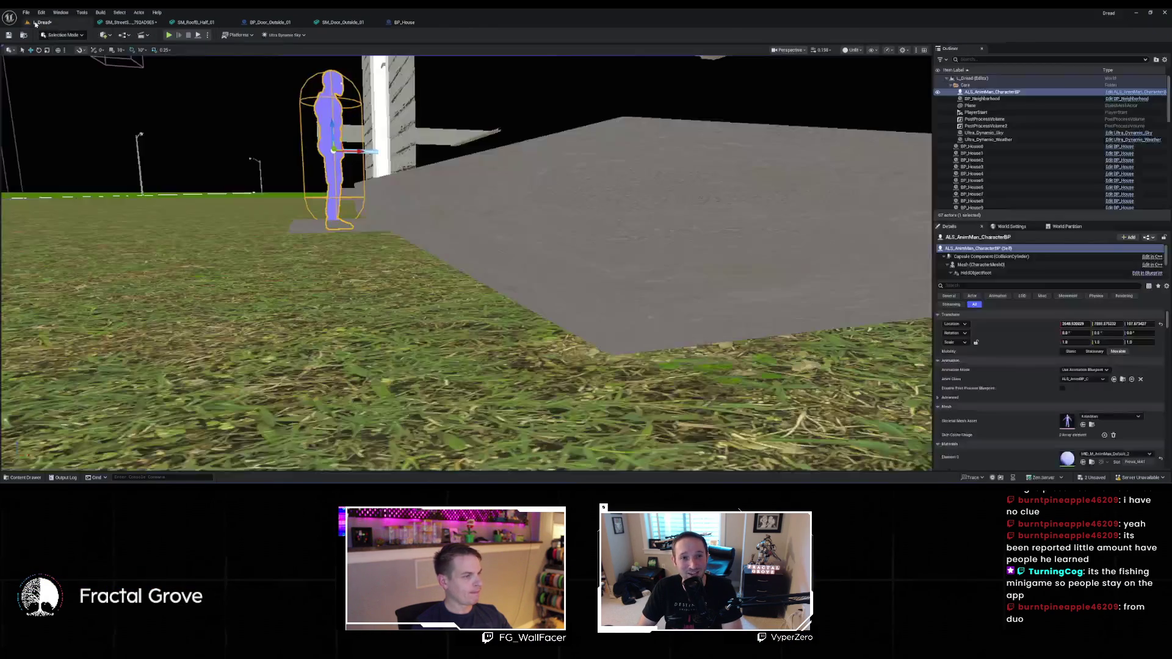
left_click(402, 23)
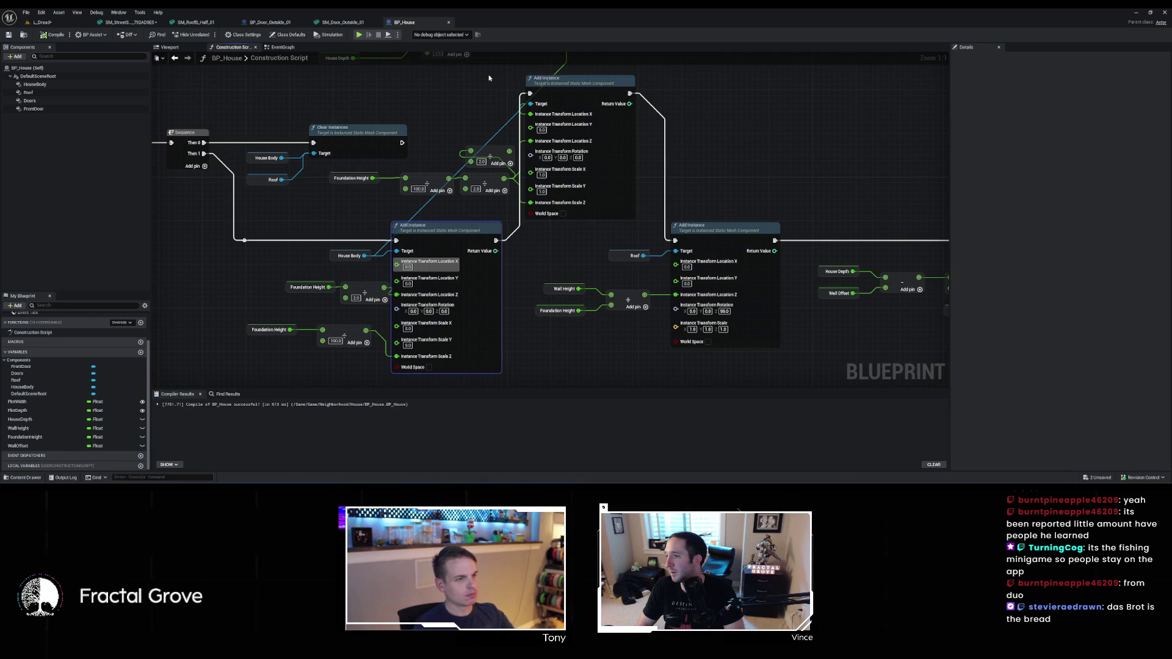
left_click(530, 141, "alt")
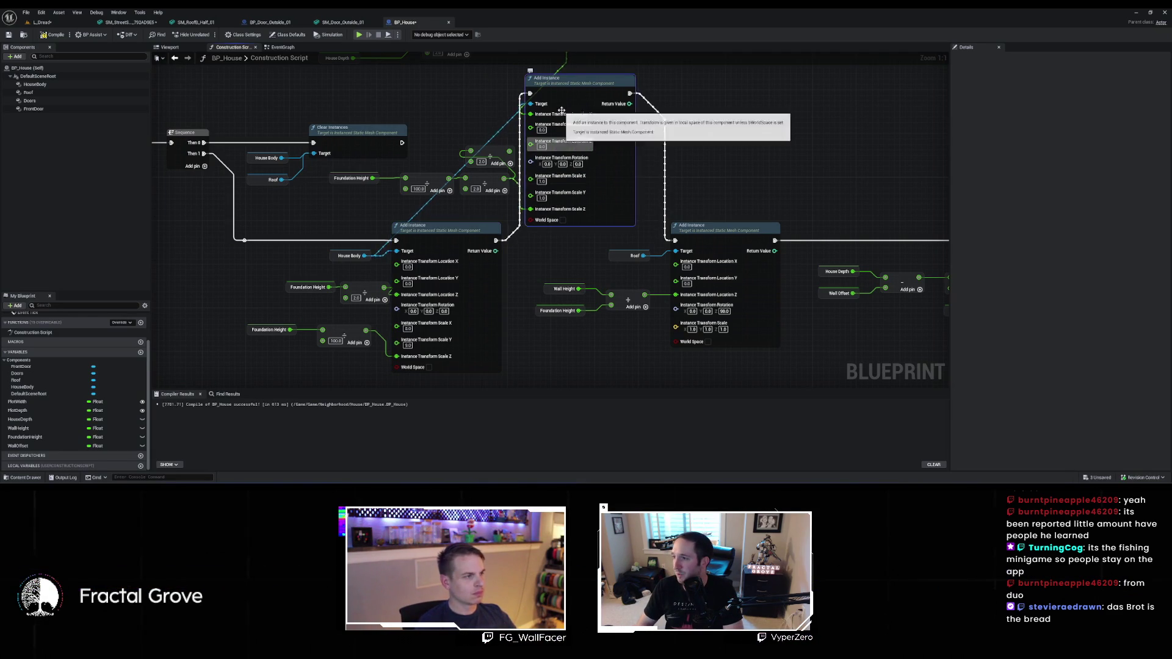
left_click_drag(464, 109, 543, 172)
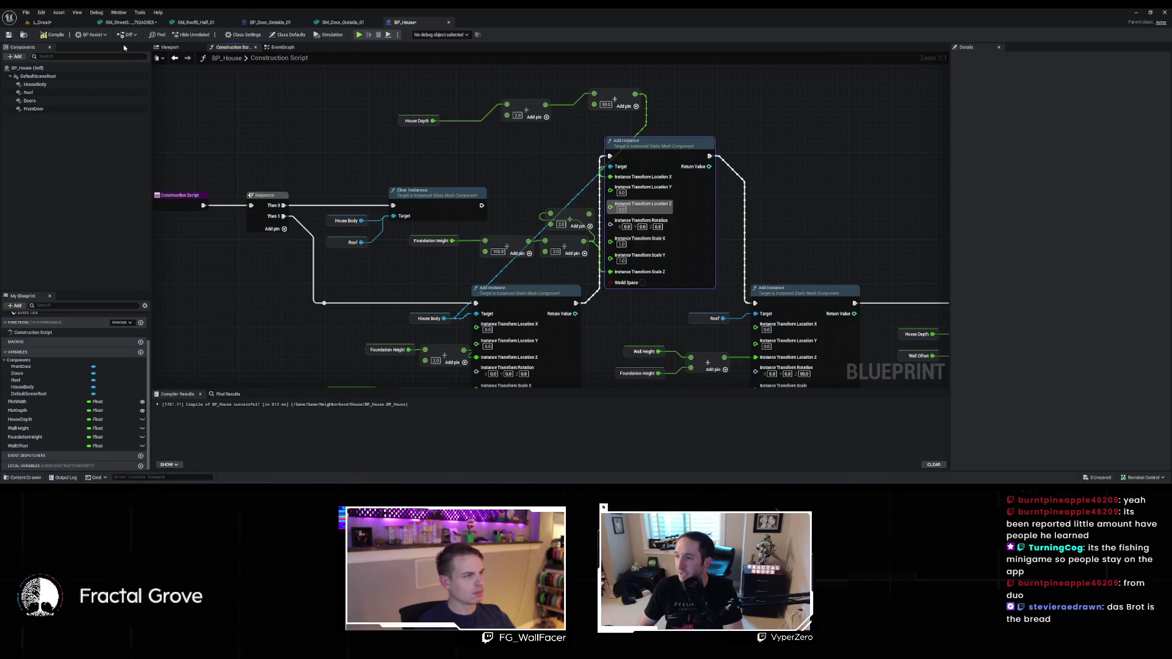
left_click(63, 24)
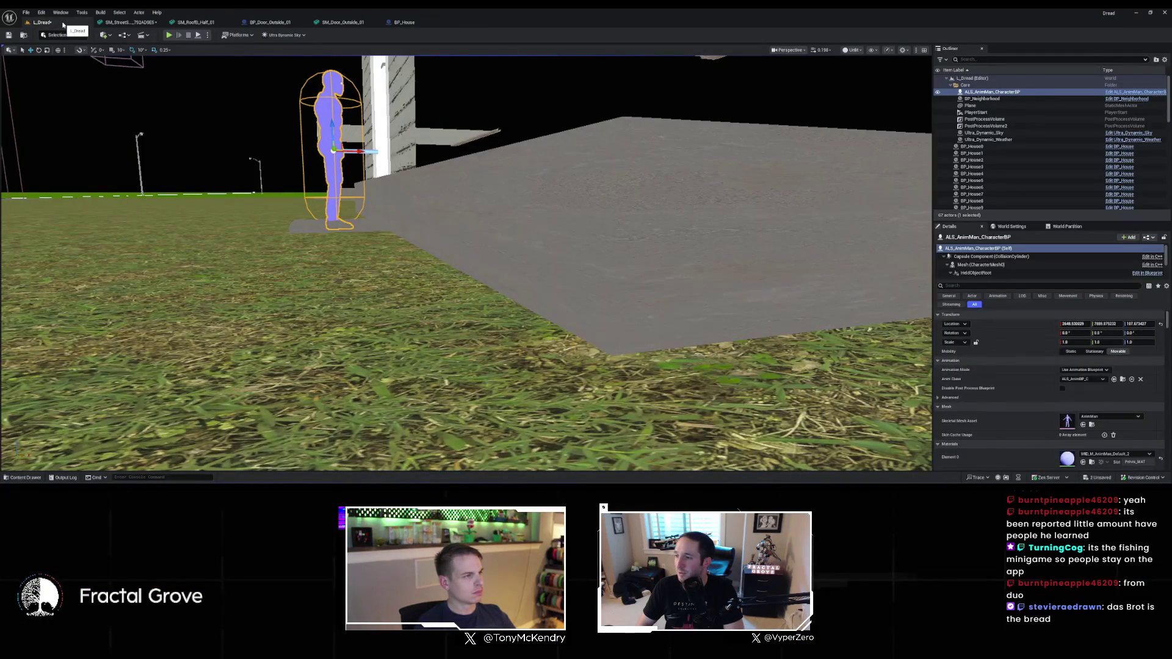
left_click(412, 22)
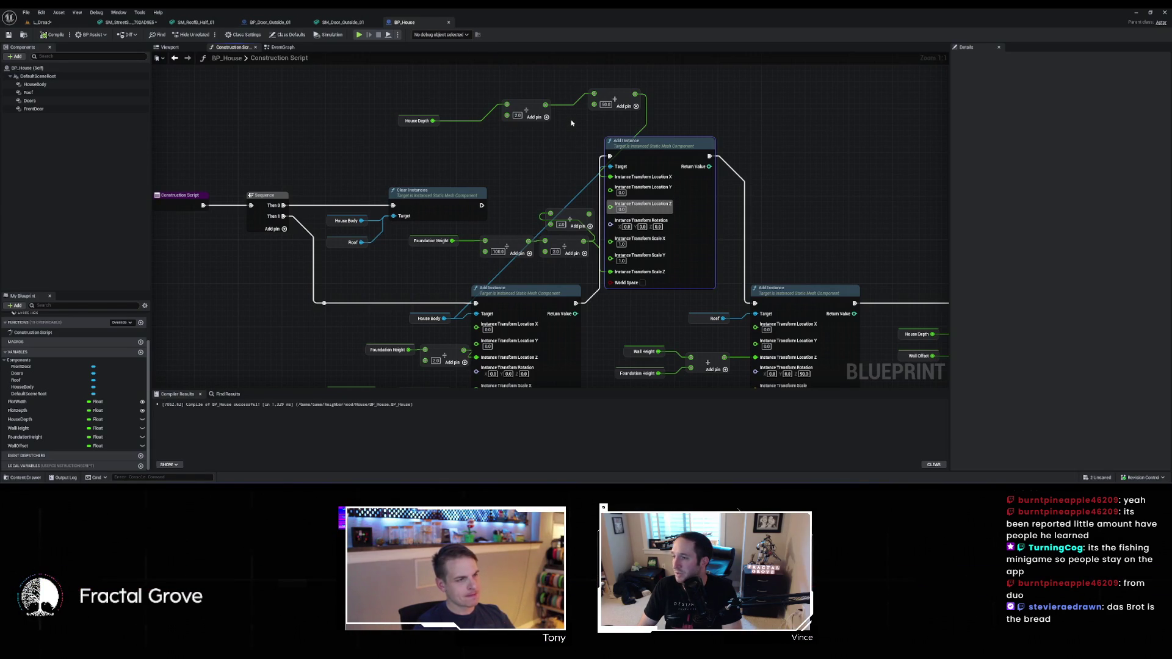
Select the Foundation Height variable node and recheck the houses in the level
left_click(512, 200)
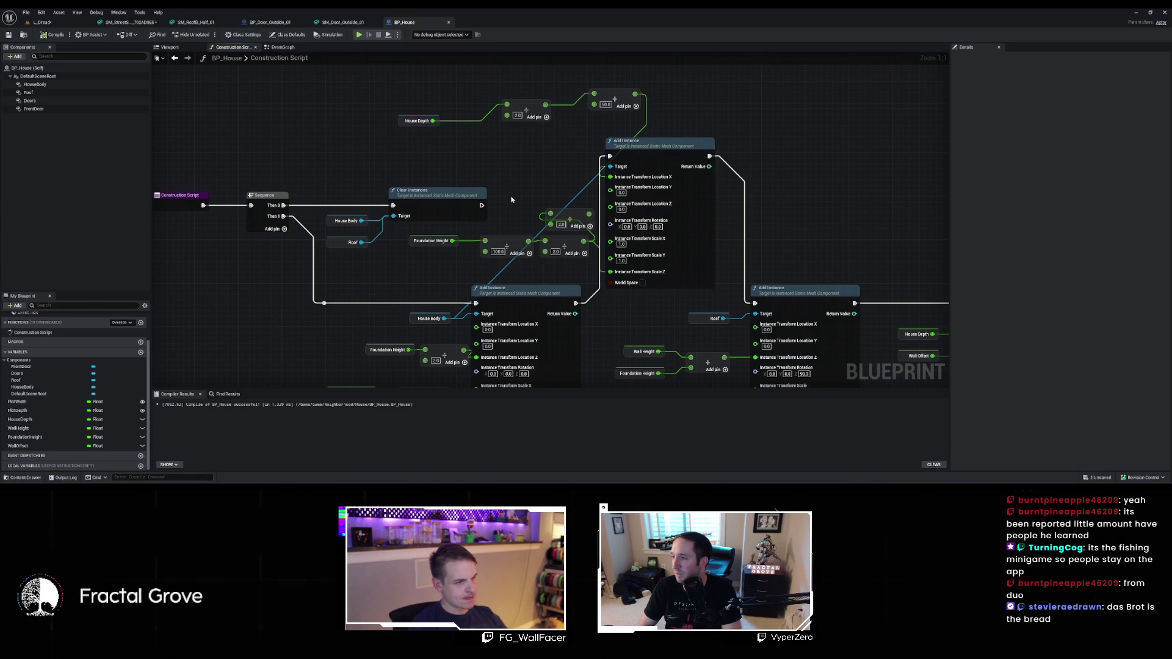
left_click(453, 241)
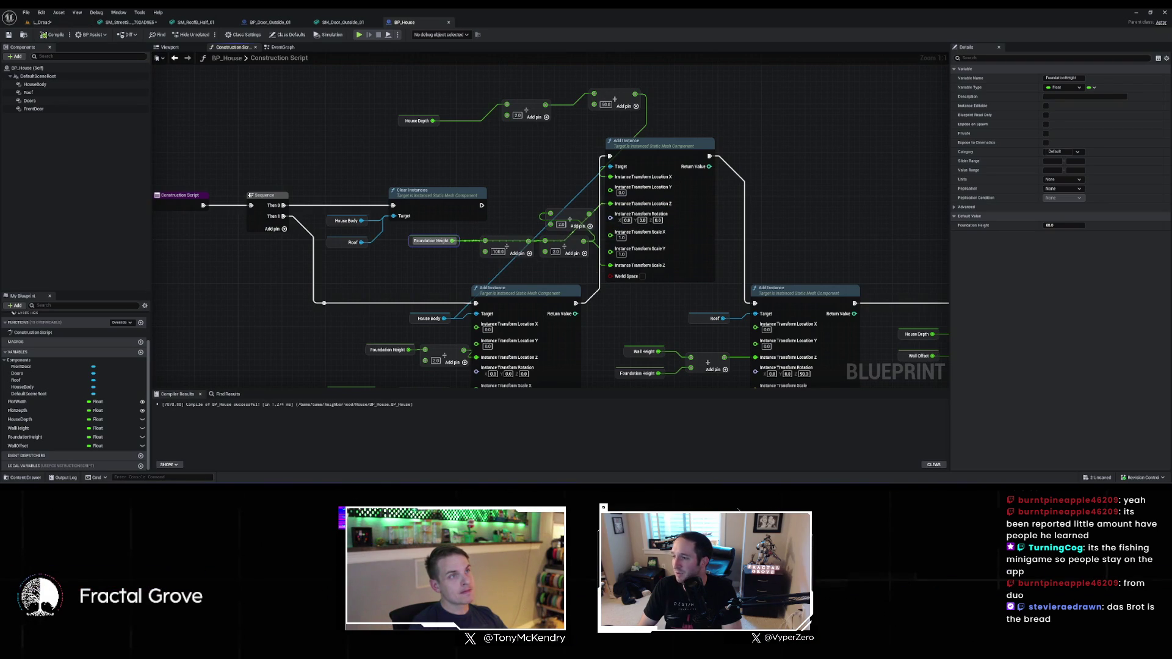
left_click(41, 22)
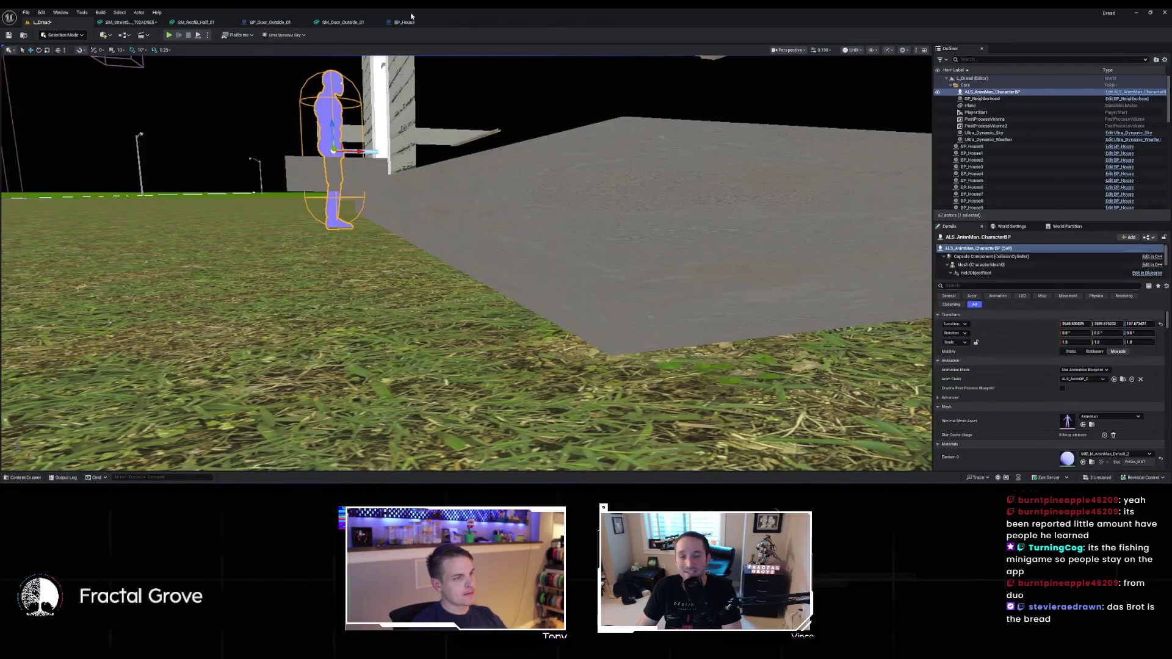
left_click(408, 21)
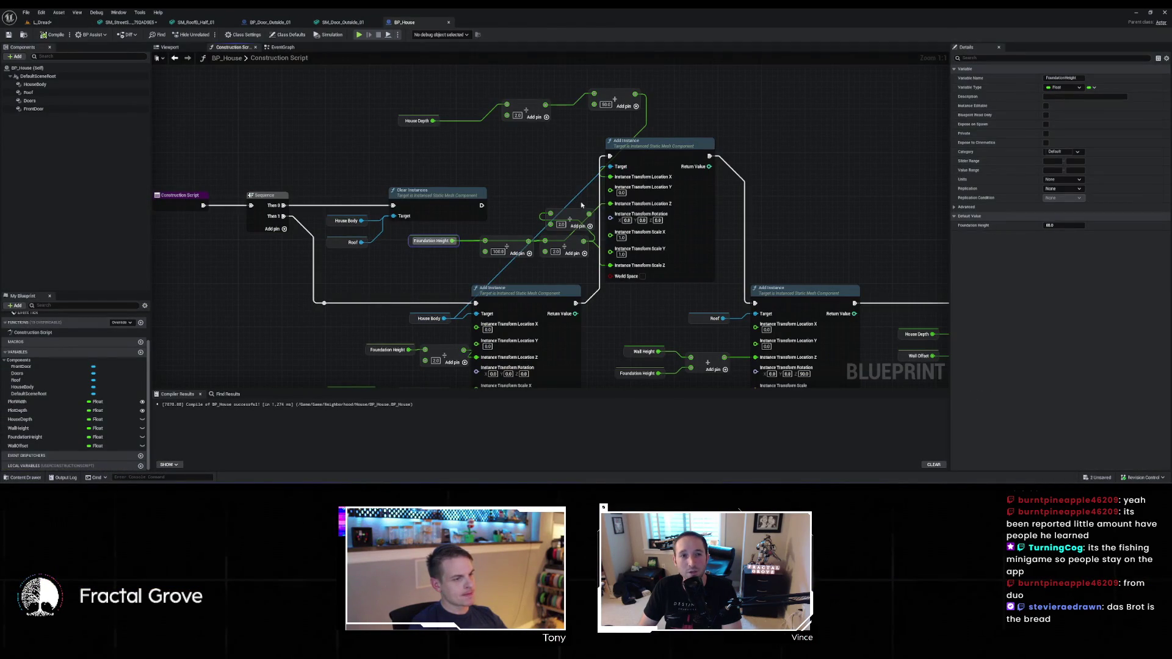
Add a divide node off Foundation Height's output and compile BP_House
mouse_move(452, 241)
left_mouse_down()
mouse_move(514, 182)
mouse_move(610, 203)
left_mouse_up()
type("divide")
key("Return")
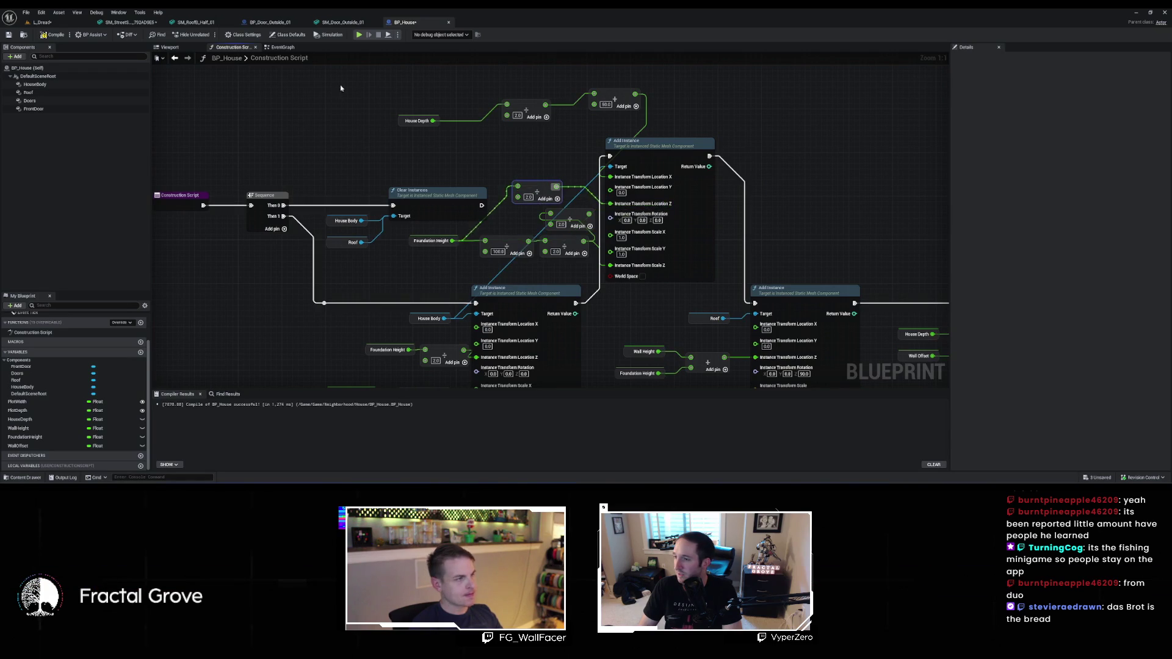
left_click(60, 35)
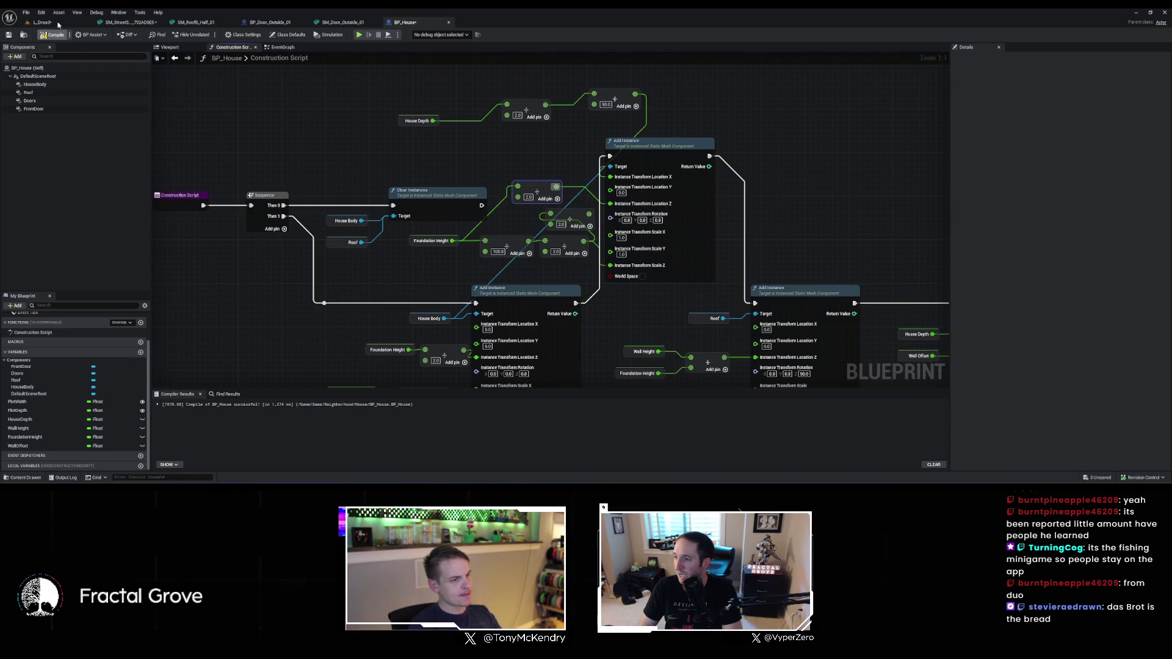
Fly around the character by the house foundation to inspect the recompiled houses
left_click(58, 24)
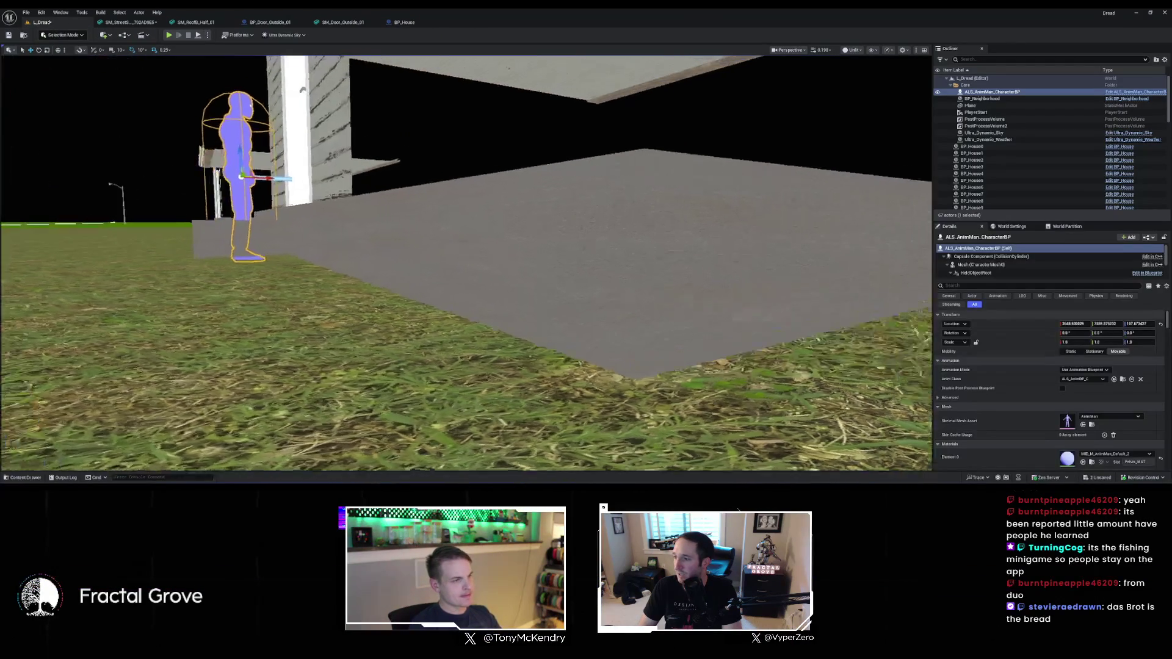
key("w")
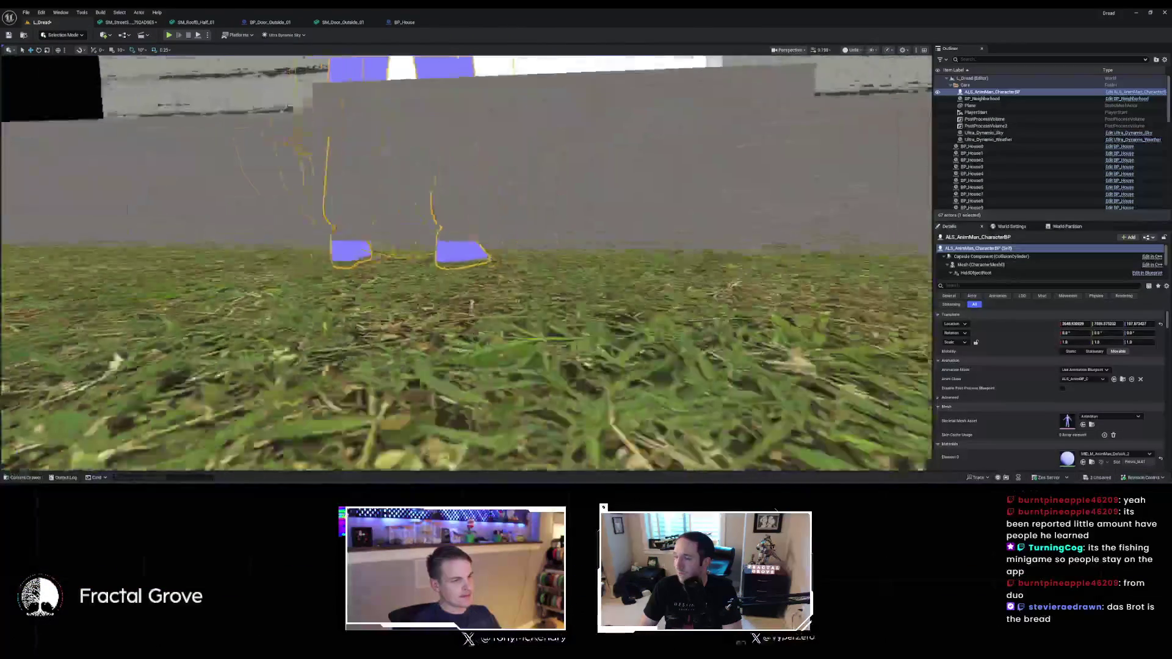
key("w")
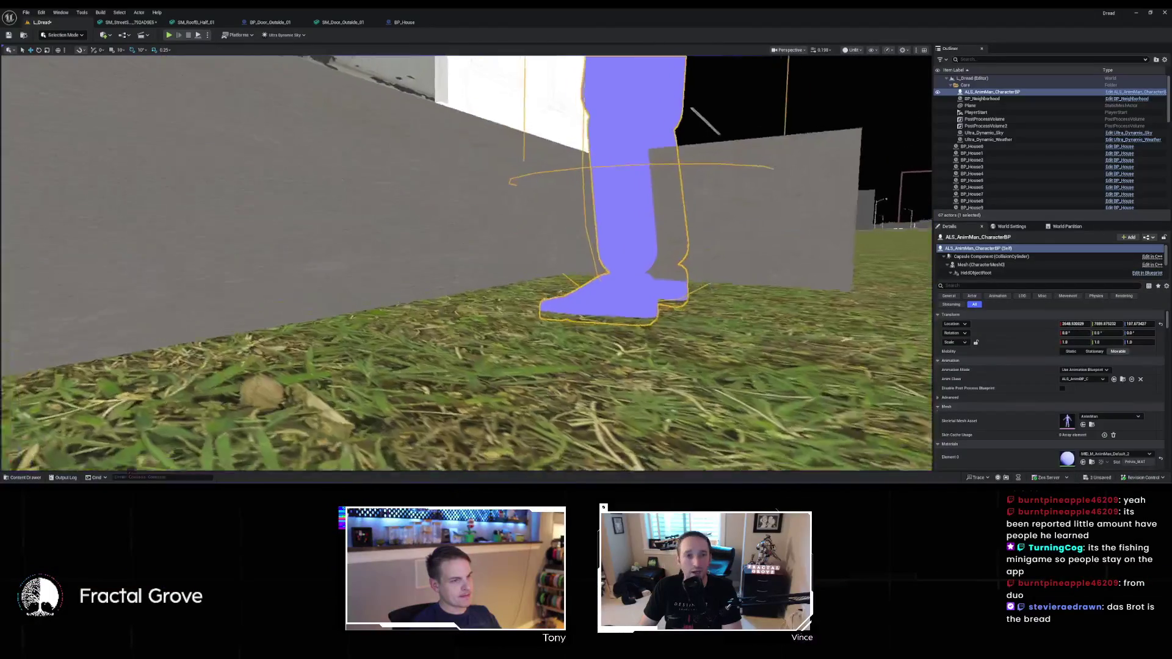
key("s")
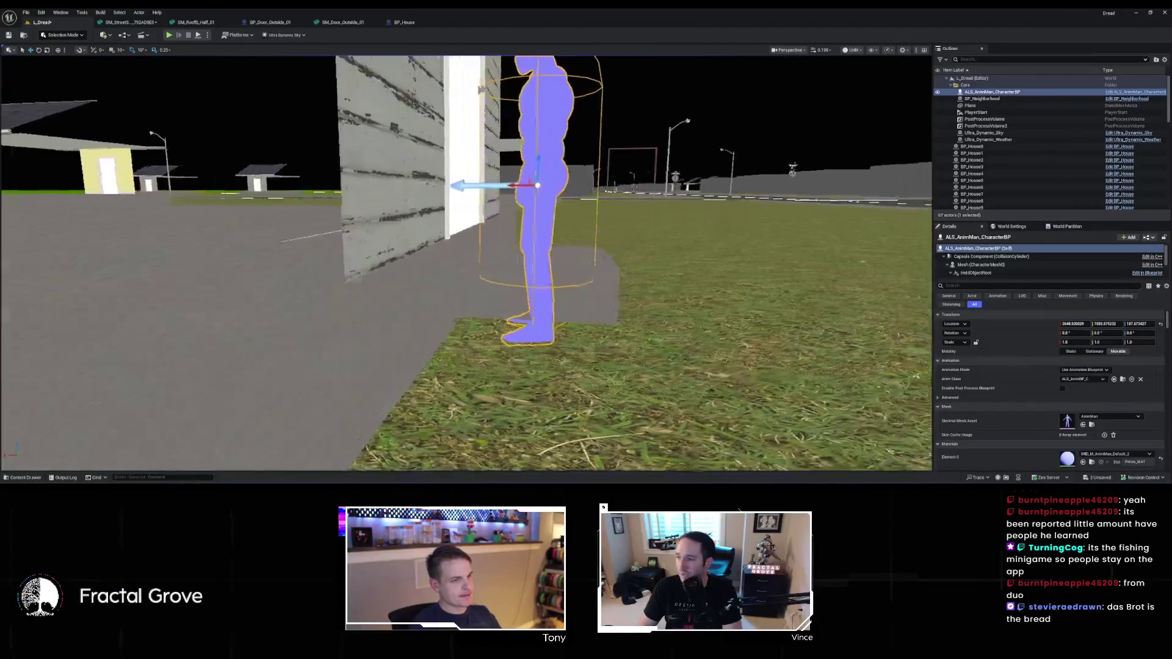
key("w")
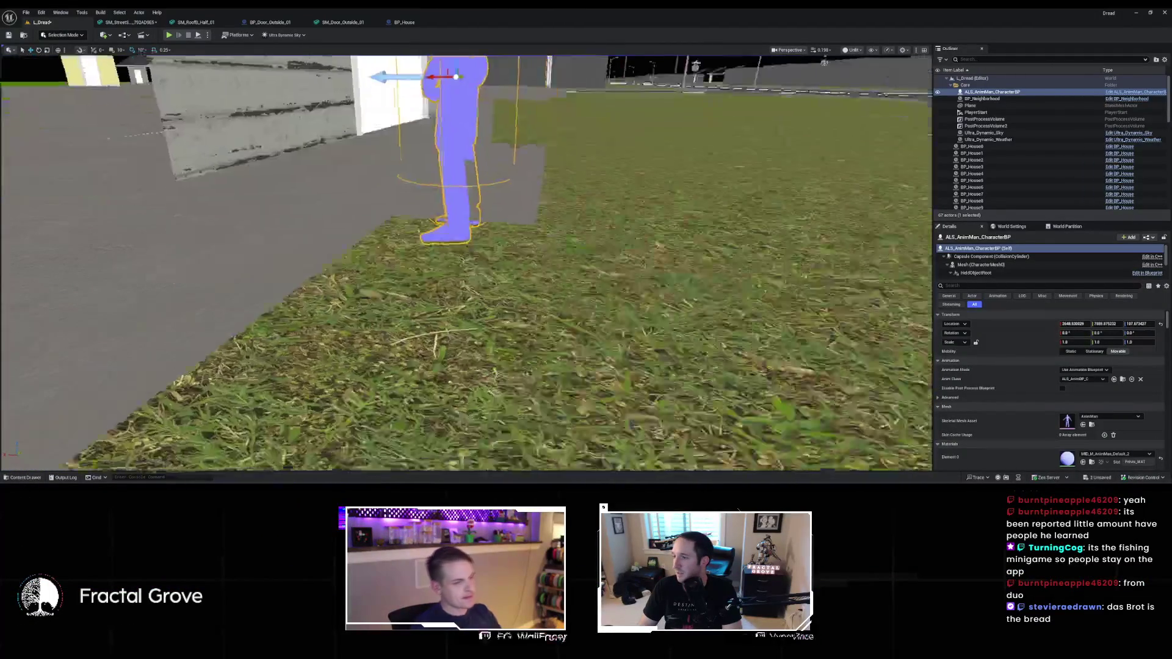
key("w")
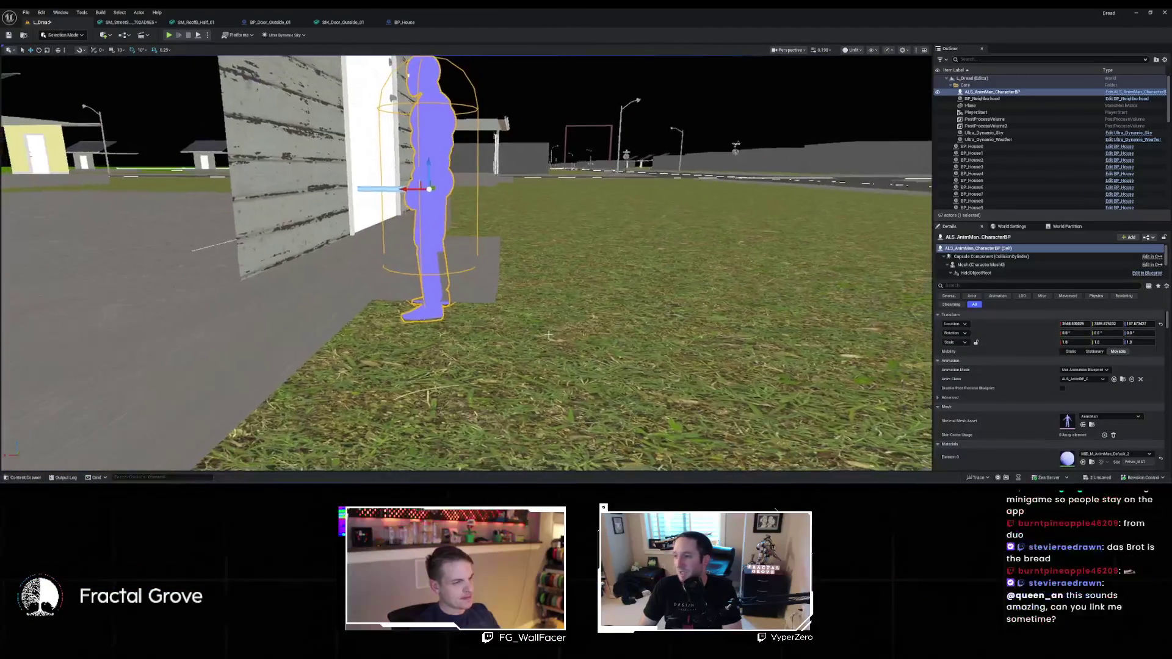
key("w")
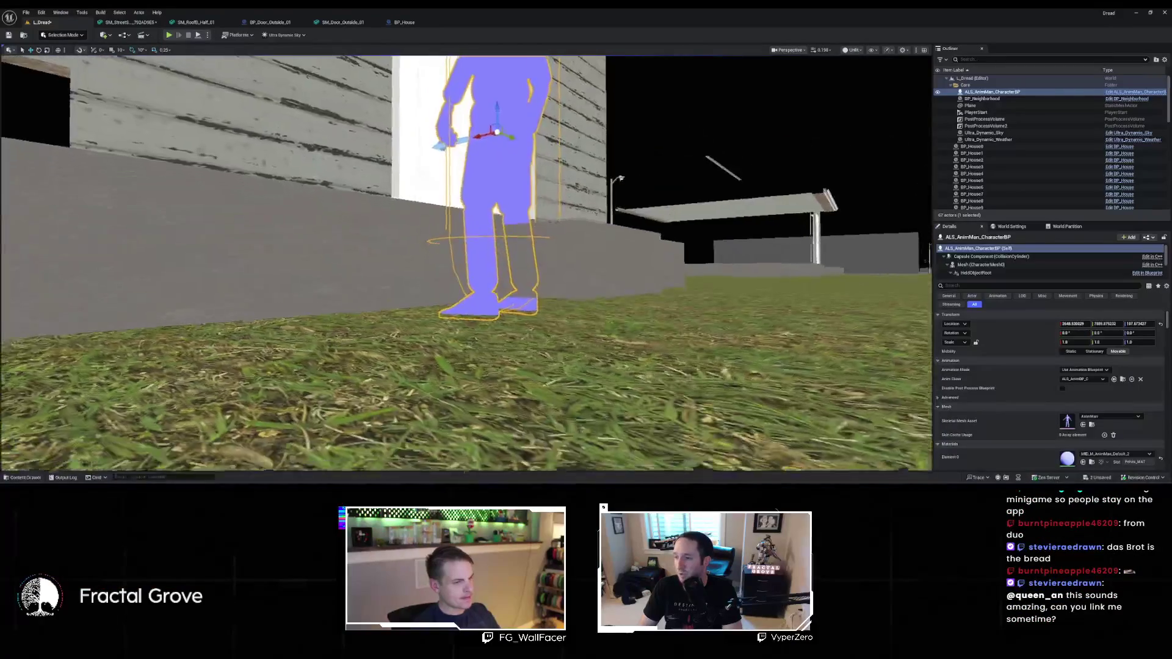
key("w")
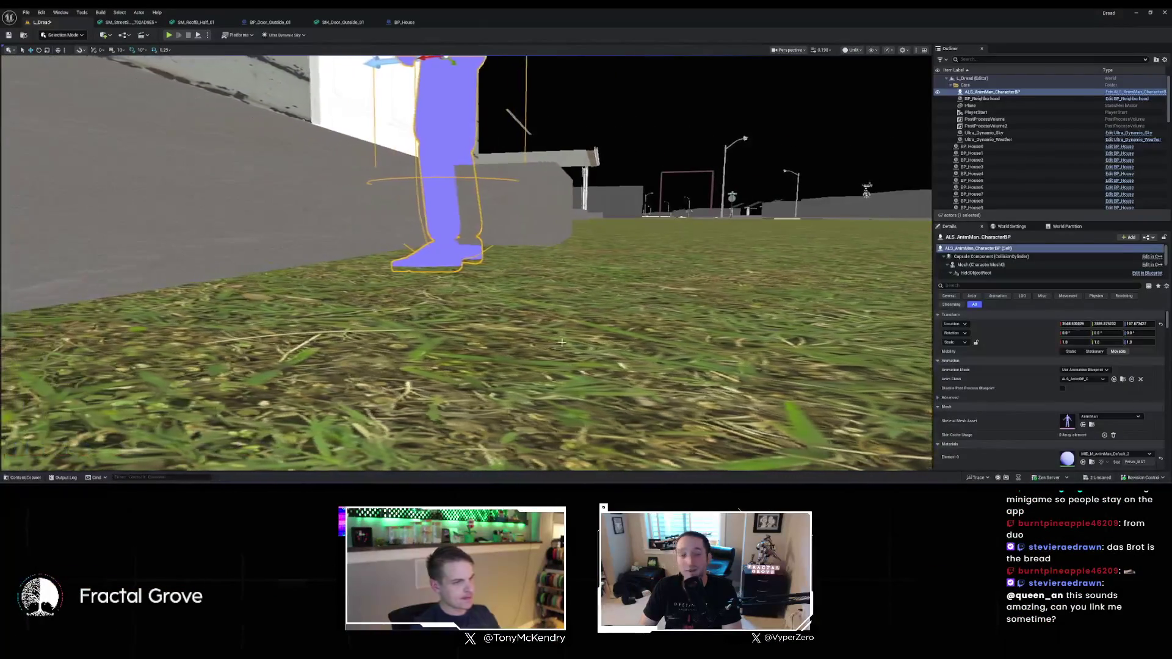
left_click(270, 23)
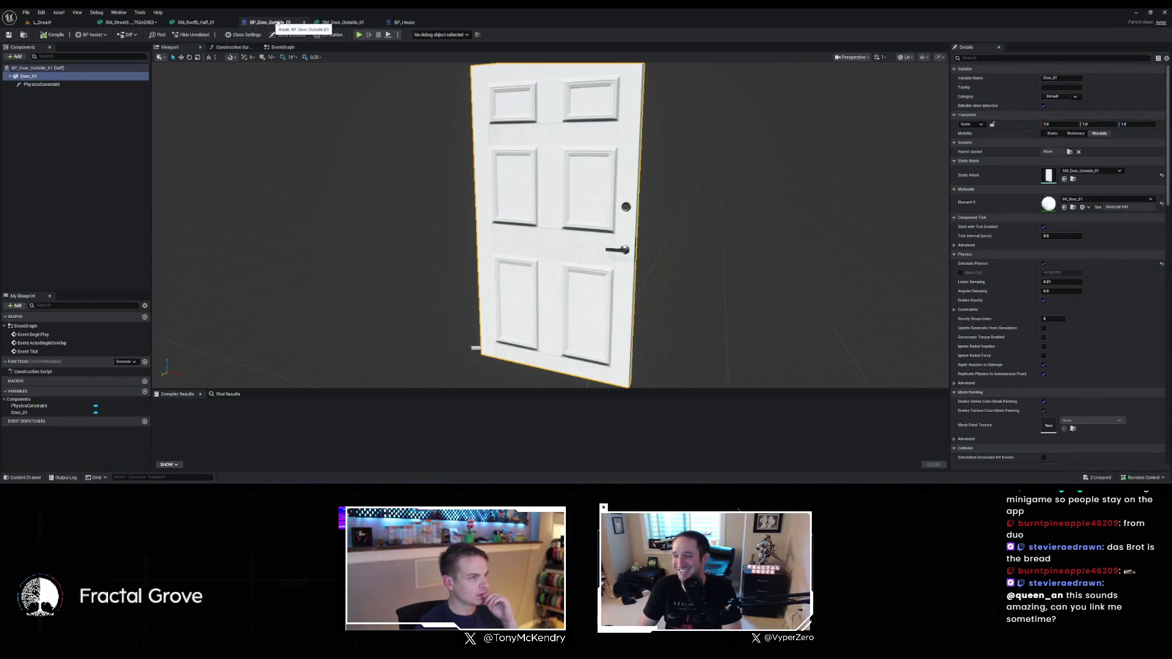
Set the divide node's input to 4.0 and check the house wall in the level
left_click(404, 22)
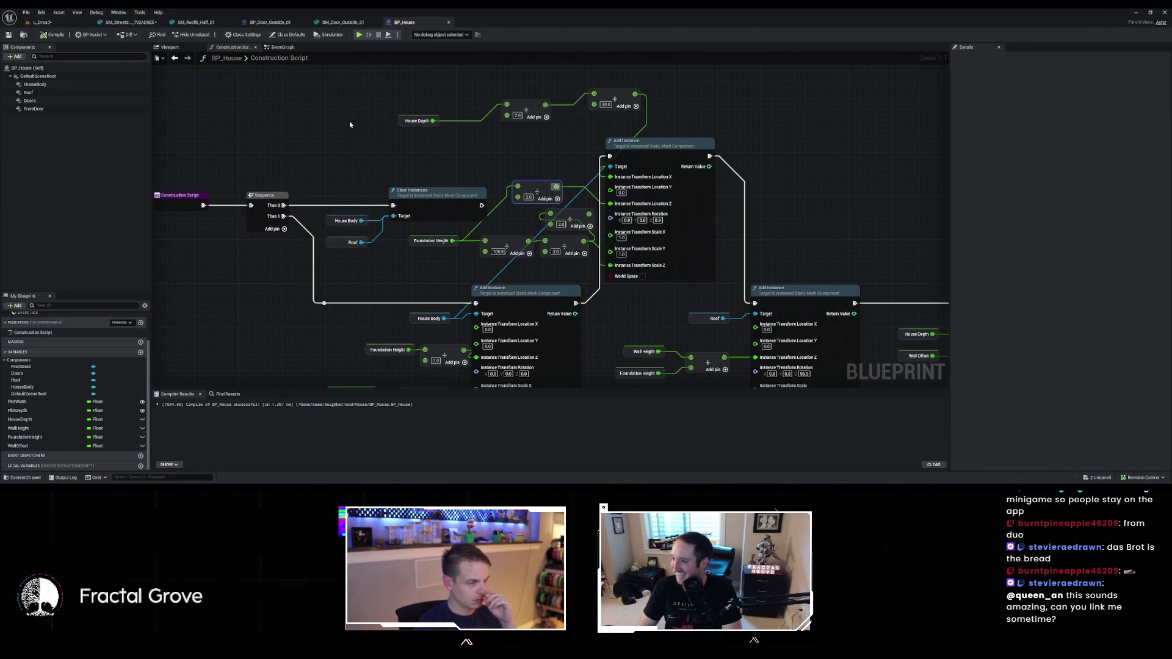
left_click_drag(496, 137, 378, 94)
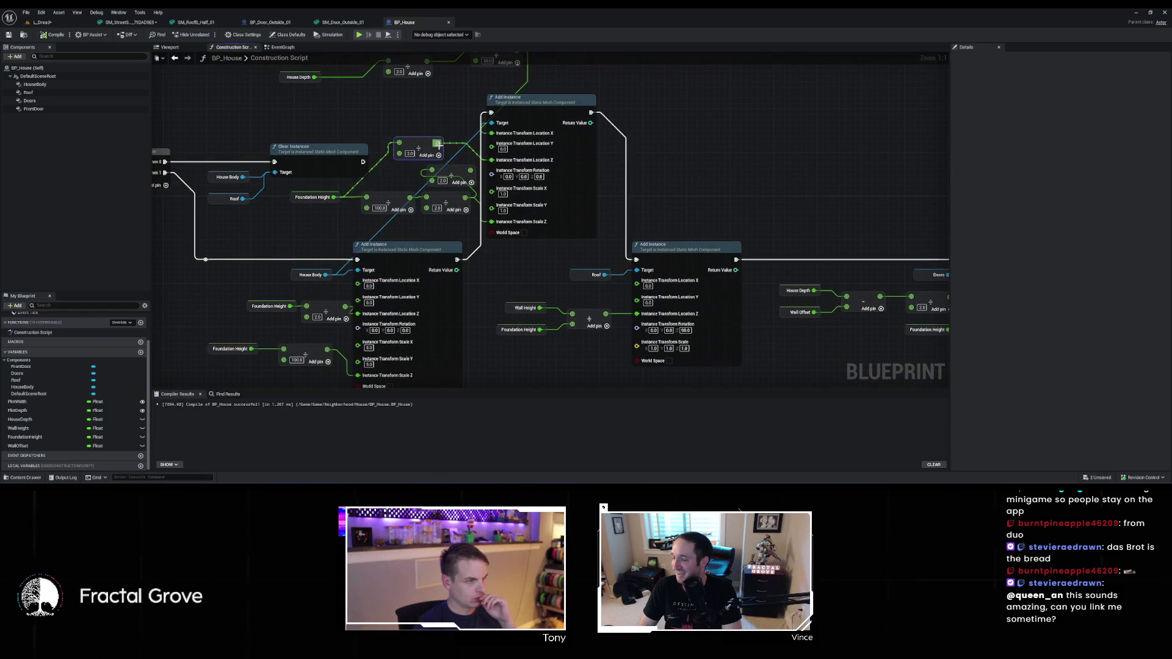
left_click_drag(438, 143, 433, 162)
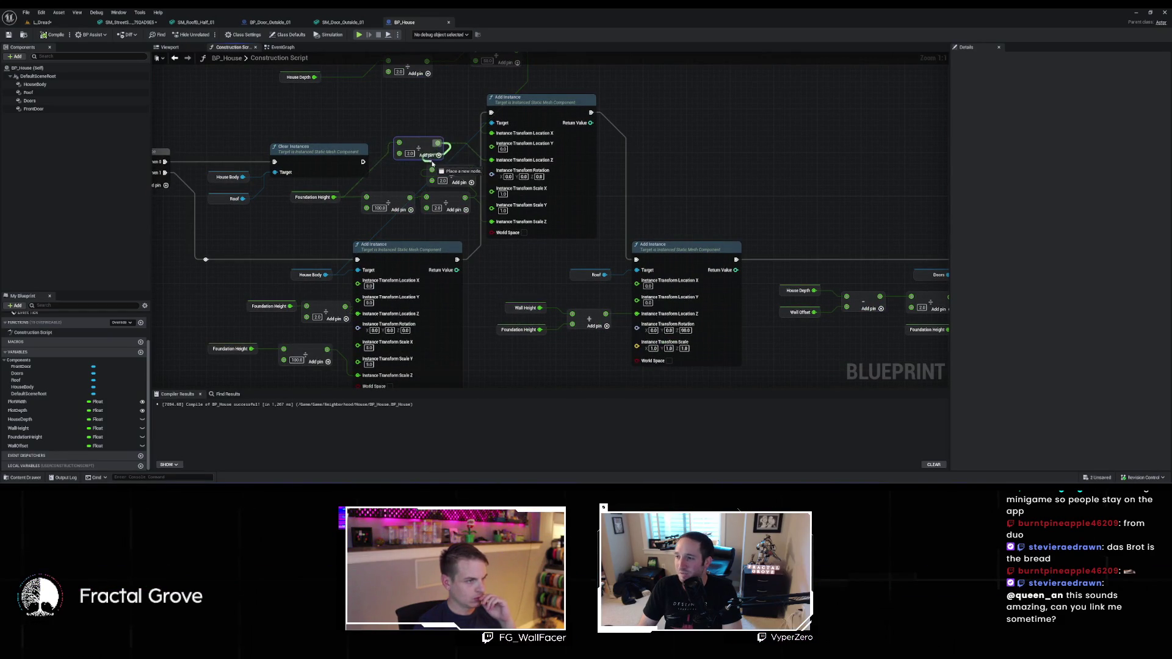
left_click_drag(426, 112, 420, 113)
left_click(417, 156)
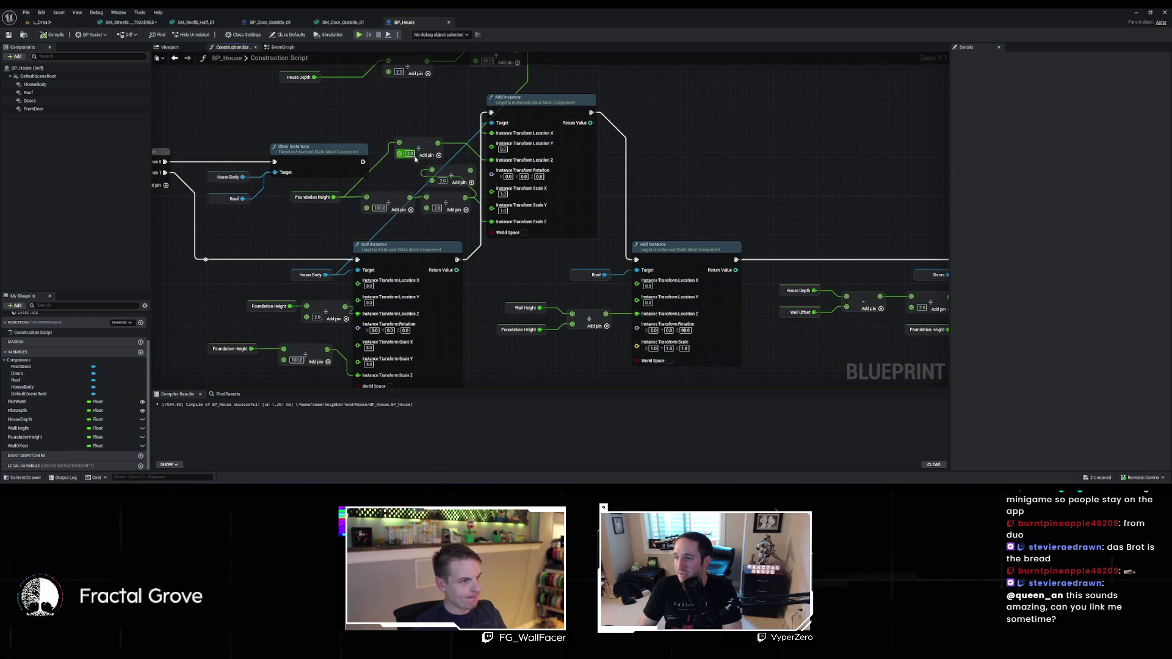
type("4")
key("Return")
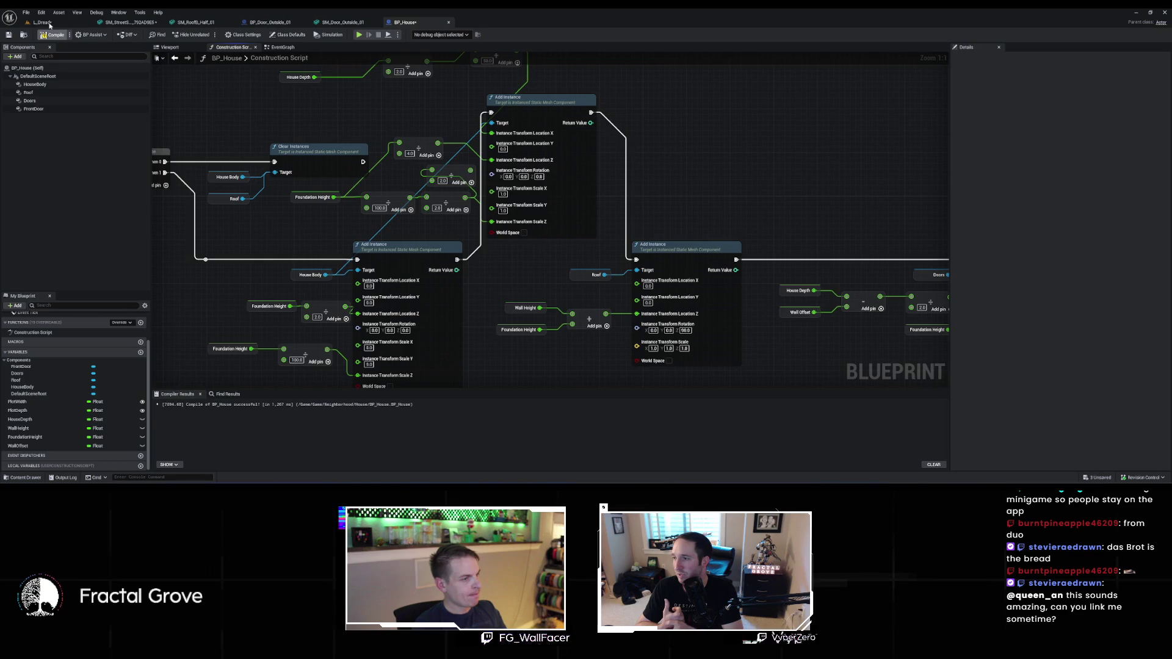
left_click(51, 25)
mouse_move(487, 199)
left_mouse_down()
mouse_move(510, 146)
mouse_move(461, 164)
mouse_move(279, 82)
left_mouse_up()
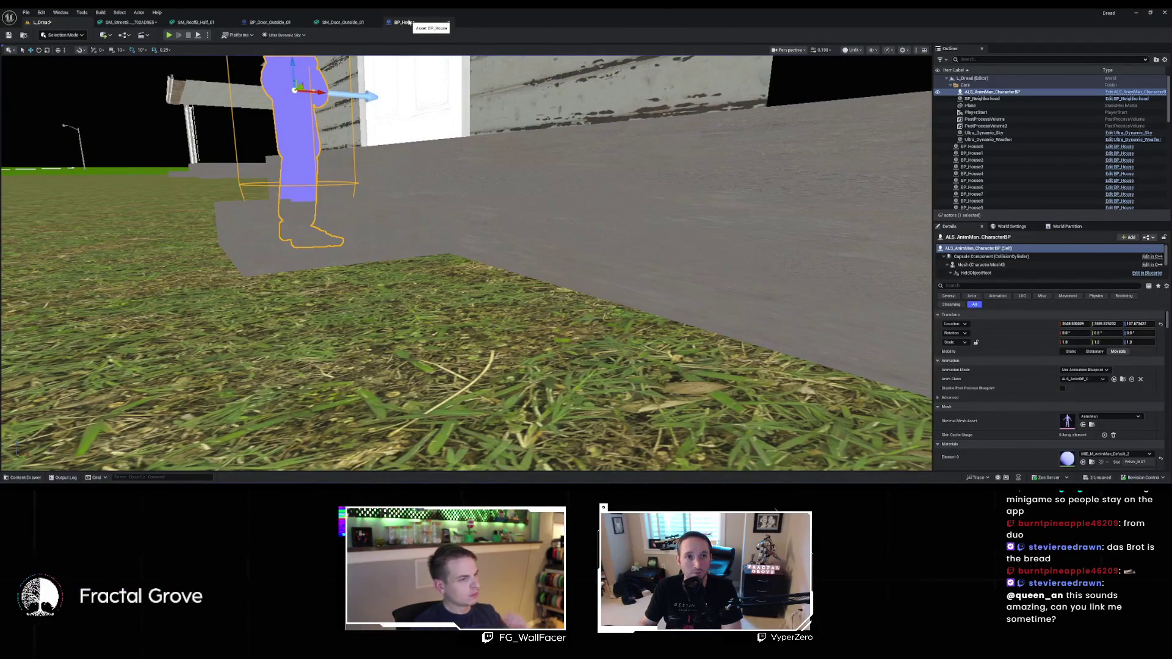
Change the Multiply node's value to 2 and inspect the house from around the wall
left_click(411, 25)
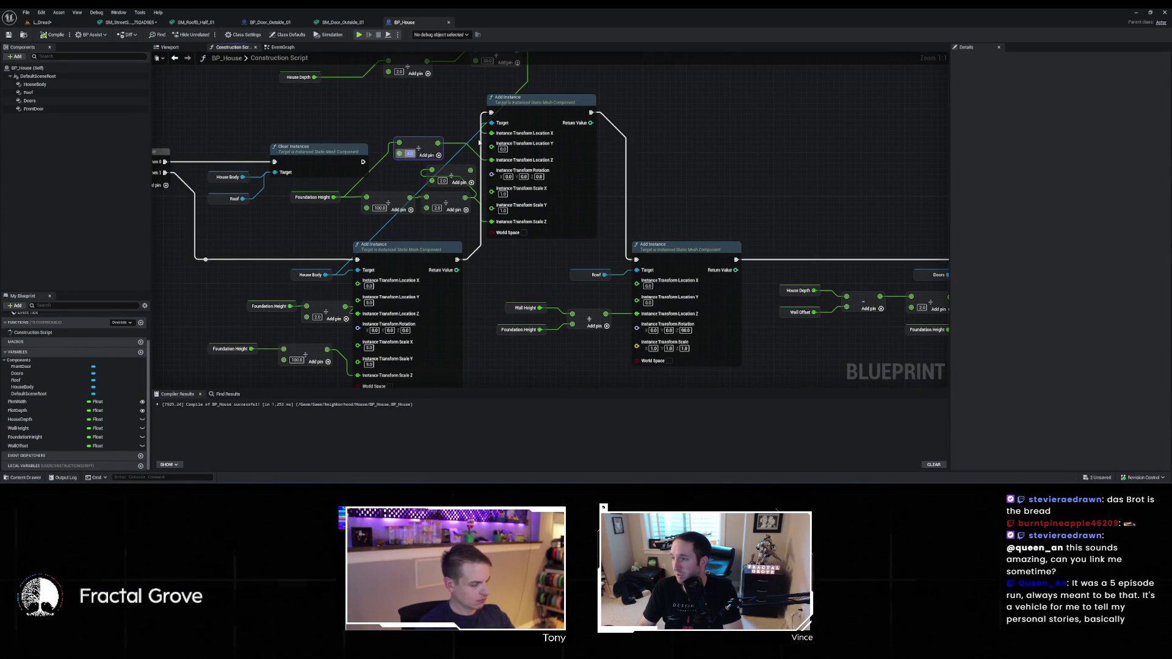
type("2")
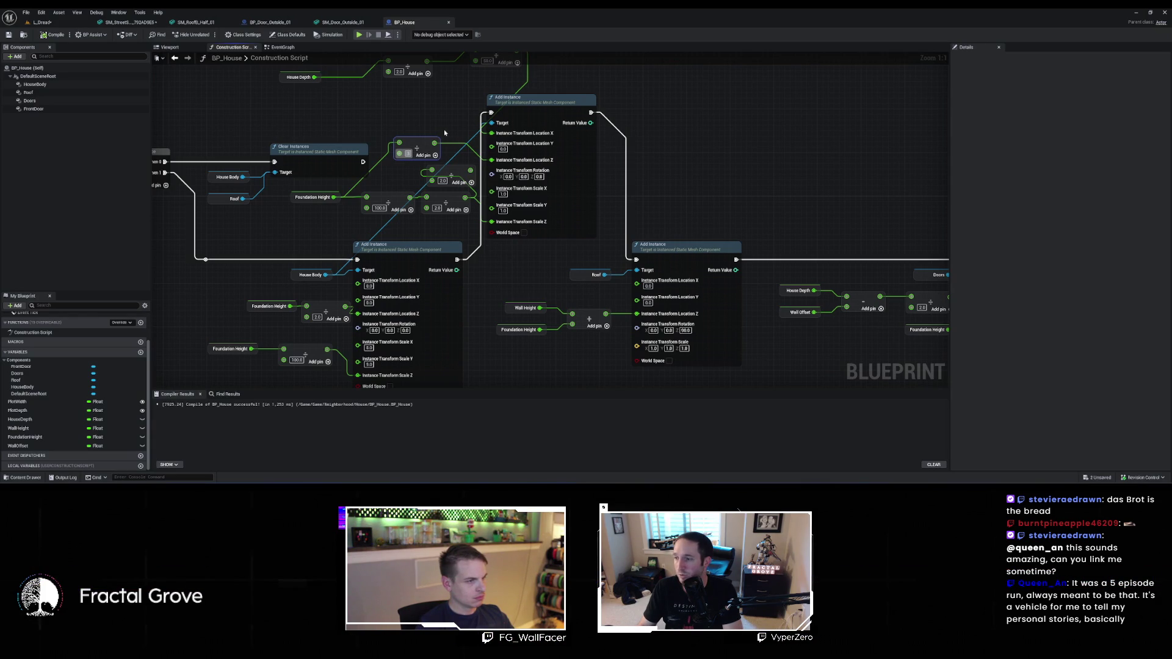
left_click(445, 133)
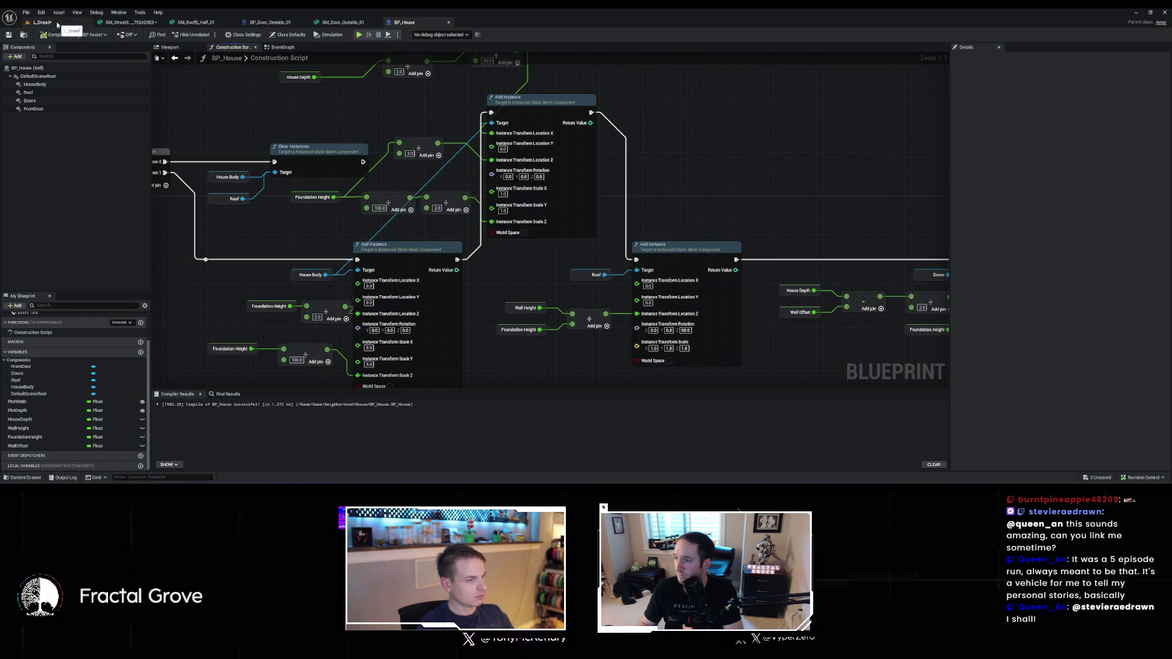
left_click(55, 24)
key("d")
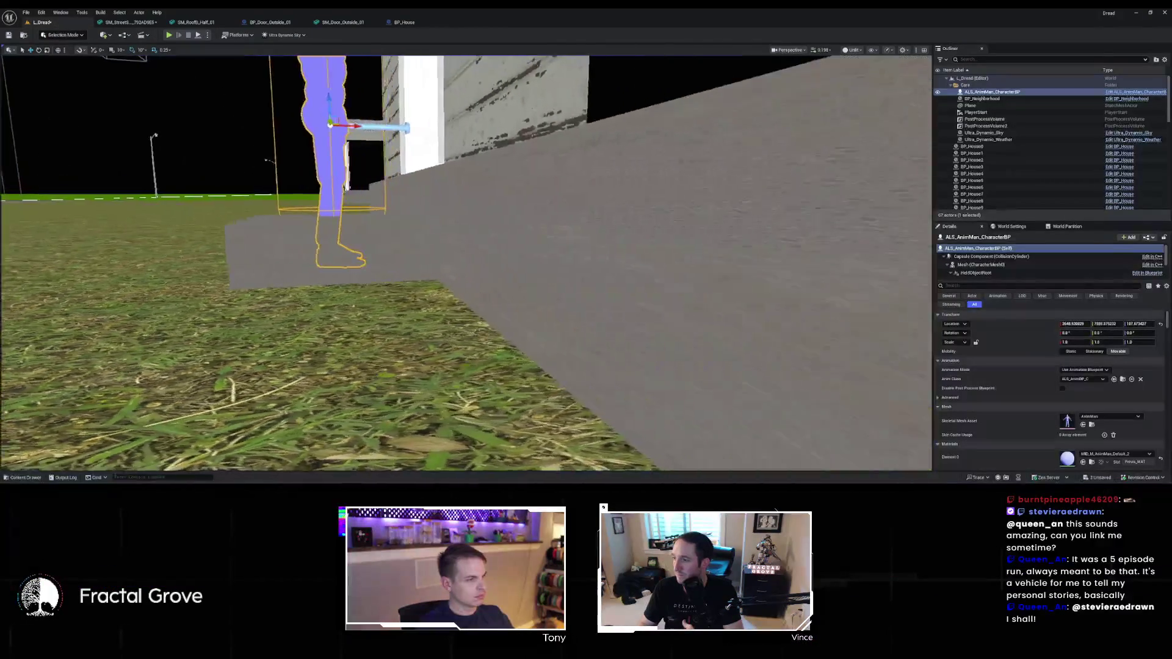
key("w")
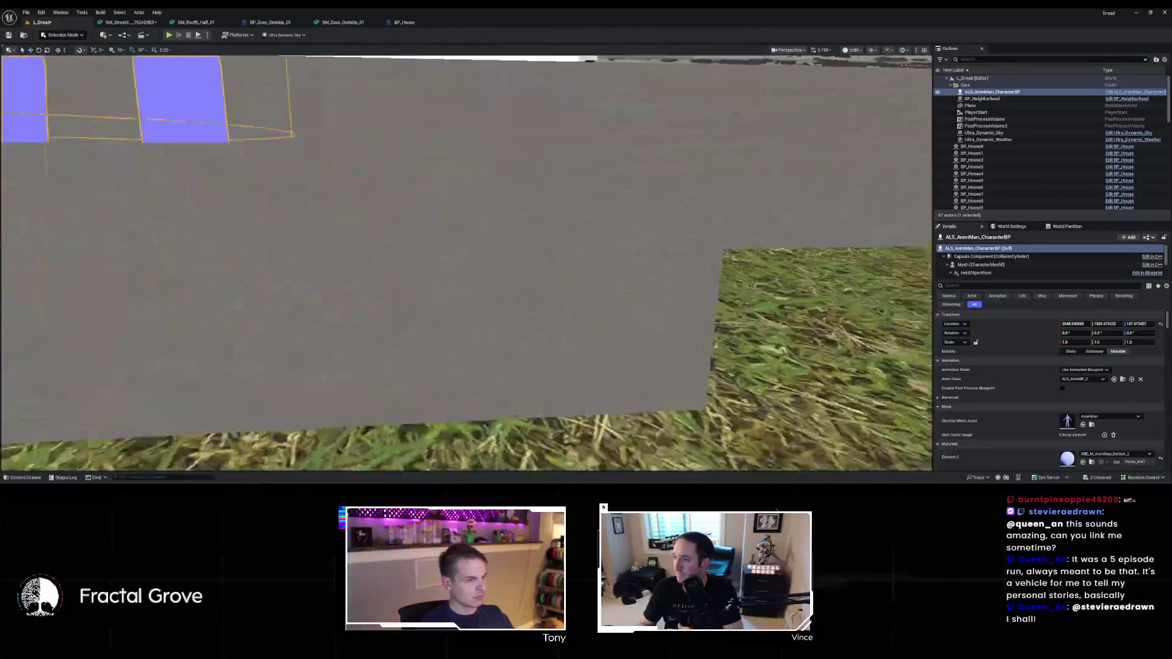
key("s")
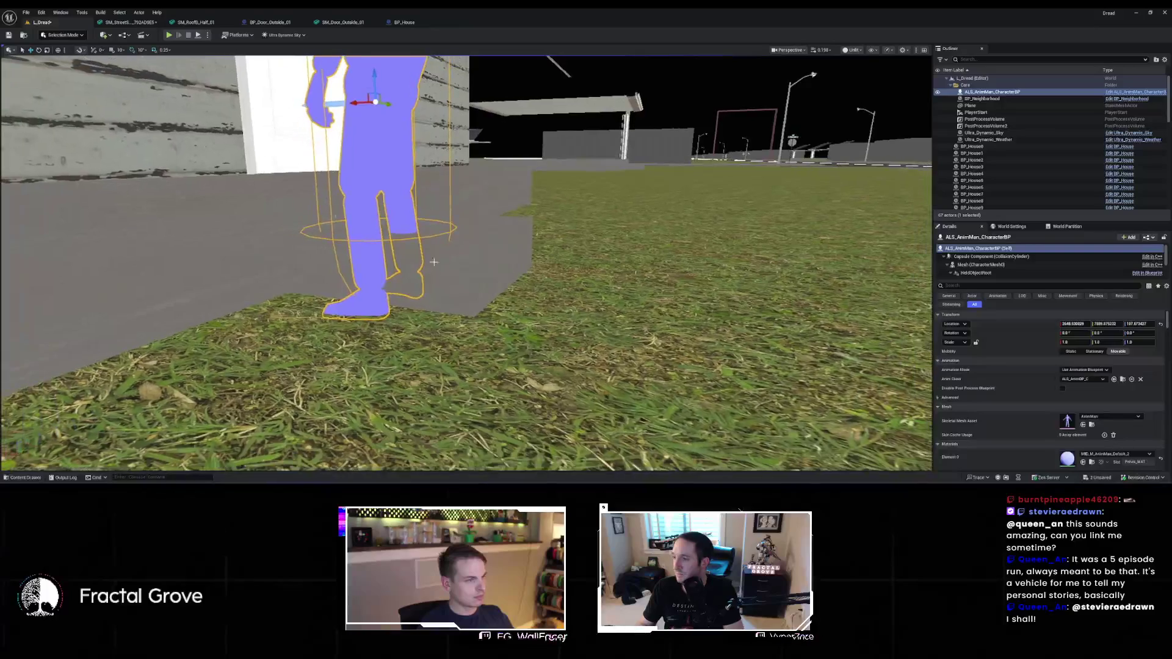
left_click(414, 25)
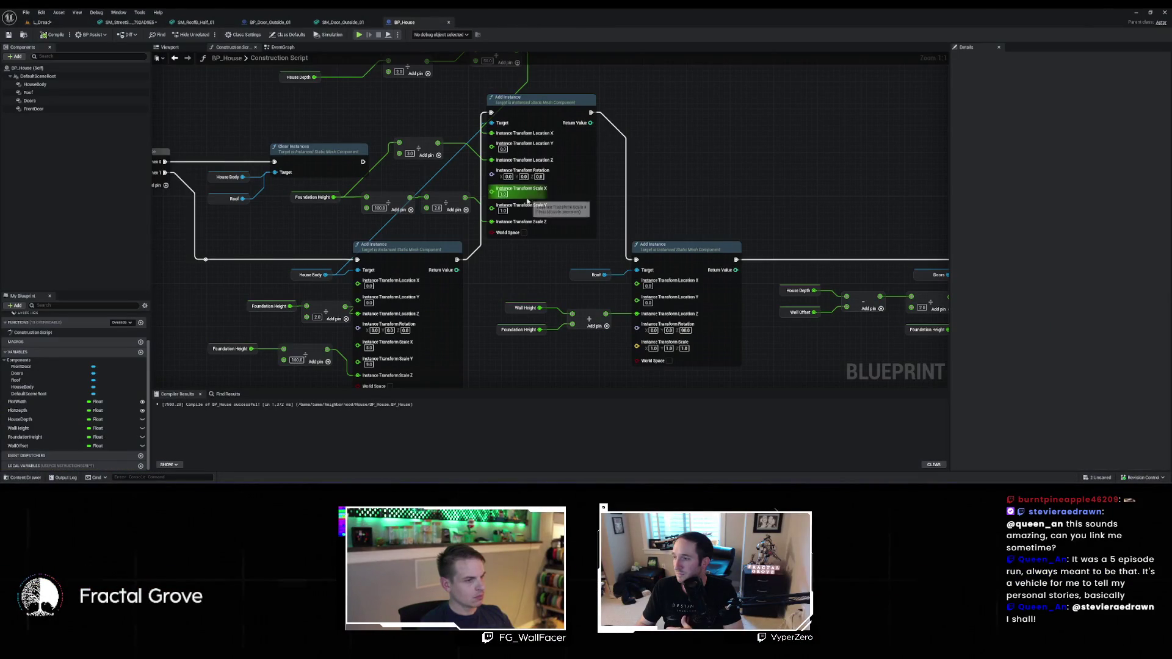
Edit the FoundationHeight variable's default value and view the foundation in the level
left_click(25, 438)
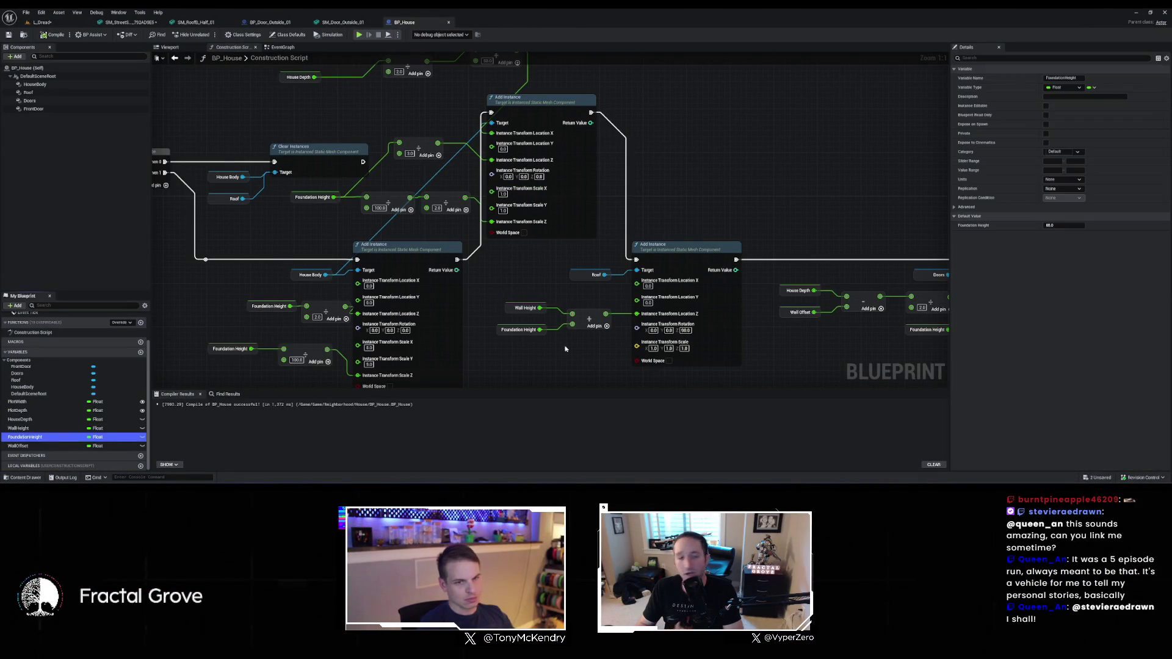
left_click(672, 247)
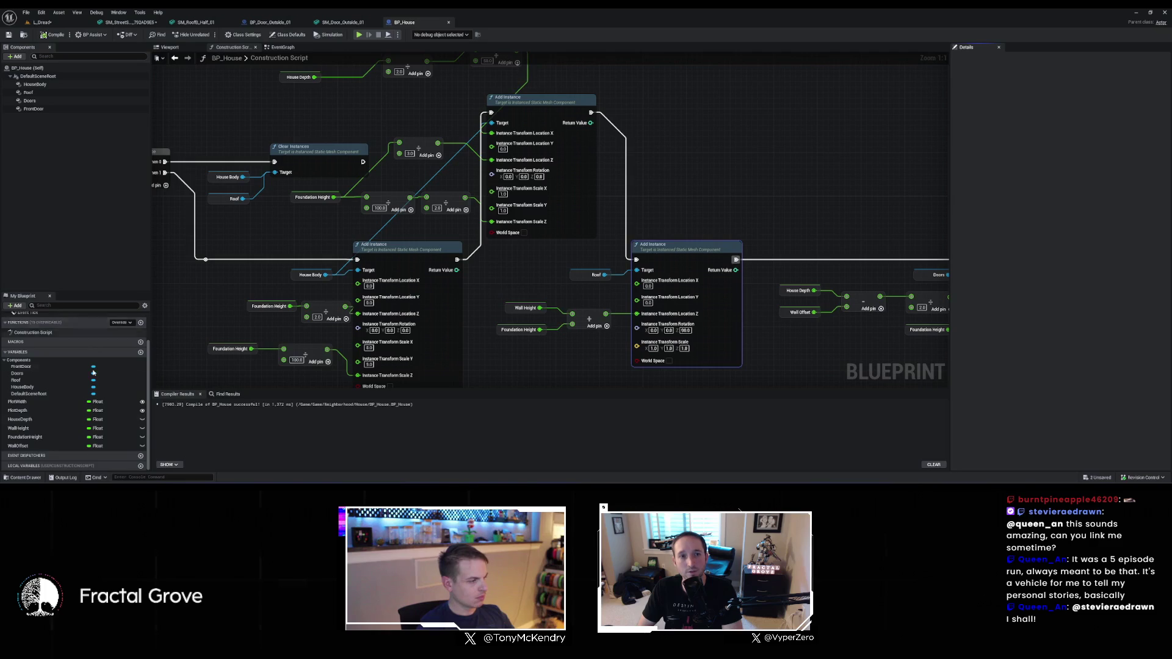
left_click(60, 437)
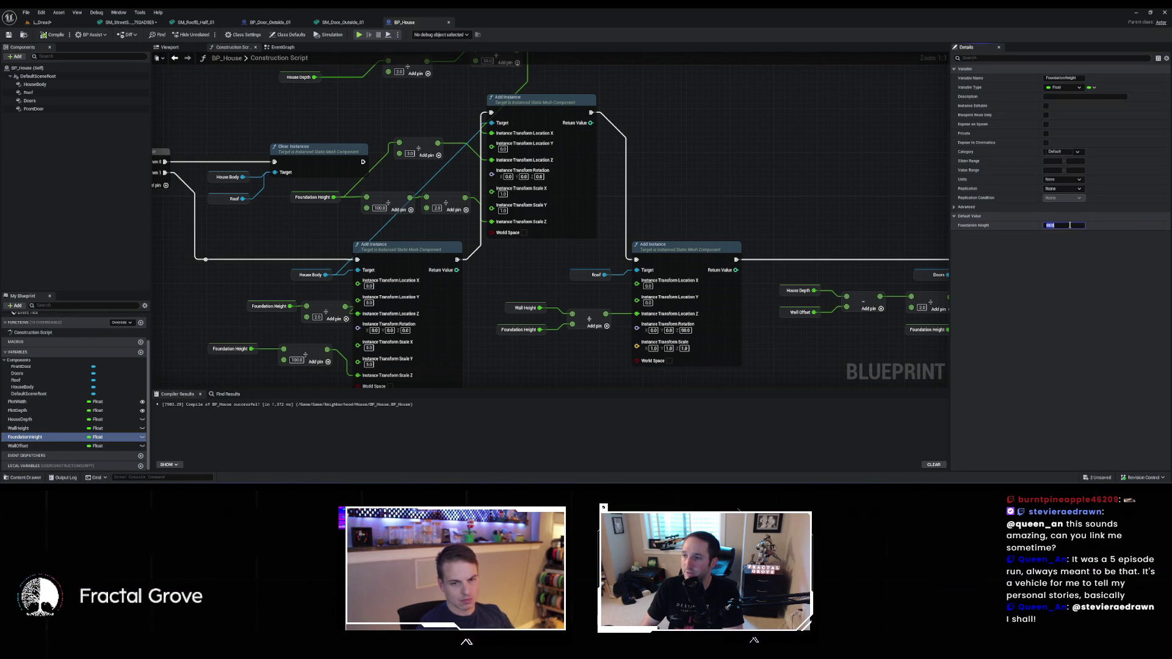
key("Return")
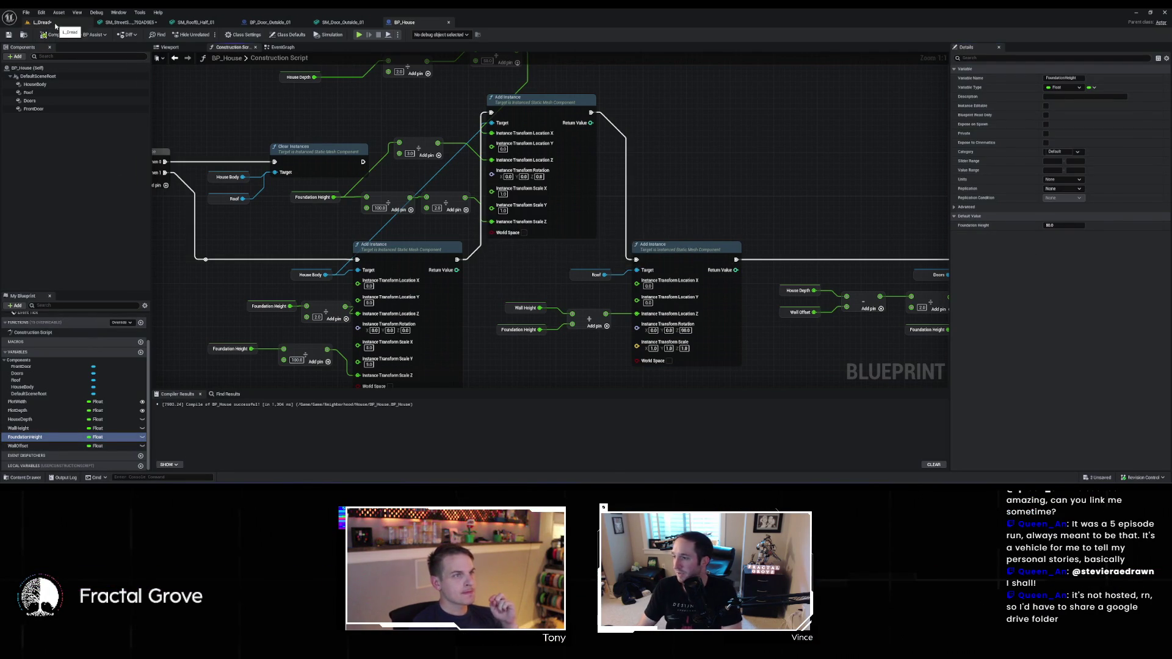
left_click(54, 23)
mouse_move(505, 325)
left_mouse_down()
mouse_move(550, 275)
mouse_move(513, 281)
left_mouse_up()
Select the float multiply node and re-inspect the house wall from near the grass
left_click(404, 23)
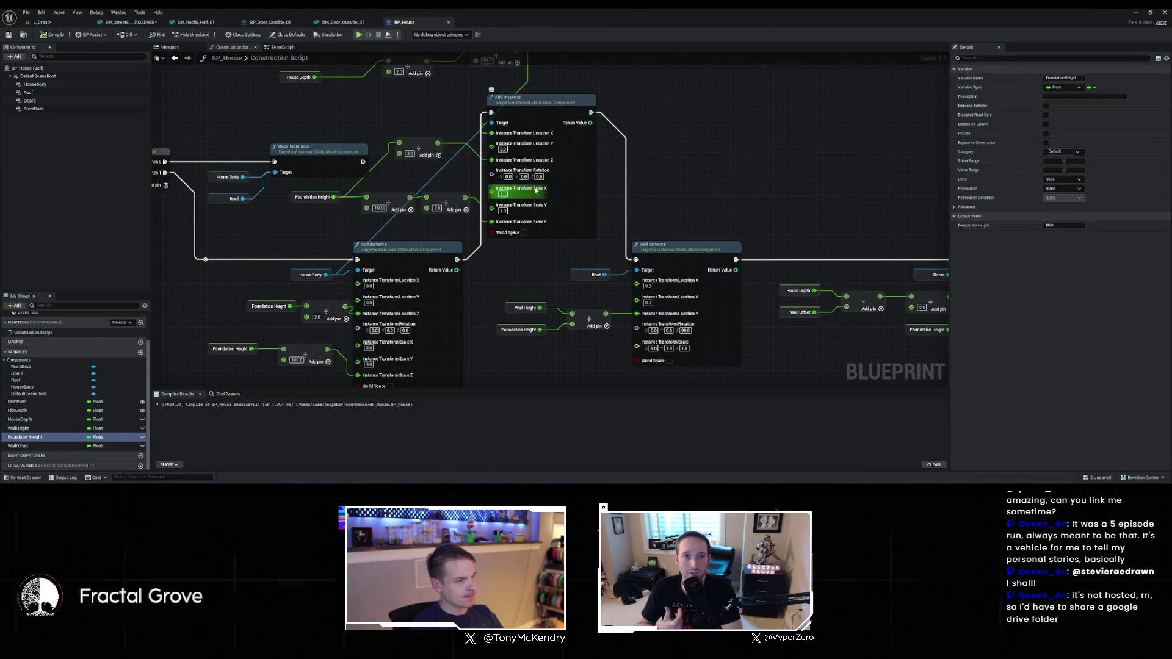
left_click(421, 146)
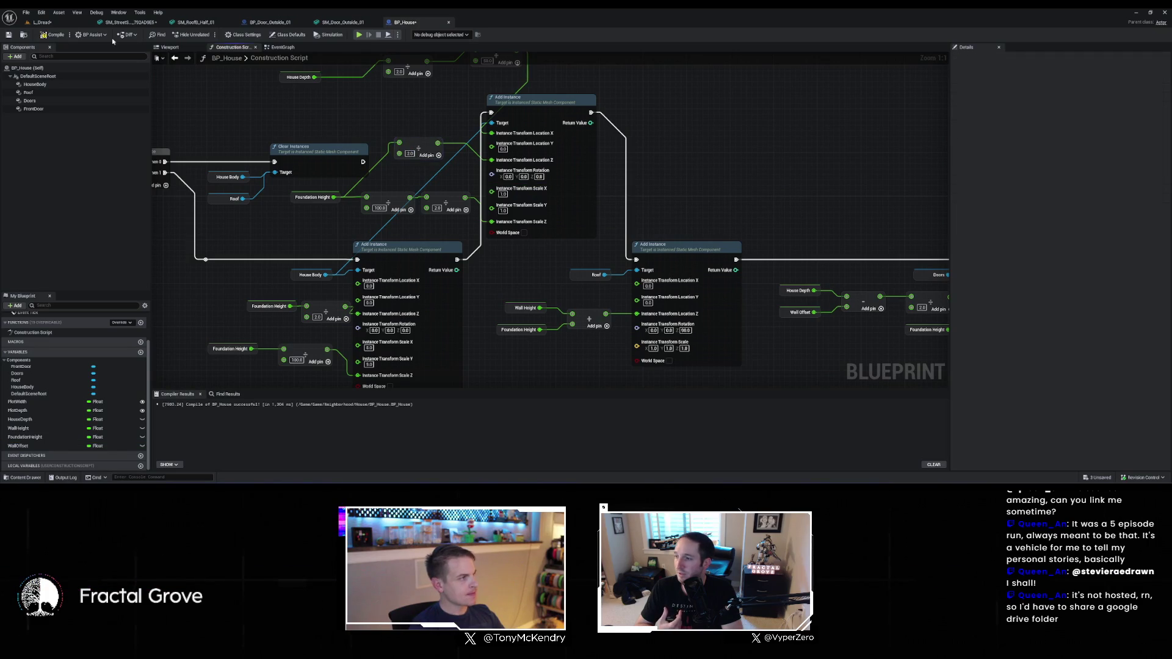
left_click(44, 22)
left_click_drag(428, 274, 427, 330)
left_click_drag(600, 251, 600, 251)
left_click(421, 22)
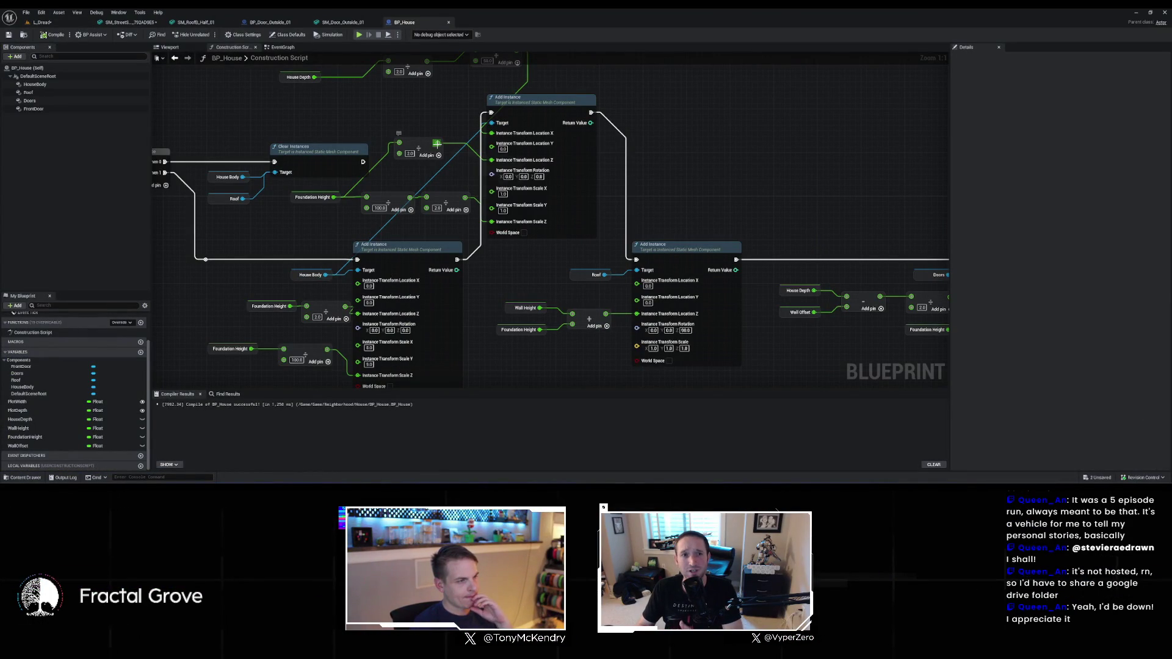
Add a Divide node off the divide output, delete it again, and return to the level
left_click_drag(437, 144, 453, 174)
type("/")
key("Return")
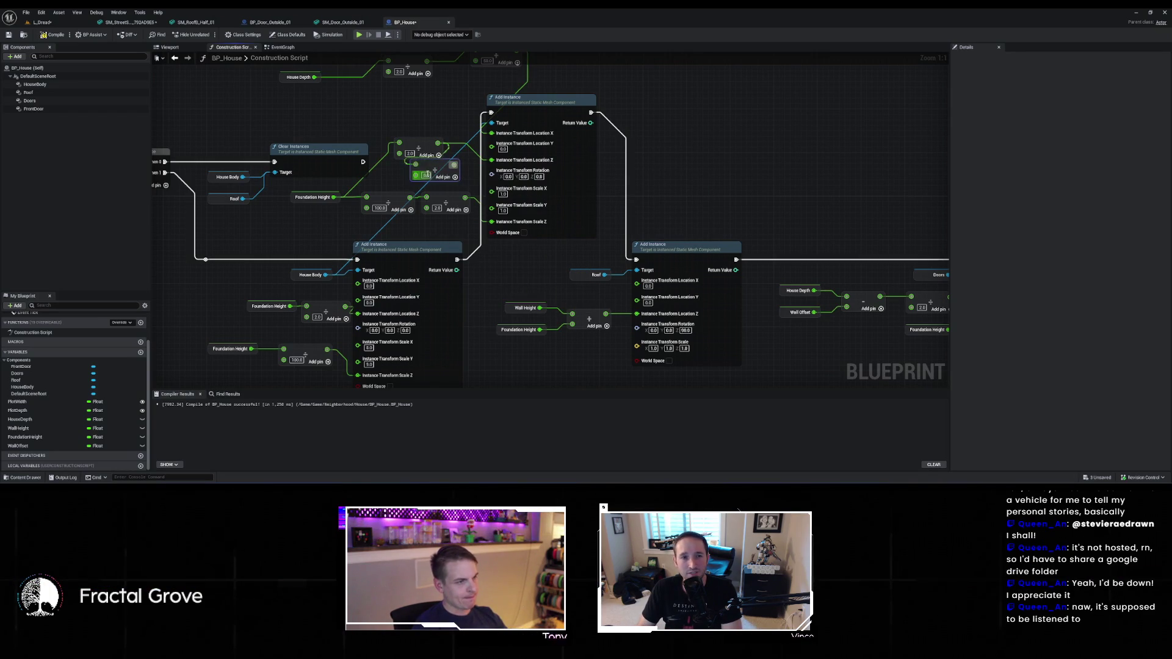
key("Delete")
left_click_drag(394, 134, 436, 172)
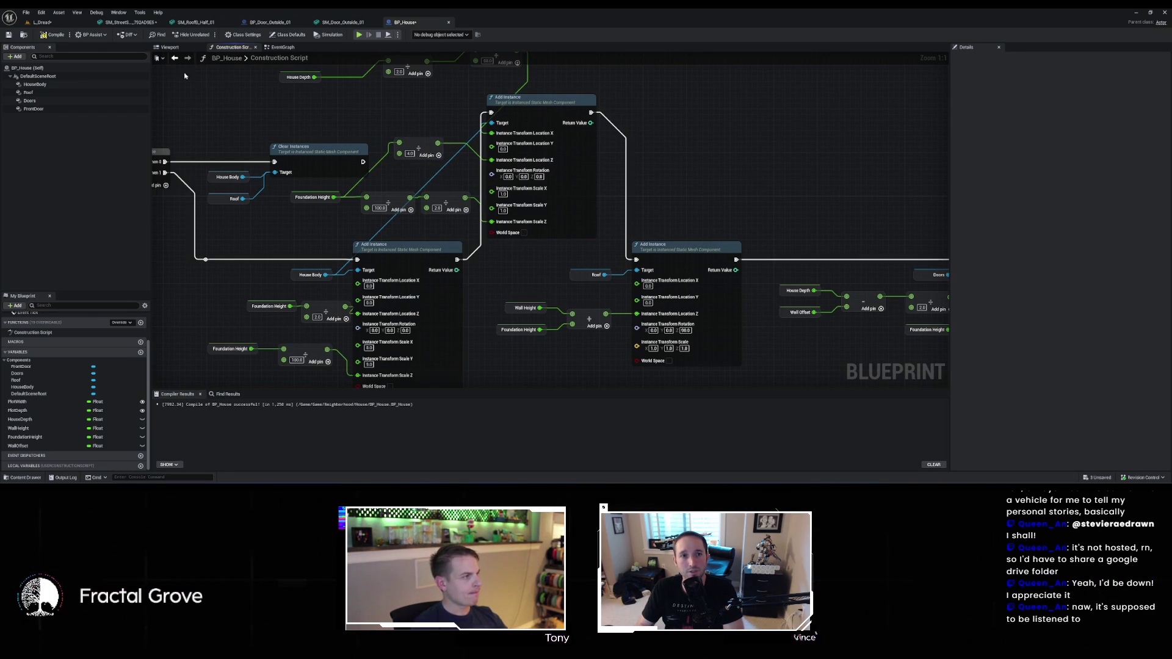
left_click(55, 23)
Review the character and house wall in the level before returning to the graph
key("s")
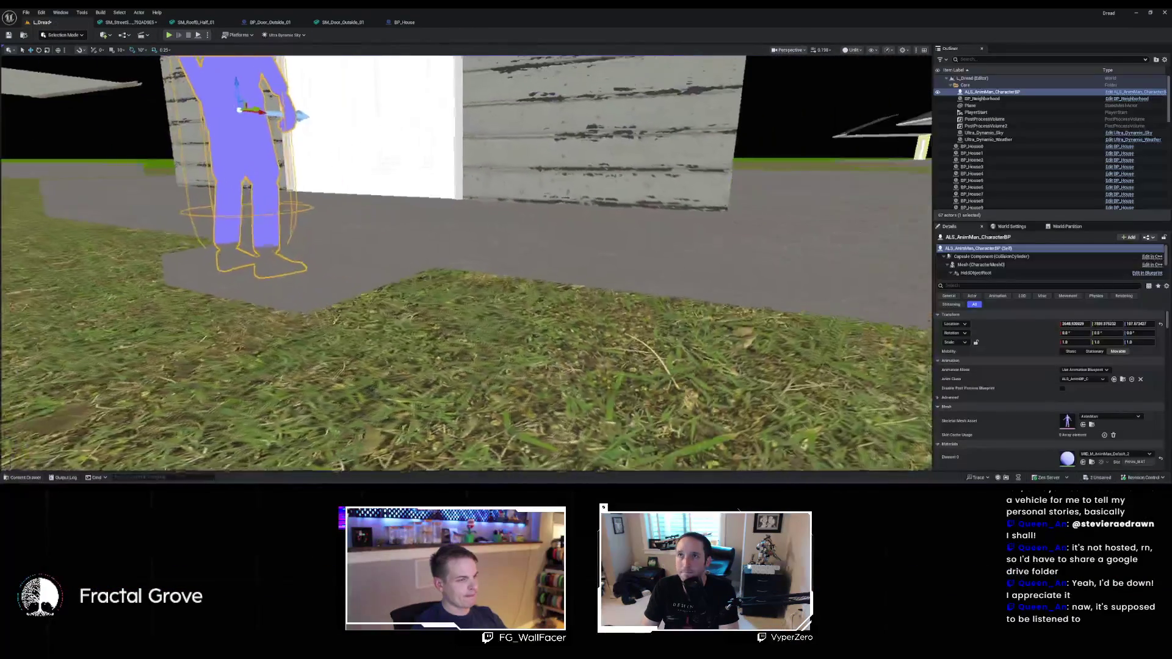
key("w")
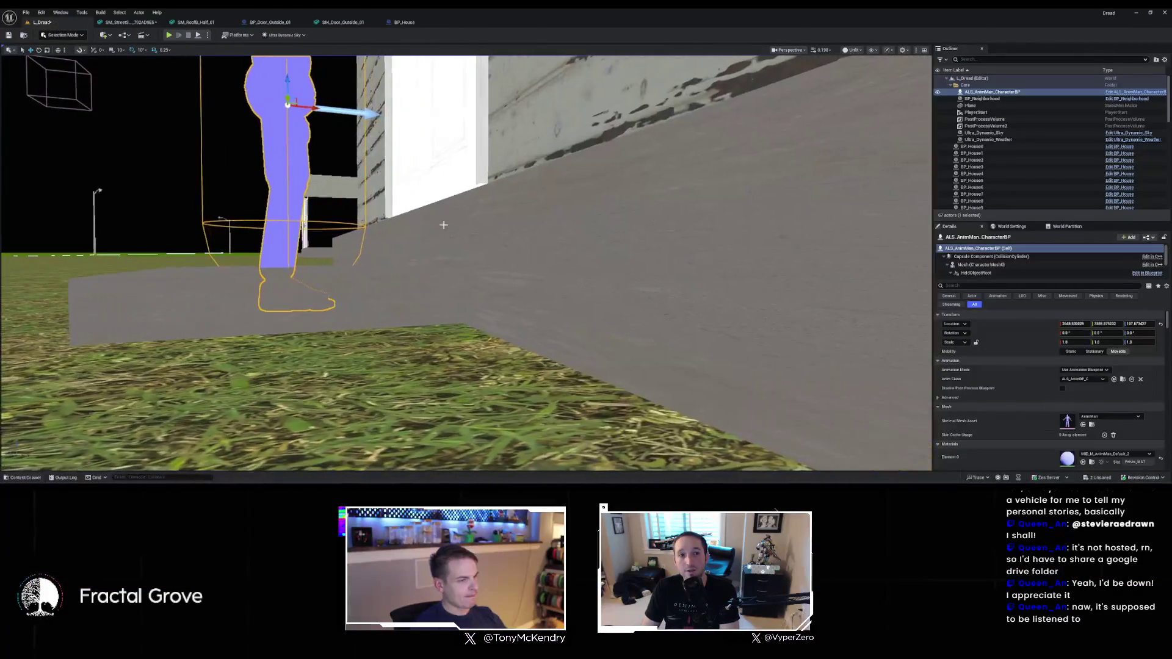
left_click(145, 24)
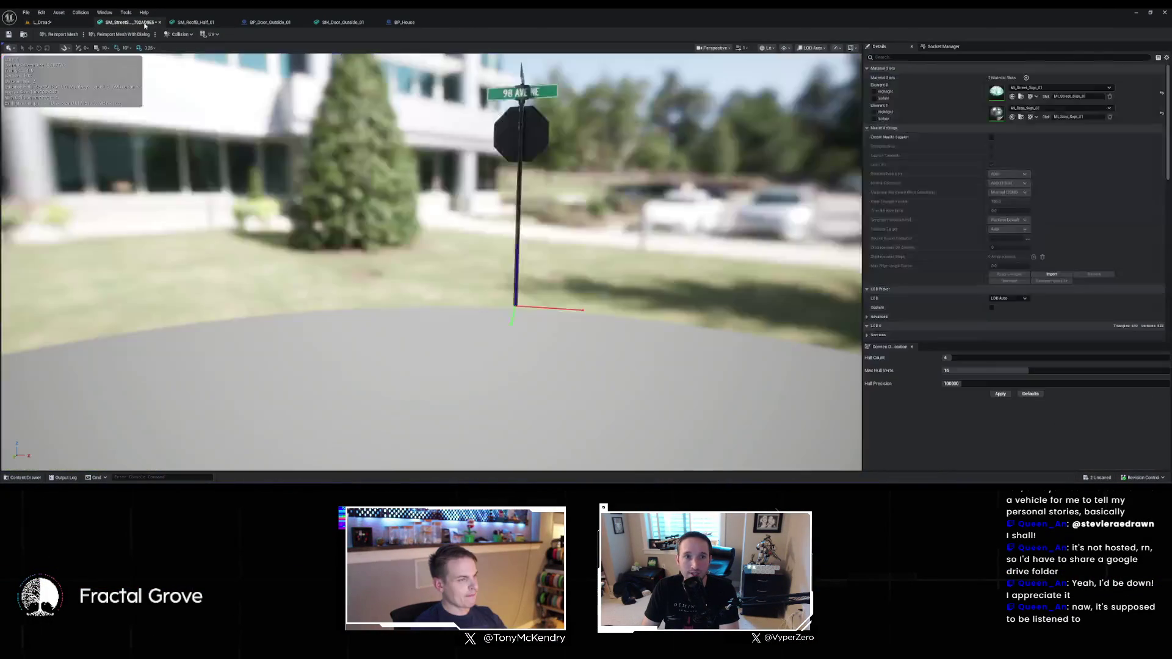
left_click(406, 23)
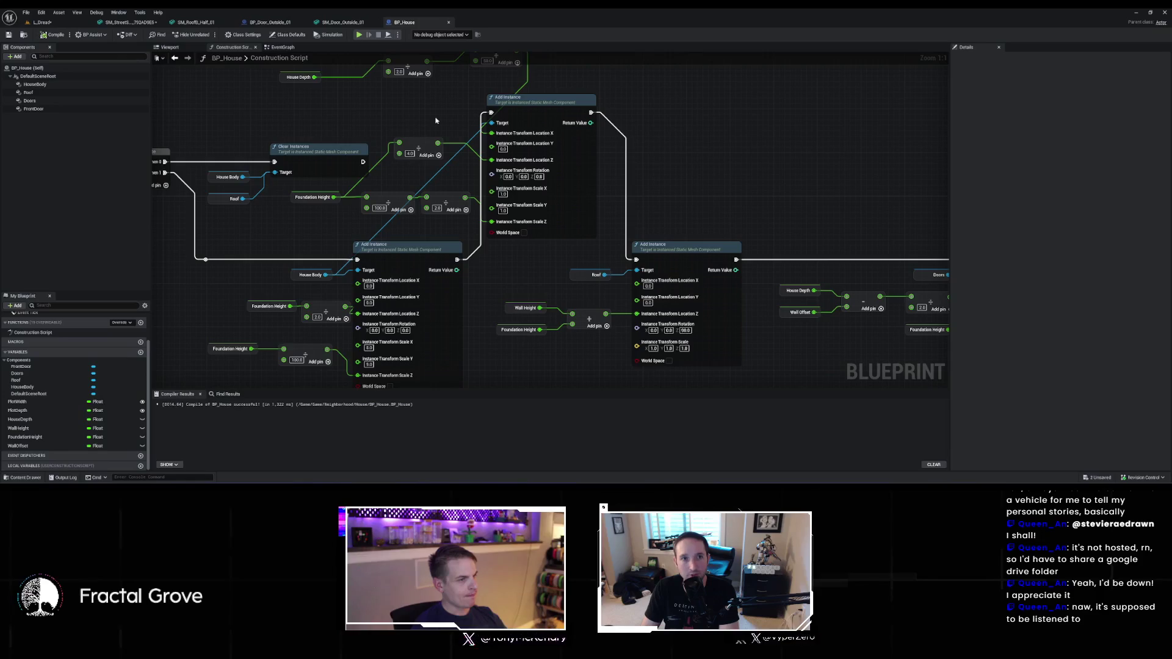
left_click(63, 24)
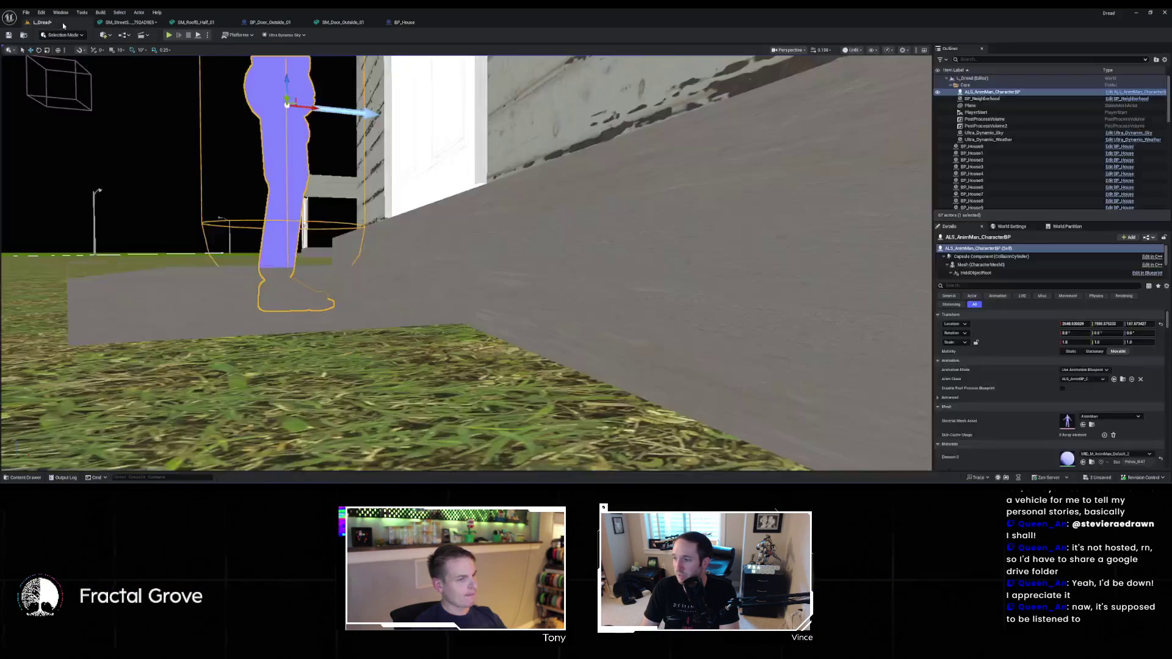
left_click_drag(464, 262, 422, 220)
left_click(404, 22)
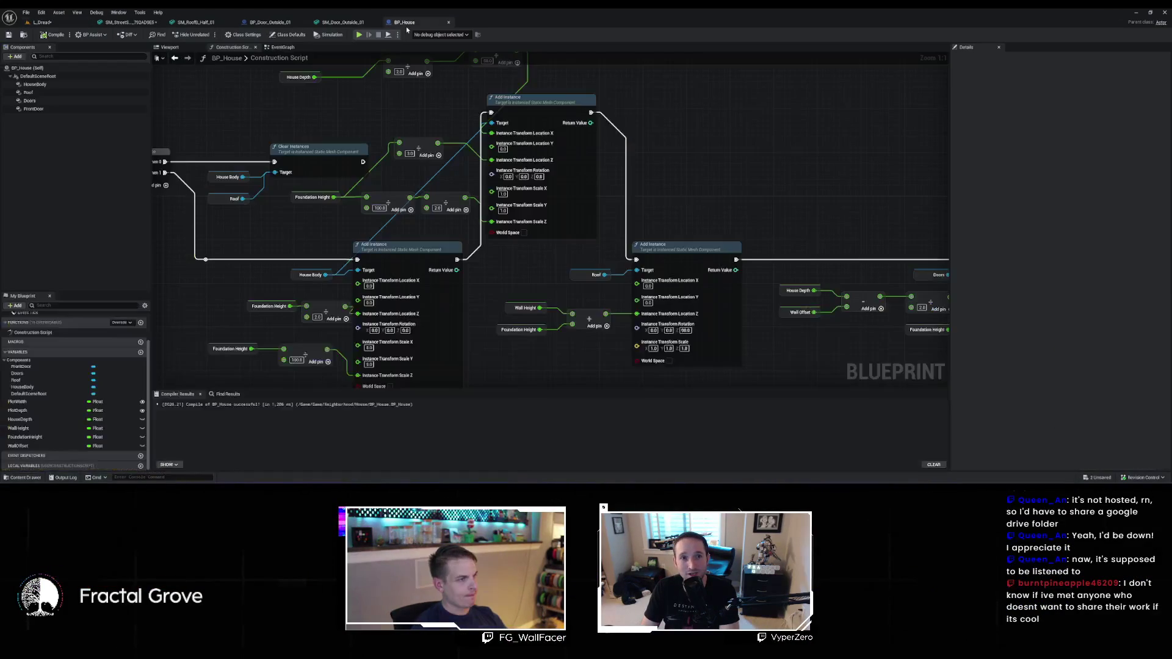
Set the Multiply value to 3.0 and check the door area in the level
type("3")
key("Return")
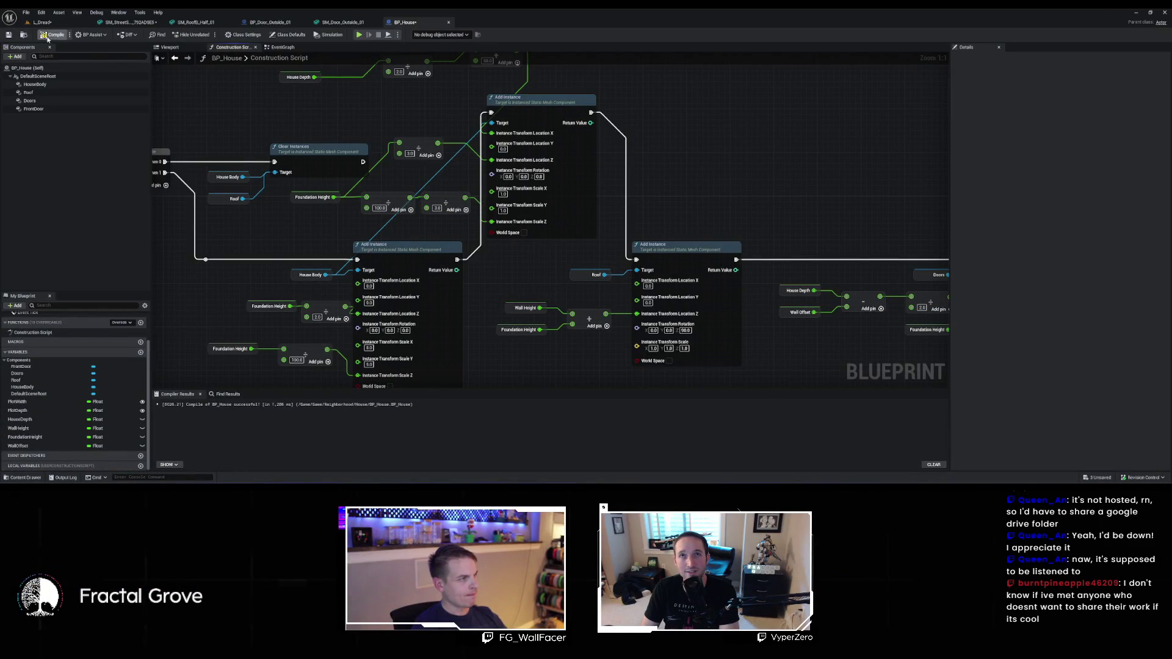
left_click(53, 26)
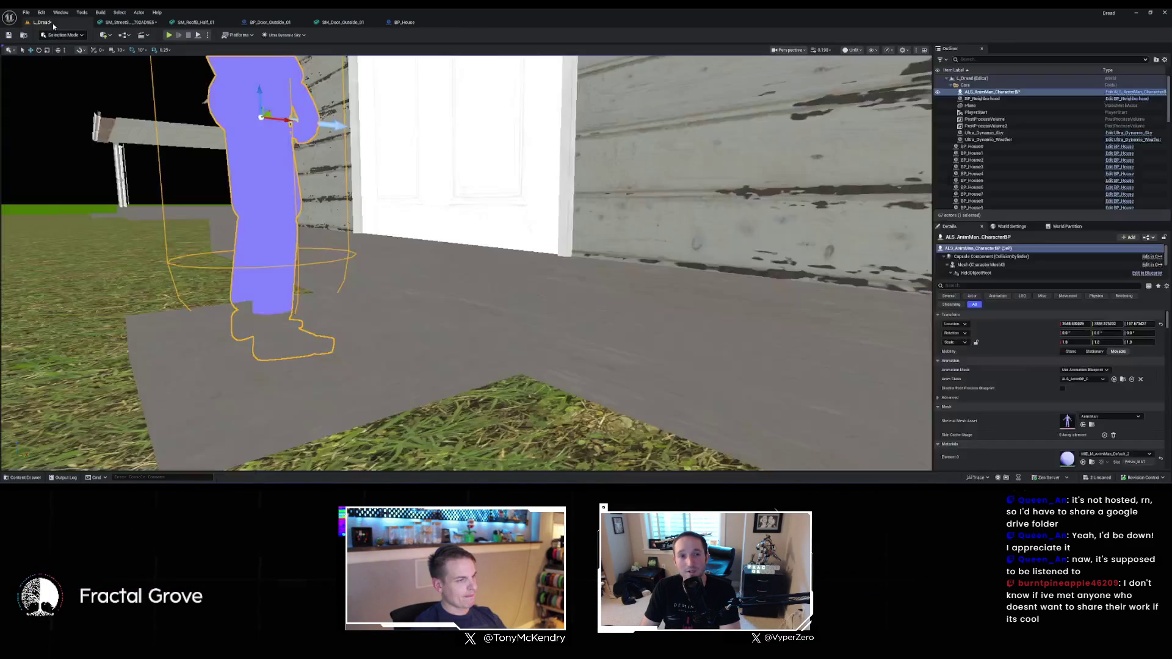
mouse_move(384, 288)
left_mouse_down()
mouse_move(384, 299)
mouse_move(394, 284)
left_mouse_up()
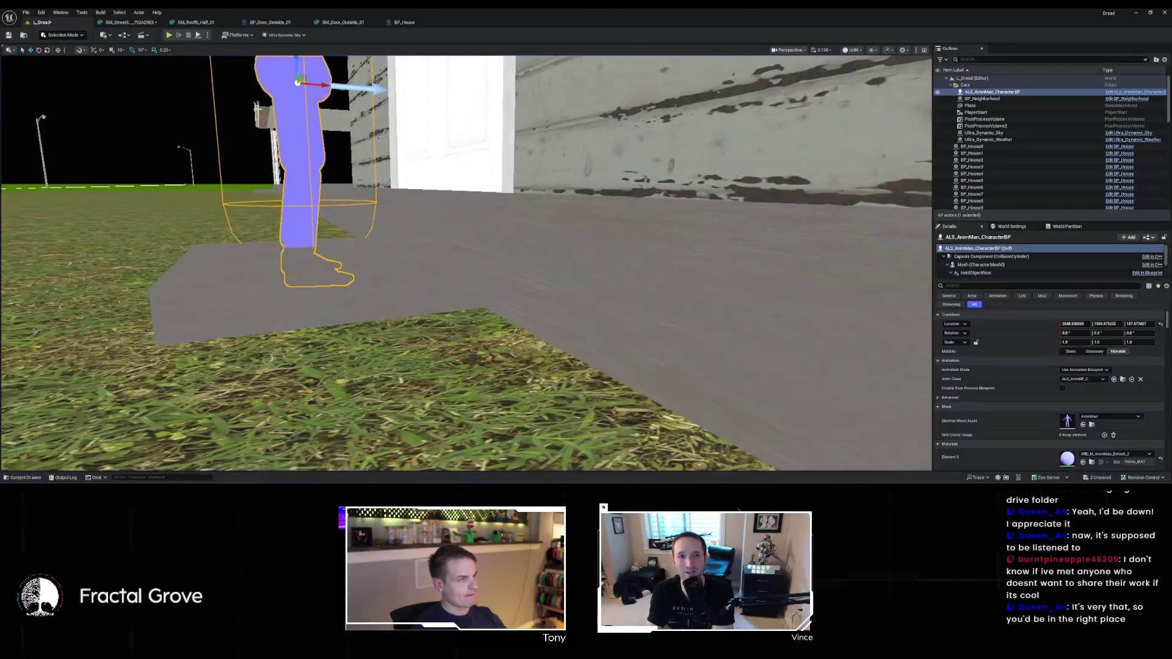
left_click(404, 22)
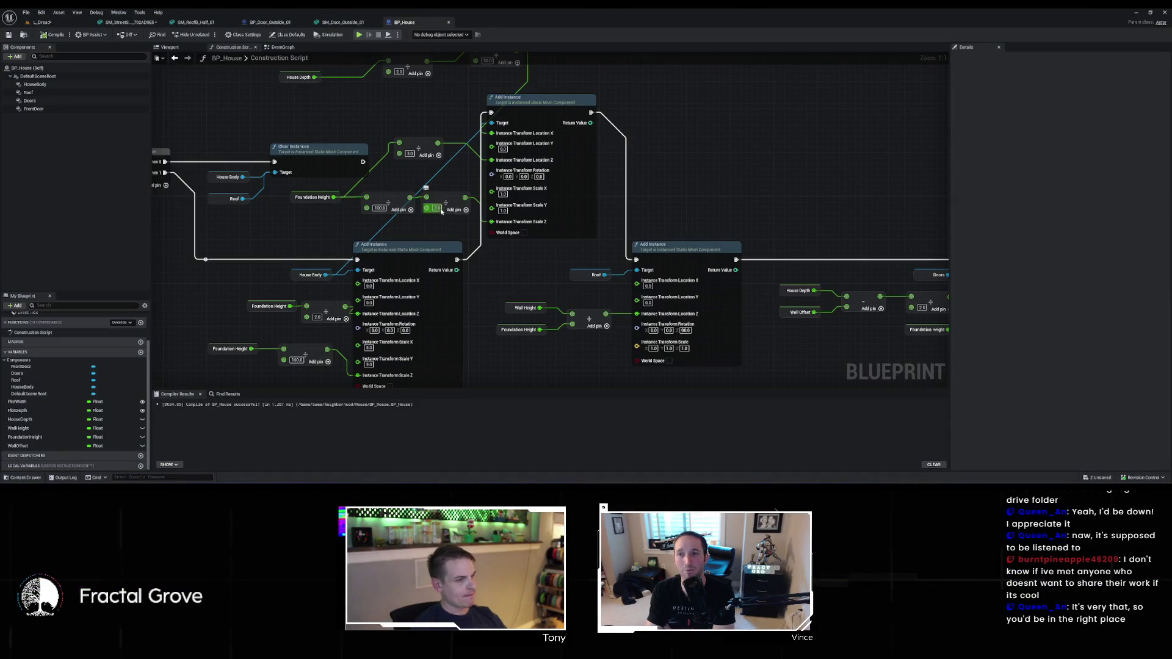
left_click(439, 209)
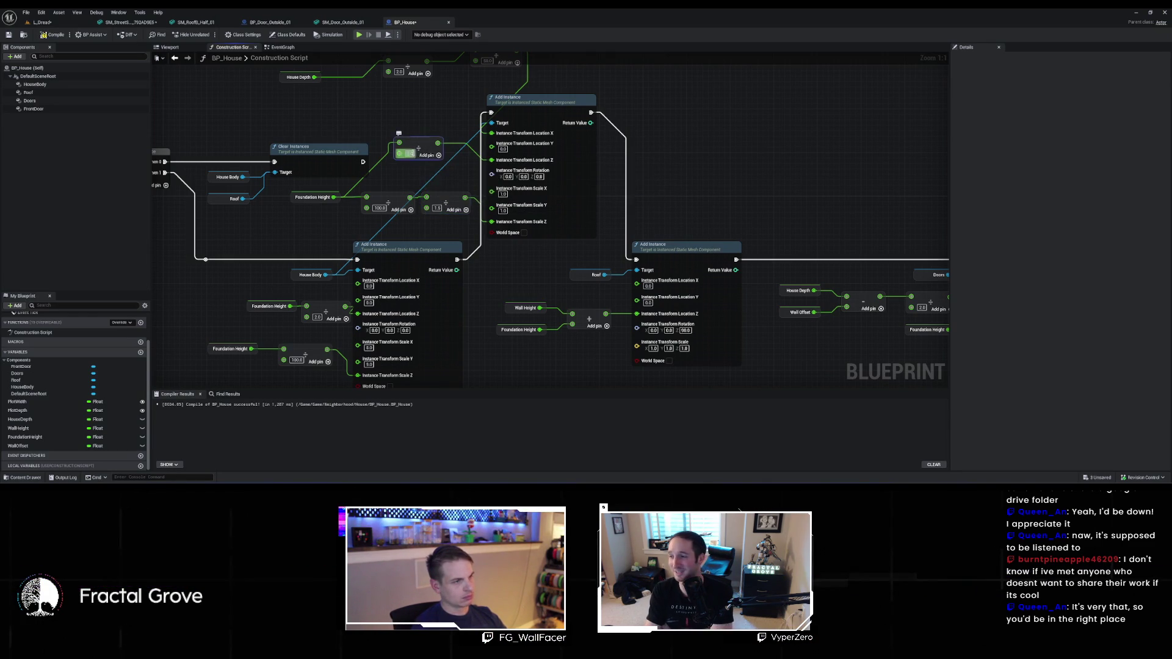
type("1.5")
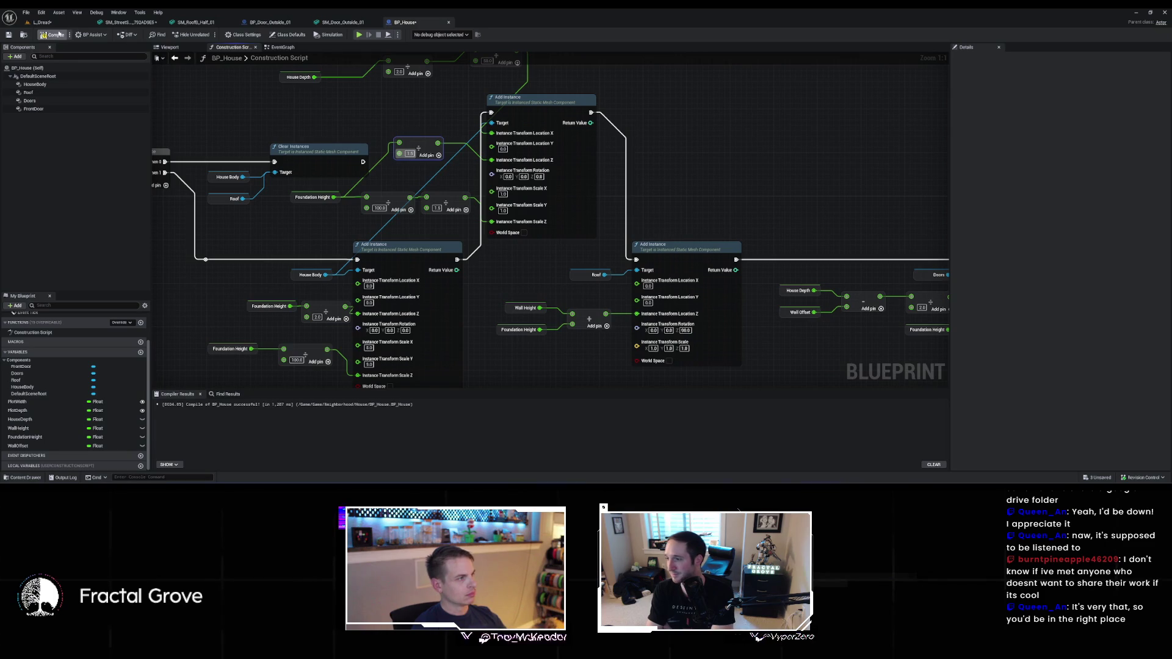
left_click(61, 23)
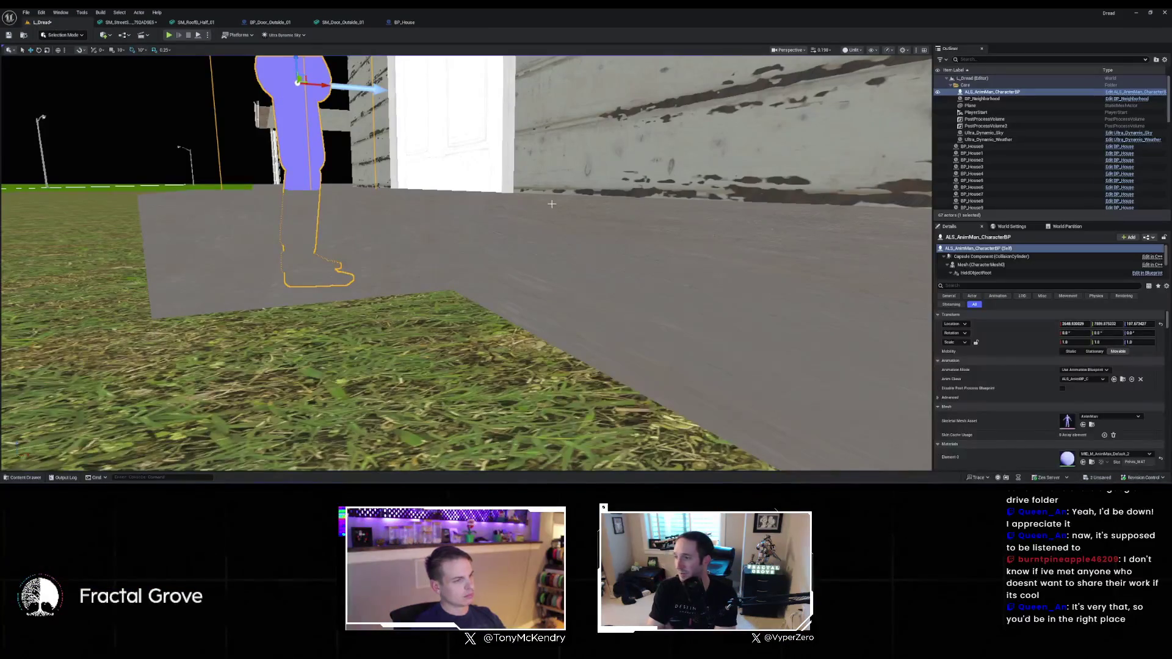
key("q")
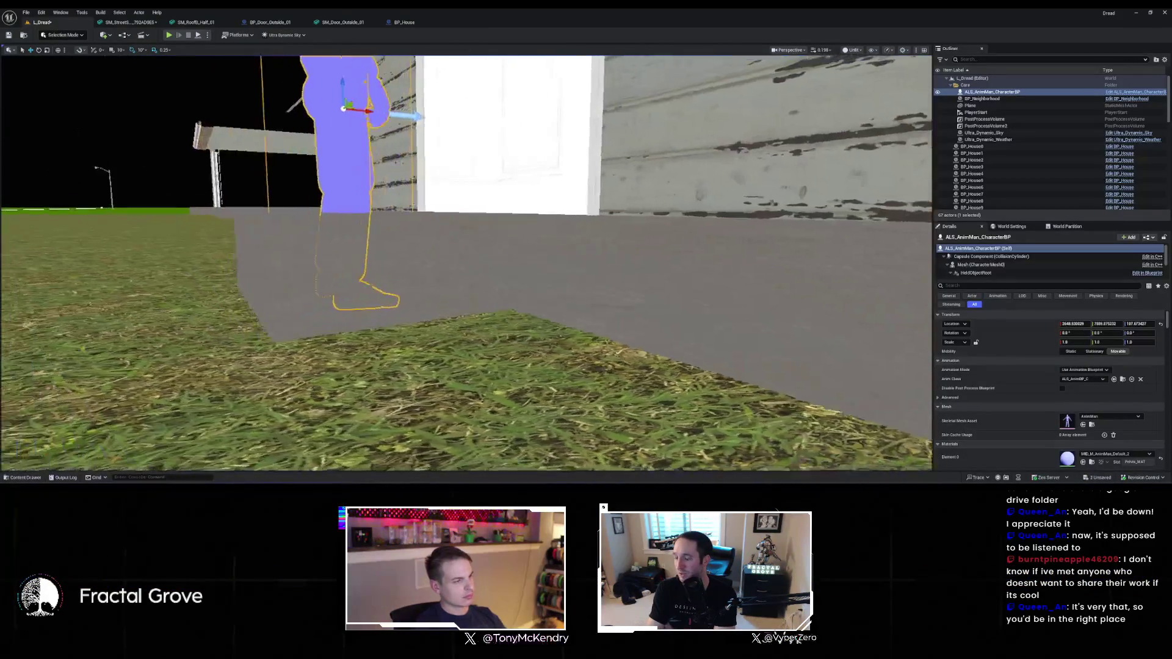
key("e")
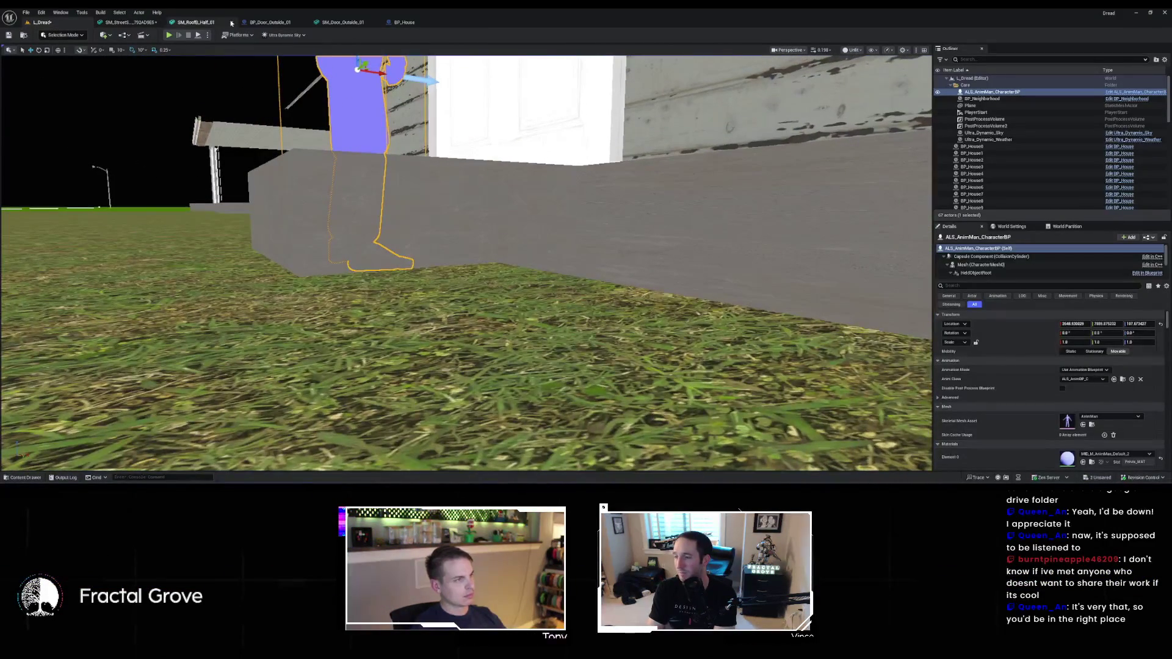
left_click(403, 23)
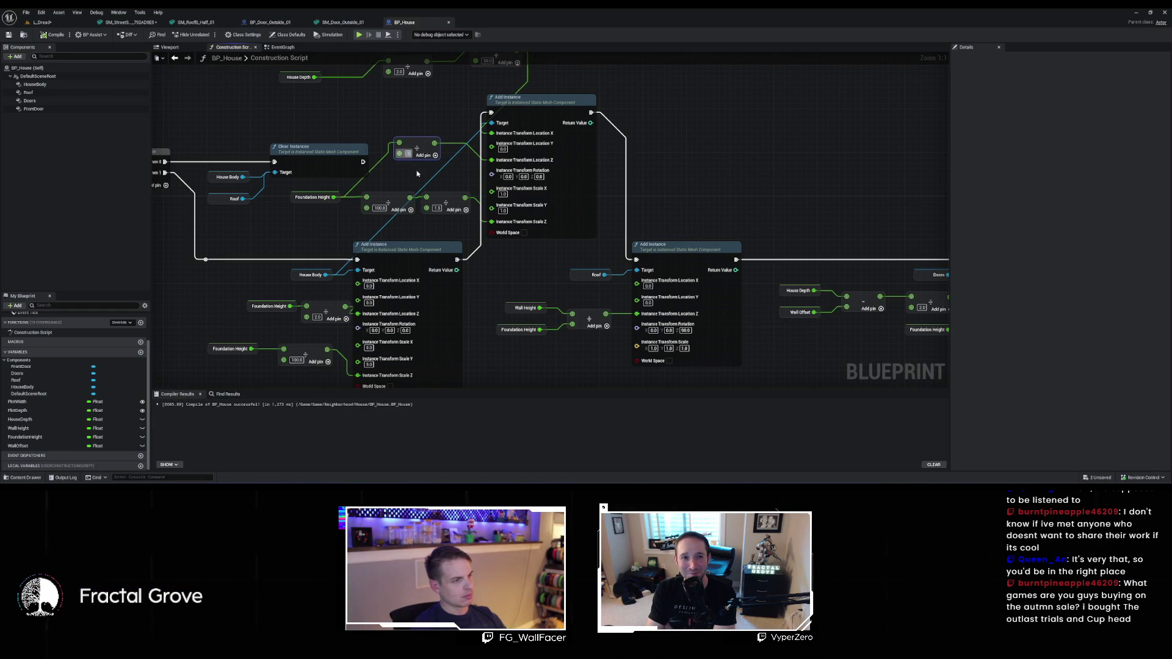
Set the upper Add Instance node's Scale Y to 3.0 and save BP_House
left_click(56, 23)
left_click_drag(475, 319, 373, 318)
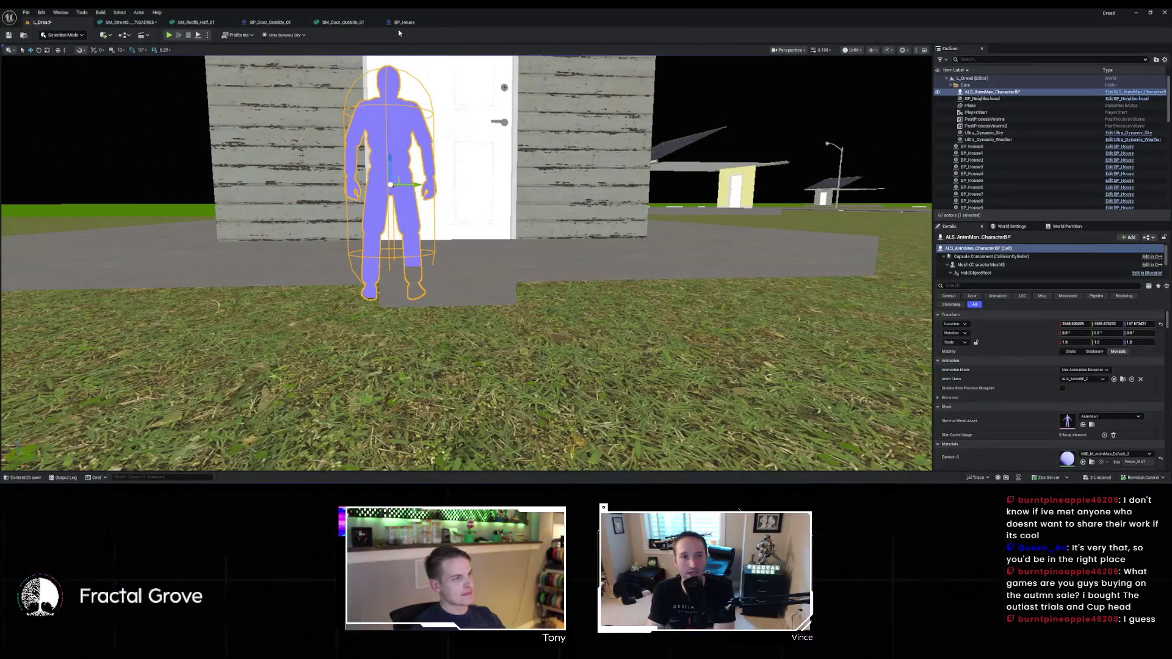
left_click(403, 23)
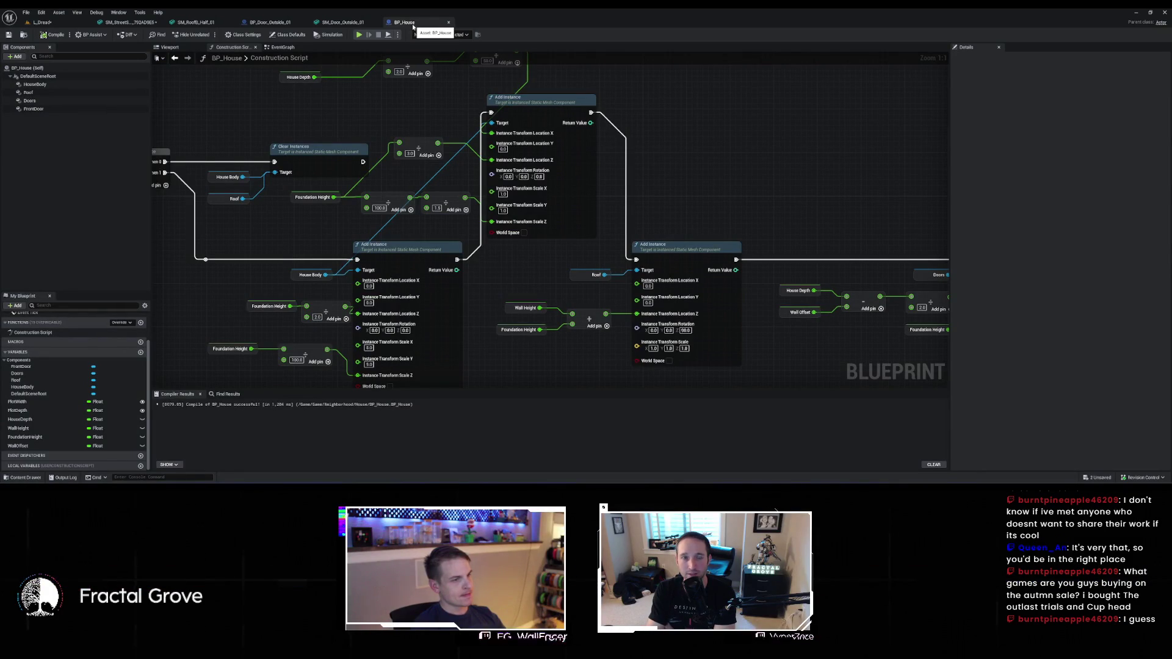
left_click(502, 210)
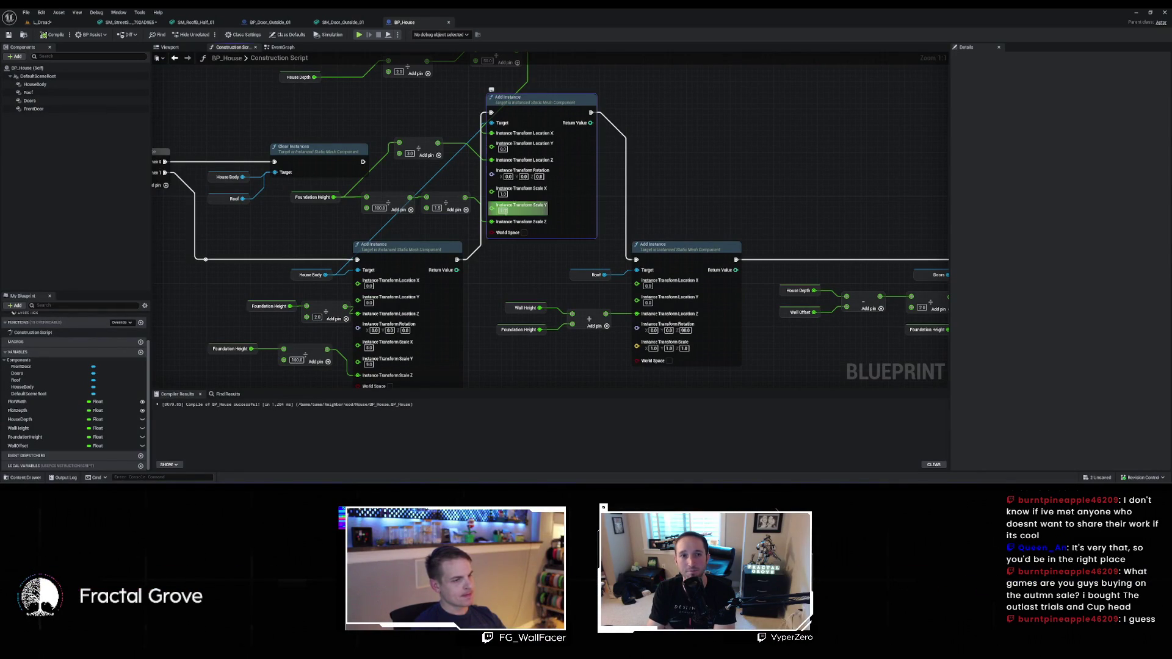
type("3")
left_click(706, 168)
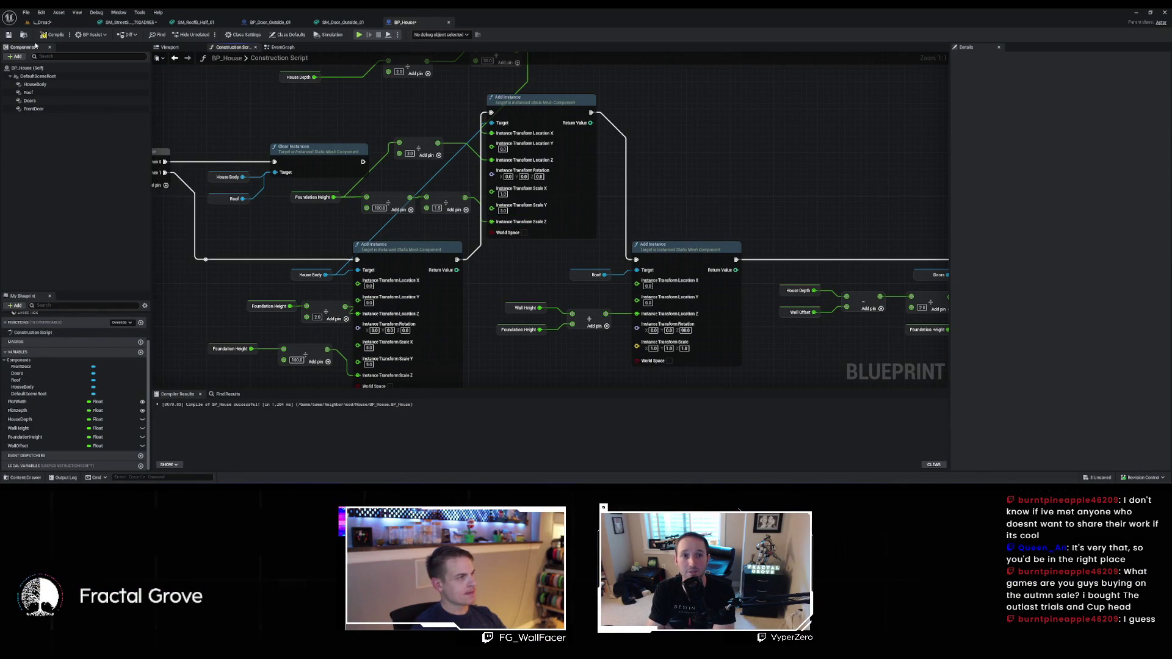
key("ctrl+s")
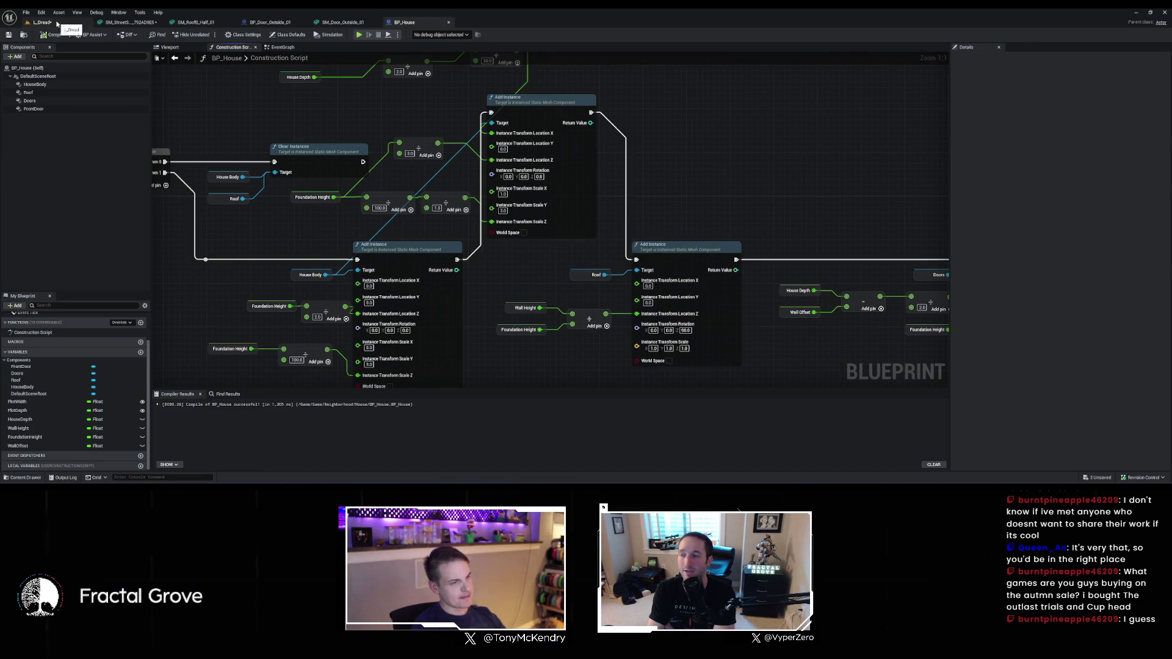
Inspect the scaled house side in the level, then change Scale Y to 2.0
left_click(56, 23)
scroll(467, 263, "up", 5)
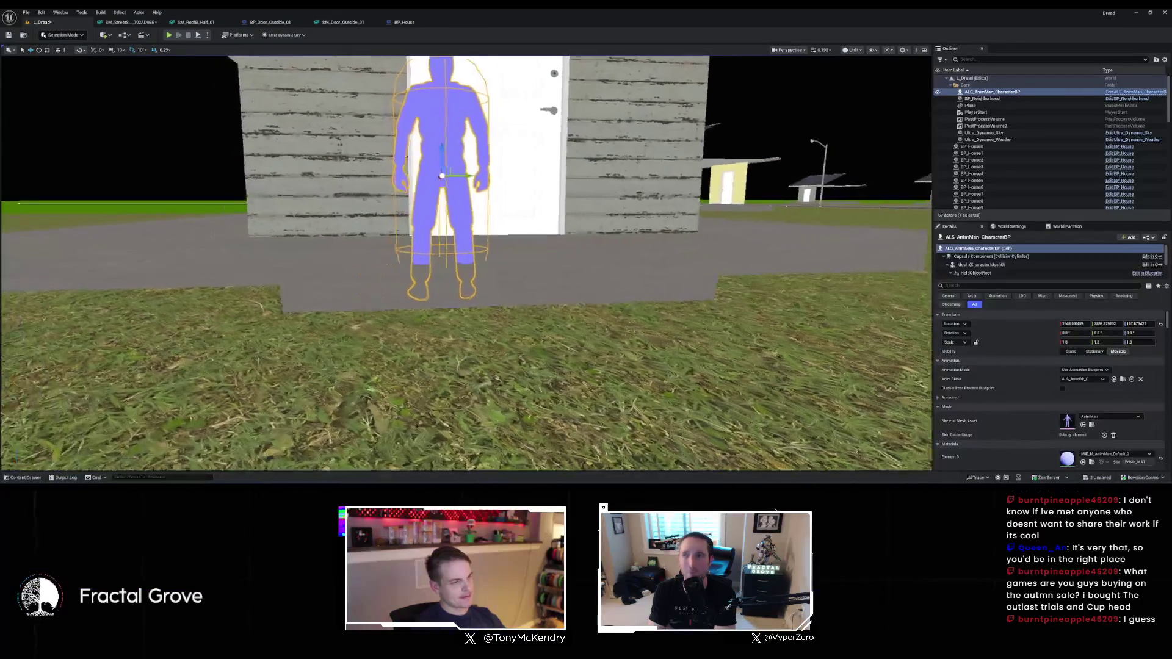
mouse_move(467, 262)
left_mouse_down()
mouse_move(305, 267)
mouse_move(300, 159)
left_mouse_up()
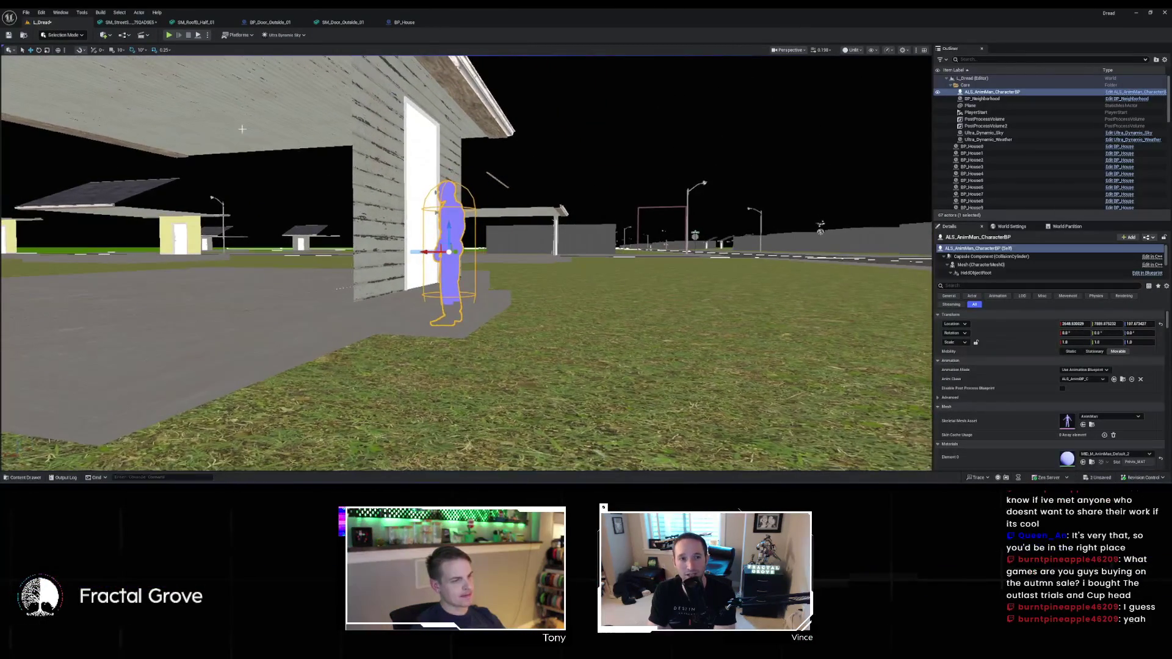
left_click(269, 23)
left_click(420, 25)
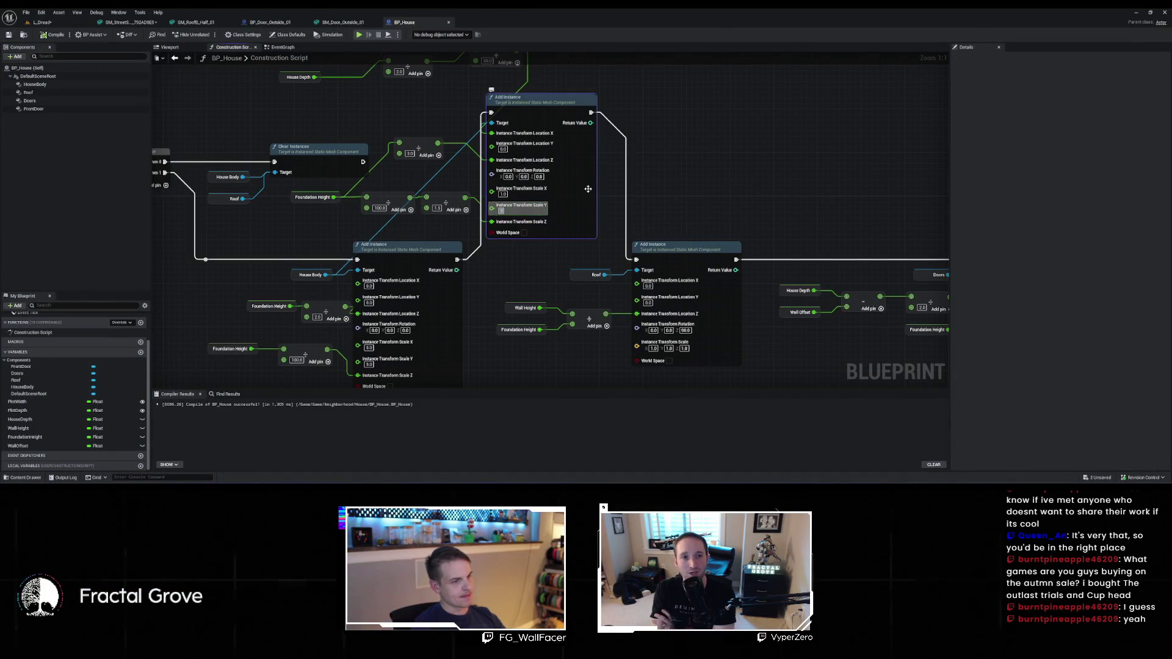
type("2")
key("Return")
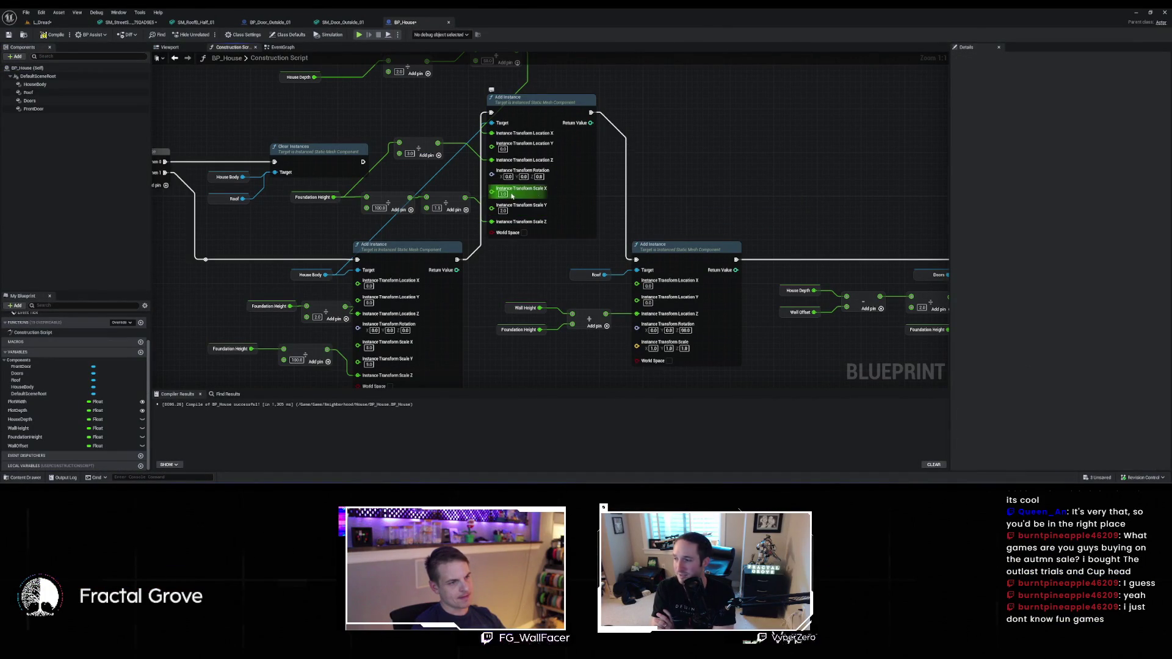
Orbit around the houses in the level, then select Ultra_Dynamic_Sky and frame it with F
left_click(55, 22)
mouse_move(182, 104)
left_mouse_down()
mouse_move(171, 105)
mouse_move(202, 103)
mouse_move(164, 105)
left_mouse_up()
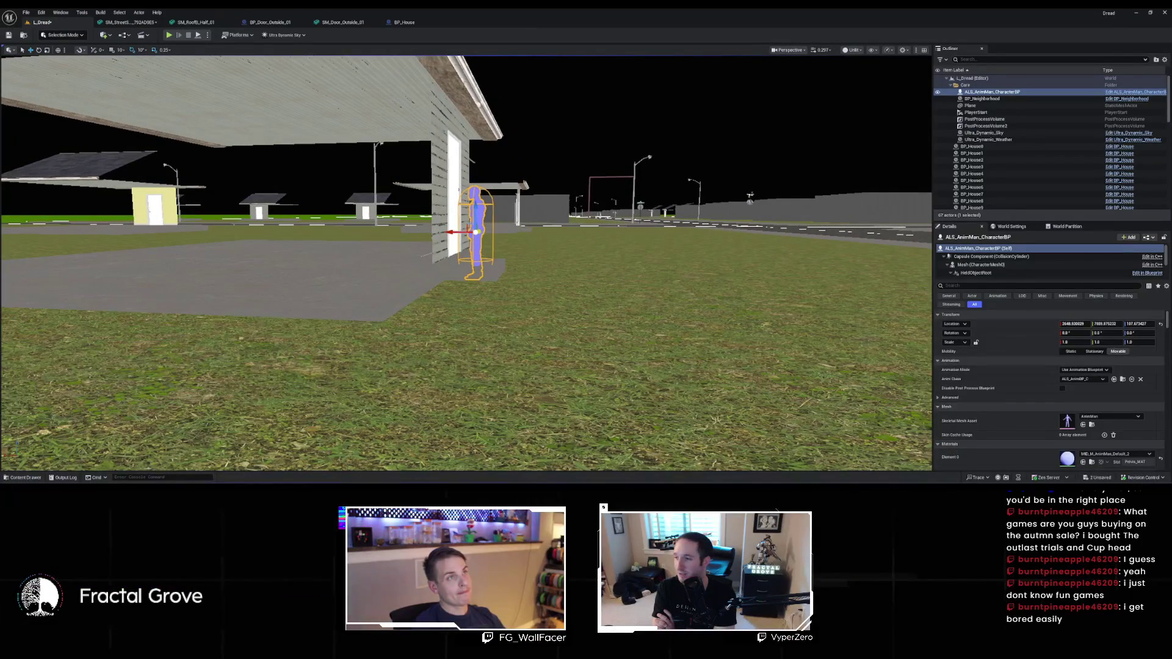
left_click_drag(164, 105, 154, 105)
left_click_drag(691, 81, 691, 81)
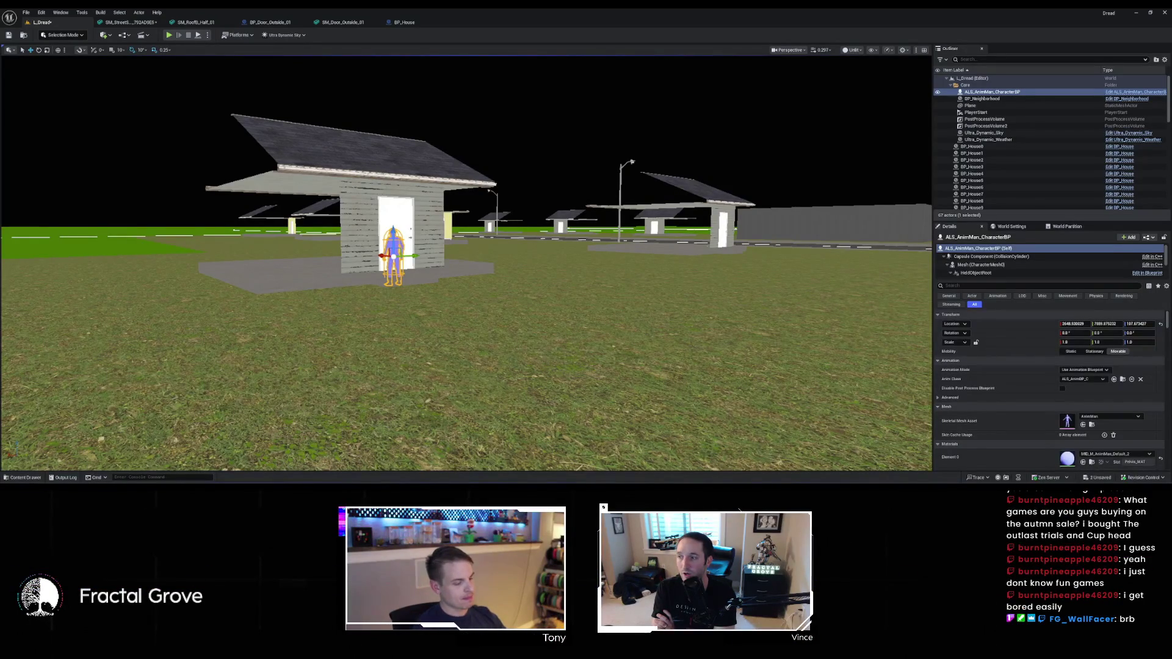
left_click(708, 157)
key("f")
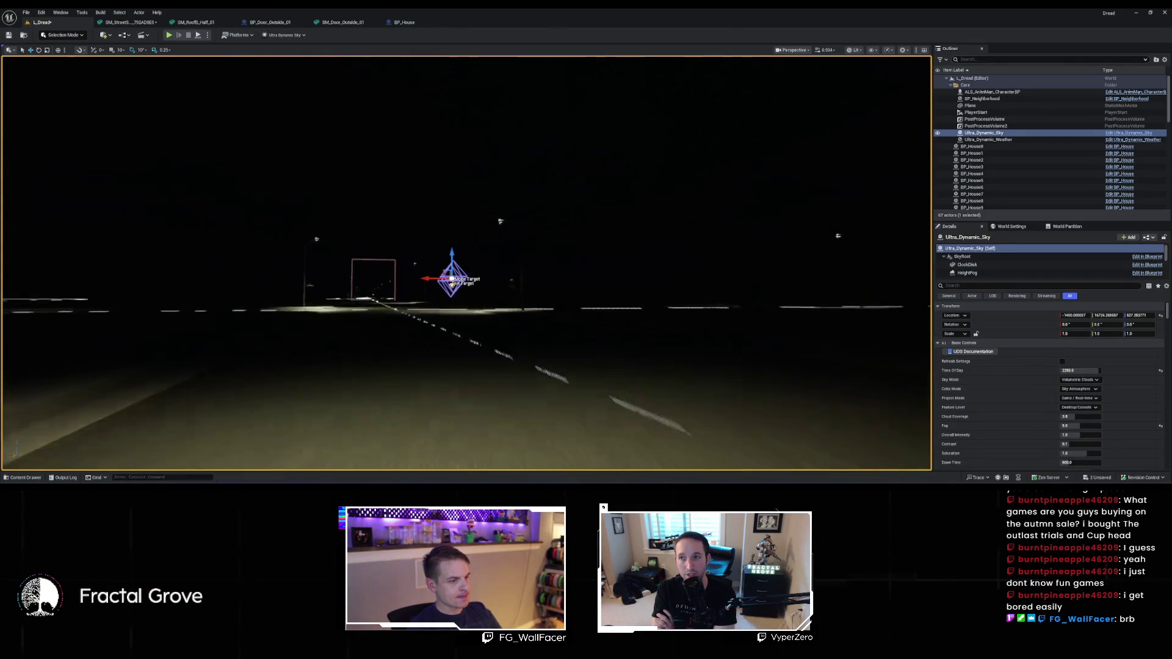
Zoom toward the street corner, deselect the sky actor, and go full-screen with F11
scroll(467, 263, "down", 2)
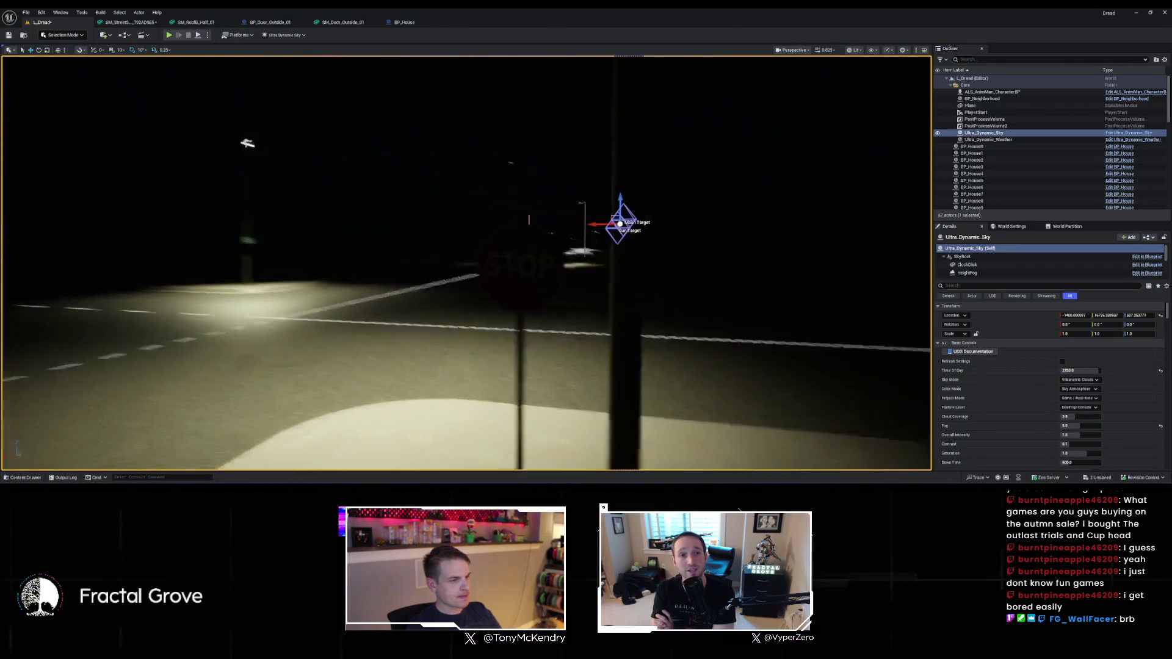
scroll(467, 263, "up", 5)
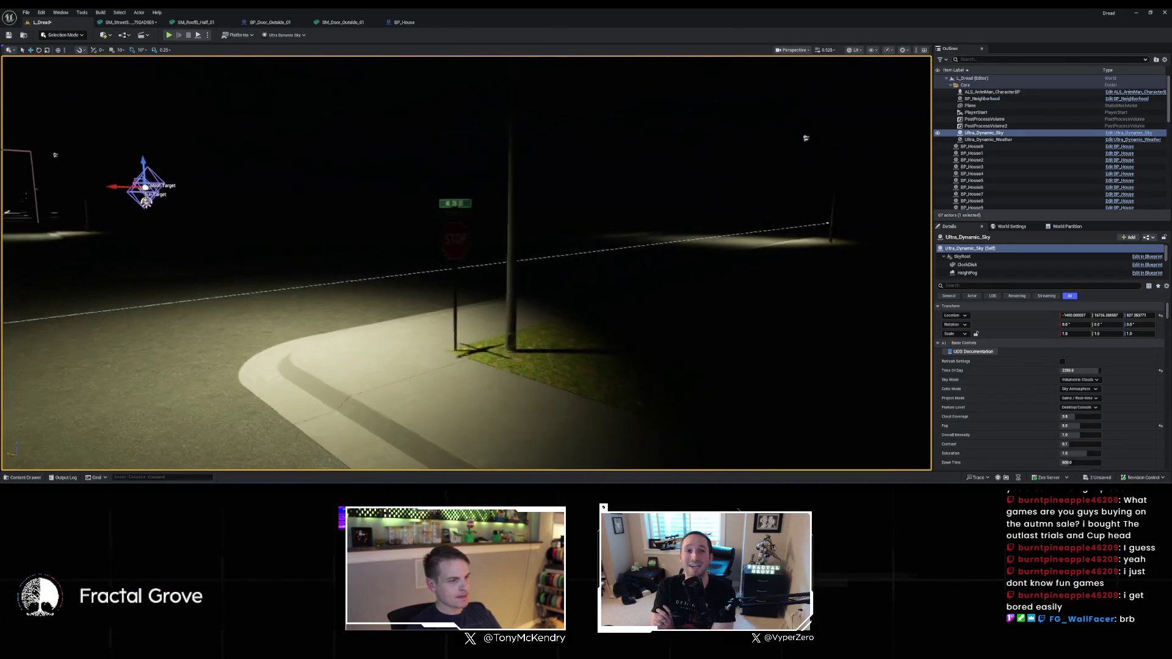
scroll(467, 263, "down", 2)
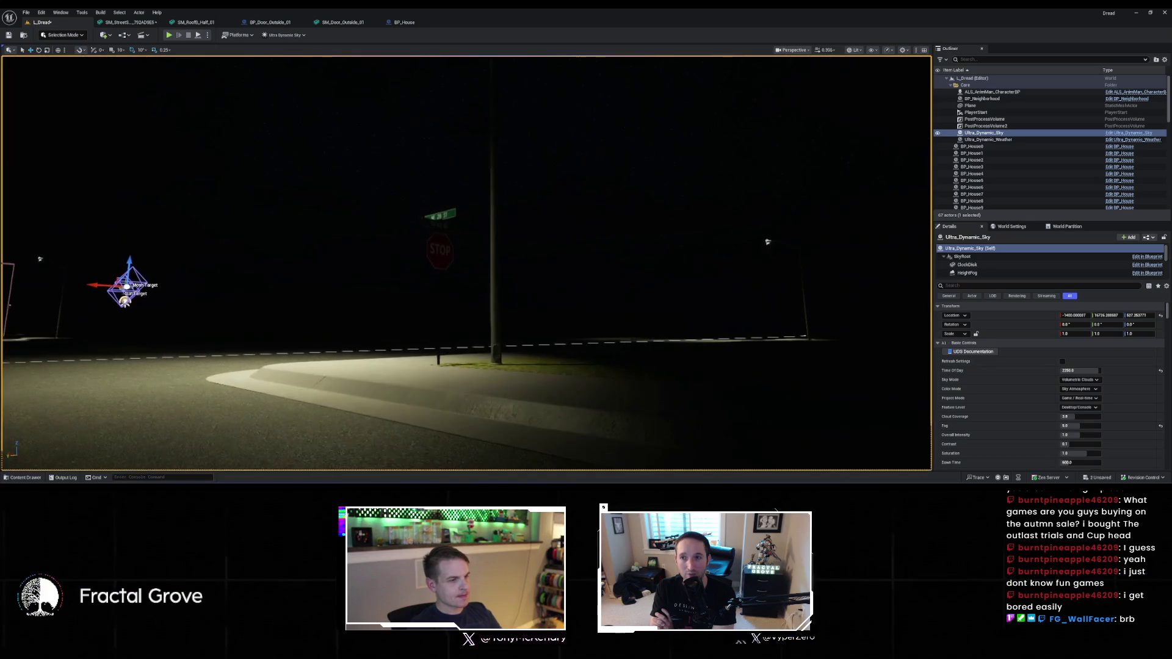
key("Escape")
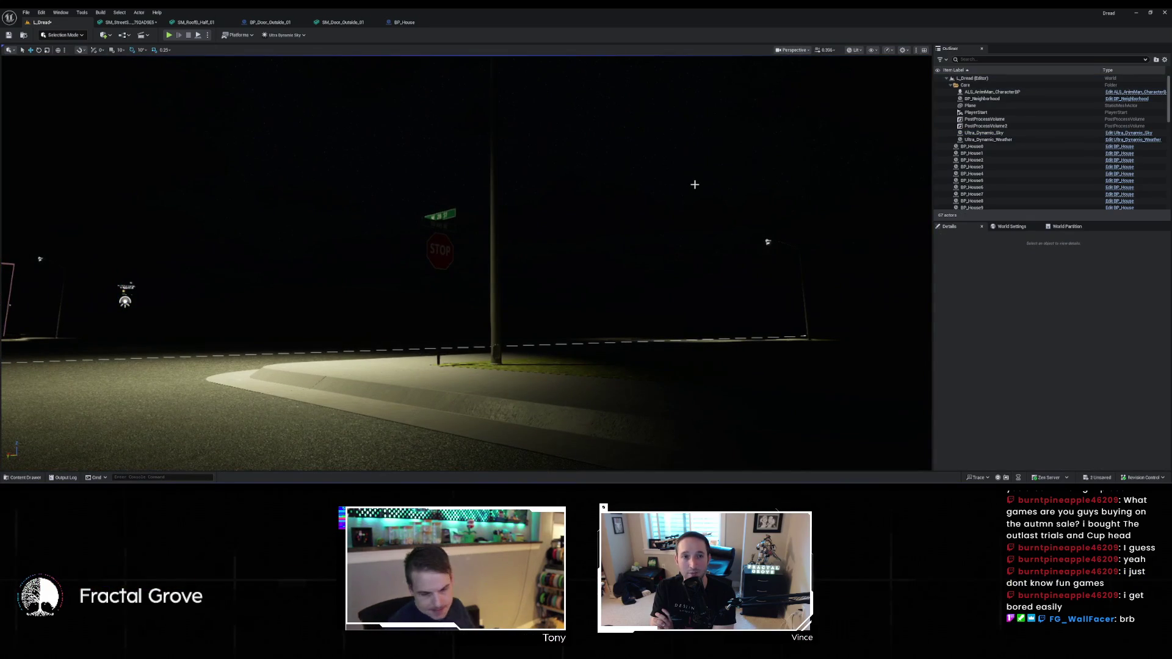
key("F11")
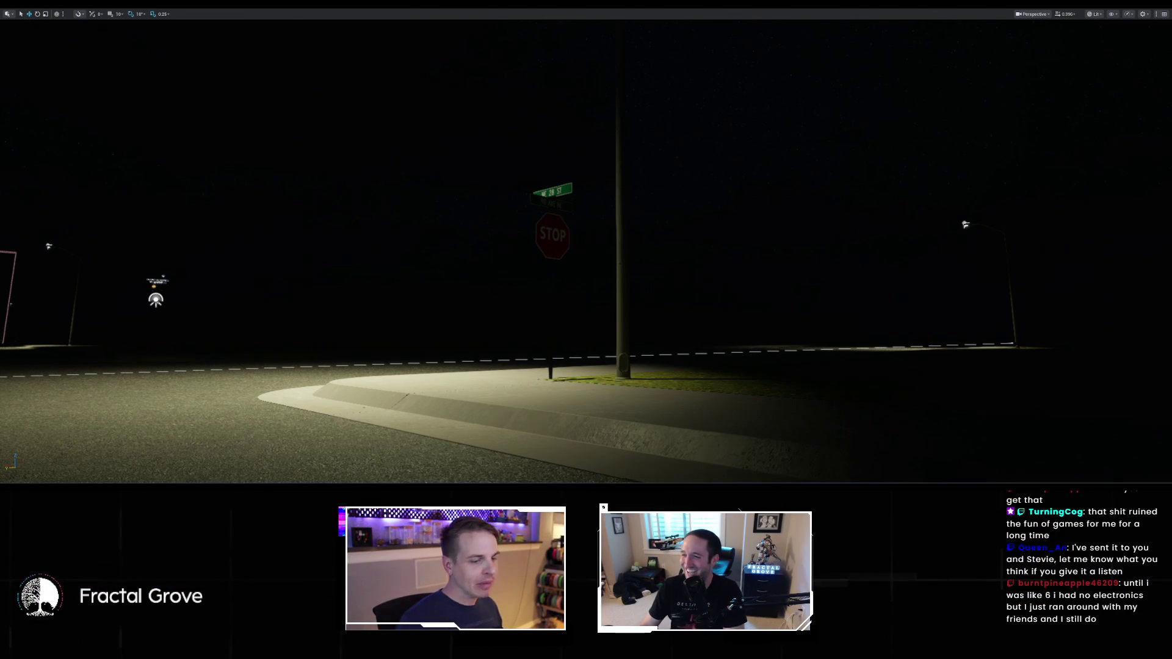
Exit F11 full-screen, switch the viewport to Unlit (Alt+3), and turn toward a grey house
right_click(572, 157)
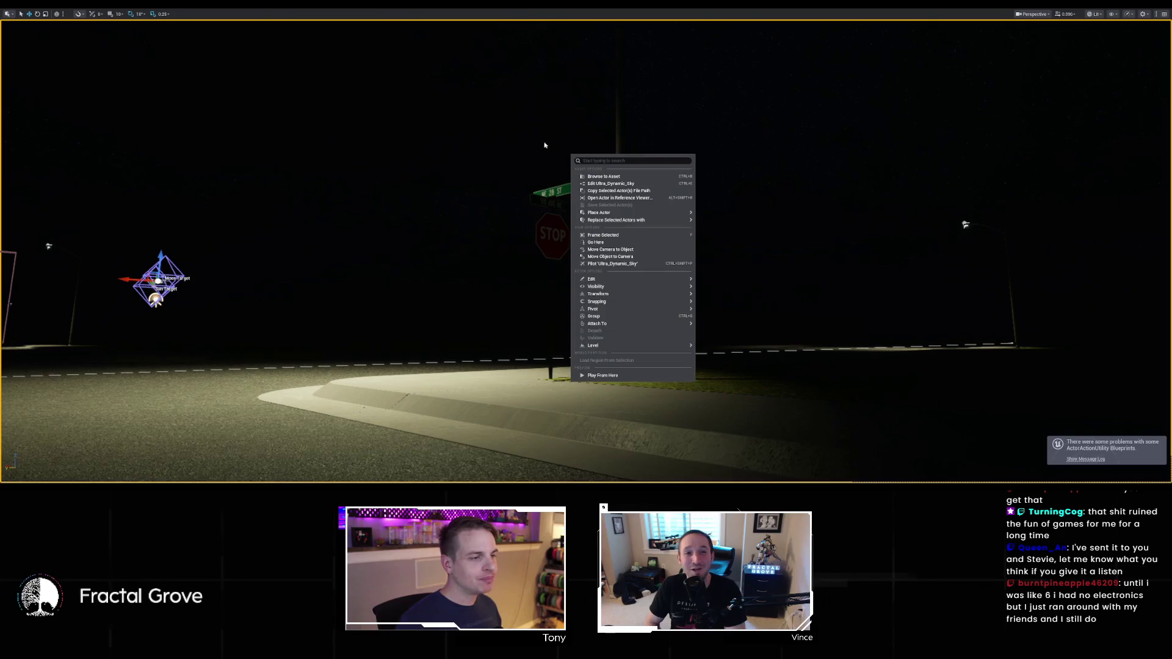
key("Escape")
key("F11")
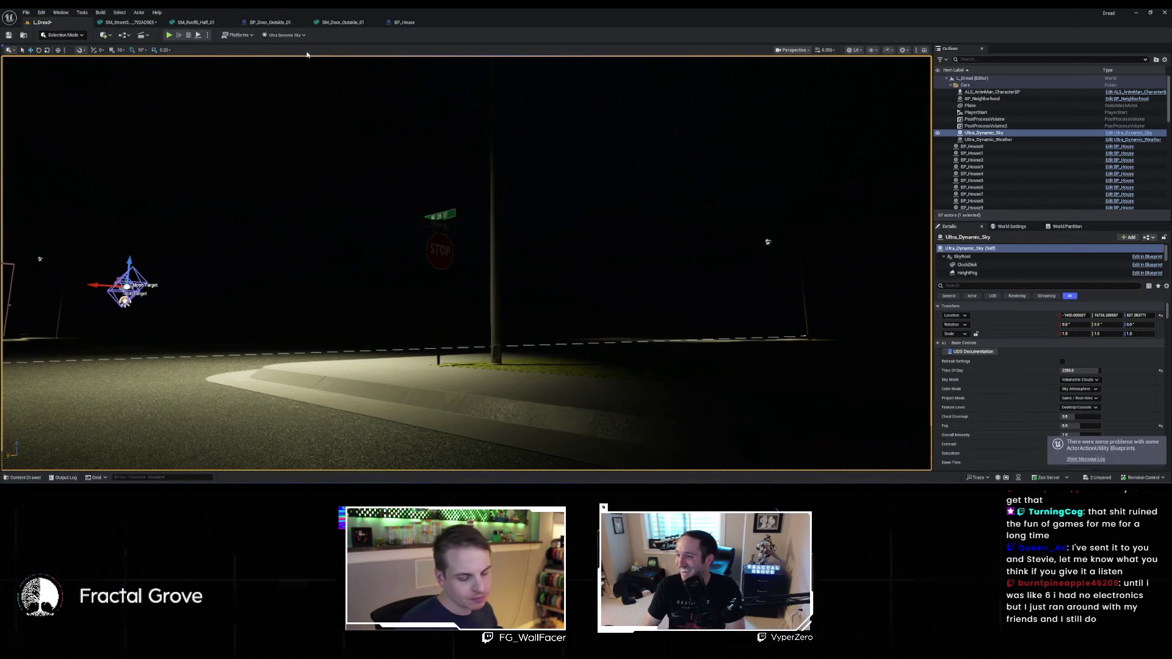
key("alt+3")
mouse_move(314, 240)
left_mouse_down()
mouse_move(220, 244)
mouse_move(232, 214)
mouse_move(195, 208)
mouse_move(174, 159)
mouse_move(186, 214)
left_mouse_up()
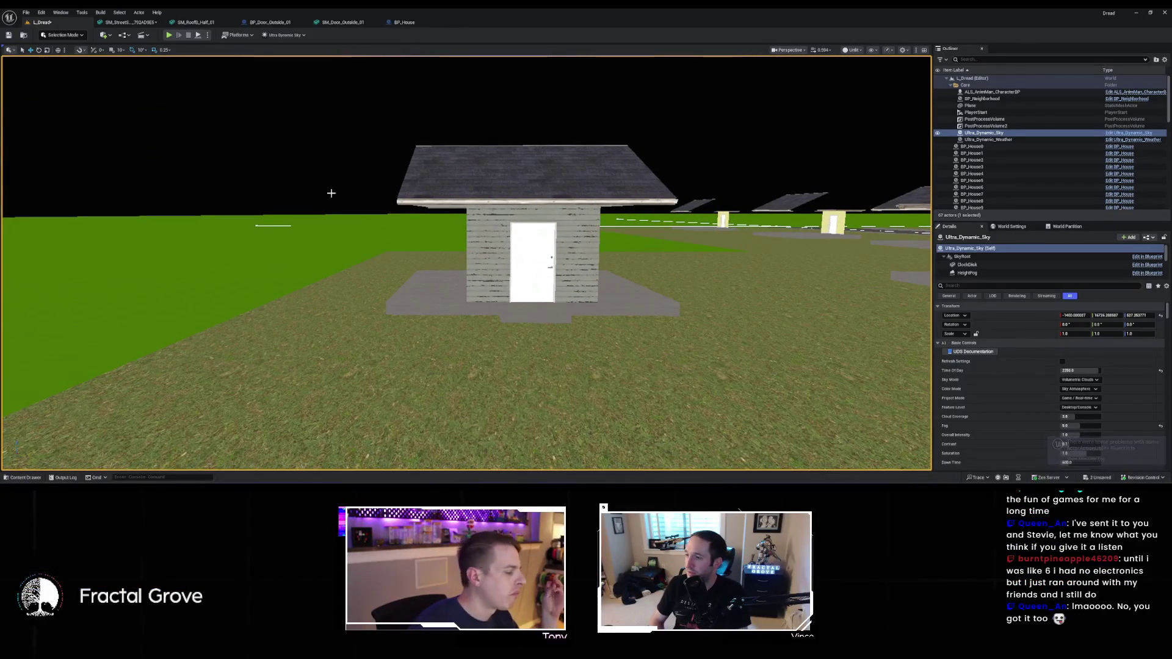
Inspect the SM_Wall_Quart_Win_02 mesh in the Content Drawer, then go back to BP_House's construction graph
key("ctrl+space")
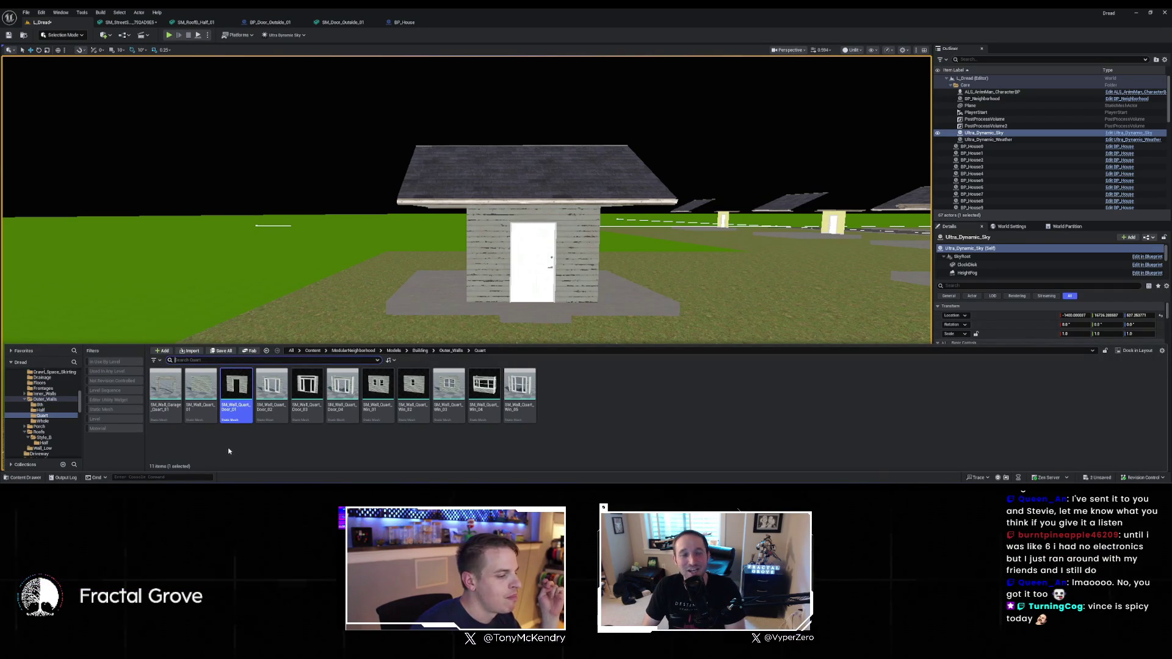
left_click(413, 391)
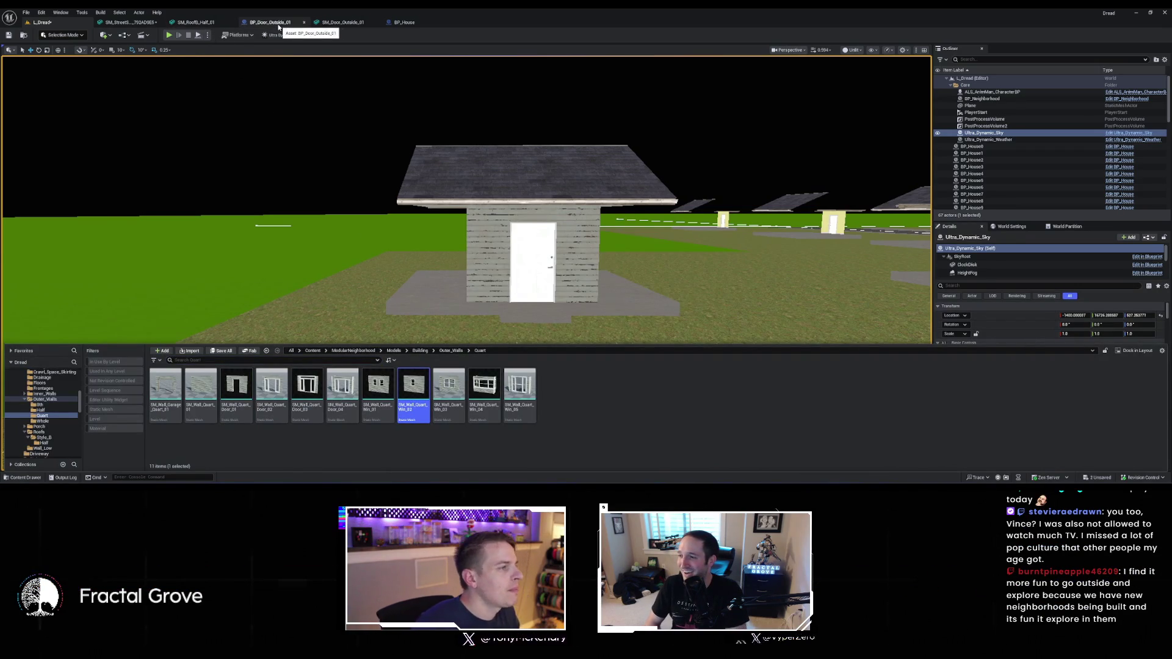
left_click(430, 22)
scroll(633, 177, "down", 5)
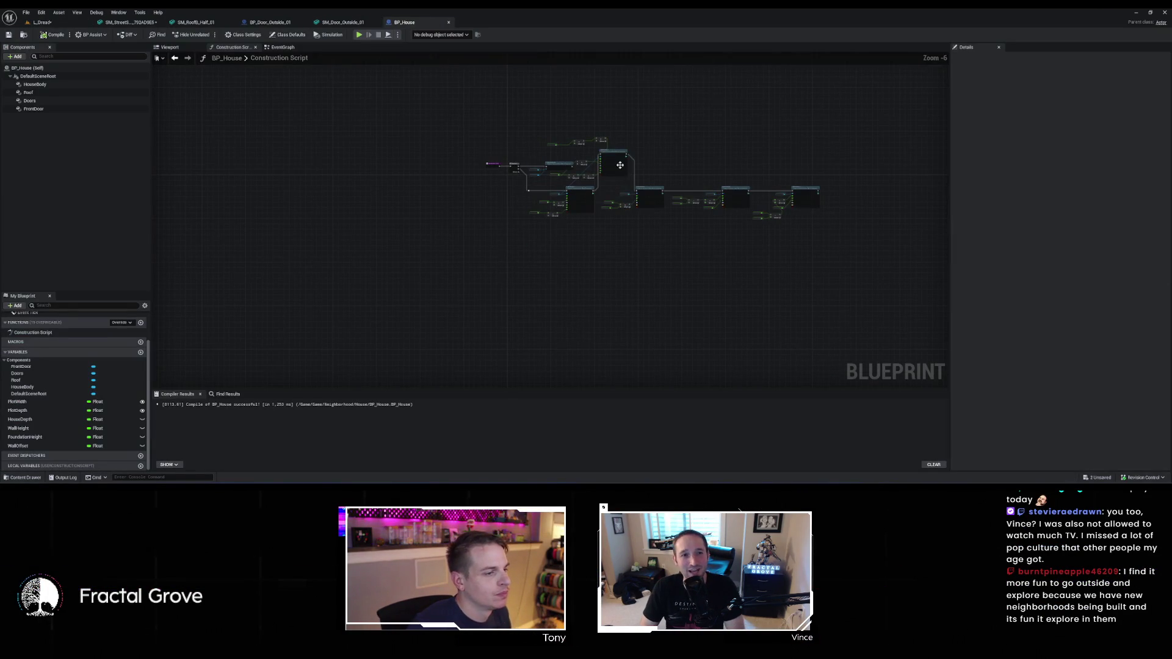
Wire a Sequence output to the rightmost Add Instance and detach the third Add Instance's execution link
key("f")
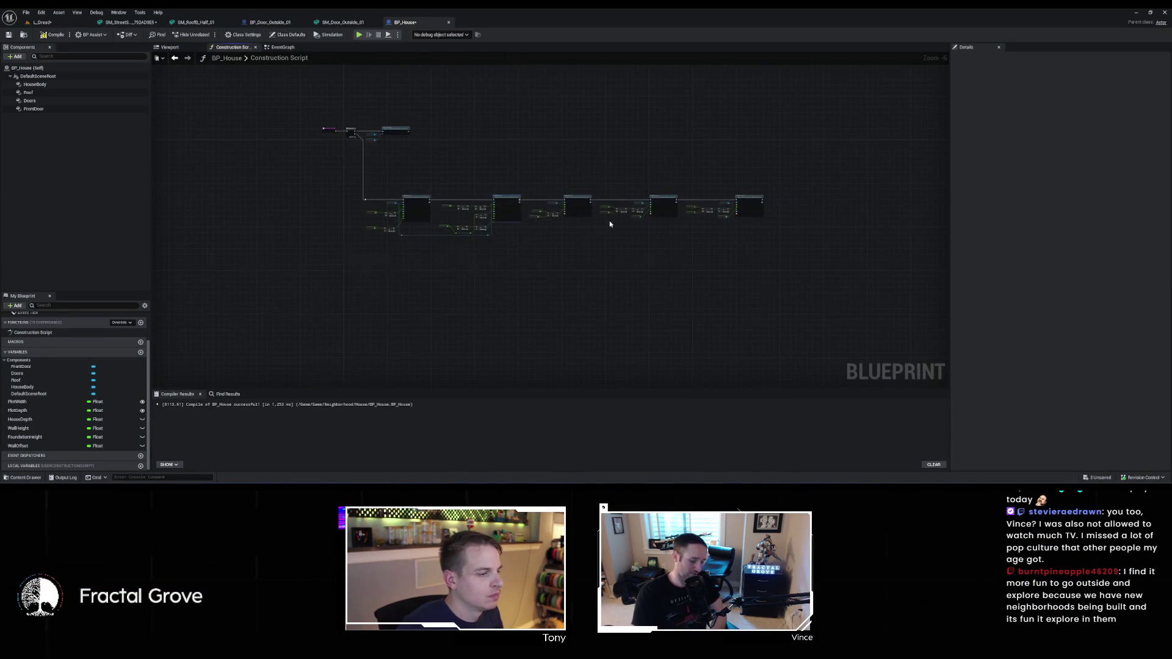
scroll(610, 224, "up", 2)
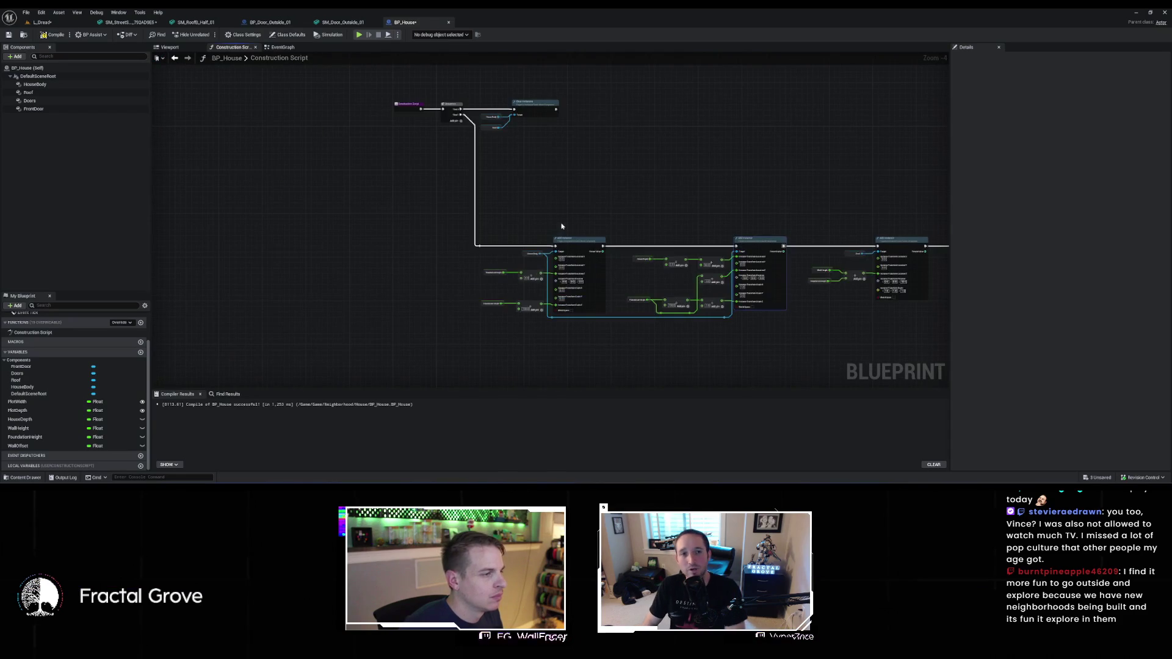
scroll(483, 183, "up", 1)
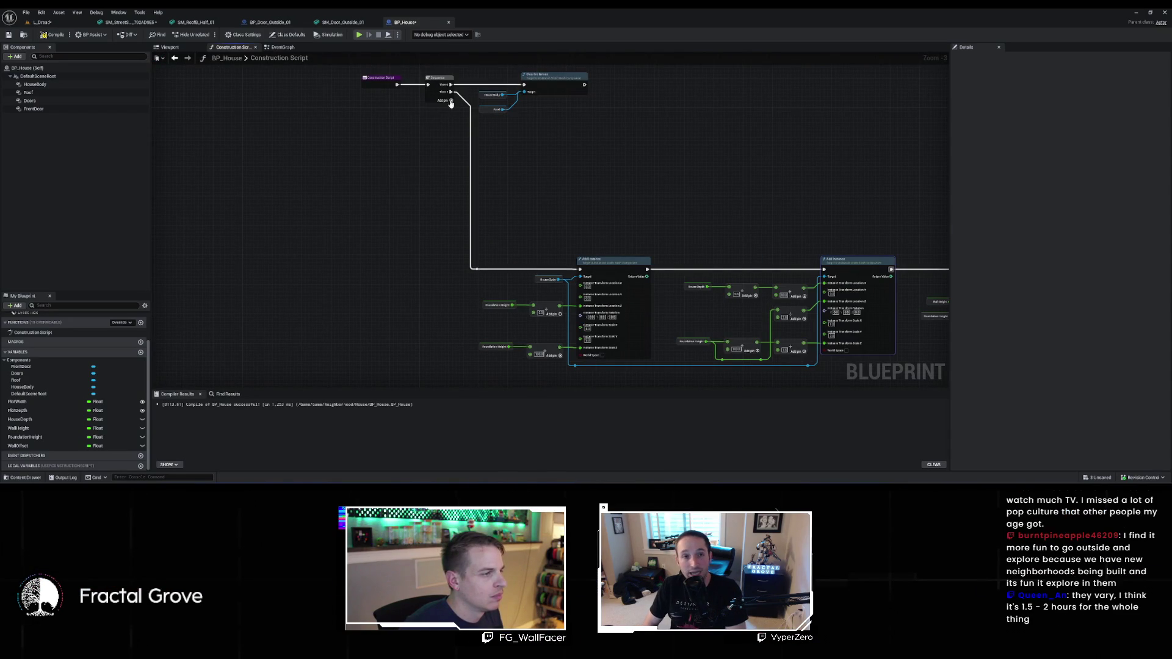
left_click_drag(607, 160, 467, 157)
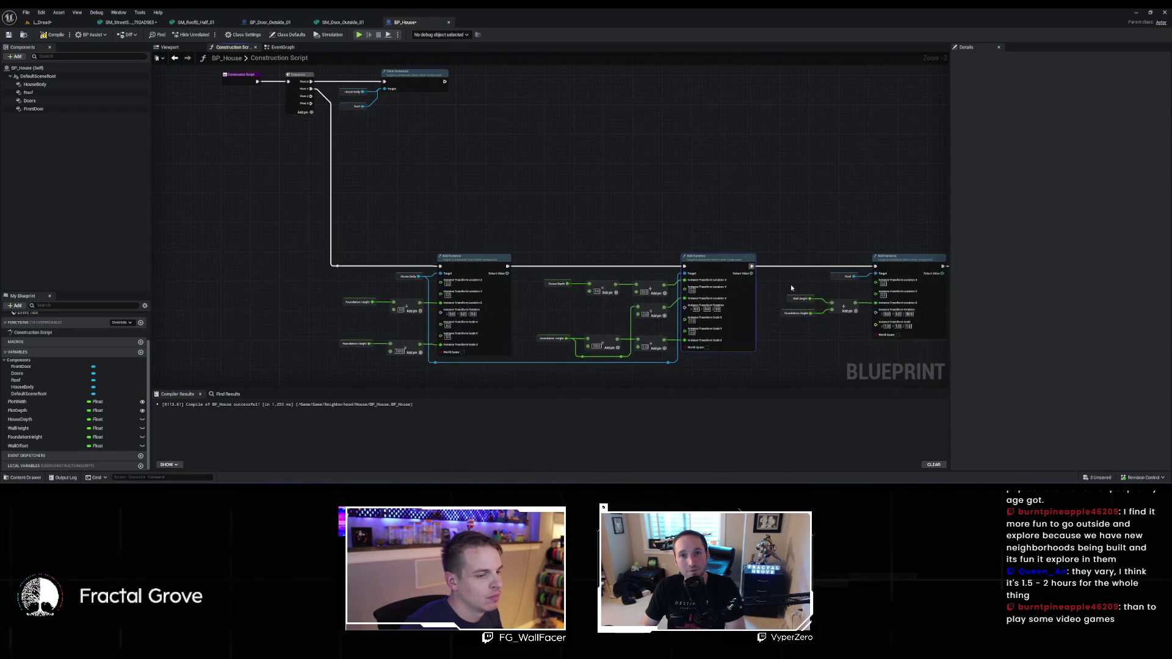
mouse_move(308, 96)
left_mouse_down()
mouse_move(875, 266)
mouse_move(398, 198)
left_mouse_up()
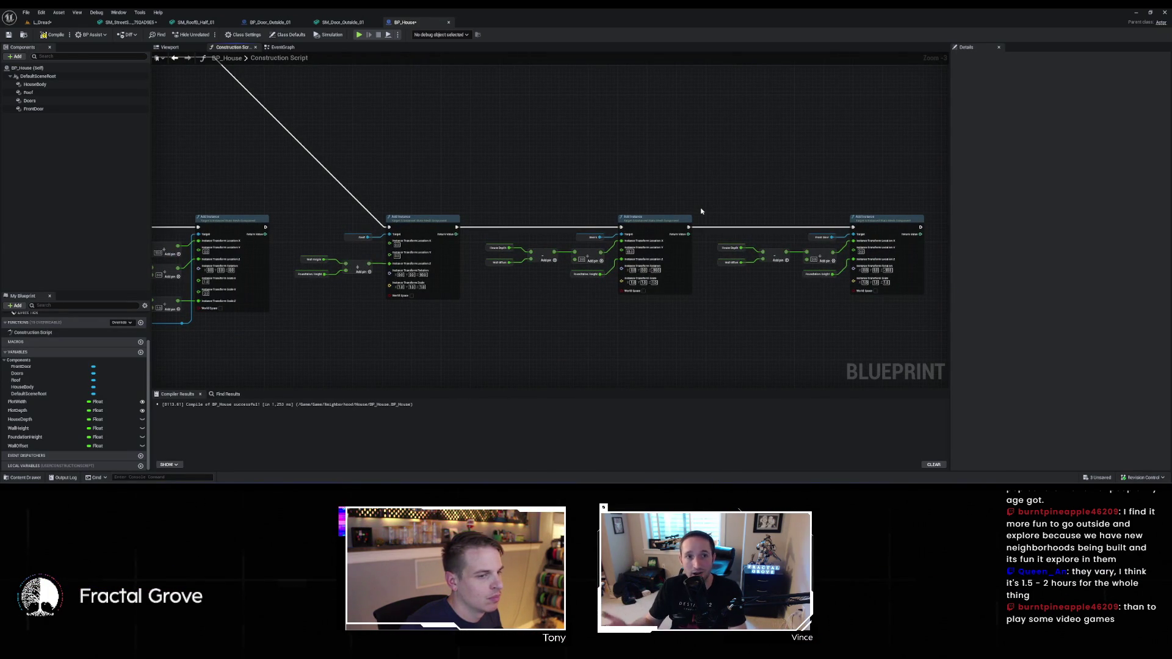
left_click_drag(676, 207, 749, 268)
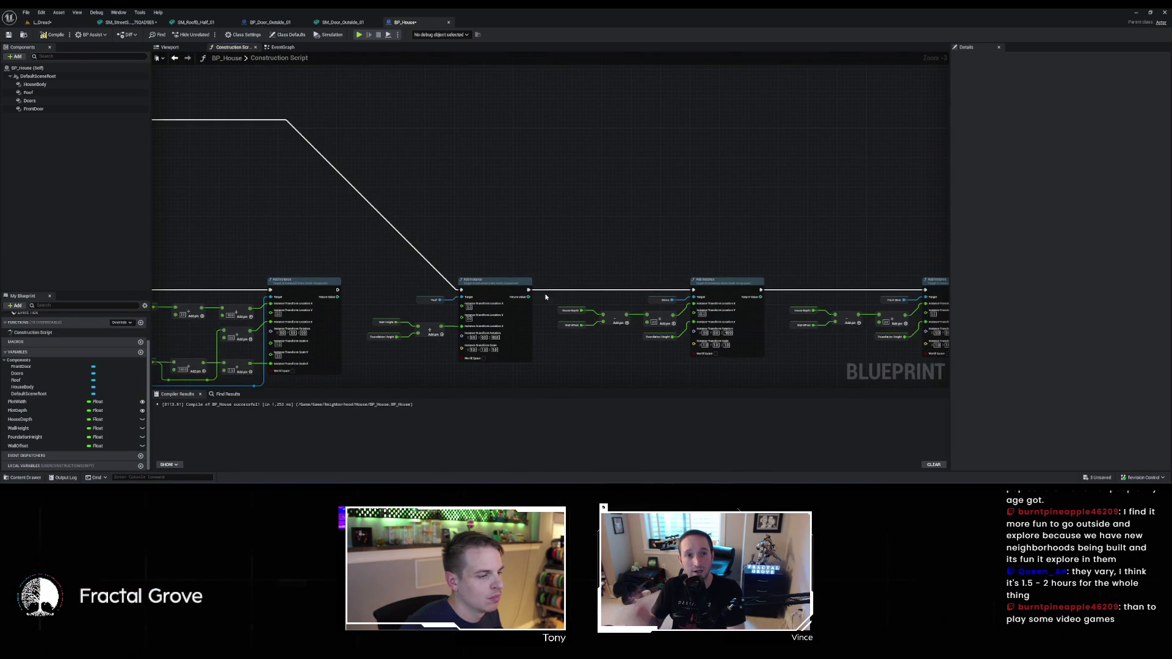
mouse_move(528, 289)
left_mouse_down()
mouse_move(348, 189)
mouse_move(131, 146)
mouse_move(223, 113)
mouse_move(217, 127)
left_mouse_up()
Add a Then 4 output to the Sequence node and pull an execution wire from it
scroll(478, 217, "down", 2)
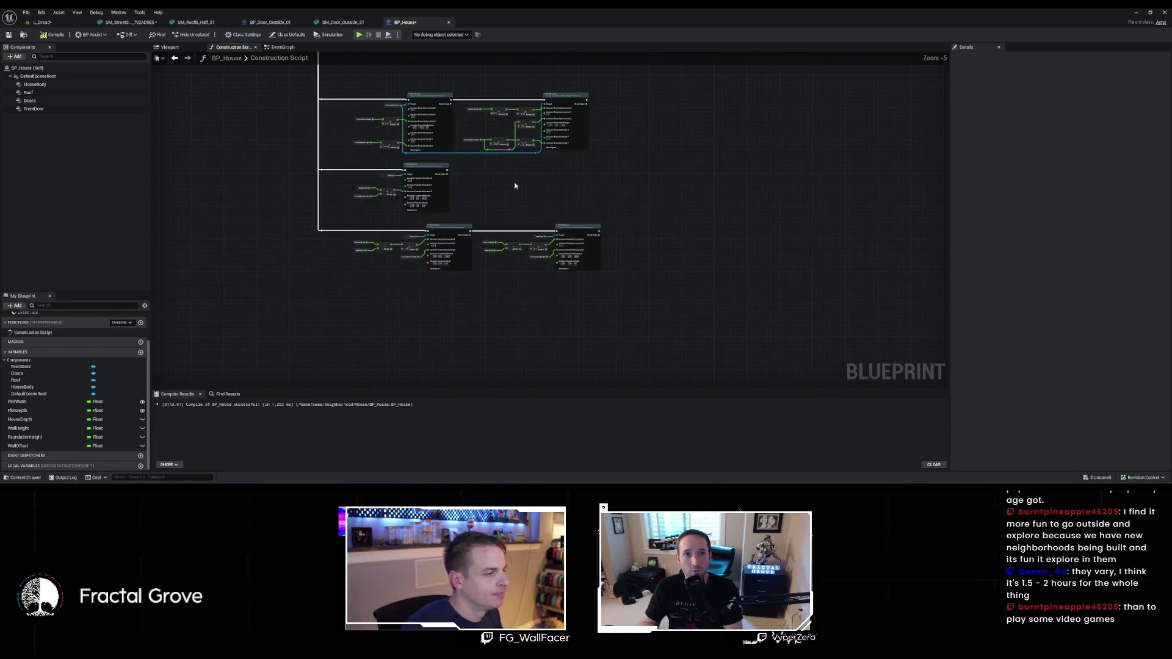
scroll(416, 102, "up", 6)
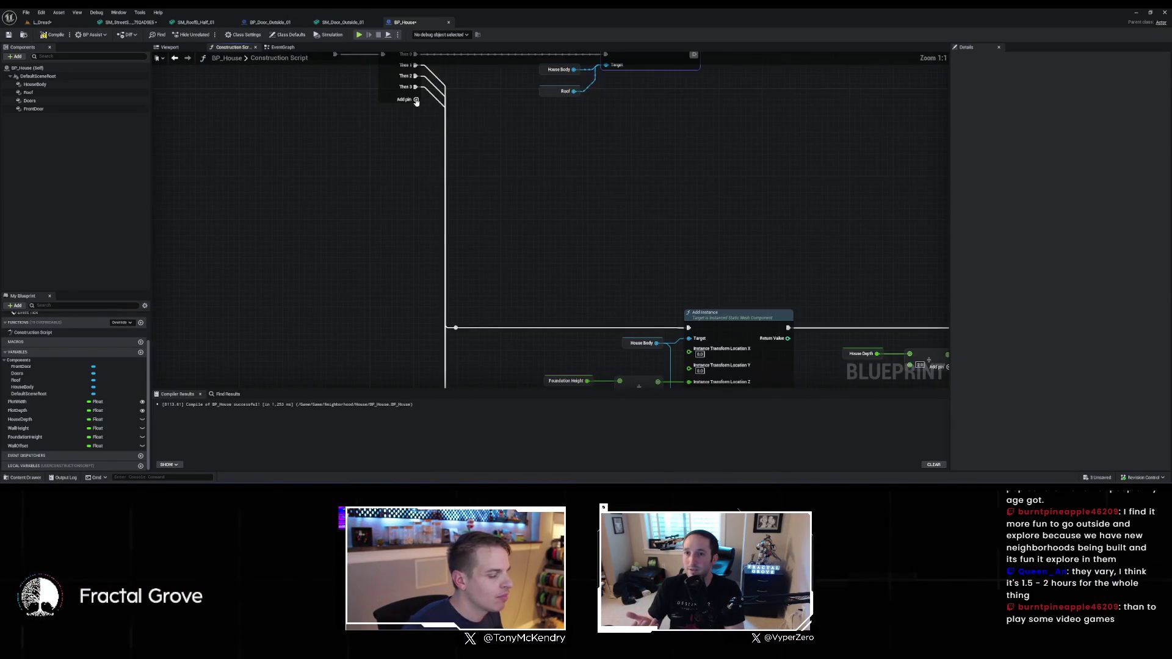
left_click(416, 100)
scroll(419, 104, "down", 1)
mouse_move(419, 100)
left_mouse_down()
mouse_move(432, 311)
mouse_move(621, 228)
left_mouse_up()
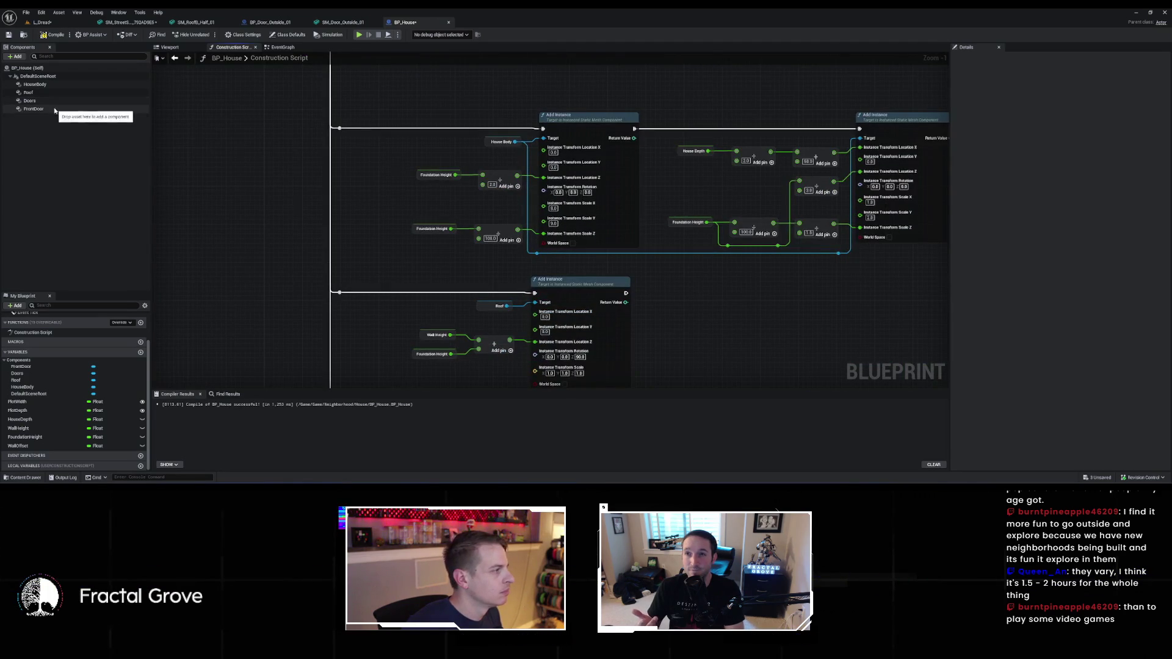
left_click(72, 77)
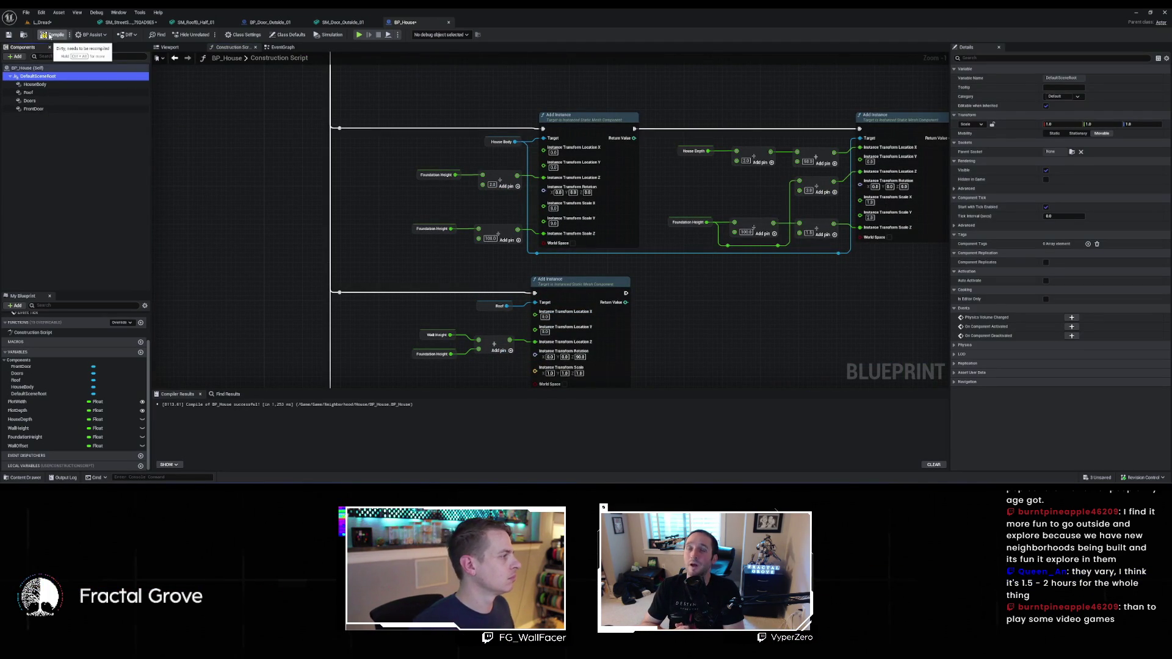
Add an Instanced Static Mesh component named WallWindow and assign SM_Wall_Quart_Win_02 as its Static Mesh
left_click(19, 56)
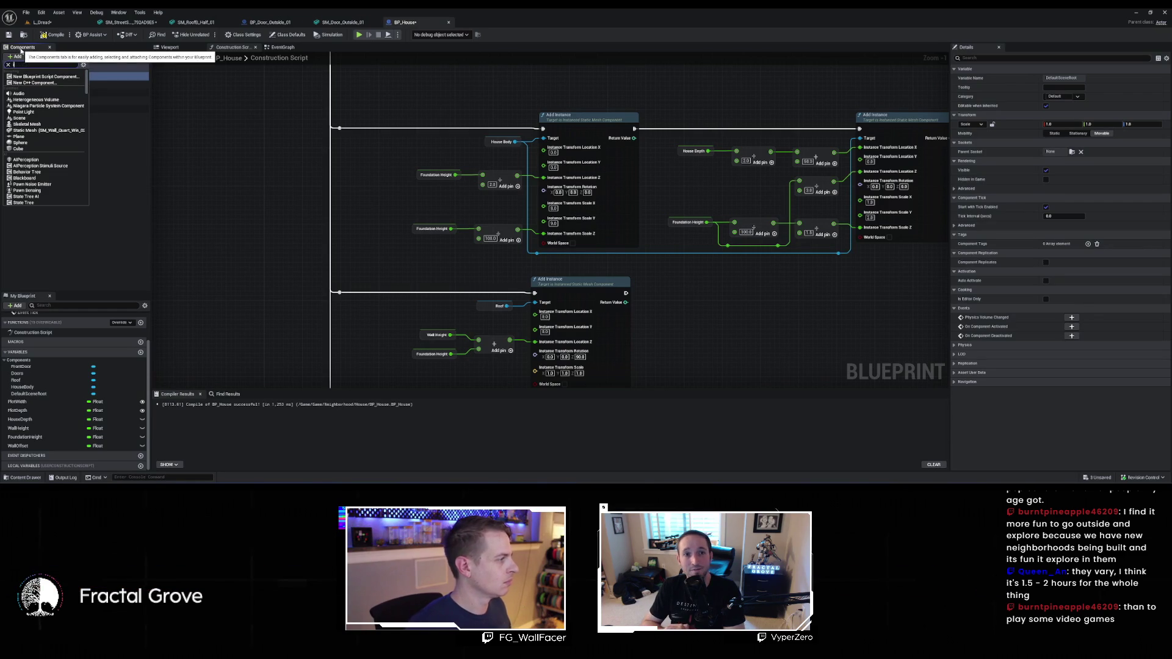
type("instanc")
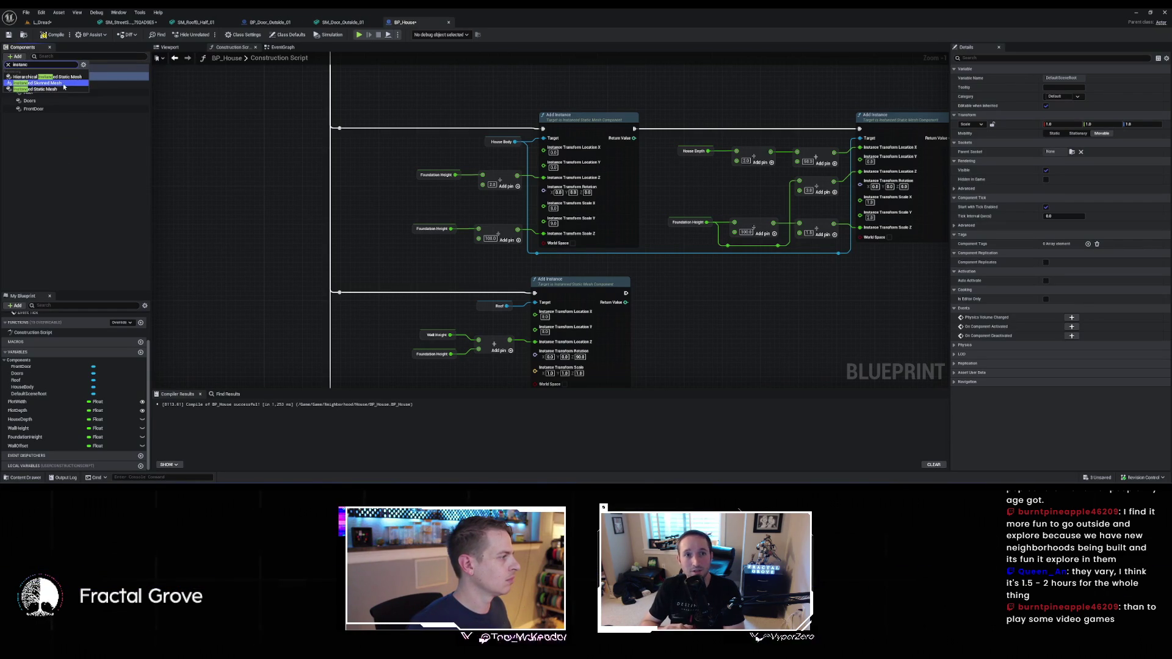
left_click(64, 89)
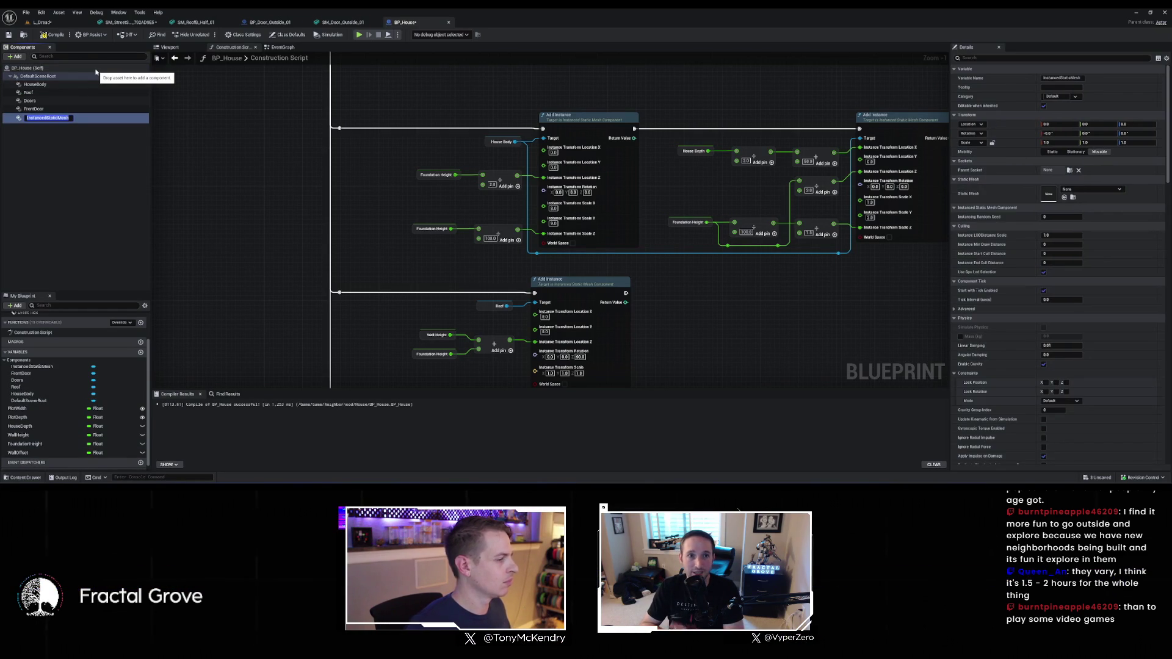
type("WallW")
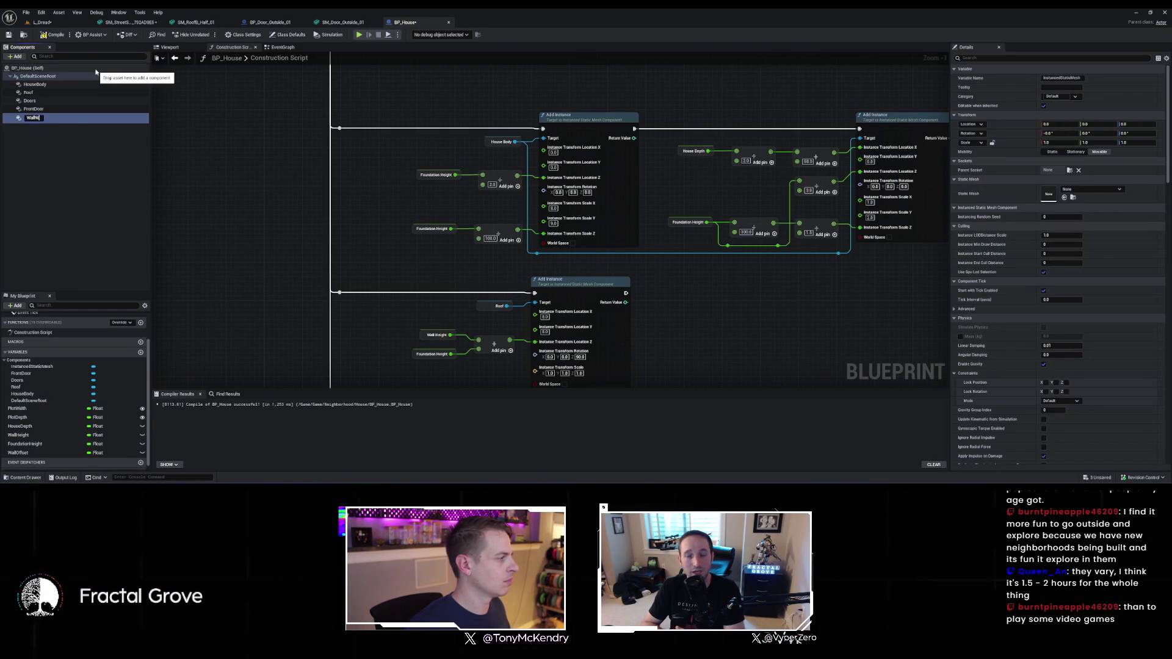
type("indow")
key("Return")
left_click(1065, 197)
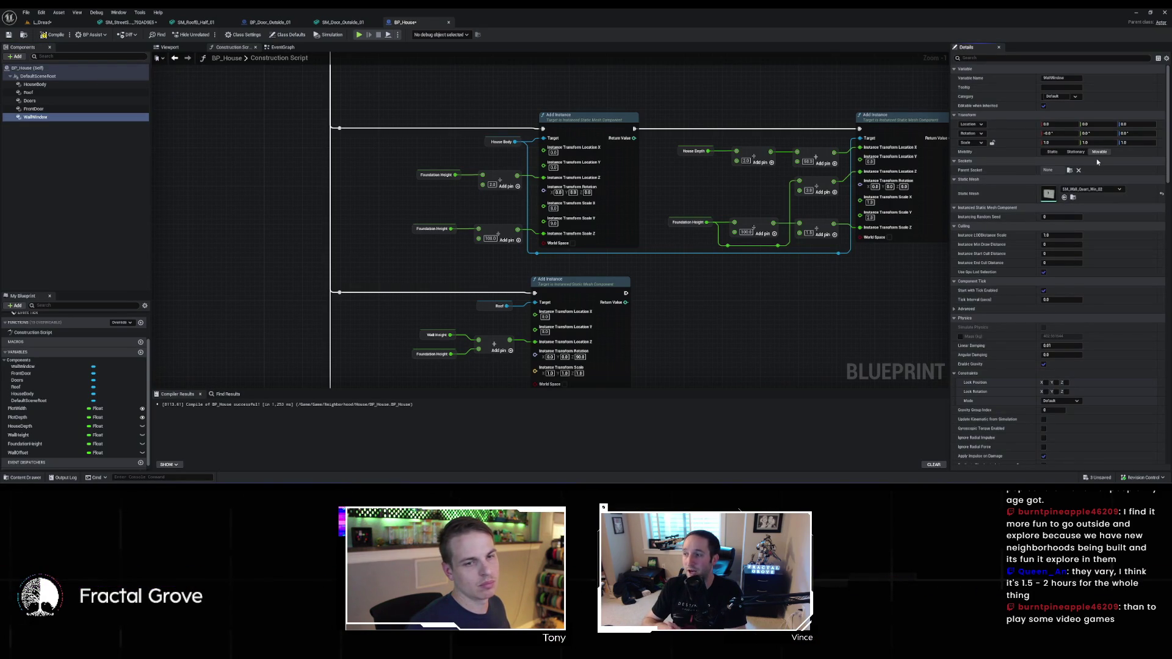
scroll(802, 173, "down", 3)
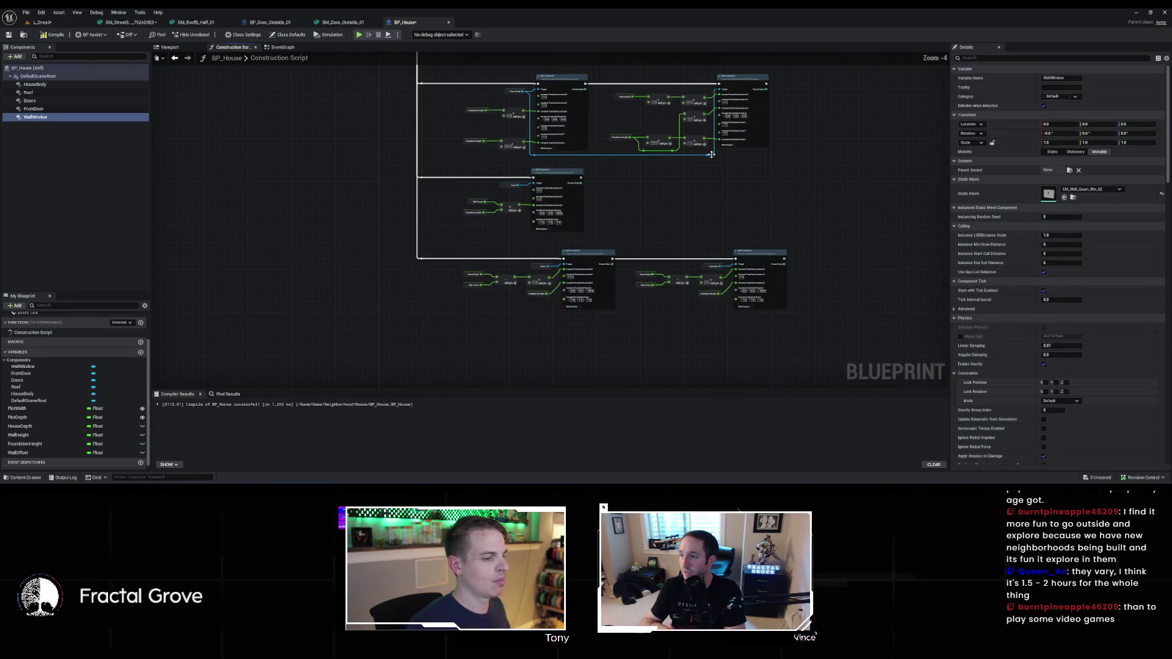
Drop a WallWindow reference into the graph and create an Add Instance node from it
left_click_drag(732, 142, 770, 226)
left_click_drag(683, 378, 613, 215)
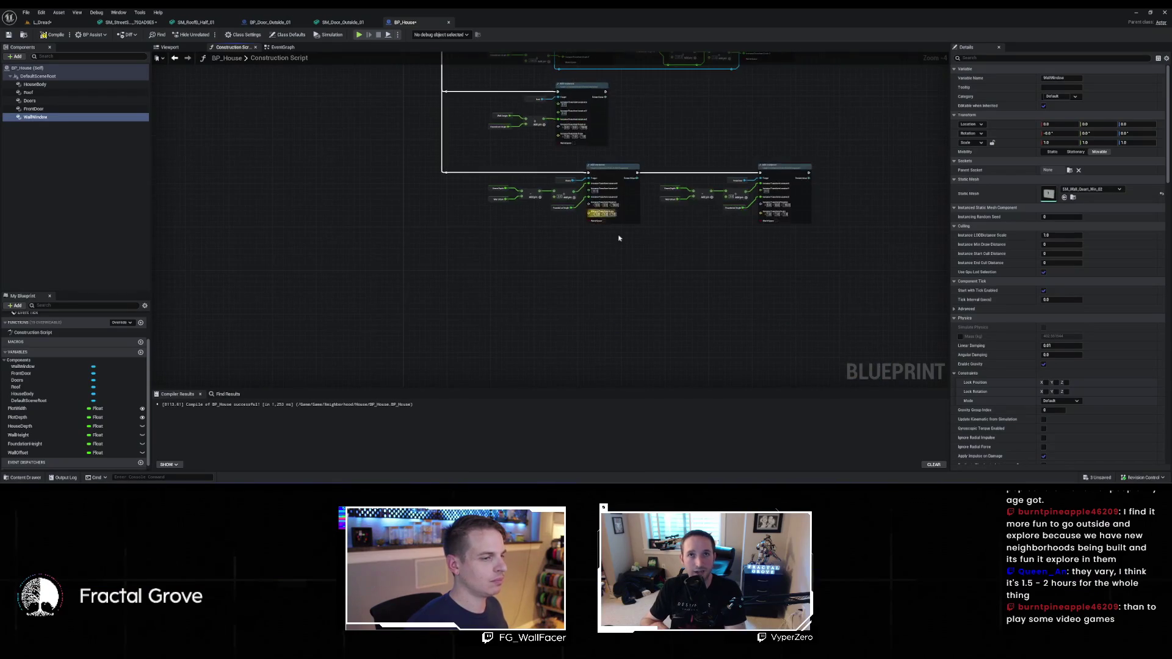
mouse_move(35, 116)
left_mouse_down()
mouse_move(537, 287)
mouse_move(608, 240)
left_mouse_up()
scroll(574, 276, "up", 2)
type("add")
key("Return")
scroll(609, 237, "up", 2)
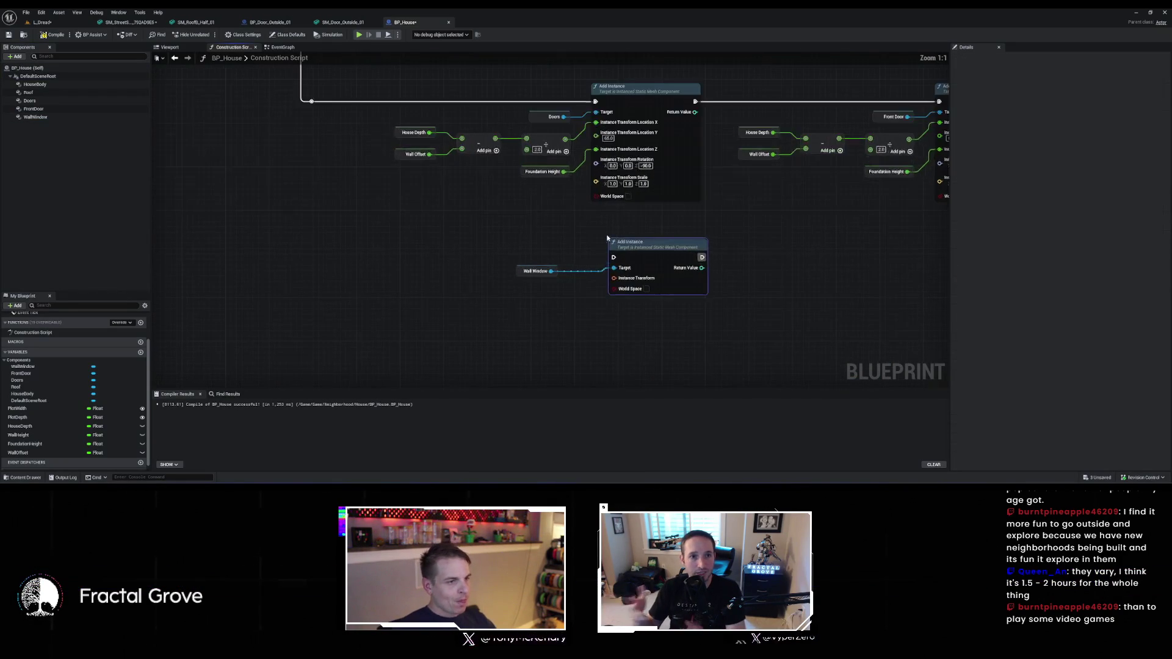
Split the new node's Instance Transform pin into location, rotation and scale
right_click(615, 275)
right_click(615, 279)
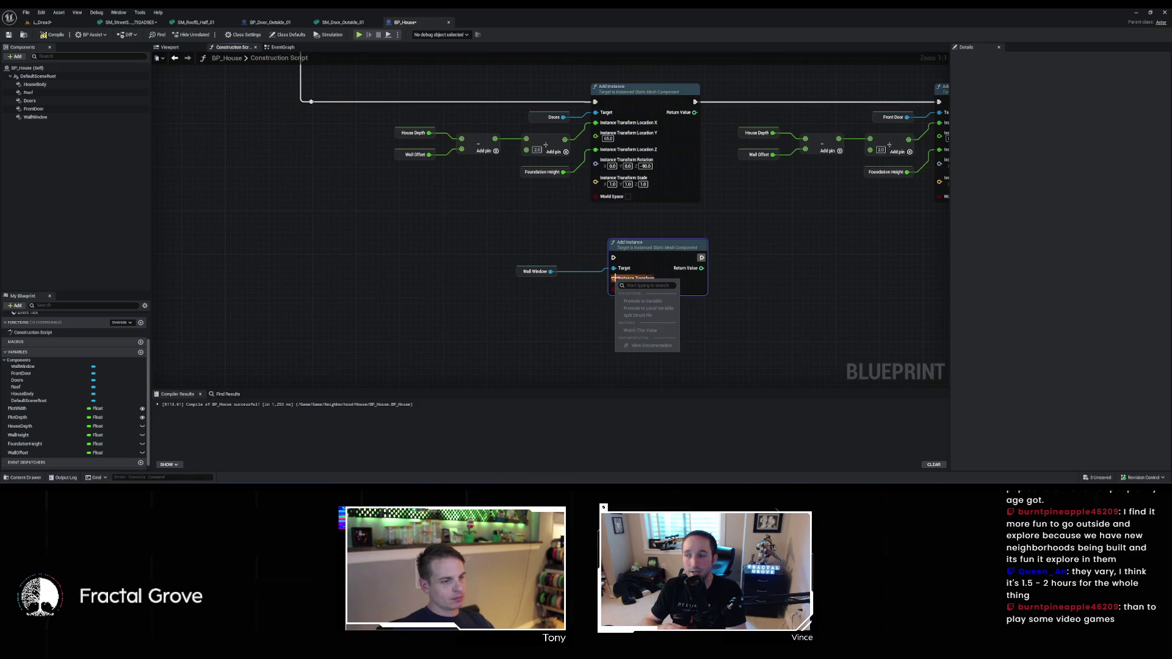
left_click(638, 316)
scroll(724, 328, "down", 2)
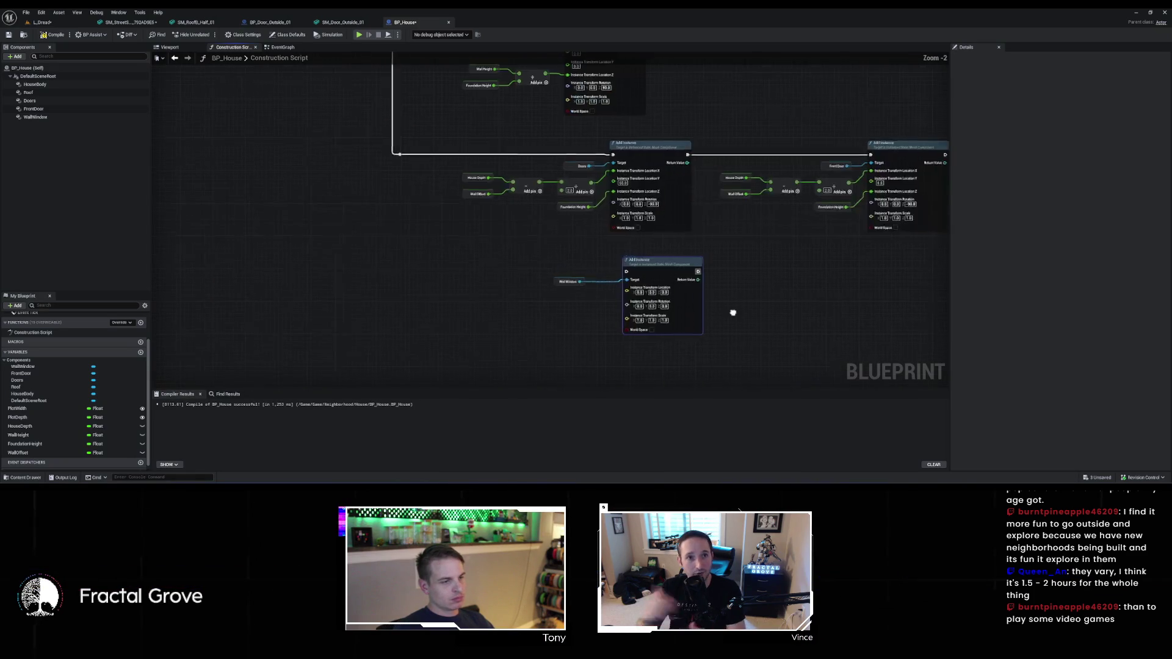
scroll(552, 252, "up", 1)
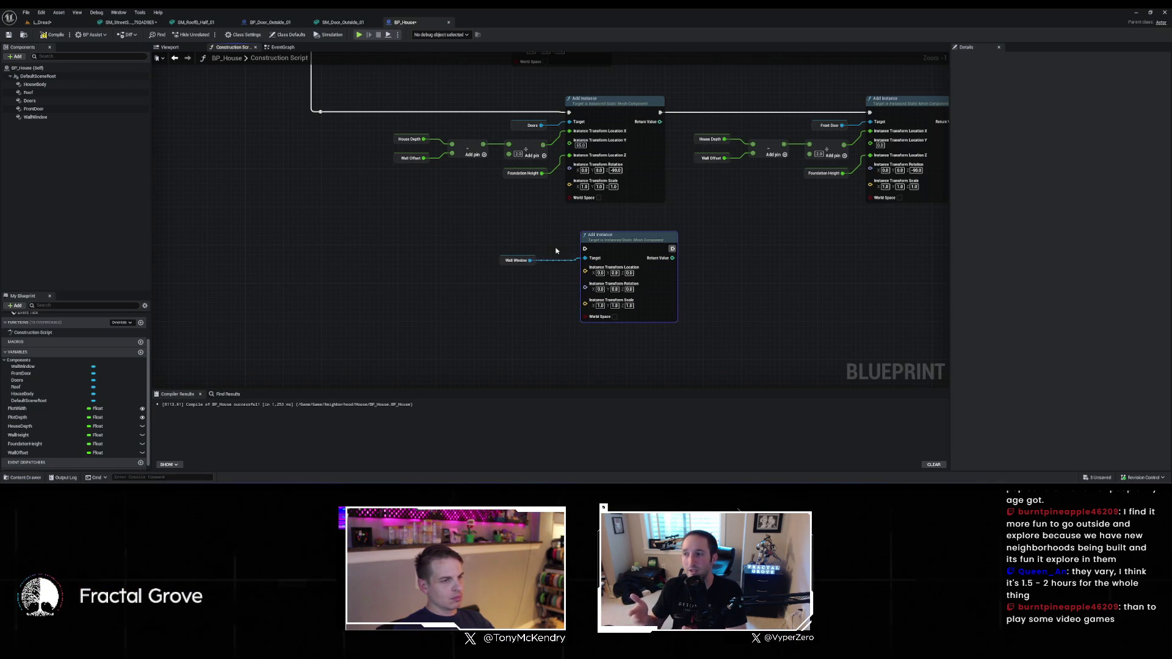
Copy the House Depth, Wall Offset and Foundation Height math nodes and paste them beside the window node
left_click_drag(557, 250, 429, 257)
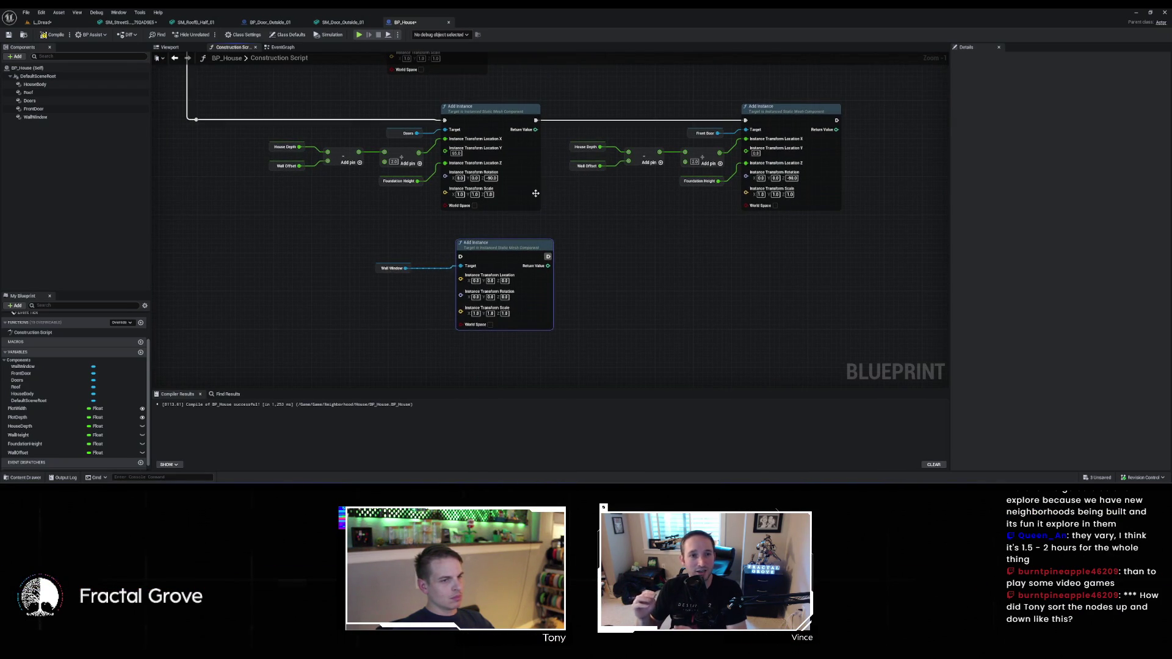
left_click_drag(562, 139, 719, 170)
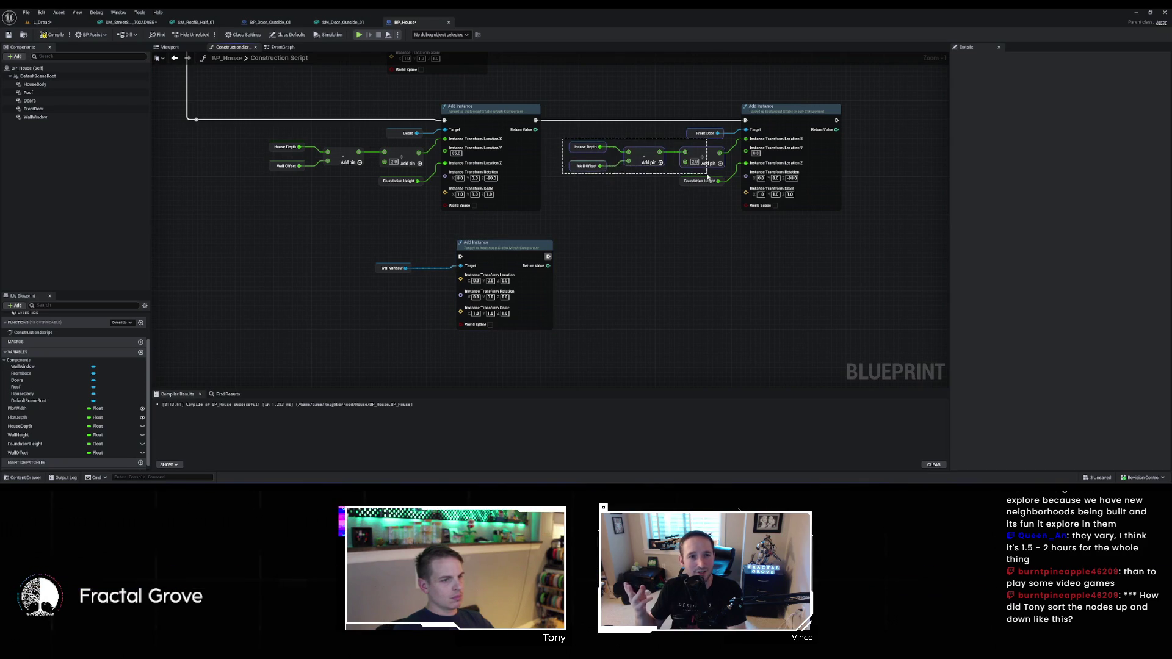
left_click_drag(563, 144, 616, 168)
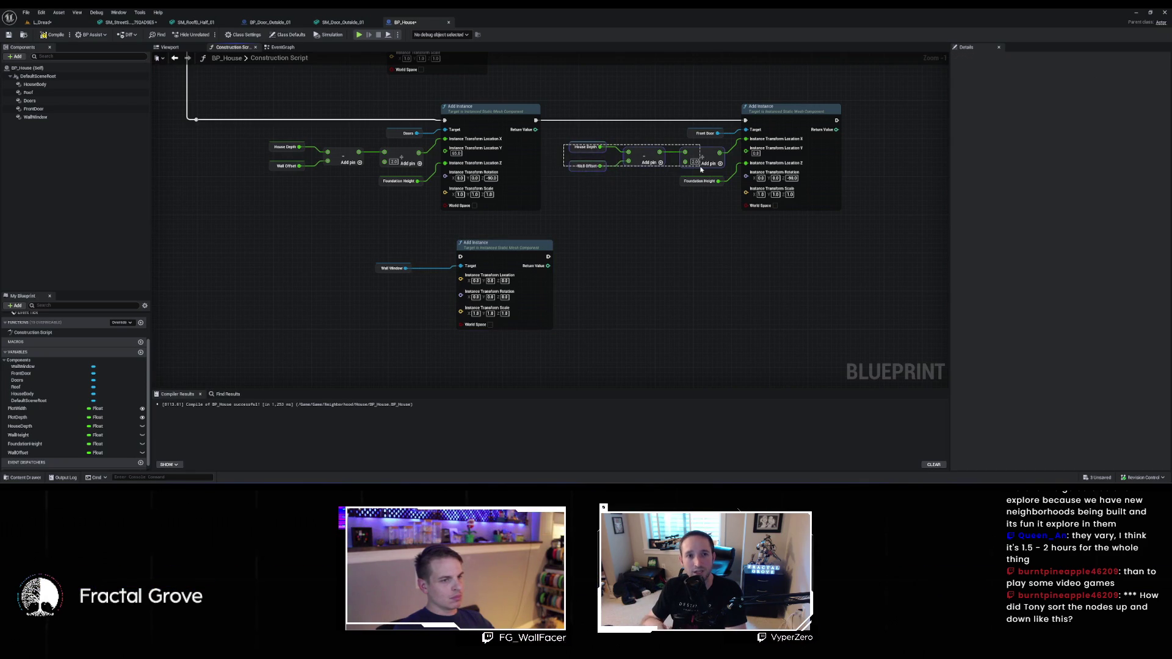
left_click_drag(701, 170, 701, 169)
left_click_drag(607, 220, 695, 213)
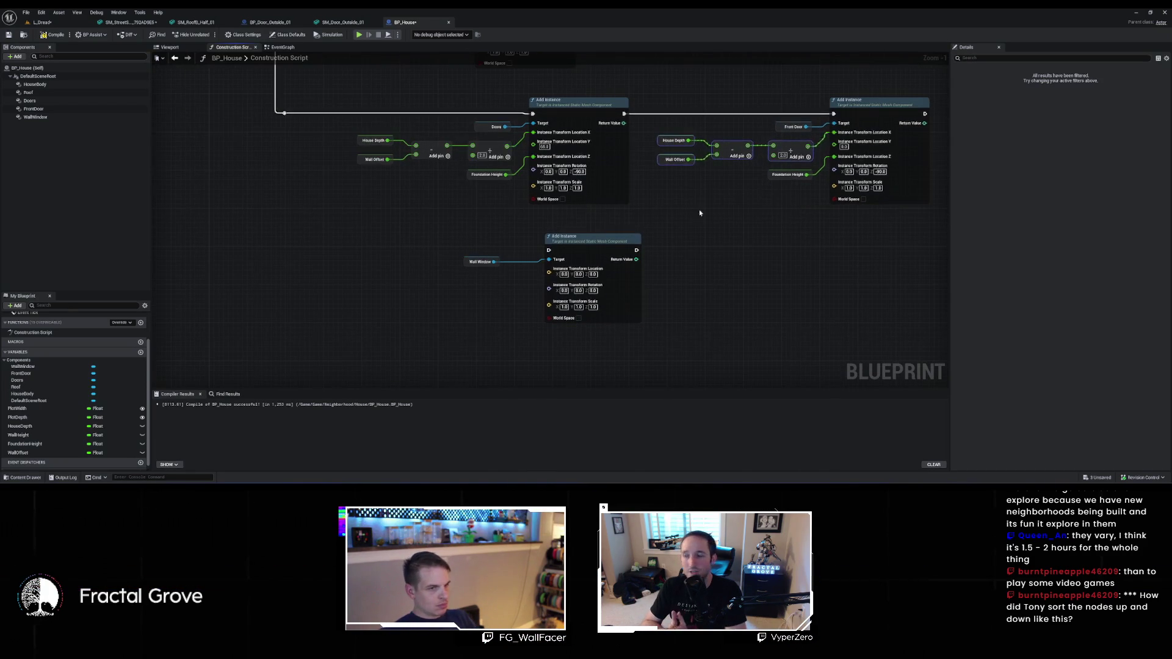
left_click_drag(794, 195, 879, 157)
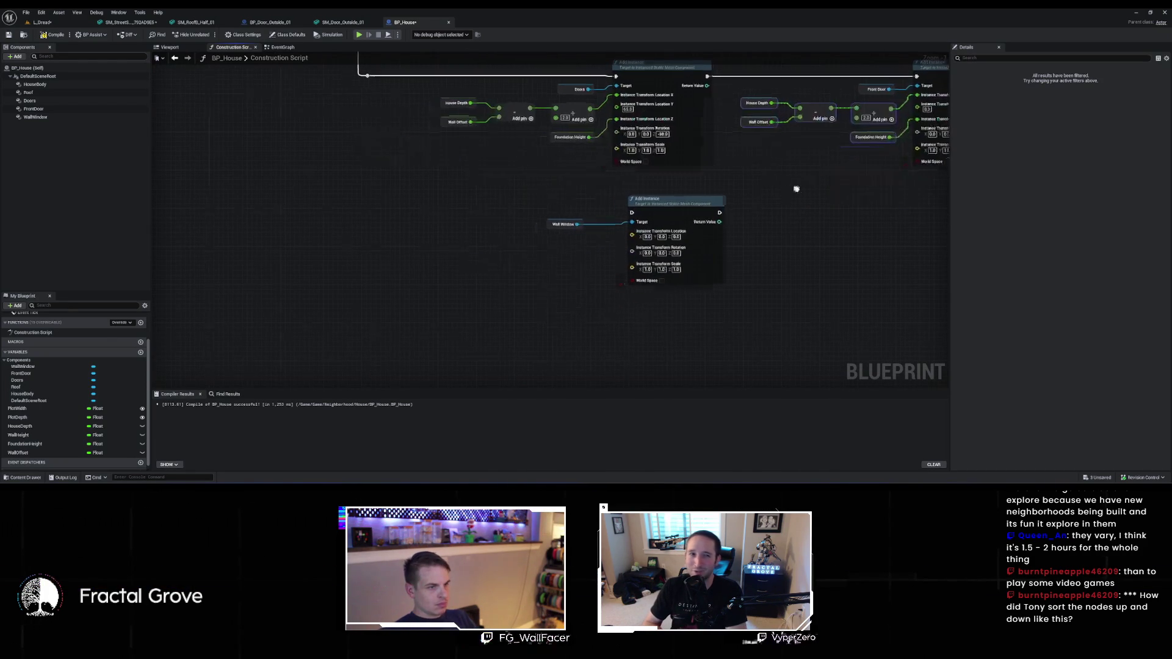
key("ctrl+v")
Split the window's Location pin and feed the depth offset into X and Foundation Height into Z
right_click(633, 236)
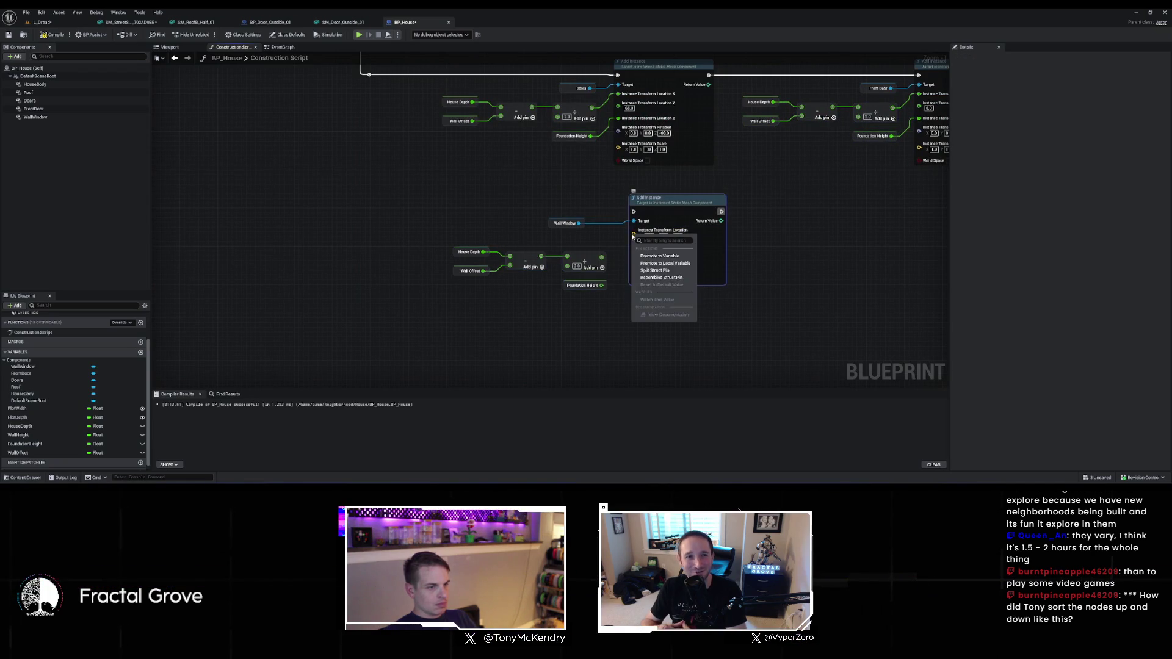
left_click(651, 269)
left_click_drag(592, 301, 560, 307)
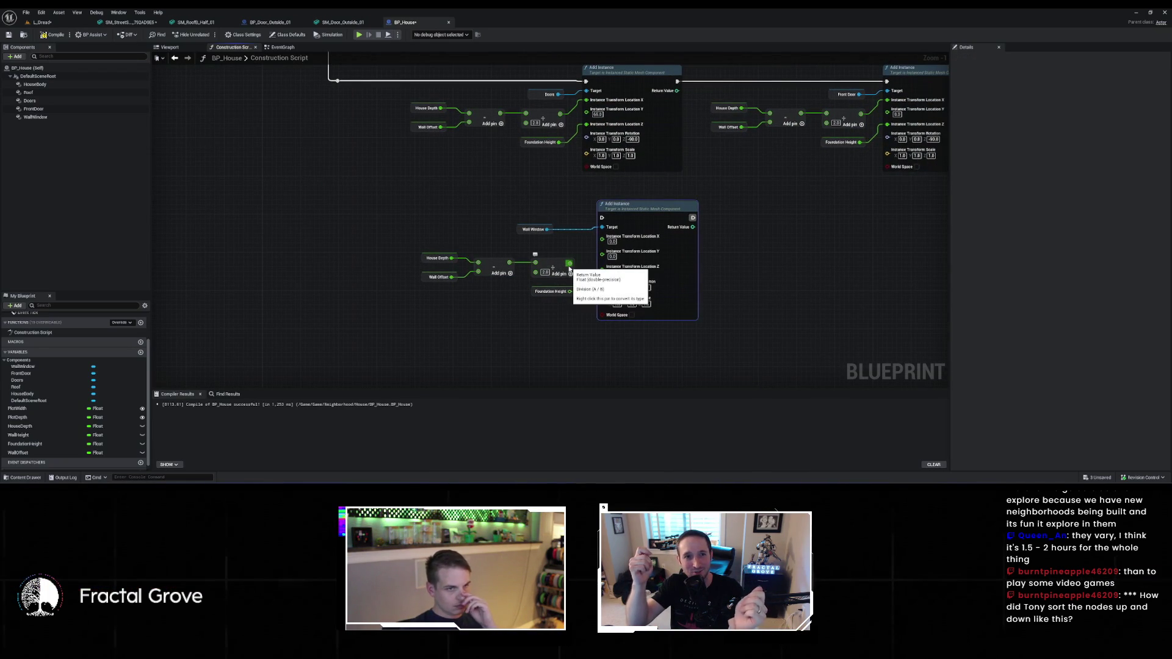
mouse_move(570, 267)
left_mouse_down()
mouse_move(603, 237)
mouse_move(538, 253)
mouse_move(418, 250)
left_mouse_up()
left_click_drag(543, 264, 528, 249)
left_click_drag(570, 291, 603, 265)
Set the window's Location Y to 75 and compile BP_House
scroll(574, 355, "down", 5)
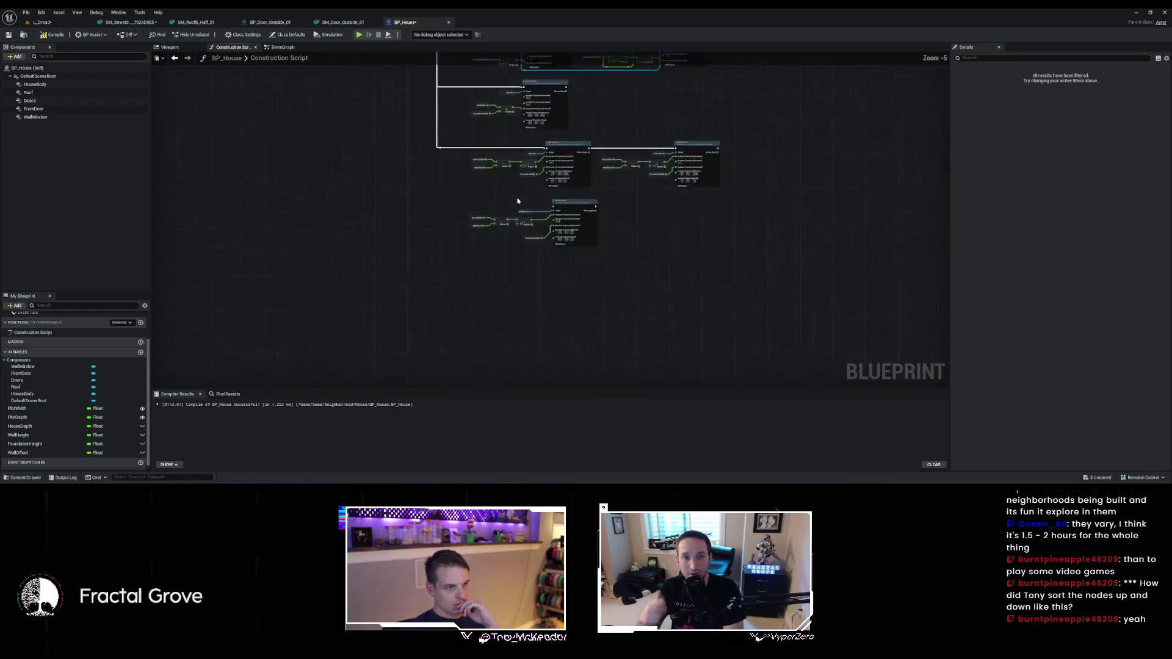
scroll(574, 355, "up", 5)
mouse_move(496, 97)
left_mouse_down()
mouse_move(558, 162)
mouse_move(651, 431)
mouse_move(735, 370)
mouse_move(764, 400)
mouse_move(777, 28)
mouse_move(807, 279)
left_mouse_up()
scroll(811, 275, "up", 1)
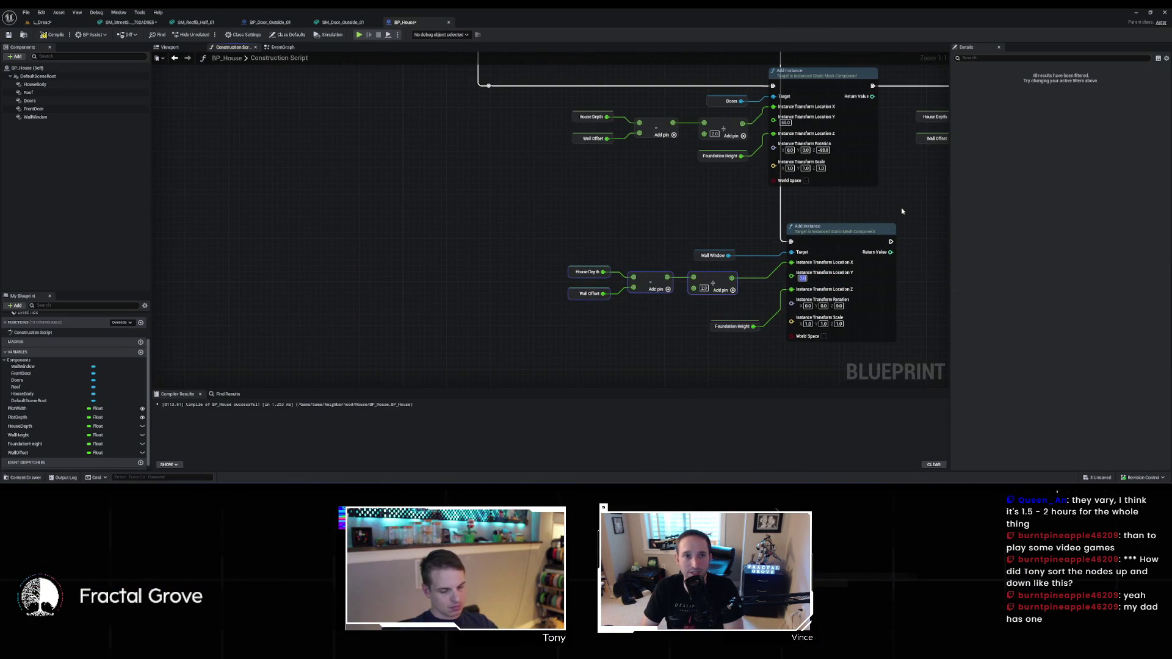
type("75")
key("Return")
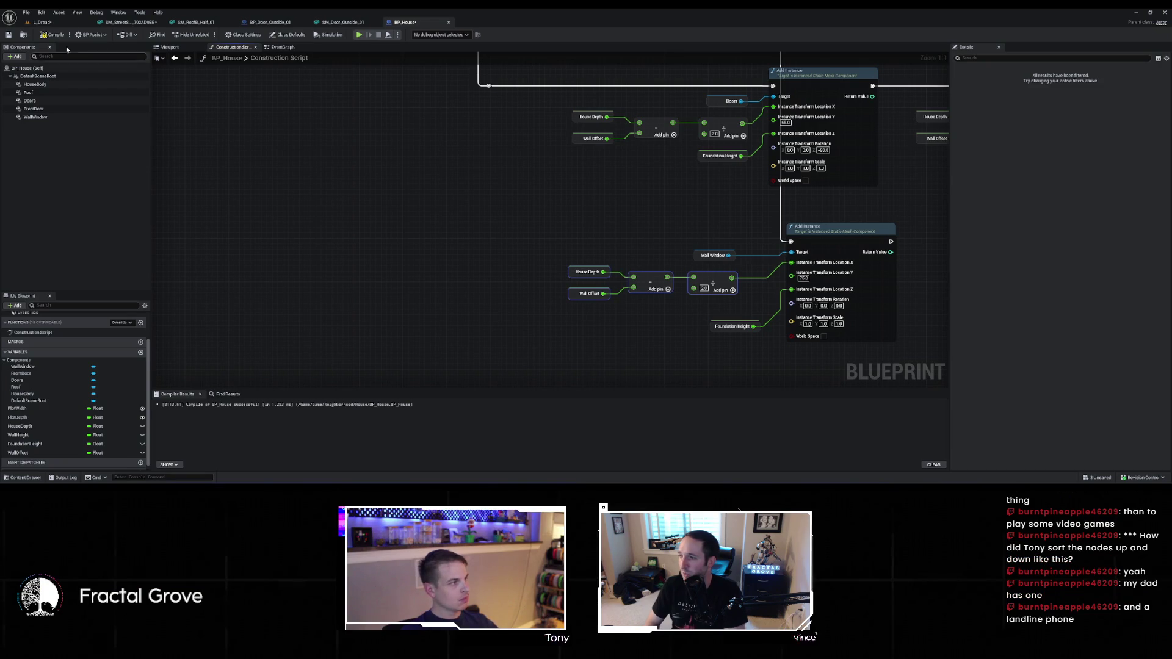
left_click(51, 35)
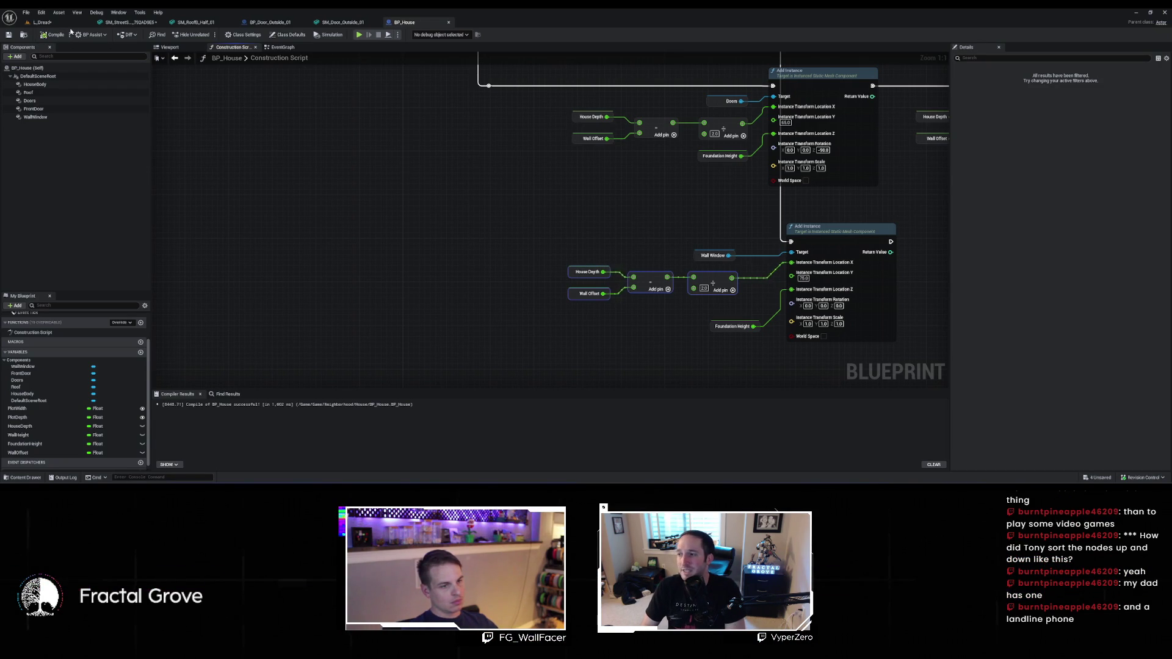
left_click(42, 22)
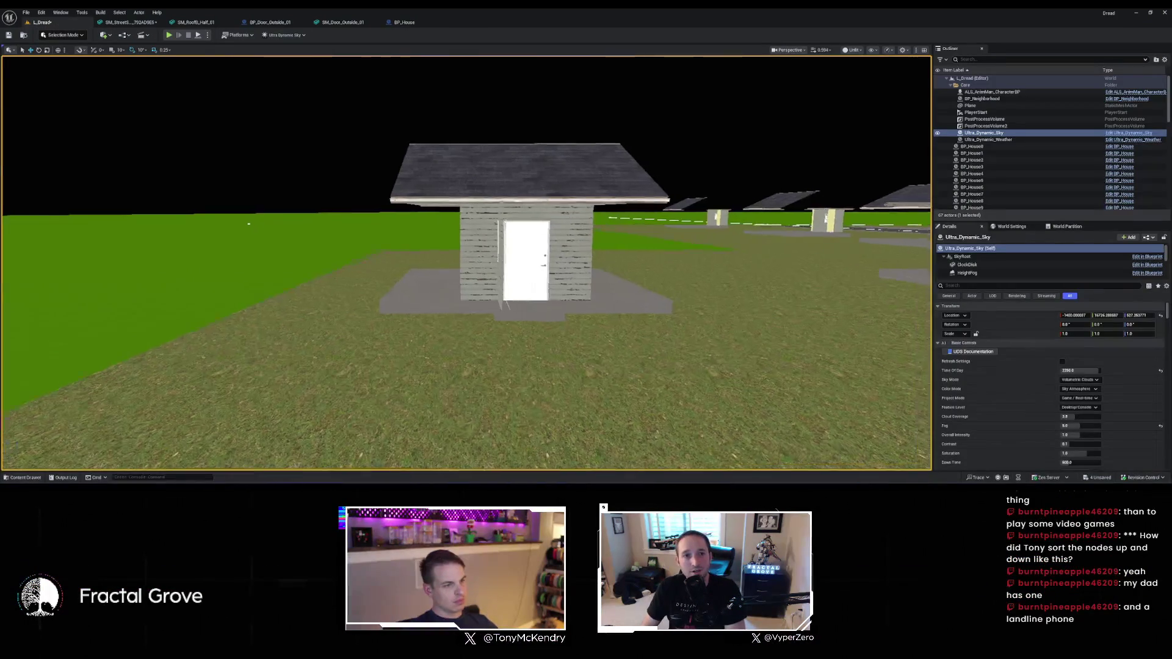
key("w")
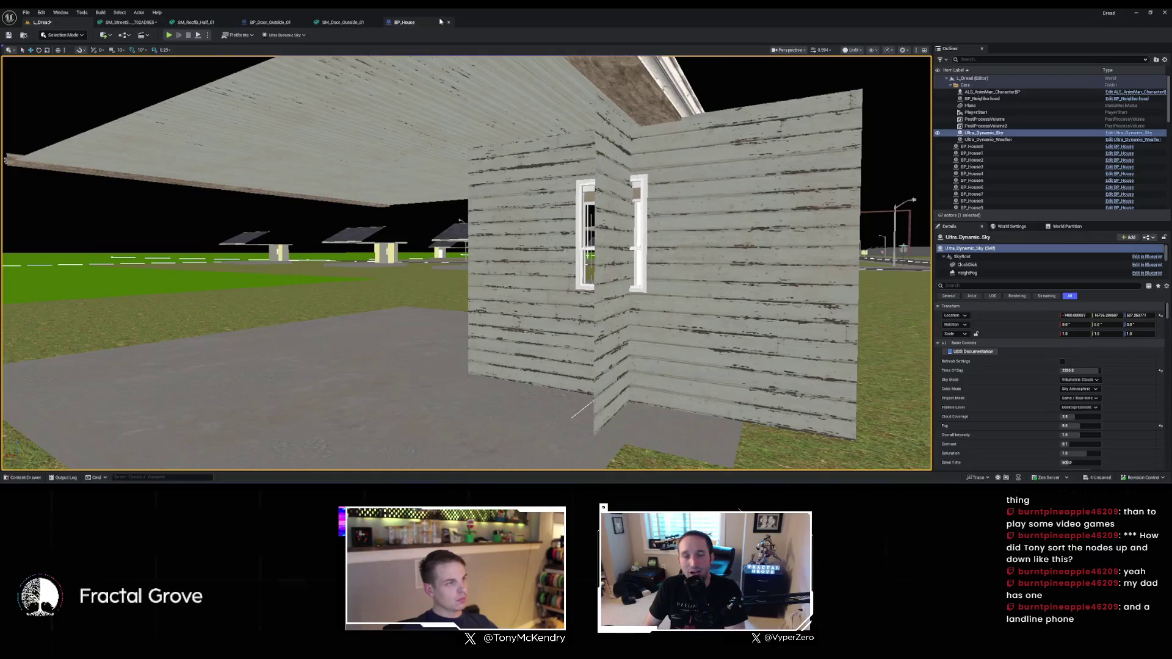
left_click(441, 22)
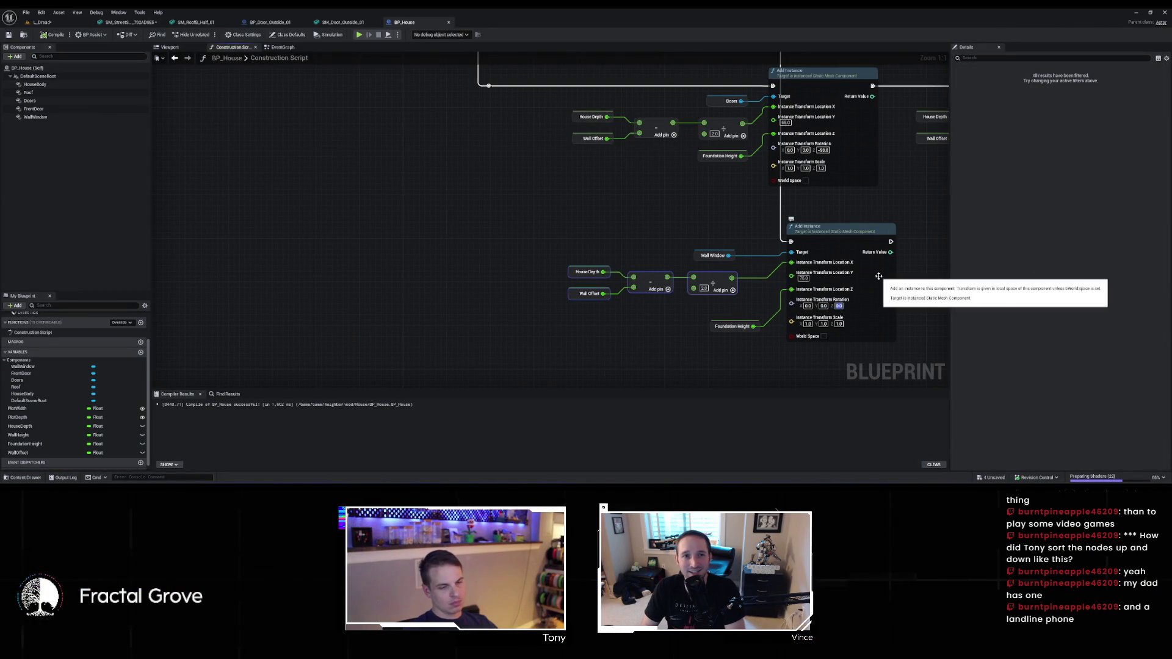
Feed the wall window's Location Y from a new Add node with 75 as an input
mouse_move(879, 276)
left_mouse_down()
mouse_move(763, 282)
mouse_move(680, 314)
mouse_move(602, 308)
left_mouse_up()
left_click(760, 277)
type("+")
key("Return")
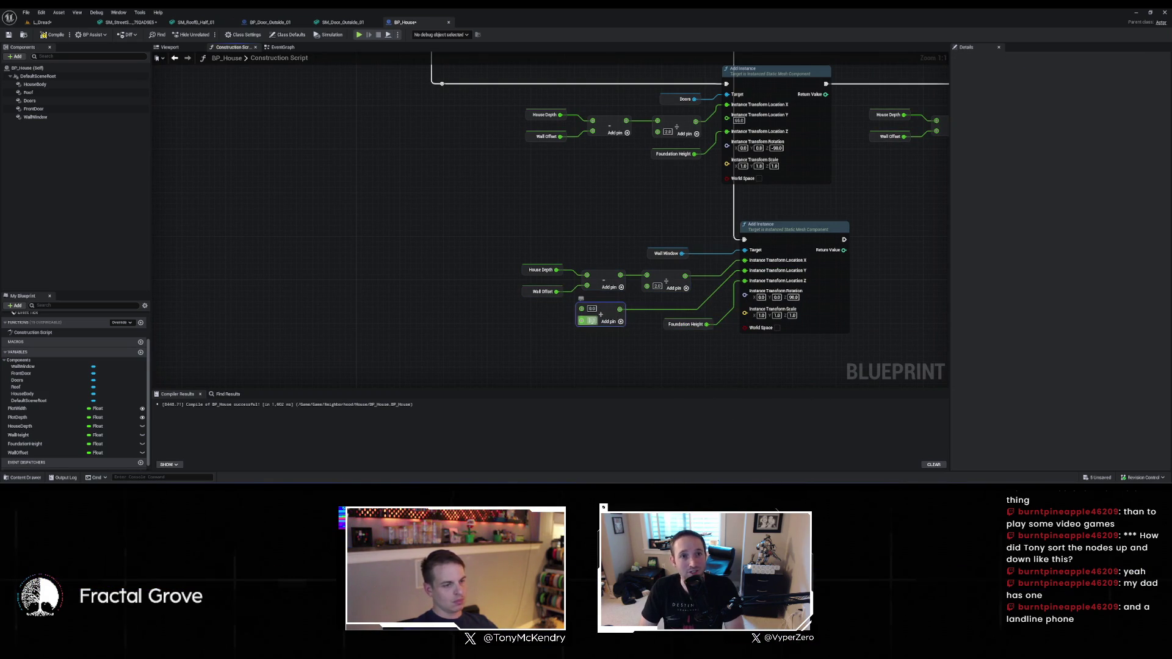
key("ctrl+v")
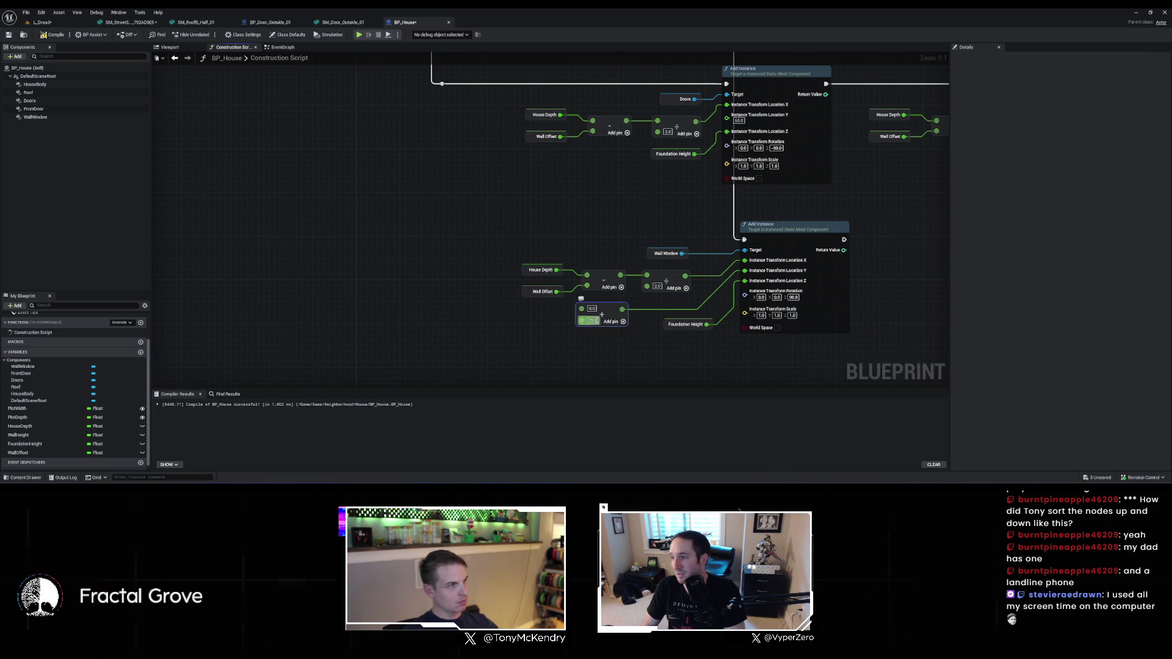
Check the window wall mesh in the Content Drawer
left_click(352, 25)
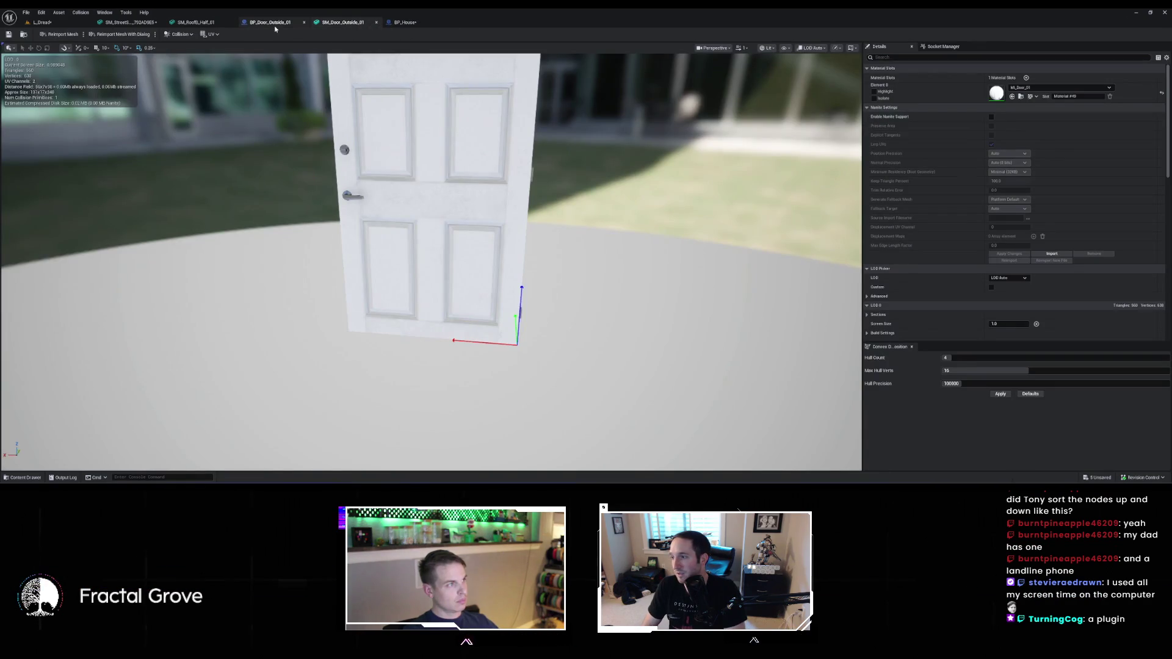
left_click(22, 477)
mouse_move(411, 360)
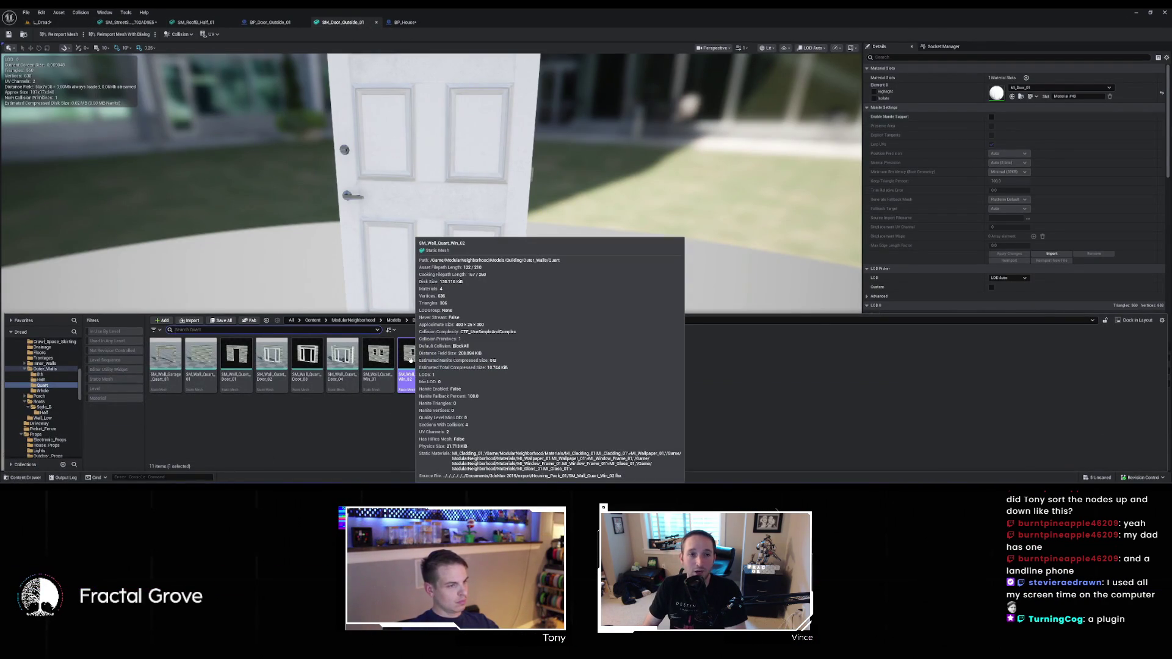
left_click(430, 209)
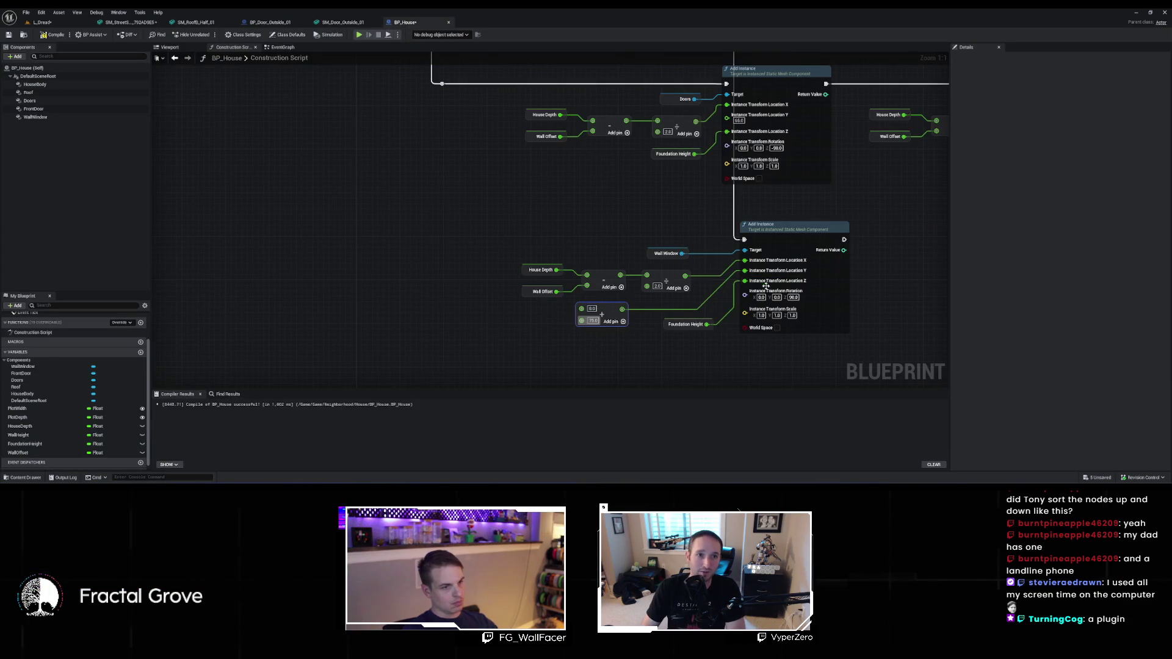
Promote the Add node's other input to a new float variable named WallSectionWidth
left_click(592, 308)
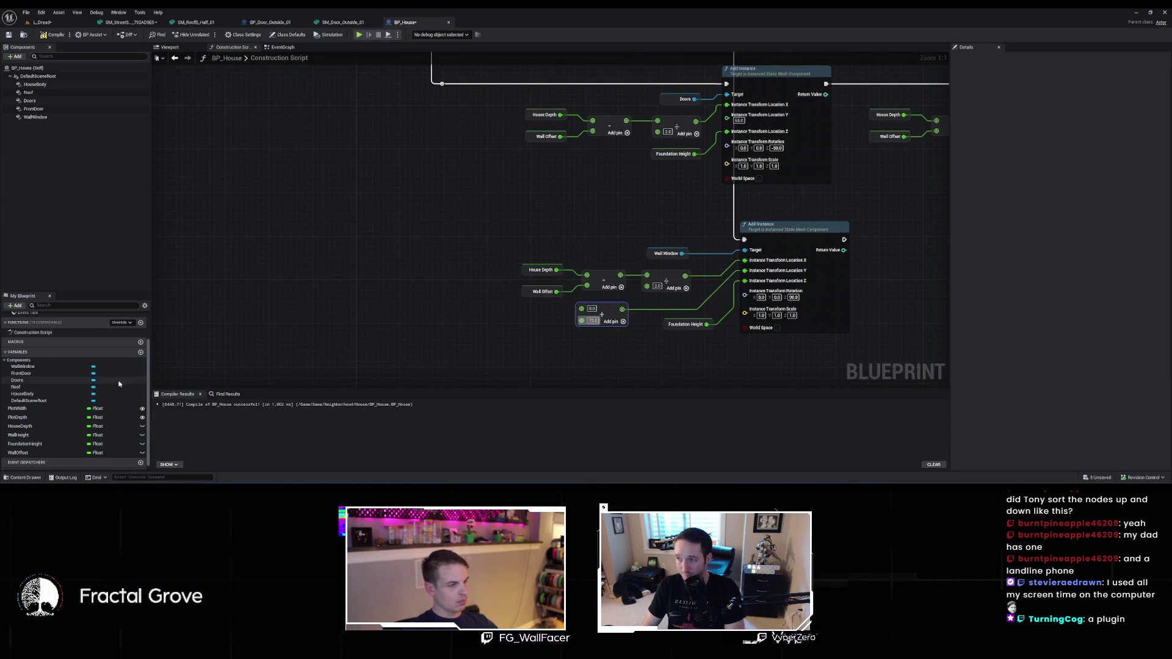
left_click_drag(582, 309, 509, 319)
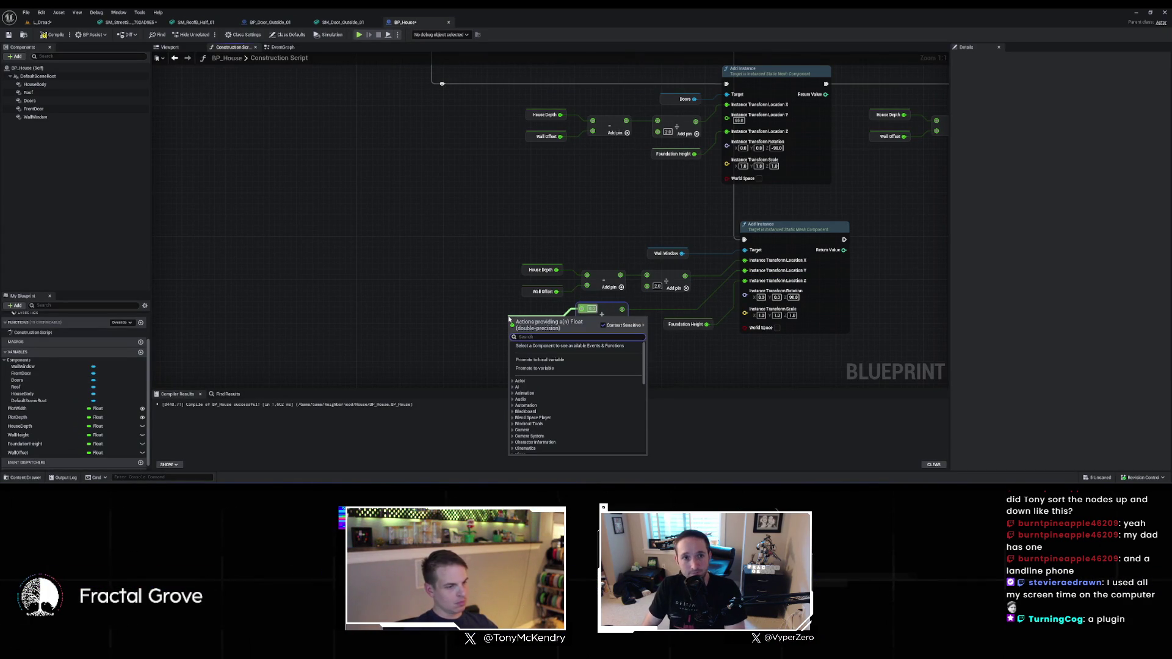
left_click(557, 367)
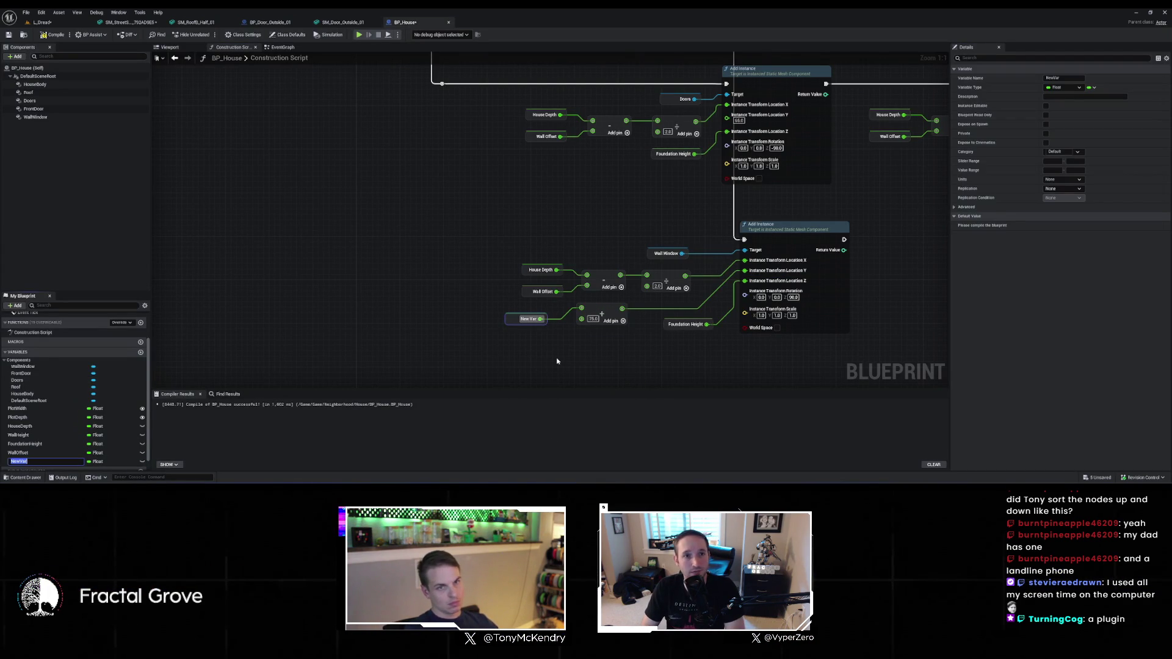
left_click(1075, 79)
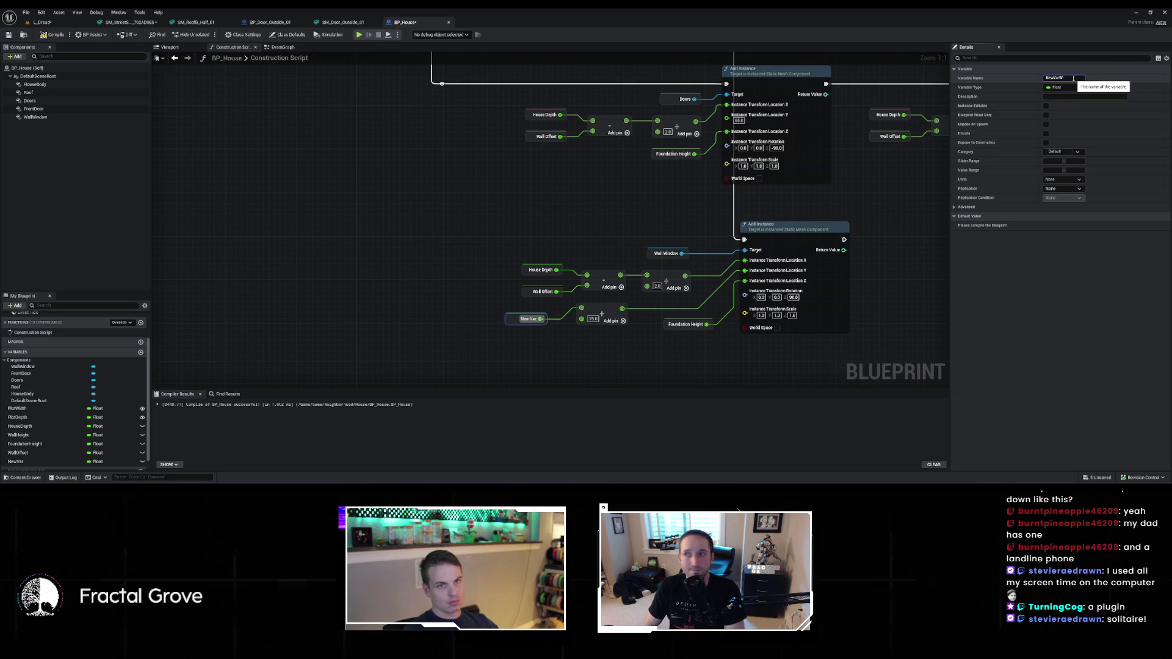
type("WallSe")
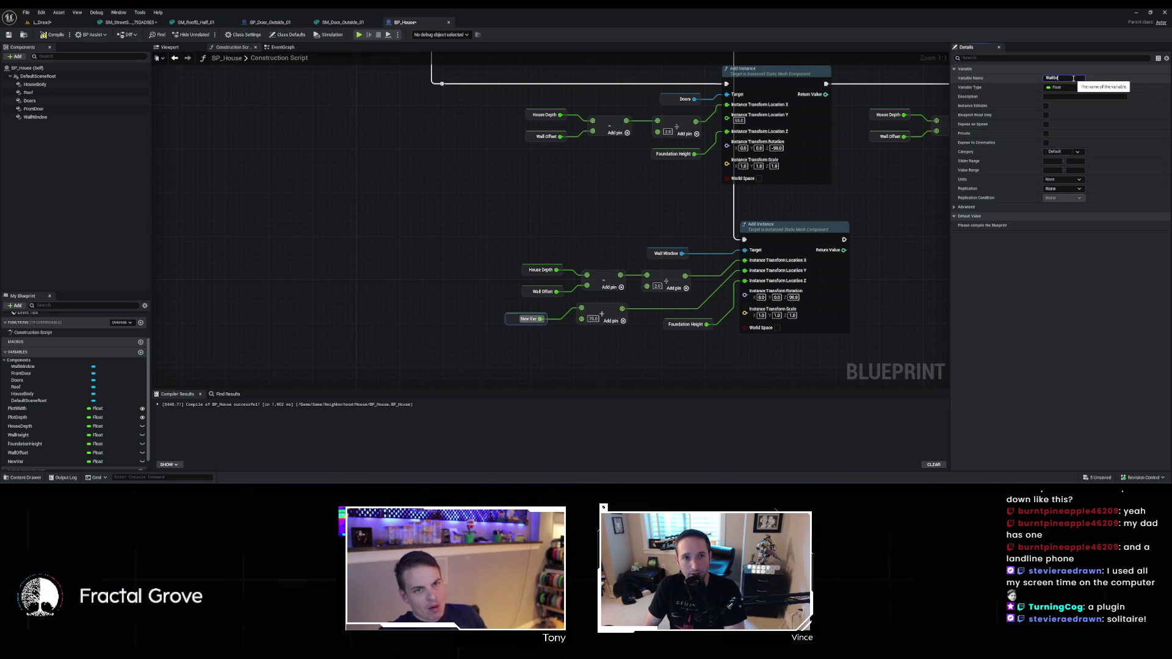
type("ctionWith")
key("Return")
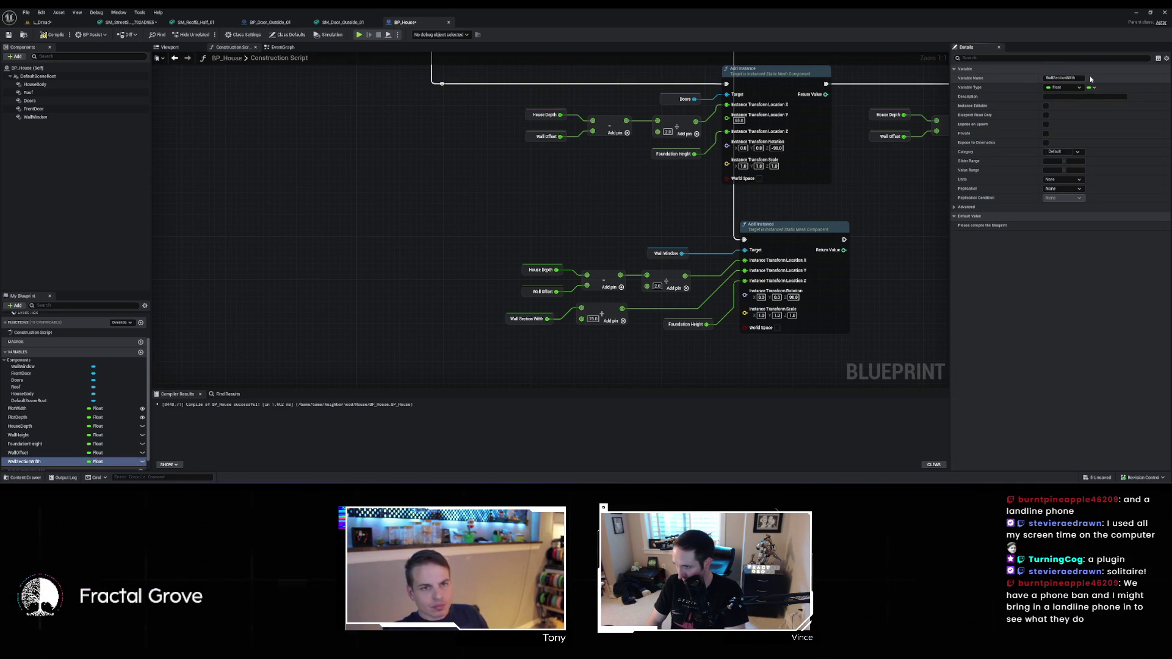
left_click(1081, 78)
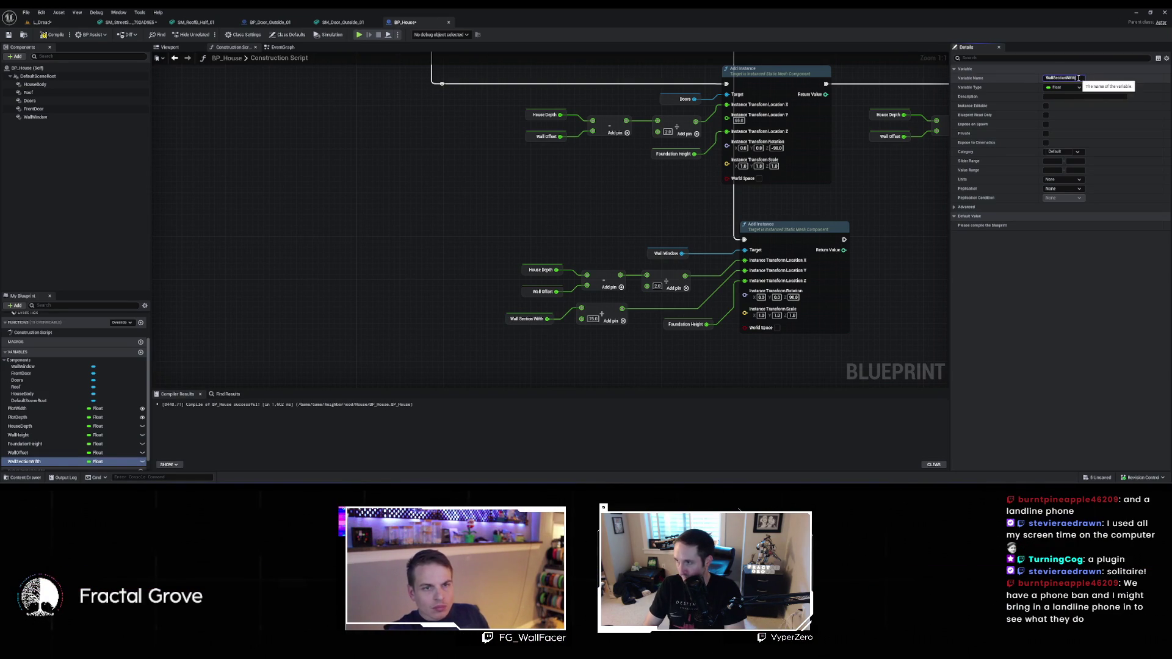
type("dt")
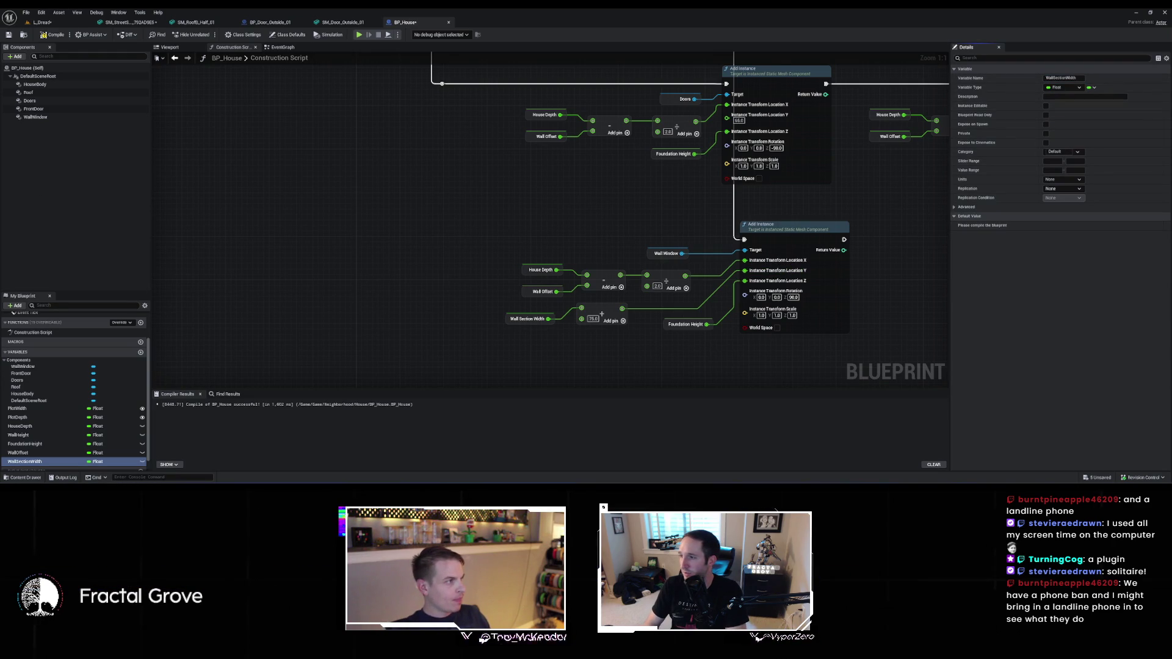
Compile, edit the Wall Section Width default, and float BP_House into its own window
left_click(49, 35)
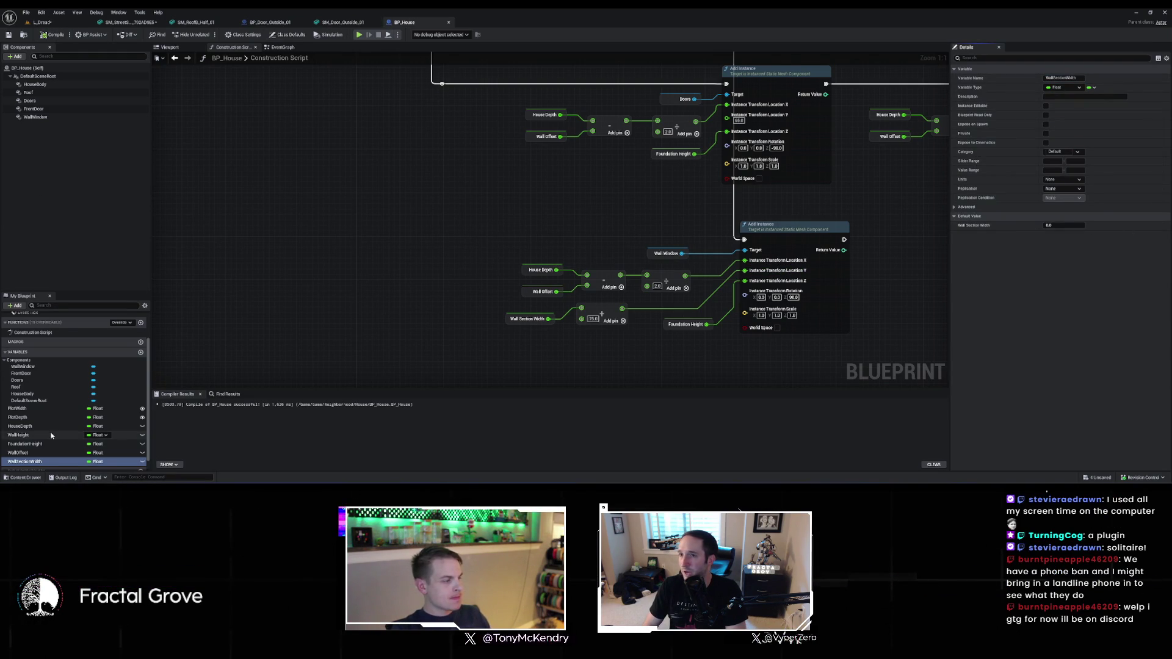
left_click(20, 478)
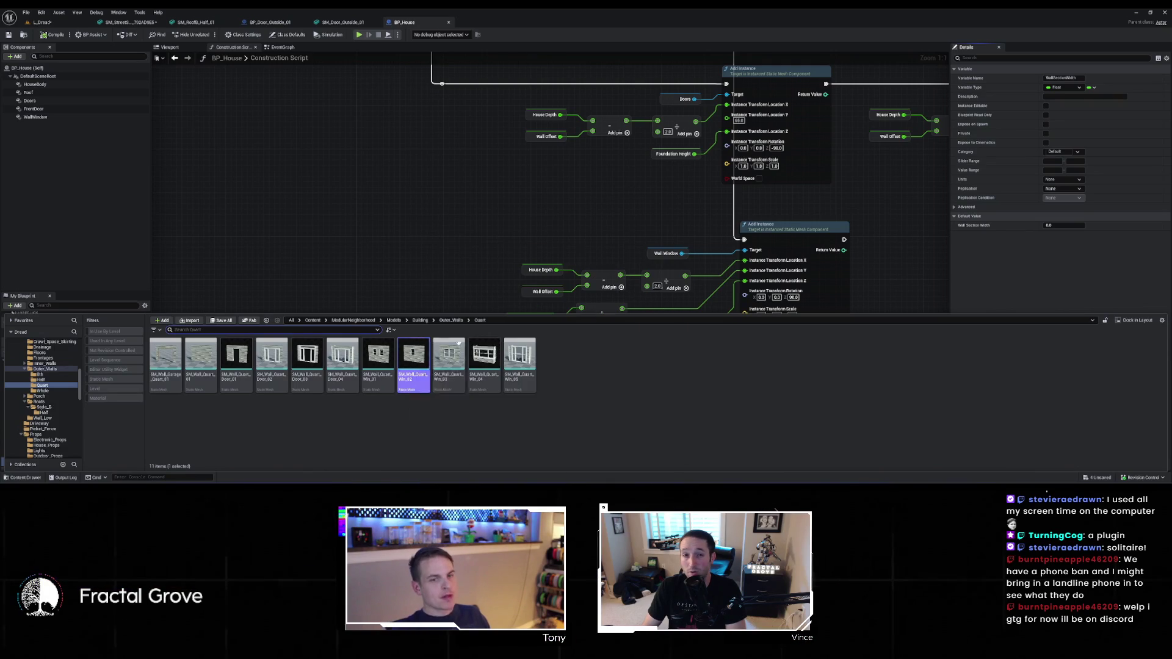
left_click(1064, 225)
type("400")
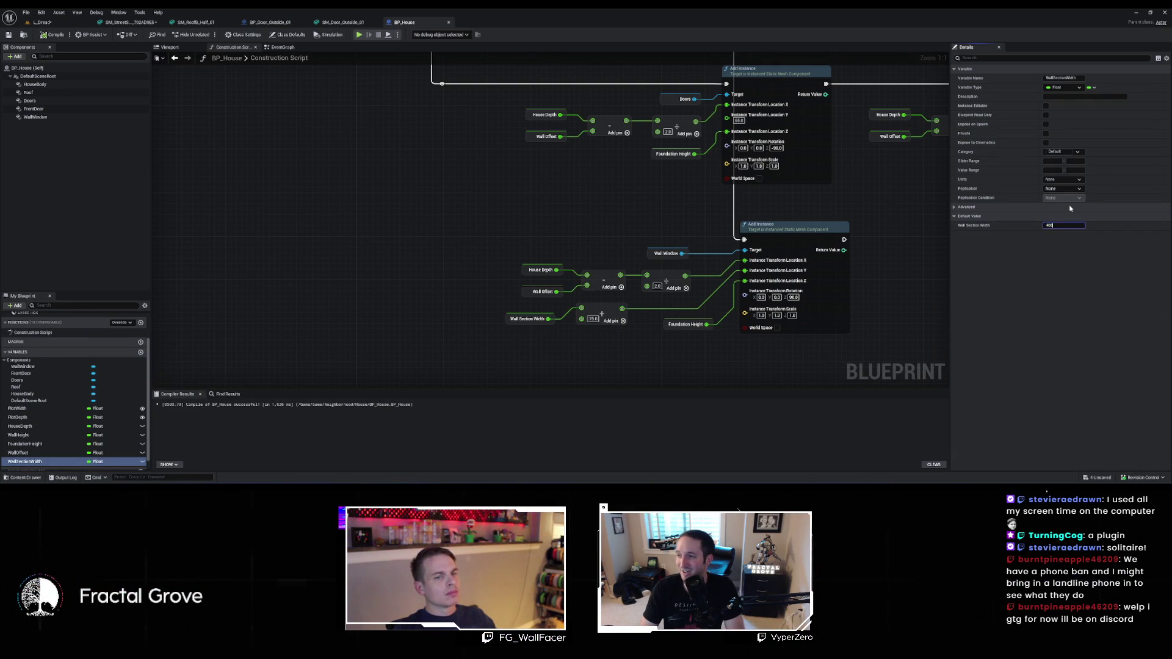
left_click_drag(404, 22, 528, 85)
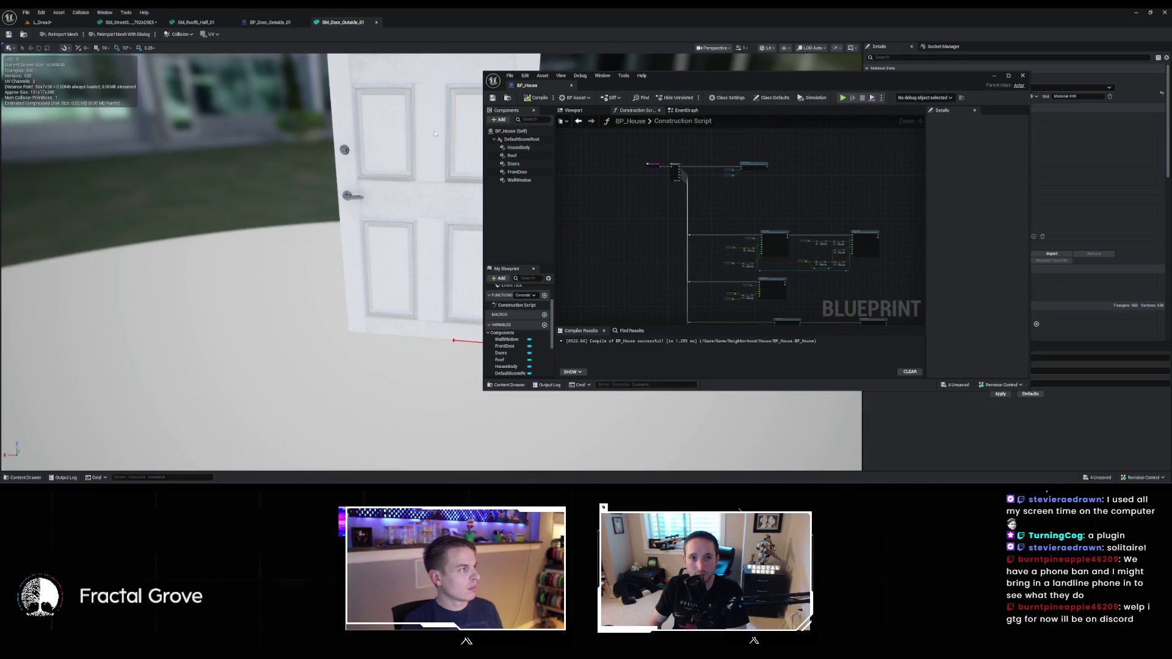
Switch to the level view, change the Add node's 75 to 50, and compile
left_click(39, 23)
scroll(746, 265, "up", 5)
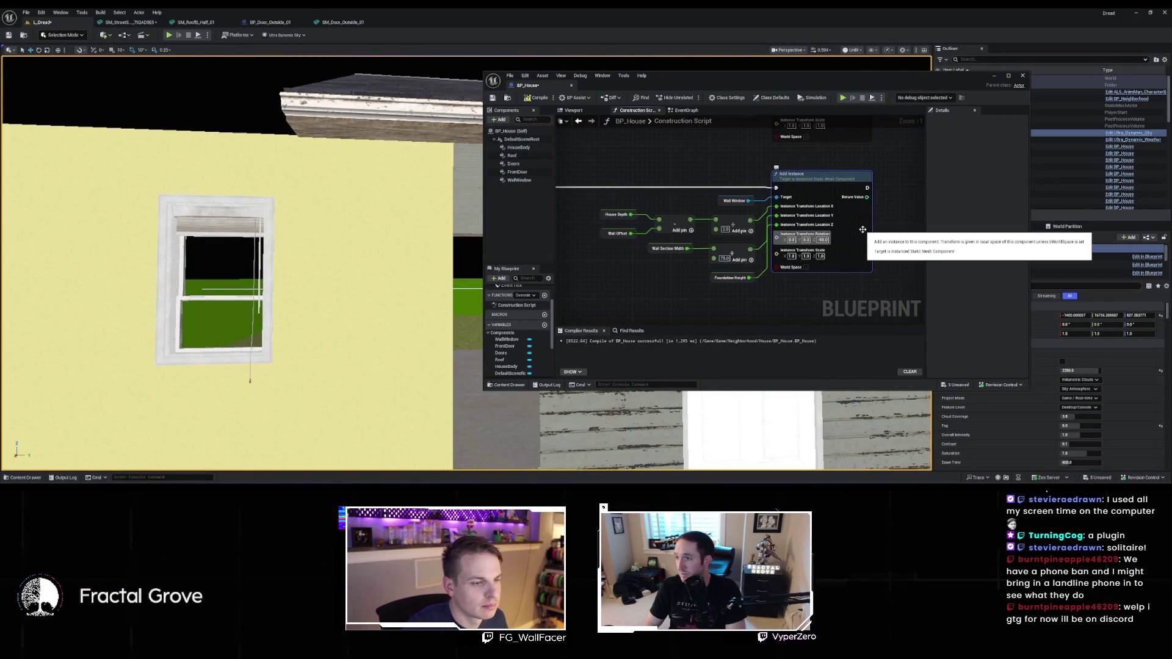
left_click(725, 256)
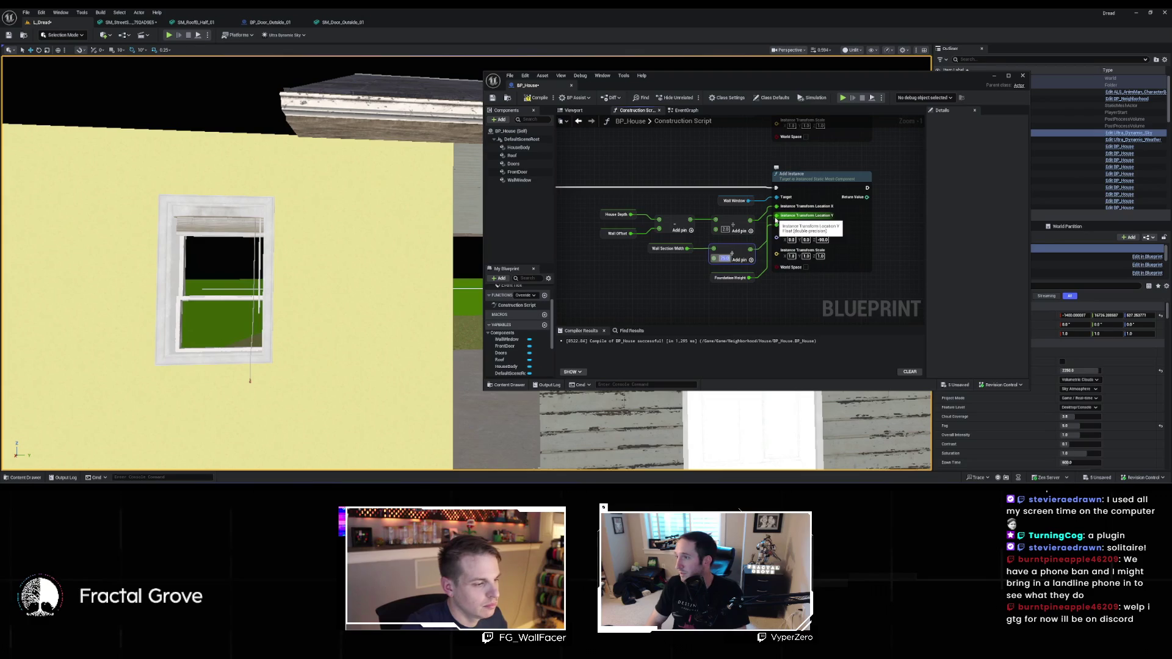
type("50")
key("Return")
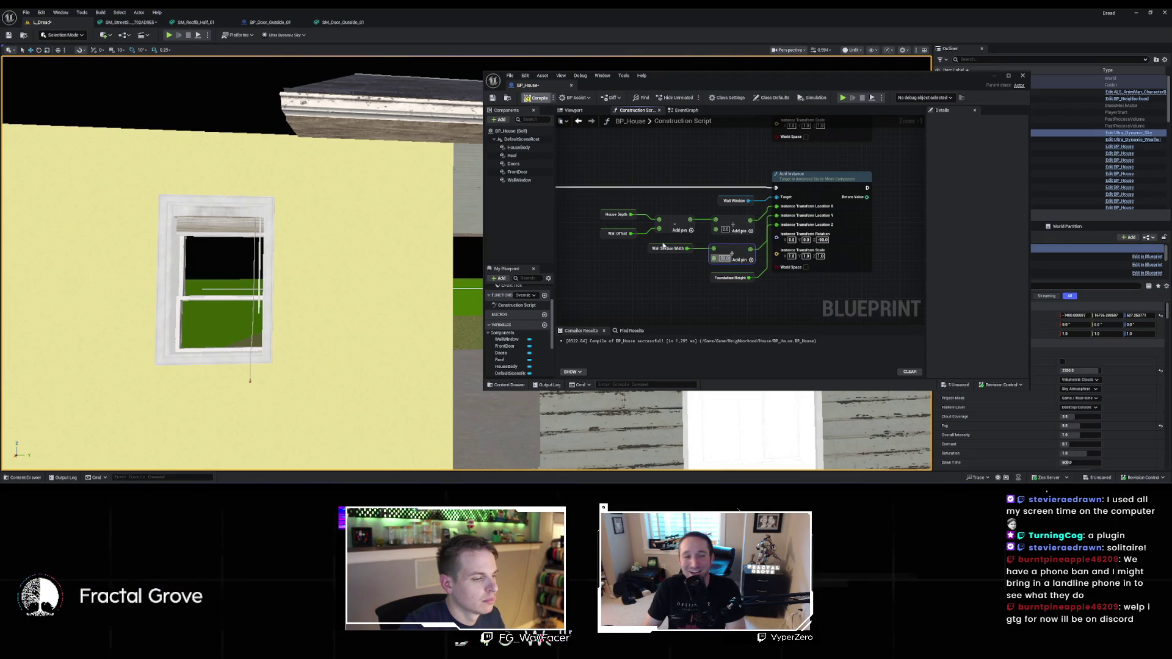
key("F7")
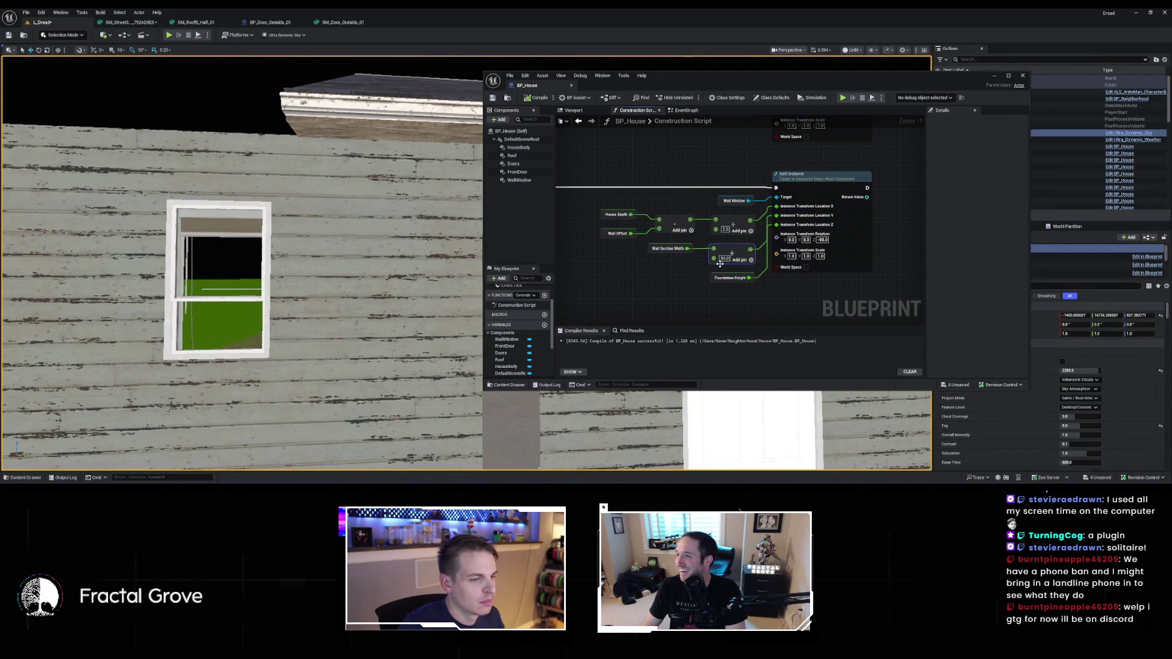
Set the offset to 0, wire the Add result into Location Y, and recompile so the window sits beside the door
type("0")
key("Return")
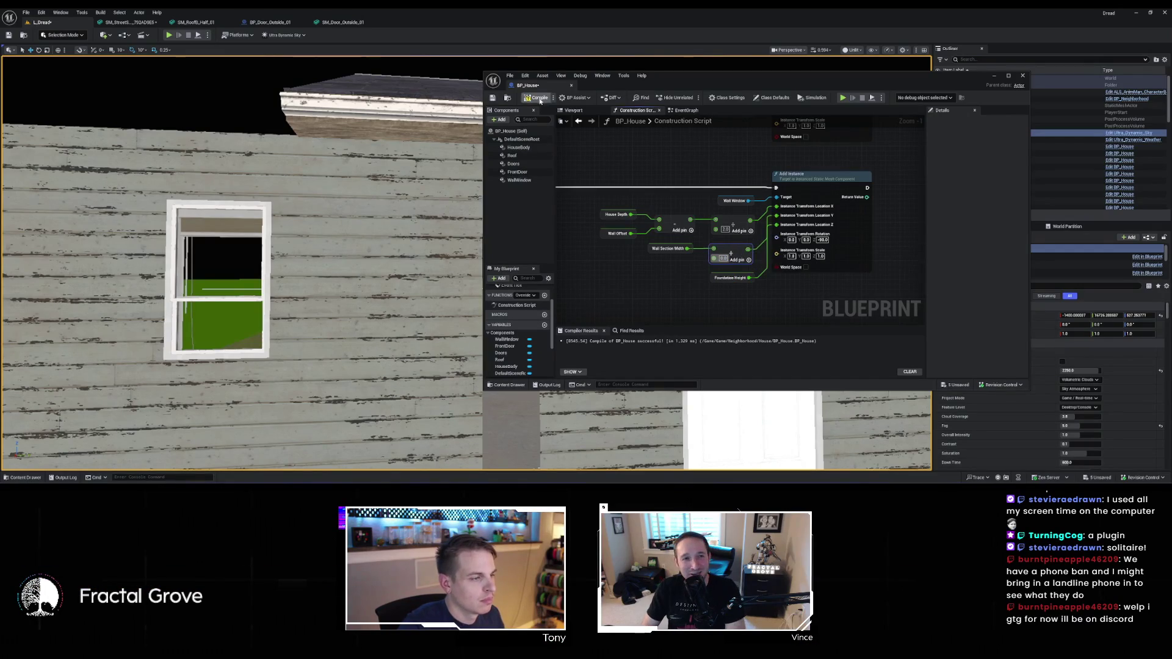
key("ctrl+s")
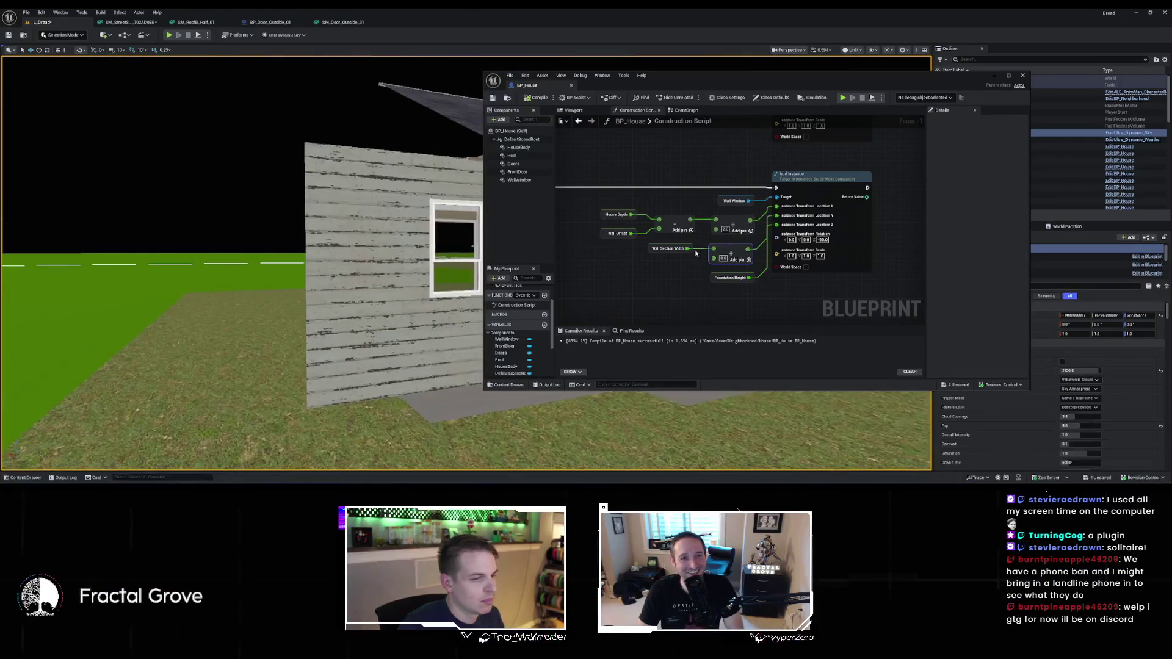
left_click_drag(748, 250, 779, 216)
left_click(773, 234)
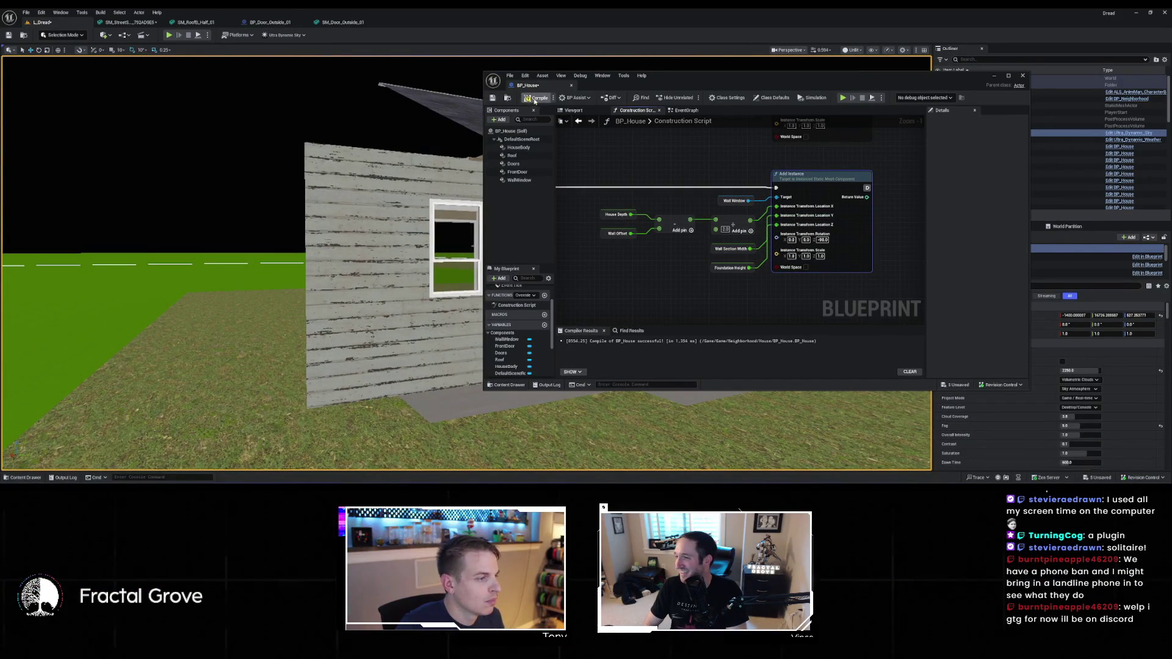
key("ctrl+s")
mouse_move(384, 164)
left_mouse_down()
mouse_move(342, 153)
mouse_move(403, 181)
left_mouse_up()
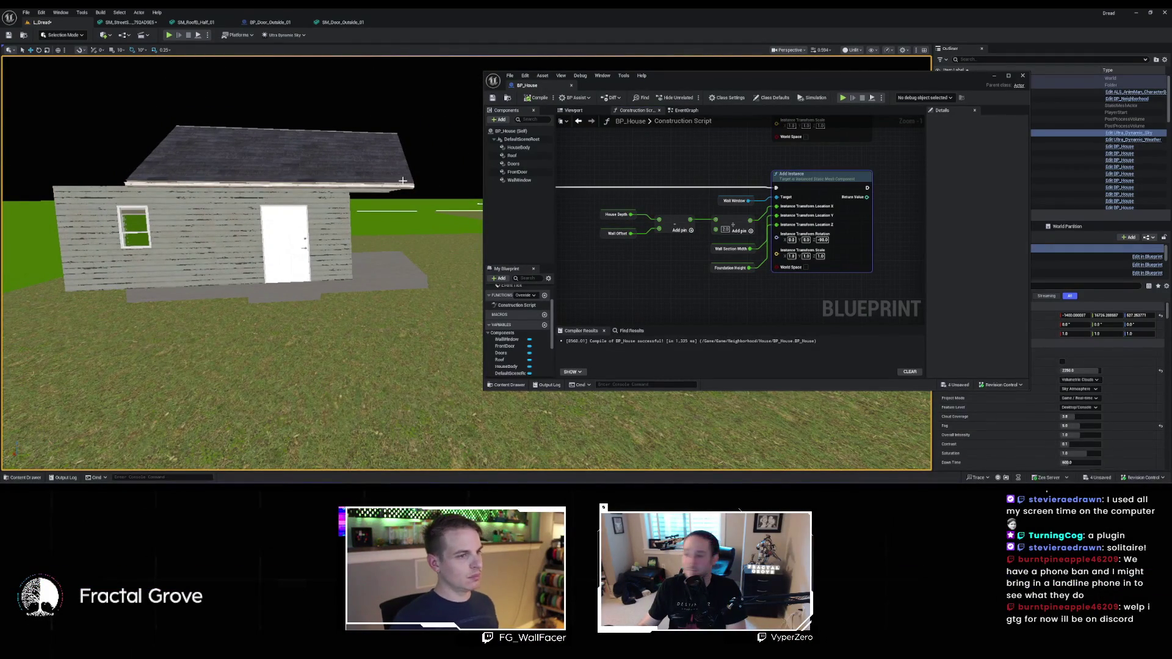
scroll(665, 245, "down", 2)
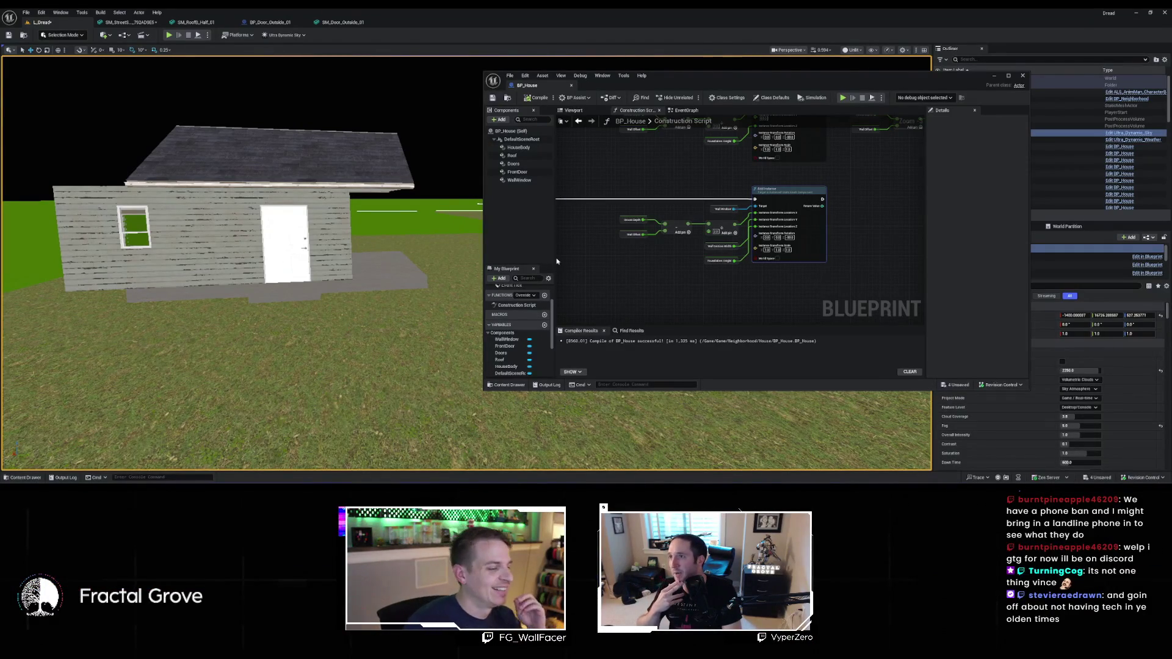
left_click(23, 477)
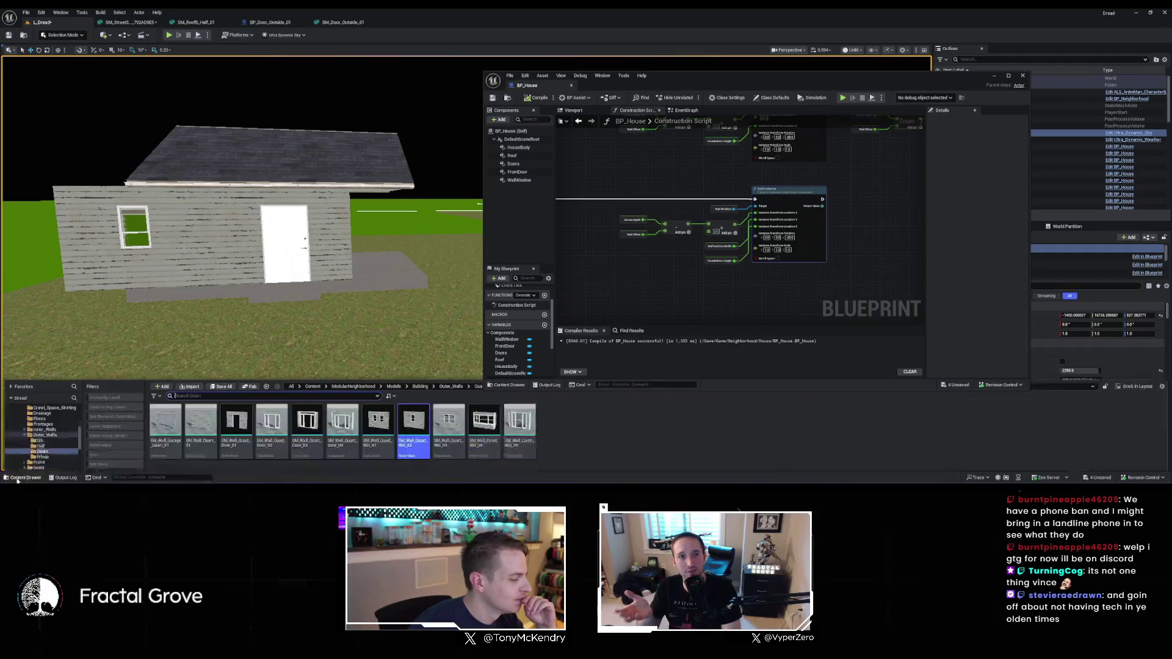
Review the Outer_Walls assets, briefly opening then dismissing the selected wall asset's context menu
right_click(263, 457)
key("Escape")
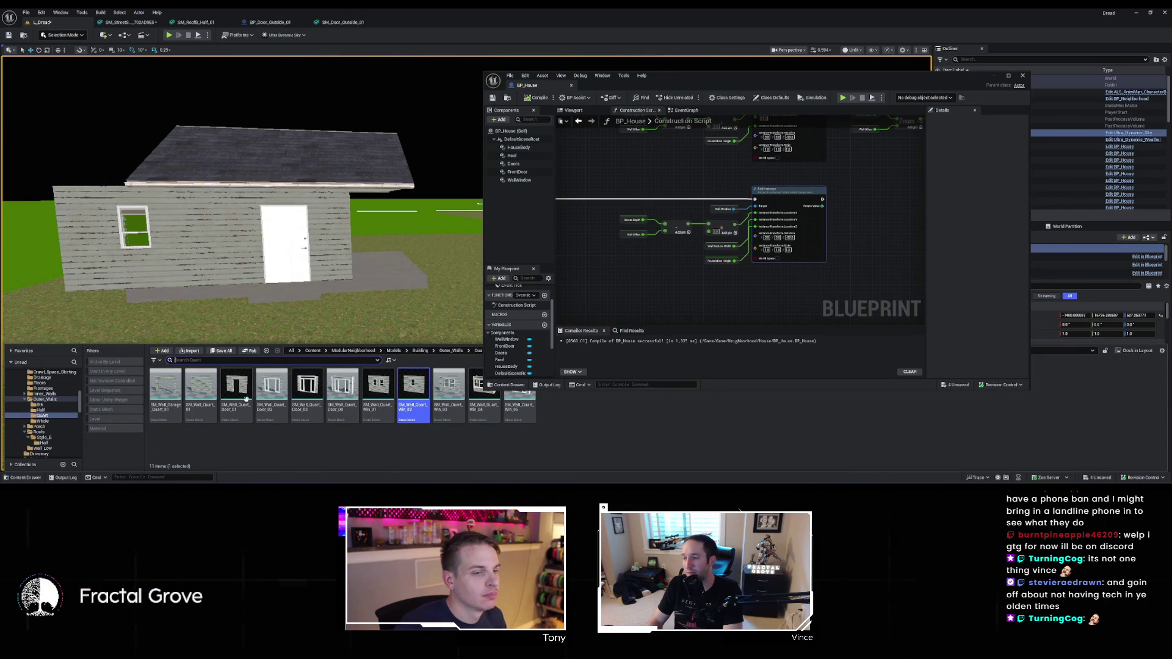
scroll(702, 275, "down", 2)
Recompile BP_House
scroll(722, 255, "up", 2)
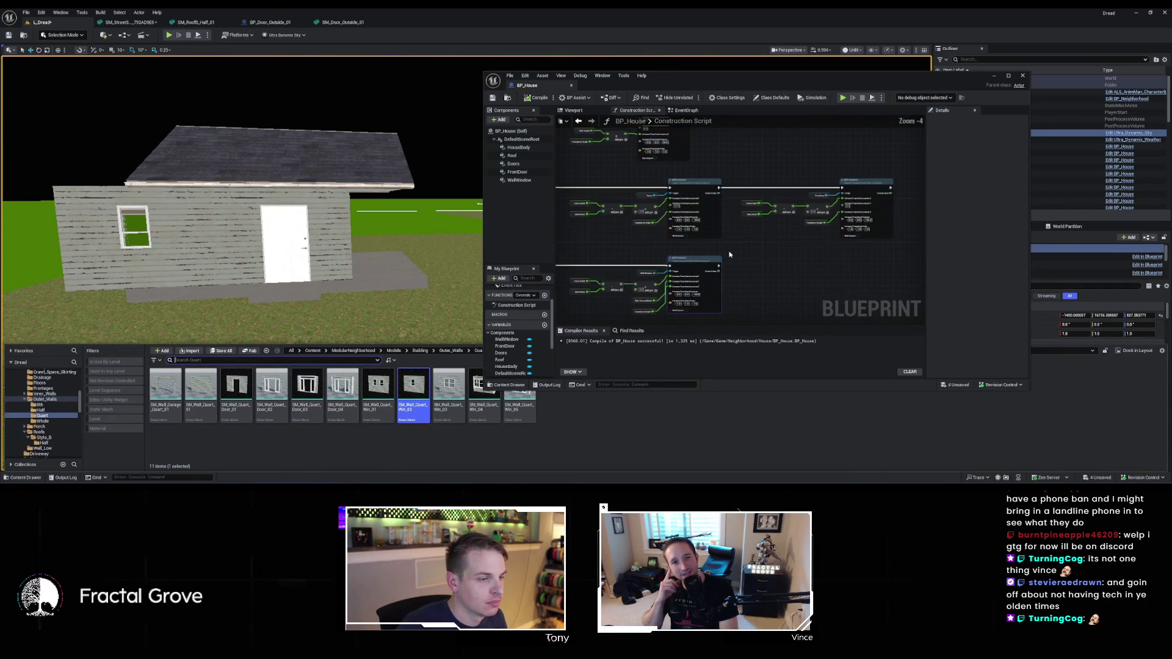
scroll(722, 255, "up", 1)
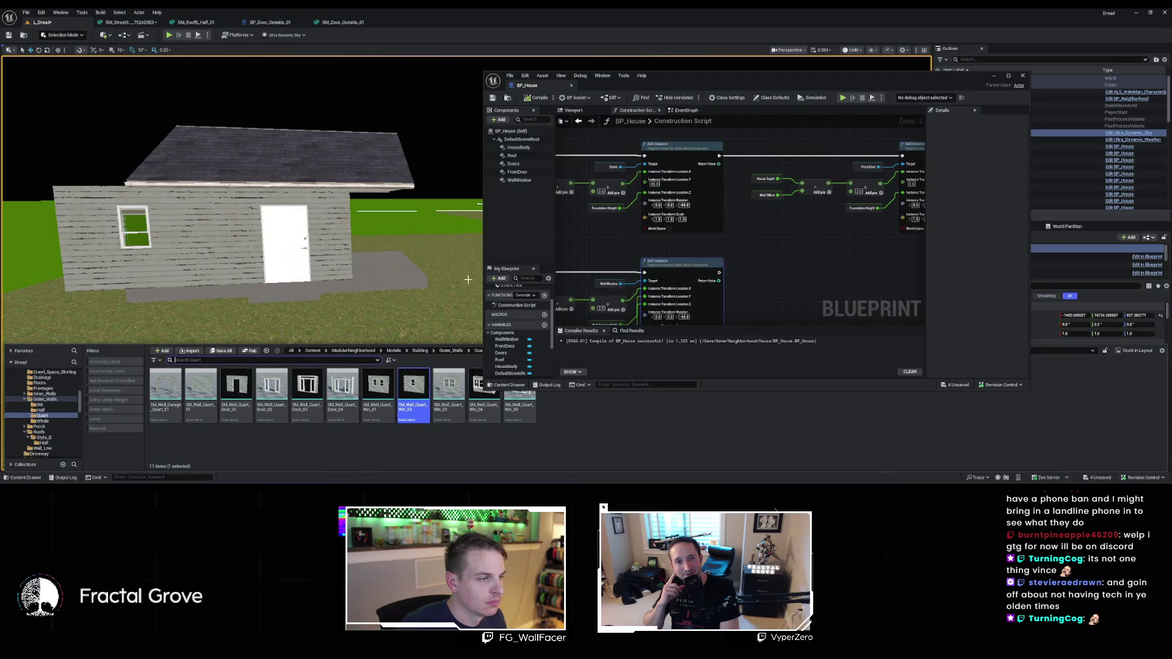
scroll(719, 271, "down", 4)
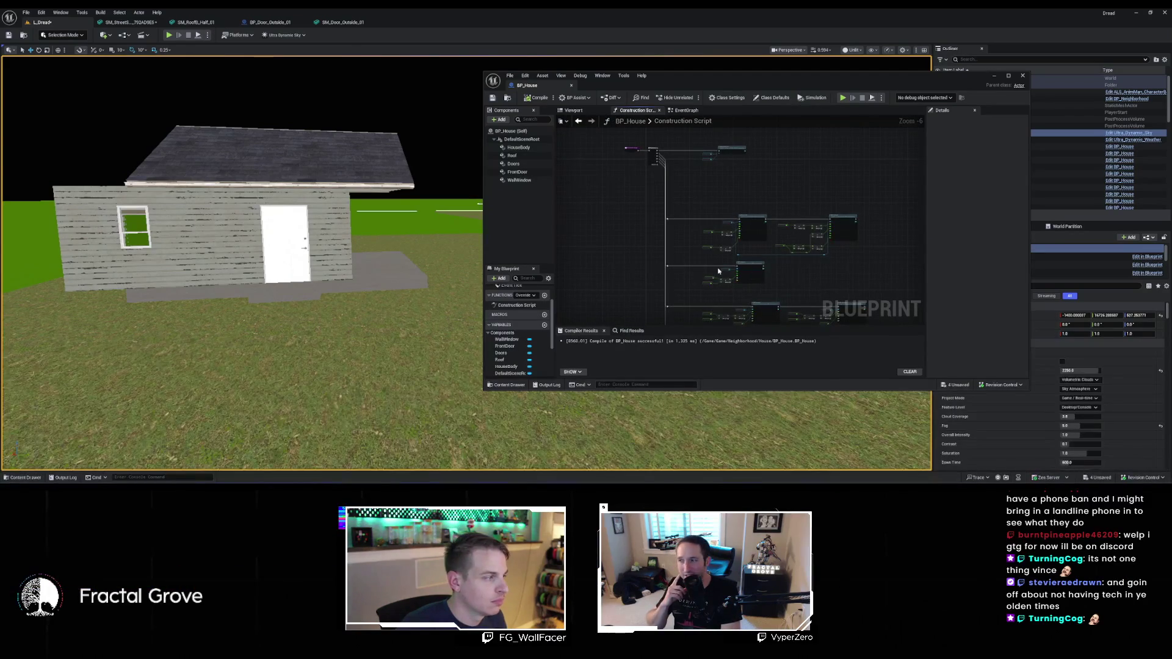
scroll(716, 271, "up", 3)
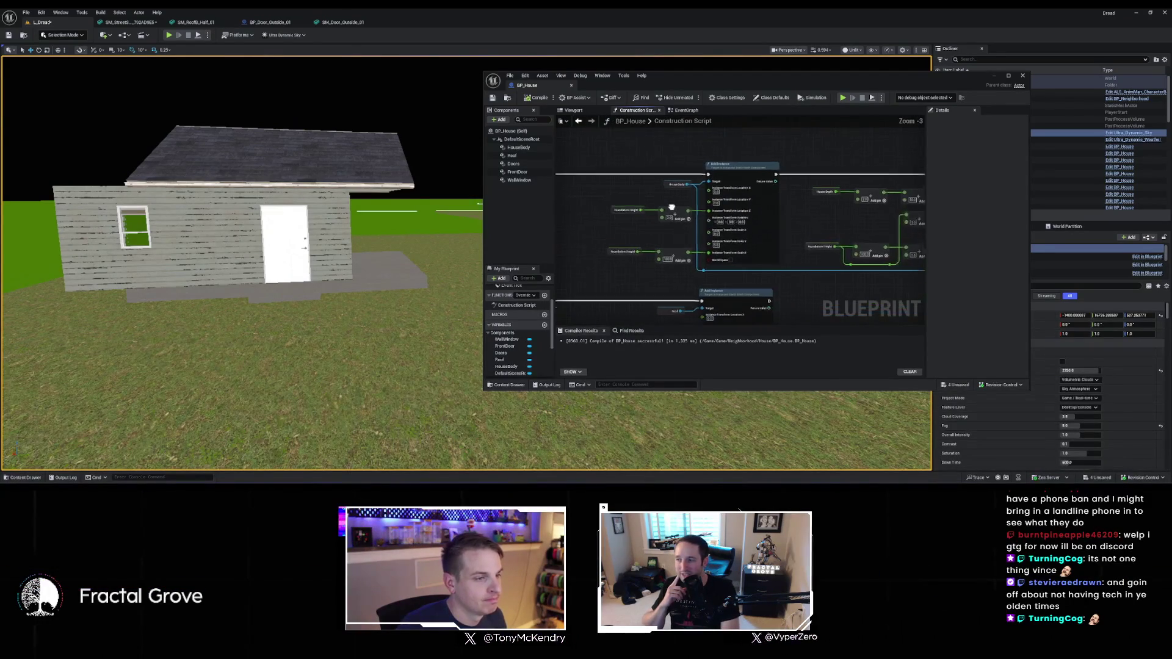
scroll(684, 204, "down", 1)
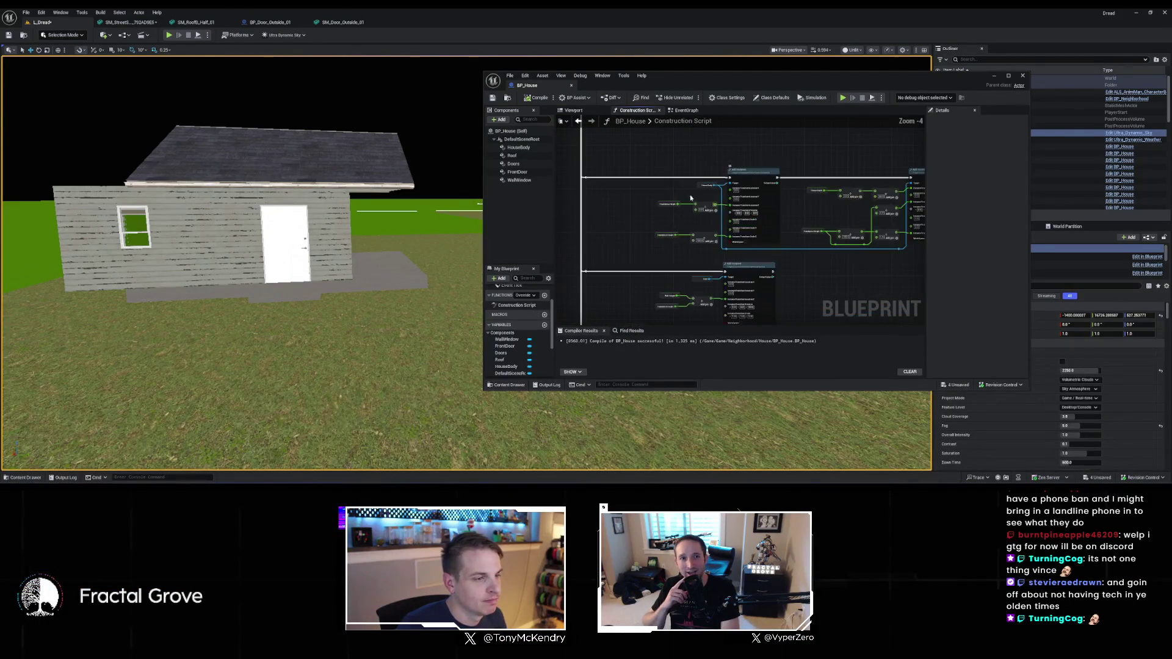
scroll(598, 183, "up", 3)
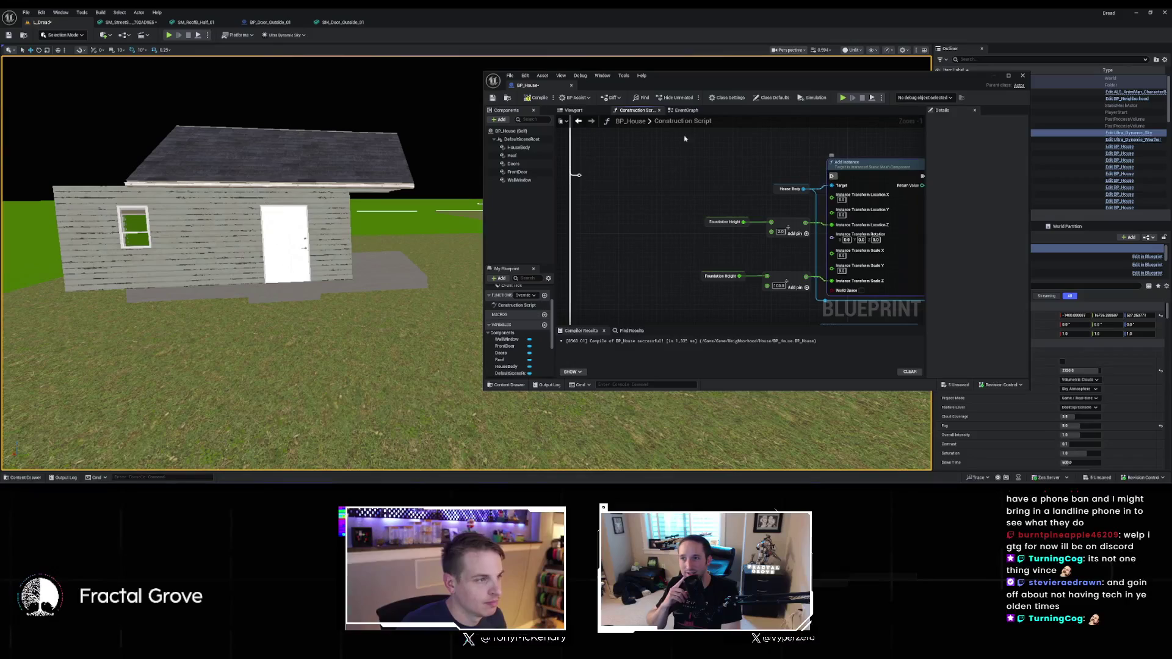
left_click(543, 103)
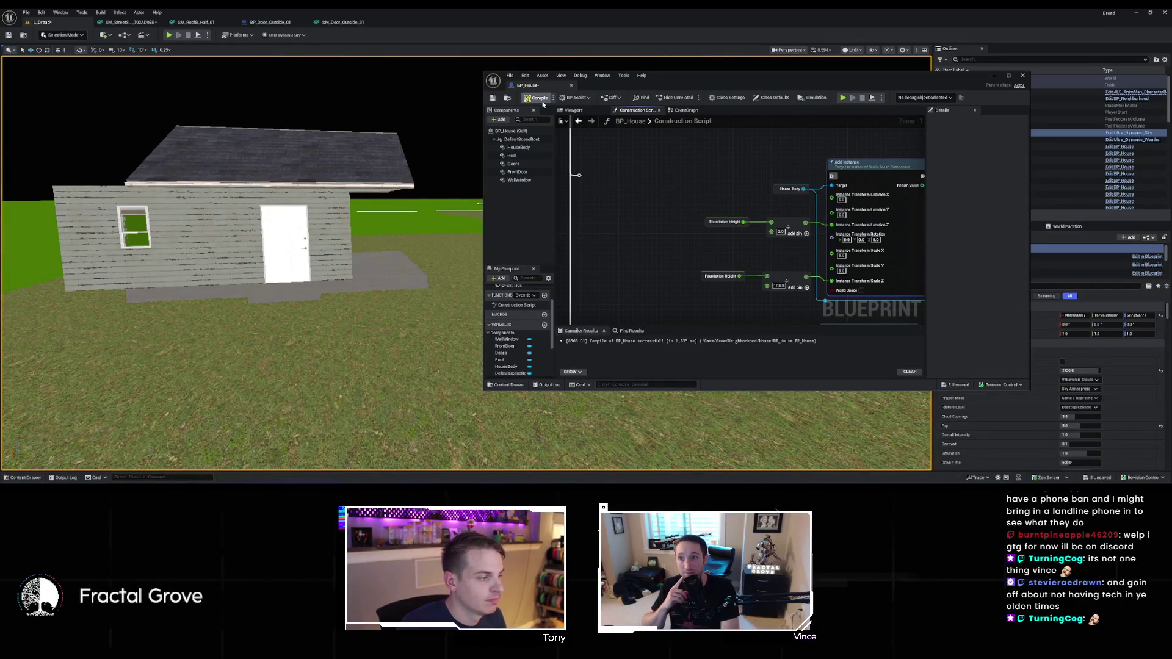
Disconnect Foundation Height from the Doors node's Location Z, delete that getter, and recompile
left_click_drag(720, 324, 703, 206)
left_click(657, 212)
left_click(659, 193)
left_click_drag(646, 215, 646, 214)
left_click_drag(636, 306, 674, 169)
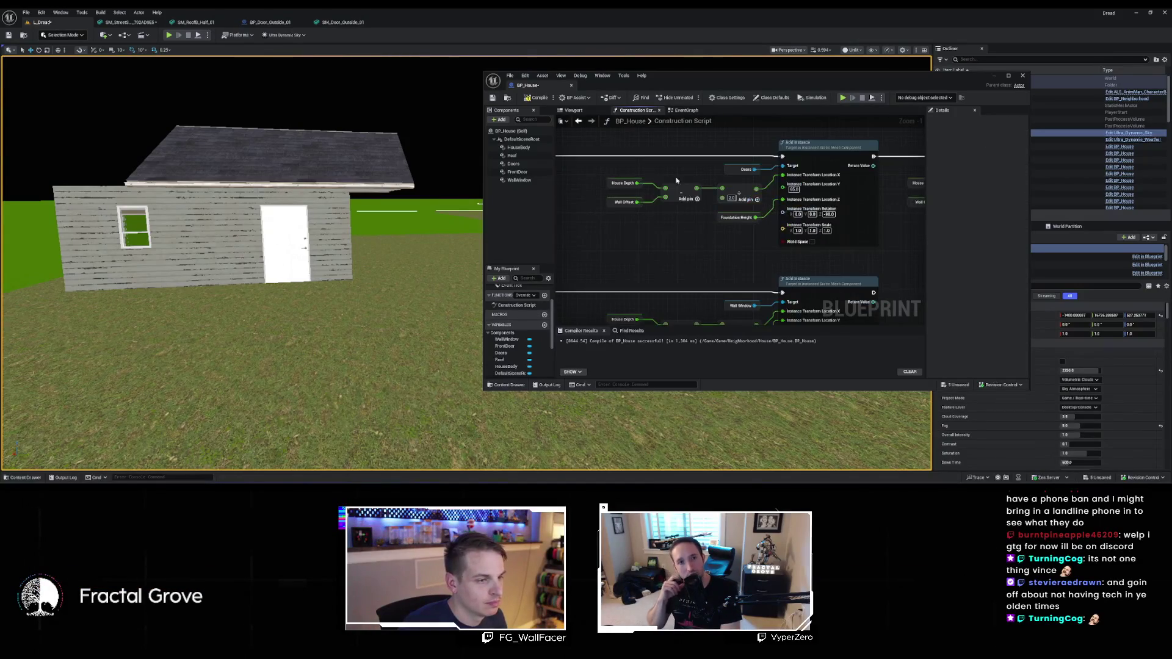
left_click(782, 201, "alt")
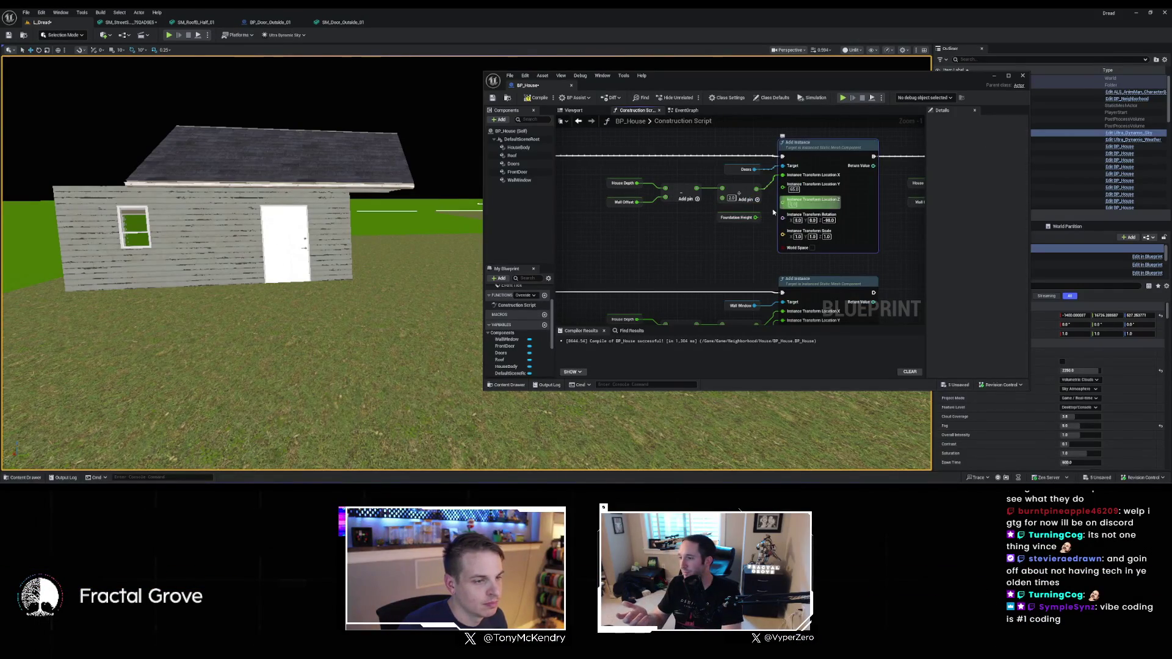
key("Delete")
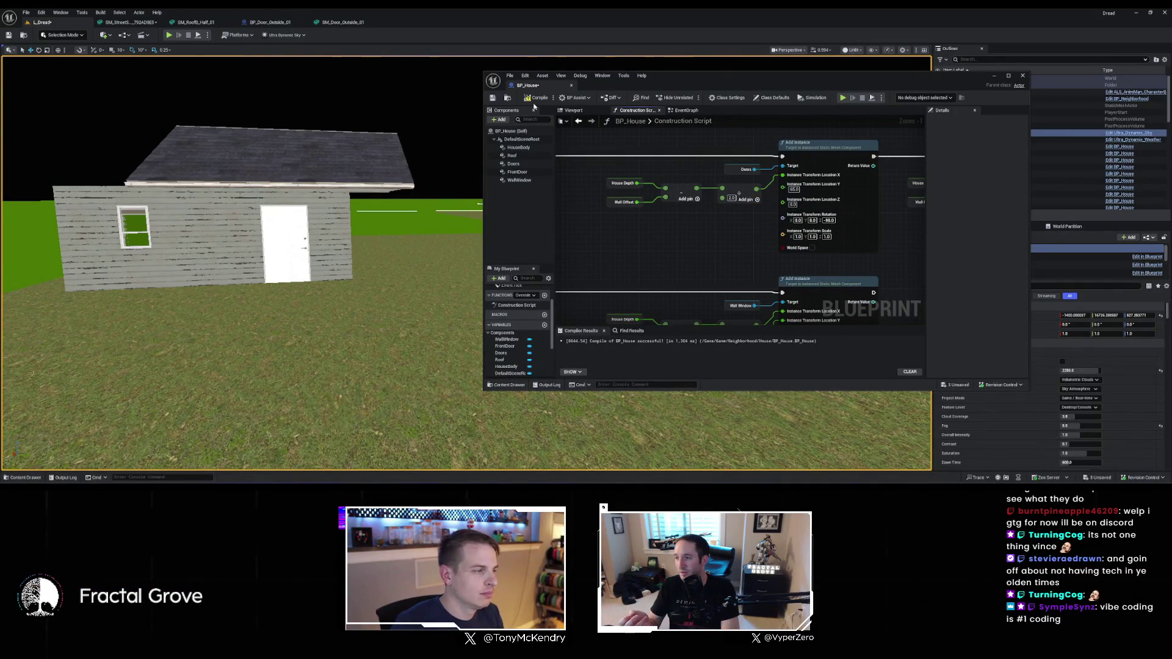
left_click(537, 98)
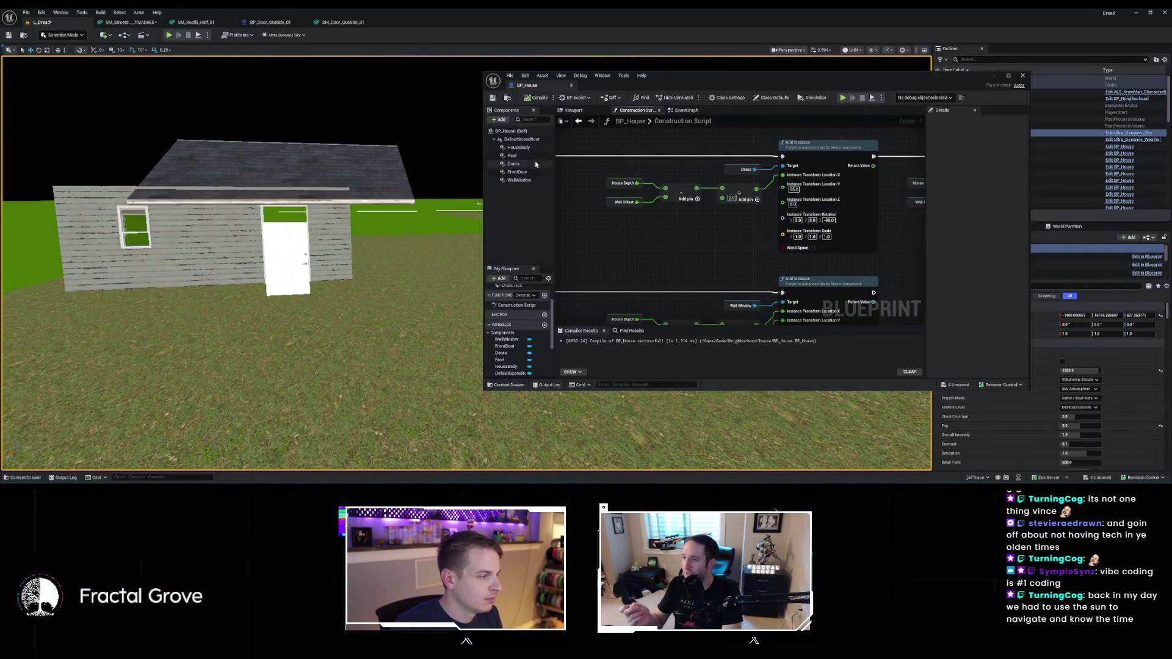
scroll(751, 185, "down", 1)
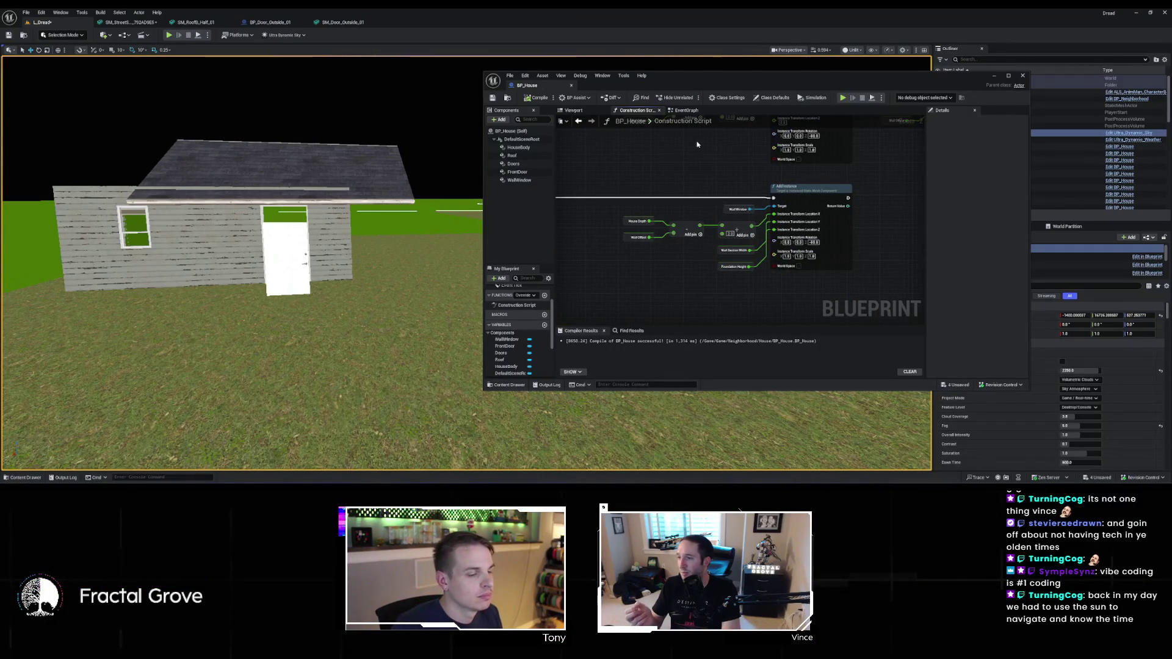
Remove Foundation Height from the wall window's Location Z, delete the getter, and compile and save
scroll(833, 194, "up", 2)
left_click(768, 221, "alt")
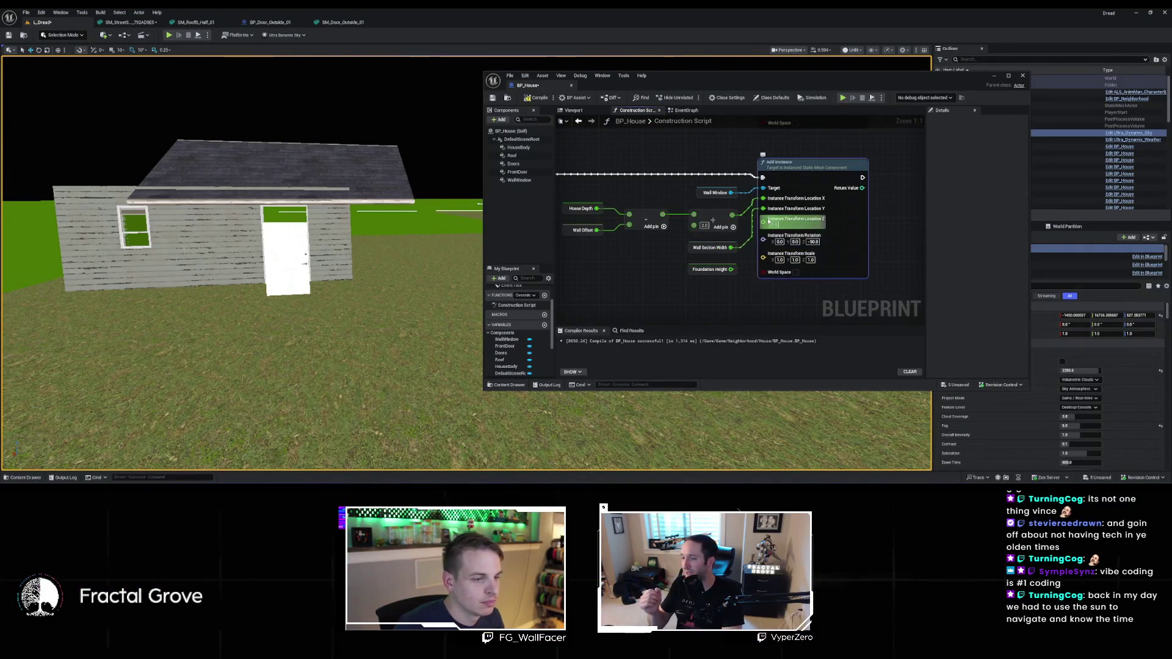
left_click(550, 107)
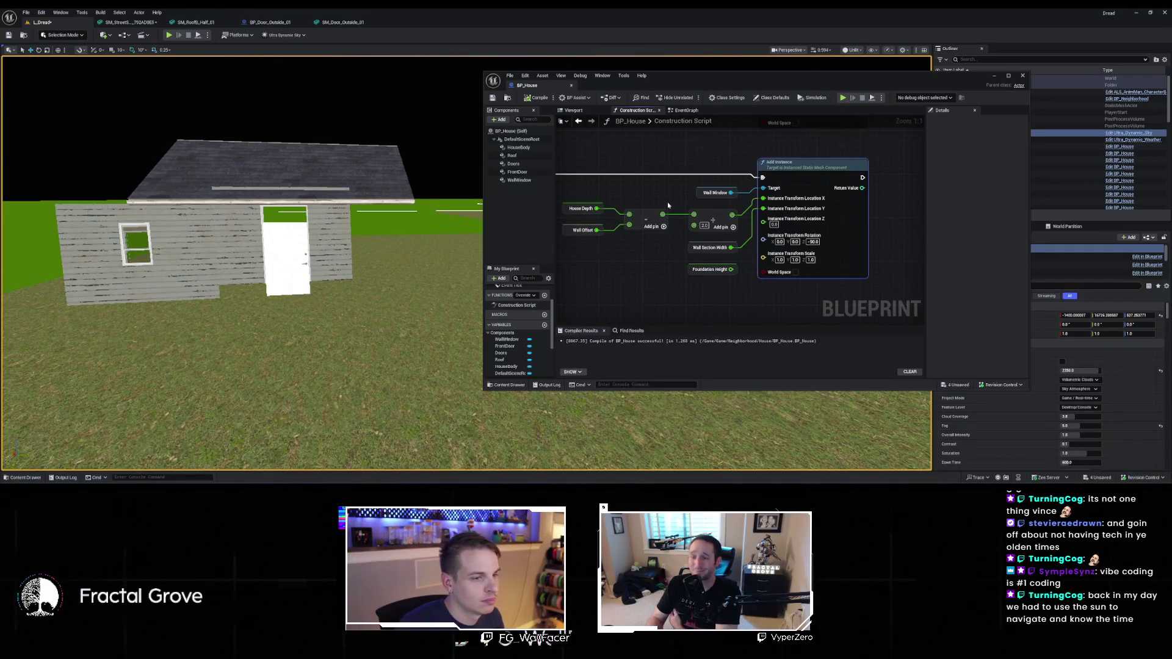
left_click(676, 252)
left_click_drag(696, 252, 728, 206)
scroll(722, 262, "down", 3)
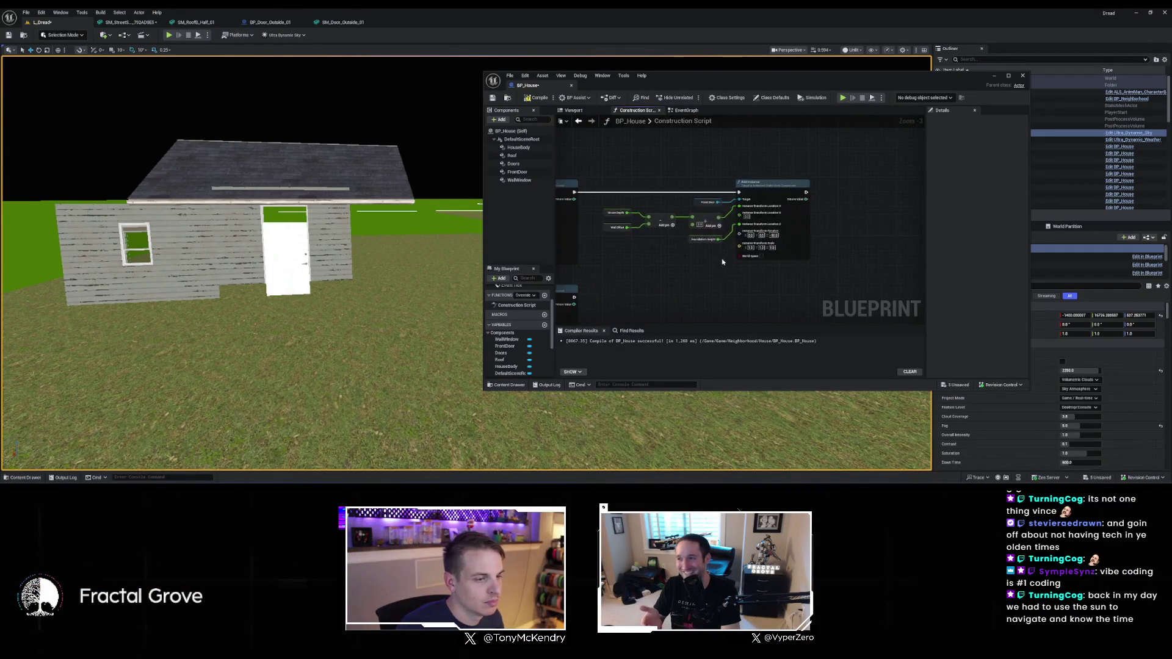
scroll(723, 262, "up", 3)
key("Delete")
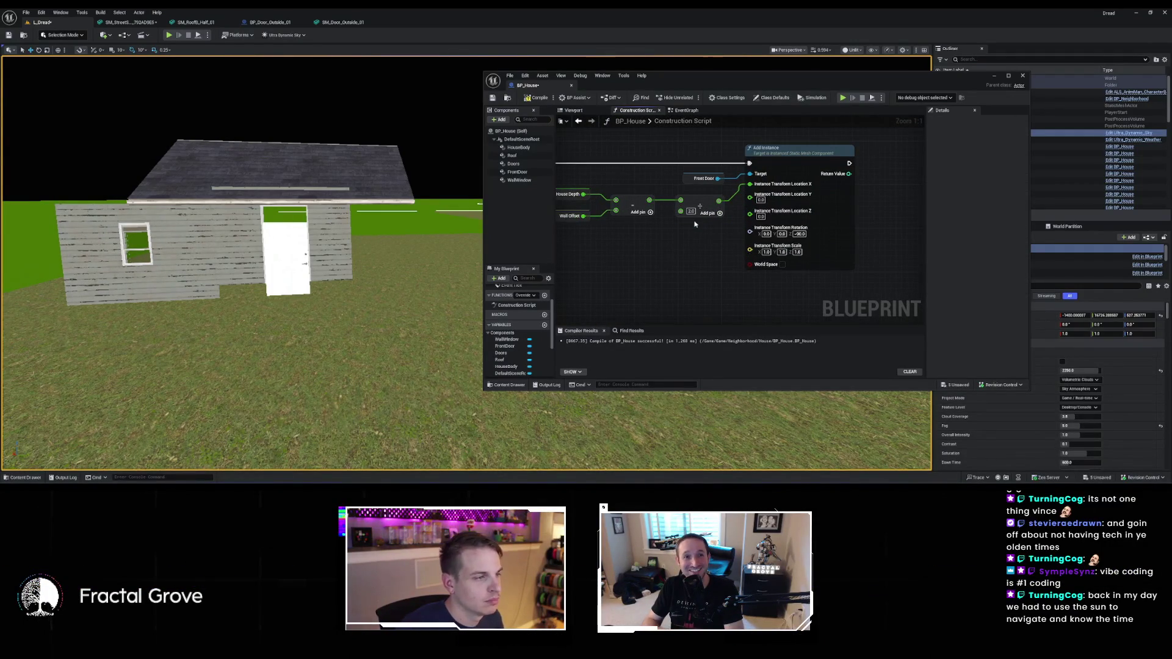
left_click(536, 98)
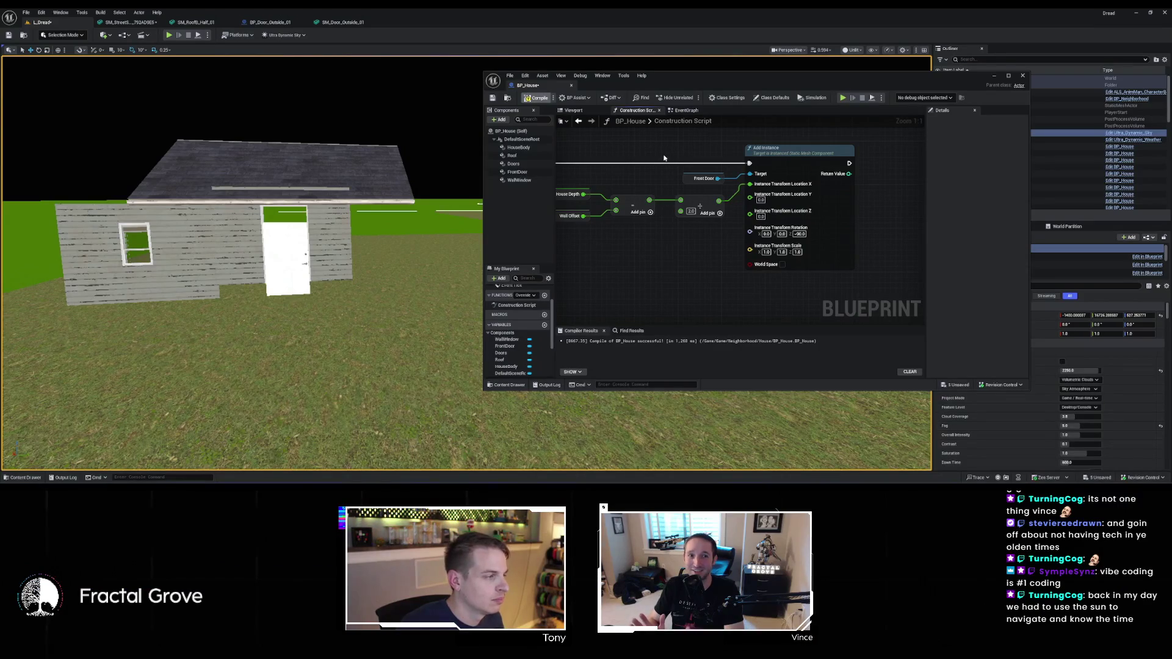
key("ctrl+s")
Delete a group of placement nodes, undo the deletion, and recompile BP_House
scroll(743, 210, "down", 1)
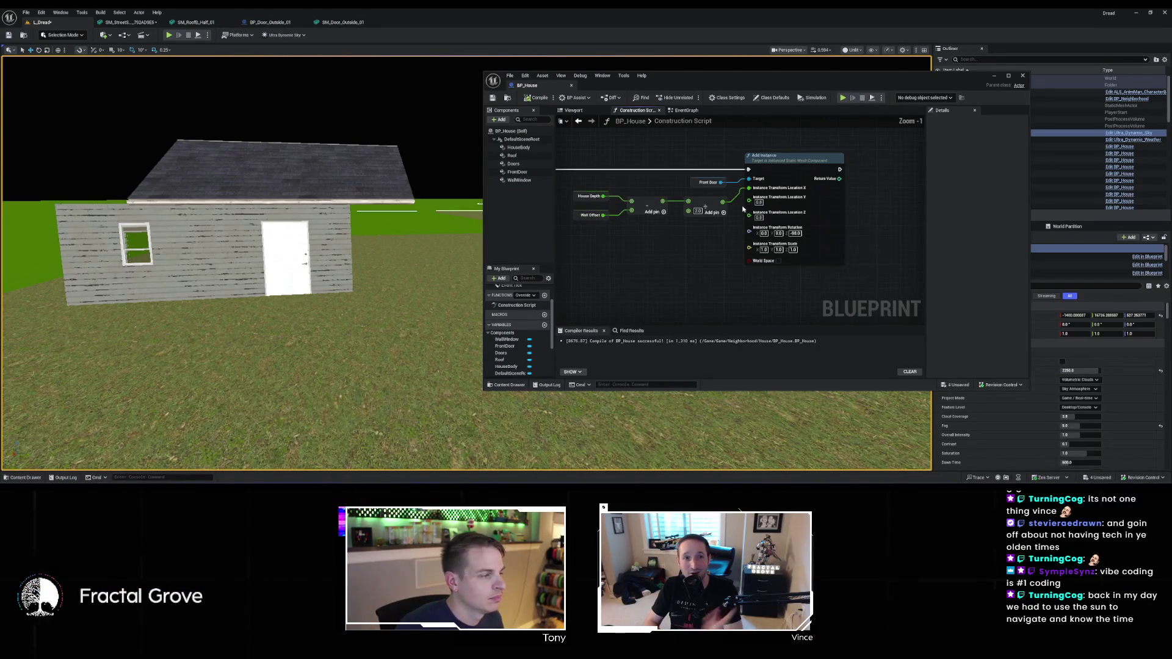
scroll(782, 234, "down", 5)
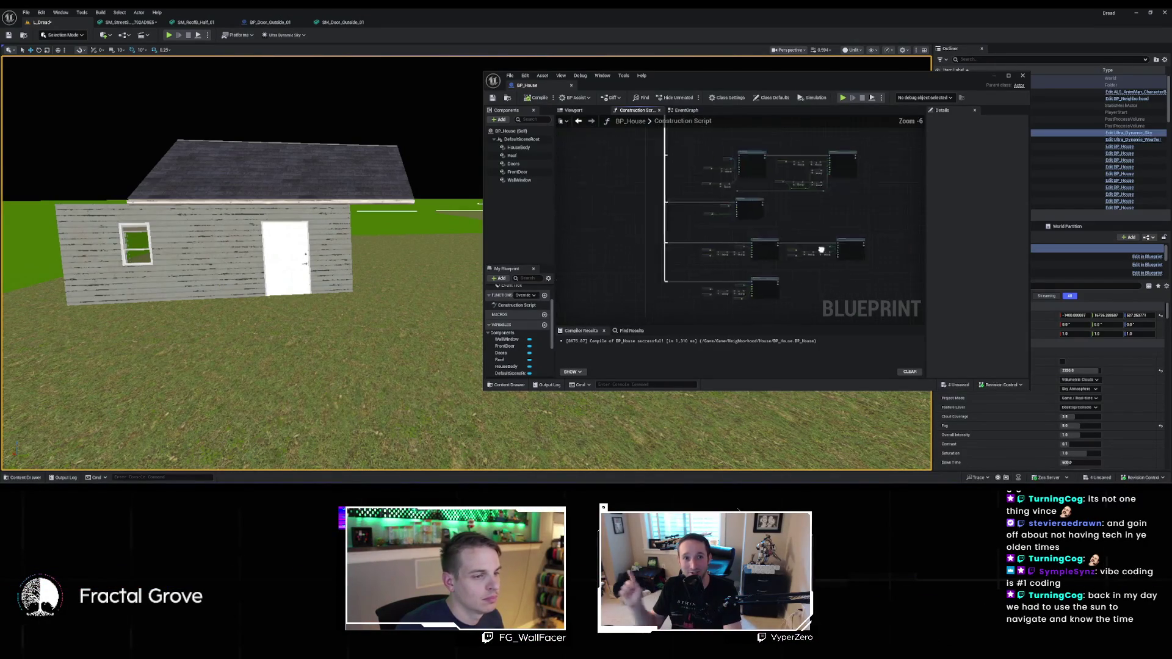
scroll(649, 248, "up", 2)
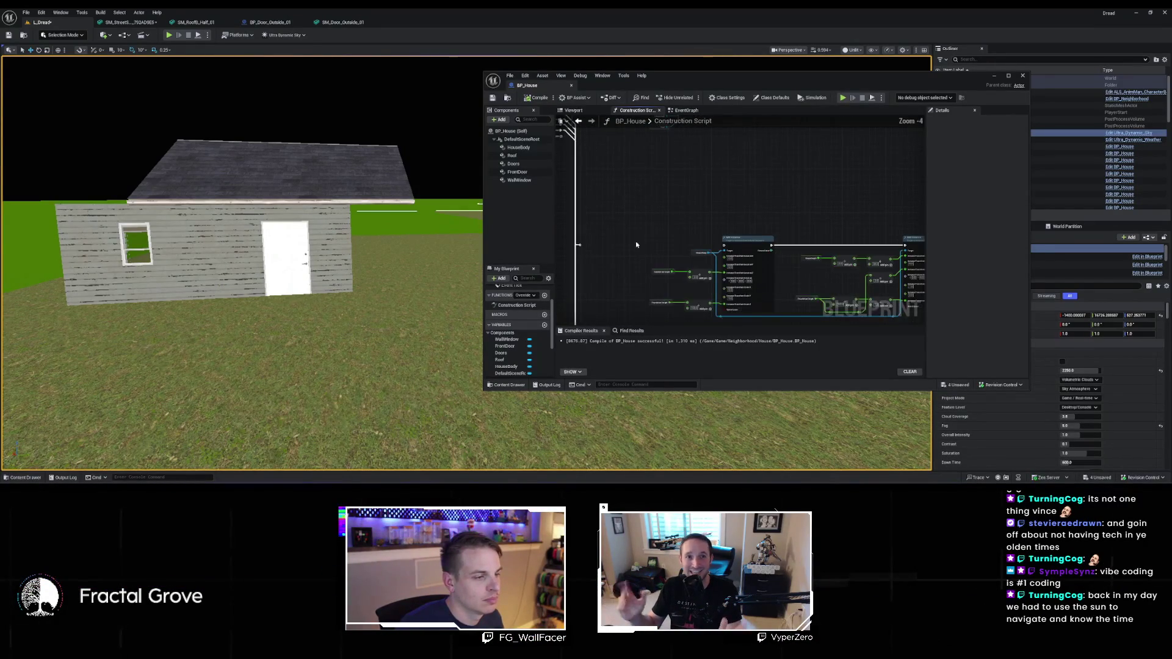
mouse_move(580, 236)
left_mouse_down()
mouse_move(711, 271)
mouse_move(961, 267)
mouse_move(813, 269)
left_mouse_up()
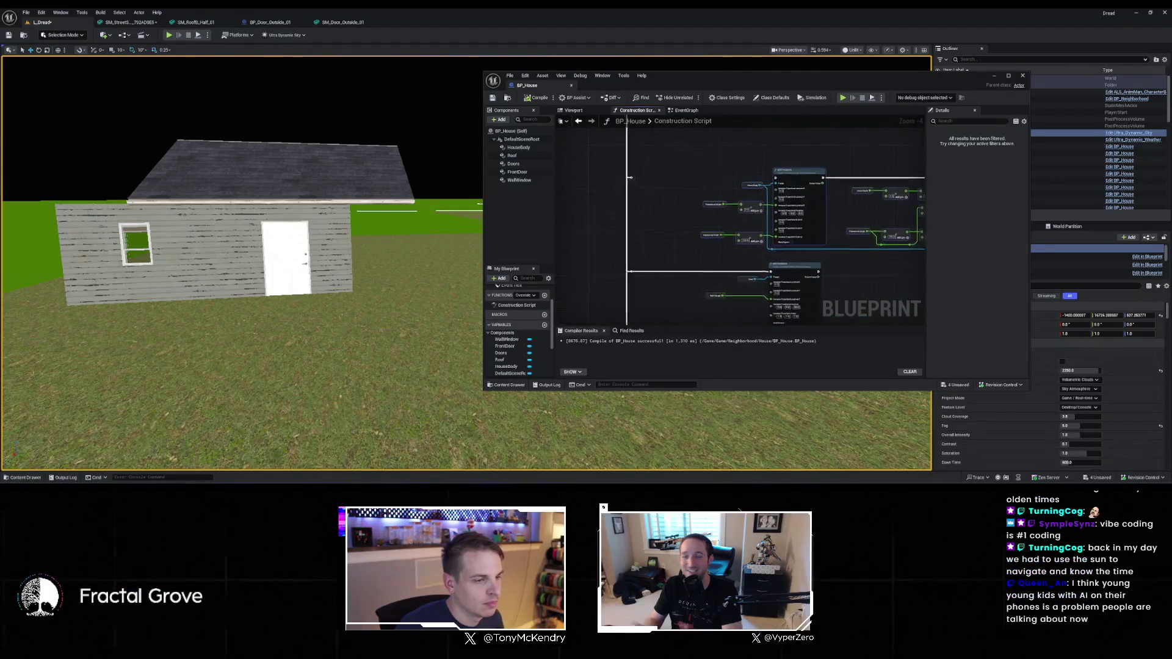
key("Delete")
key("ctrl+z")
mouse_move(799, 279)
left_mouse_down()
mouse_move(683, 216)
mouse_move(681, 125)
left_mouse_up()
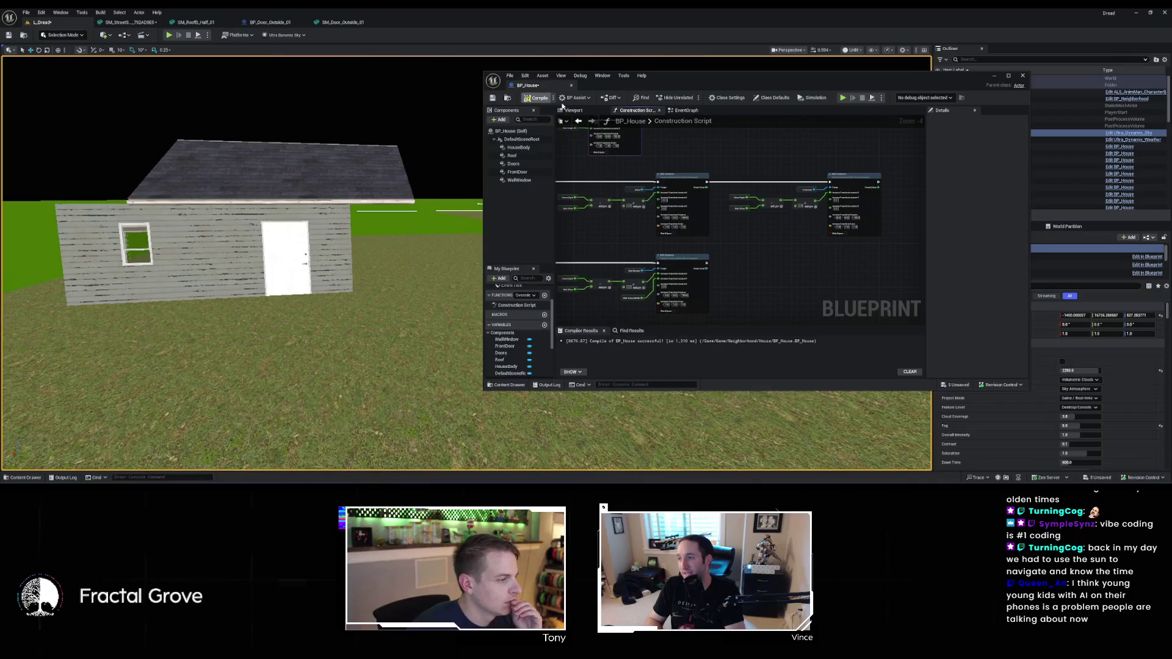
left_click(538, 98)
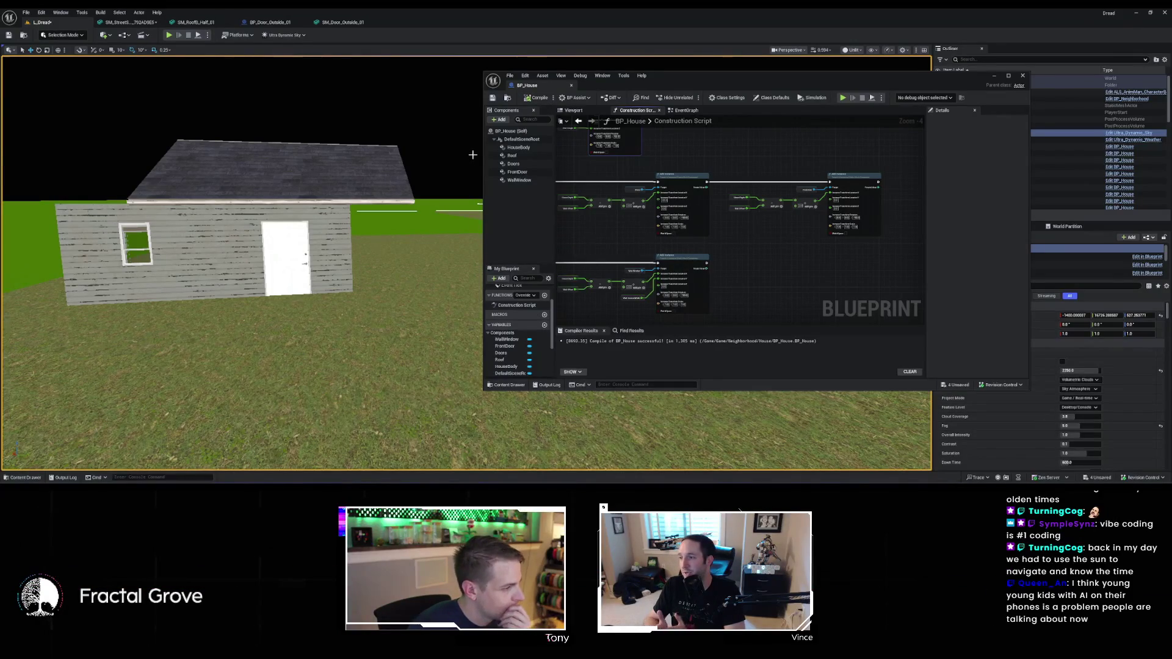
scroll(775, 239, "down", 1)
scroll(775, 240, "up", 1)
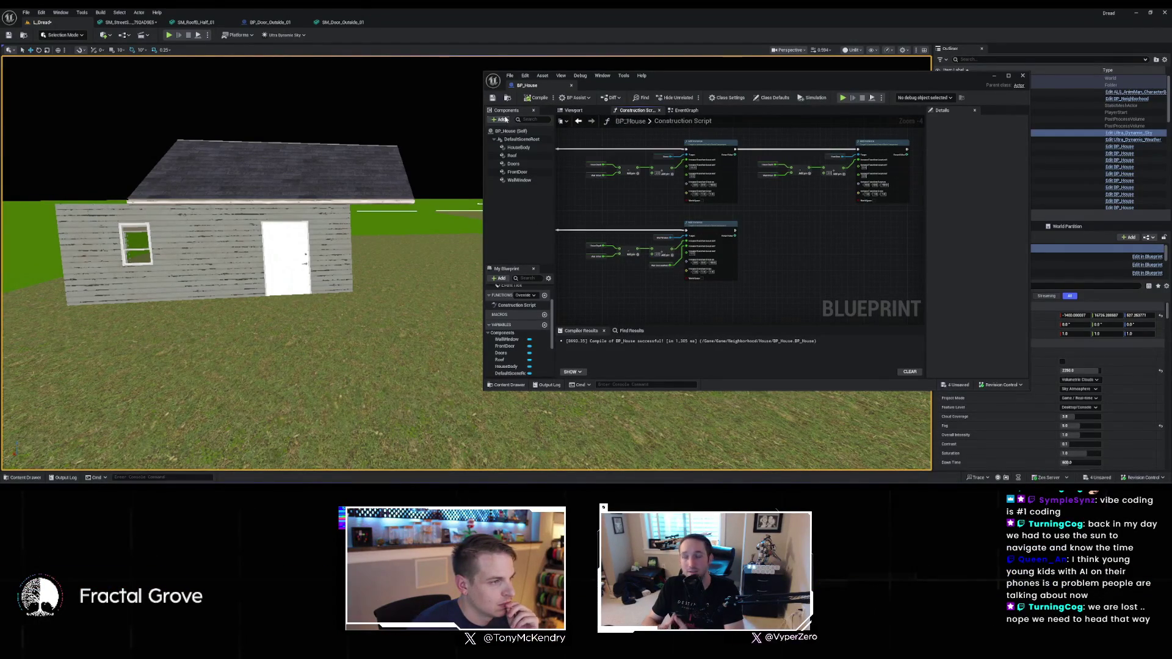
Add an Instanced Static Mesh component named GarageFrame to BP_House
left_click(502, 120)
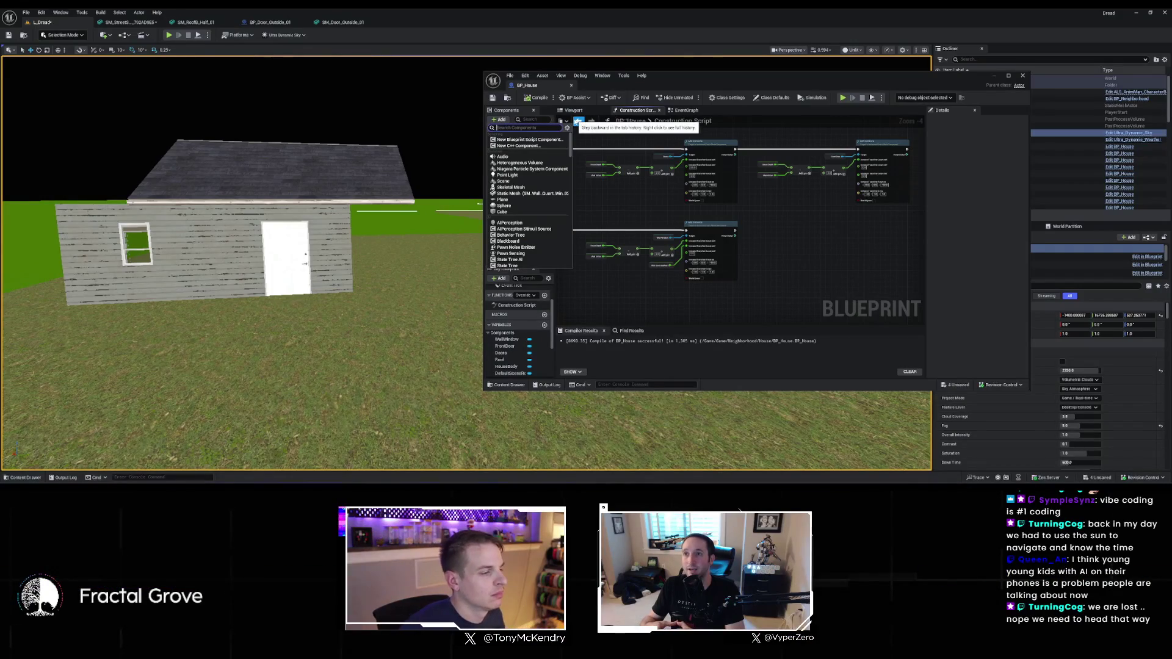
type("l")
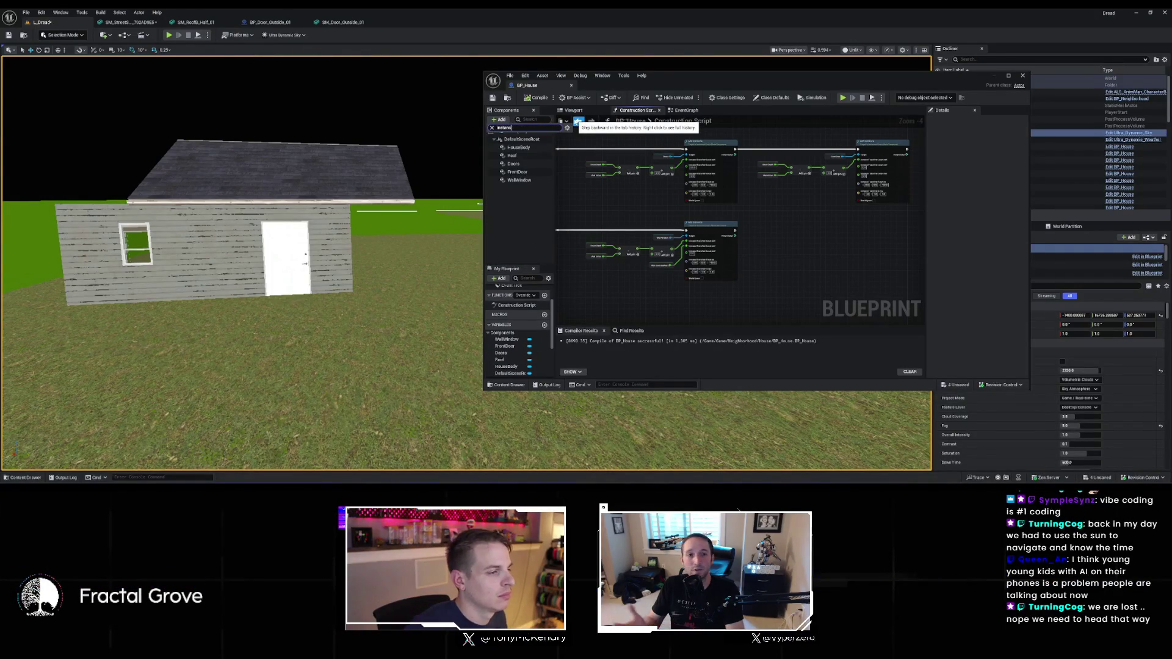
key("Escape")
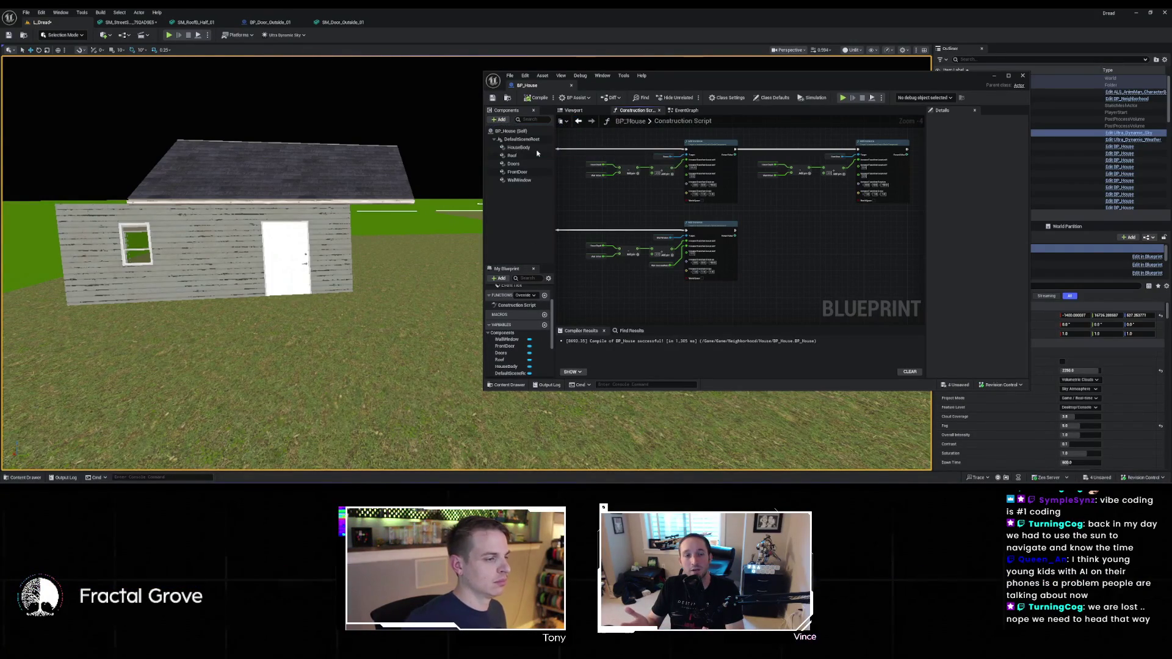
type("G")
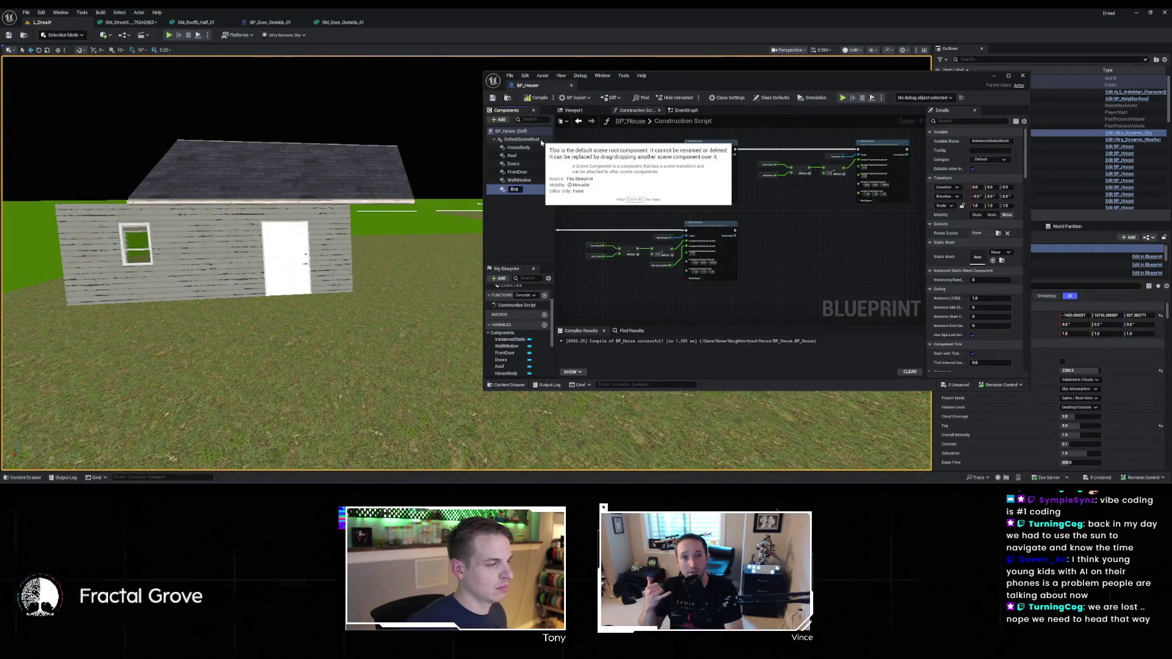
type("arageFrame")
key("Return")
Remove the extra Add Instance node and wire GarageFrame into the remaining node's Target pin
scroll(654, 228, "up", 2)
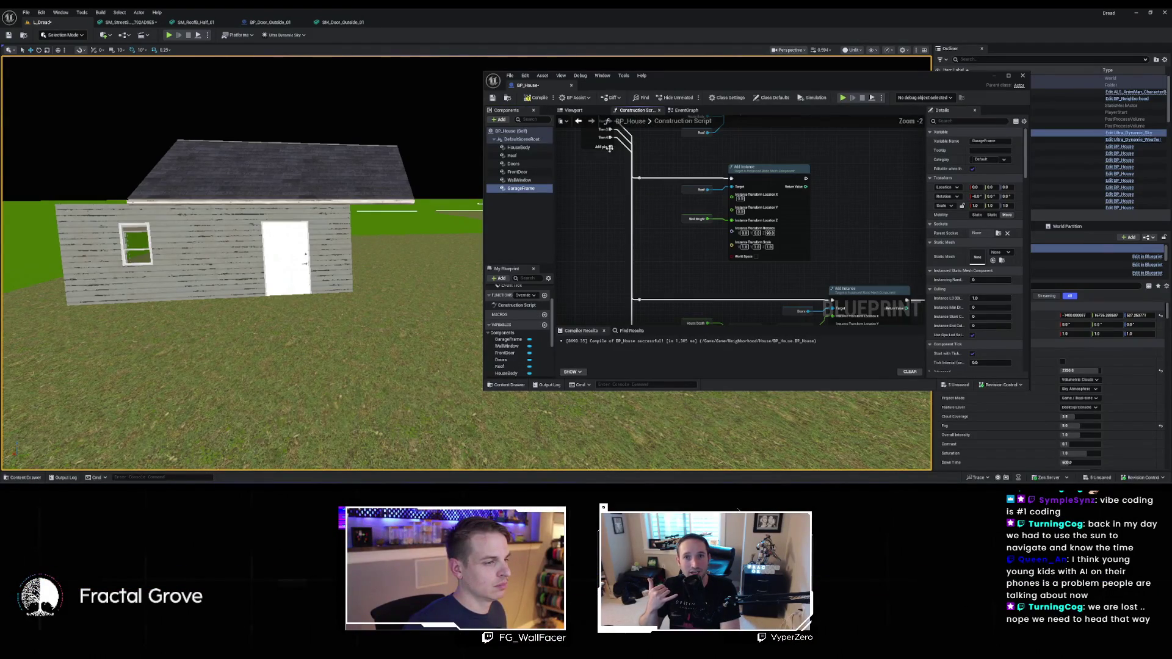
mouse_move(618, 181)
left_mouse_down()
mouse_move(739, 209)
mouse_move(733, 191)
mouse_move(686, 209)
mouse_move(678, 195)
mouse_move(676, 208)
mouse_move(715, 330)
mouse_move(896, 364)
mouse_move(867, 293)
mouse_move(834, 269)
left_mouse_up()
scroll(739, 279, "up", 1)
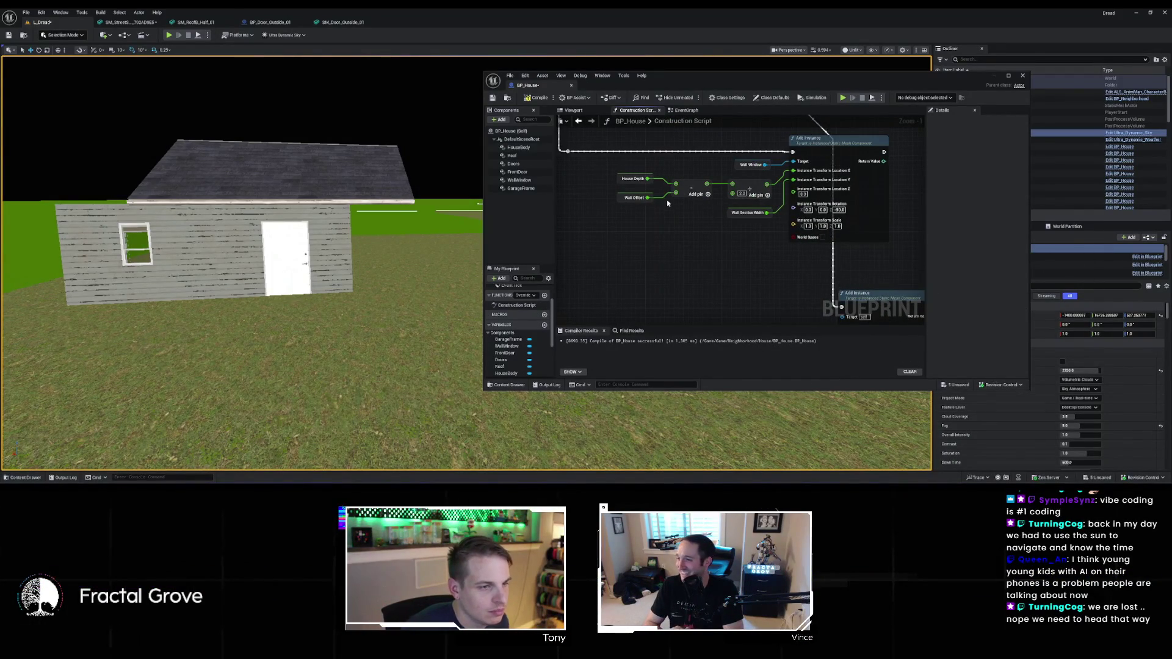
scroll(669, 202, "down", 2)
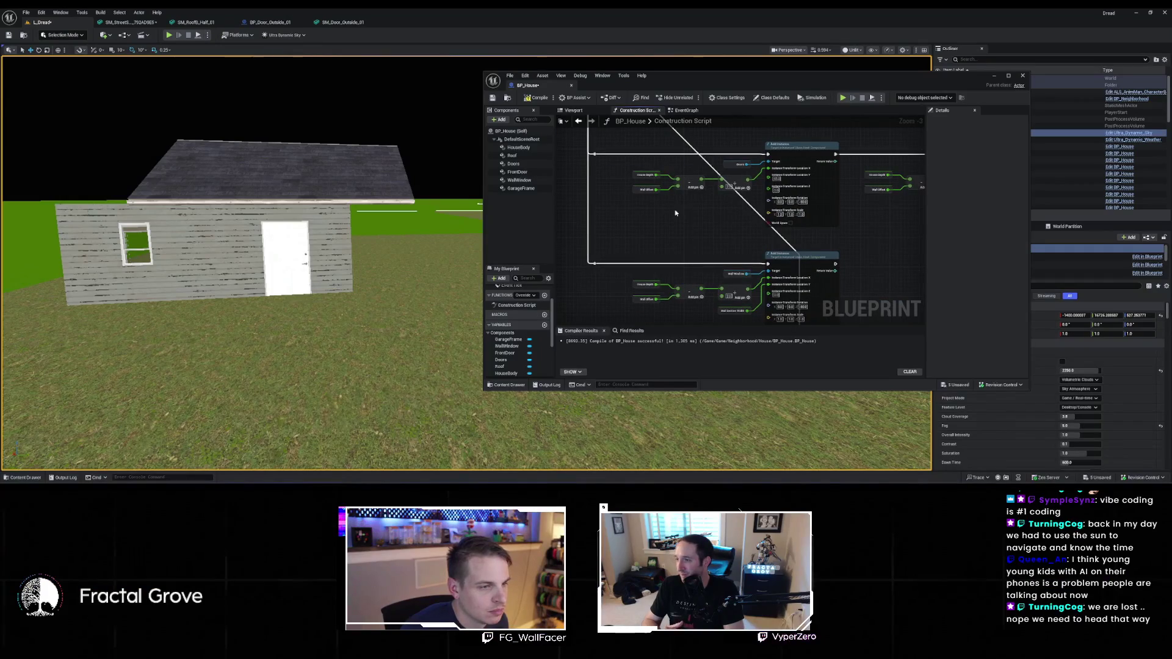
left_click_drag(683, 205, 609, 120)
left_click_drag(642, 209, 712, 220)
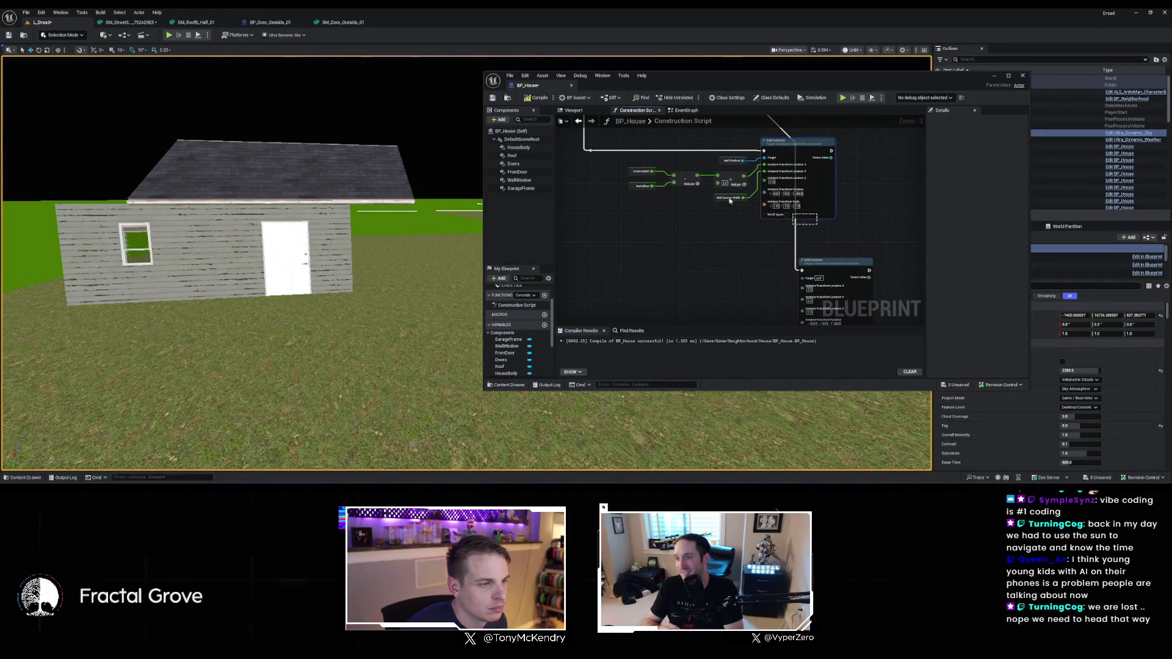
left_click_drag(817, 225, 641, 164)
key("Delete")
left_click_drag(667, 335, 567, 228)
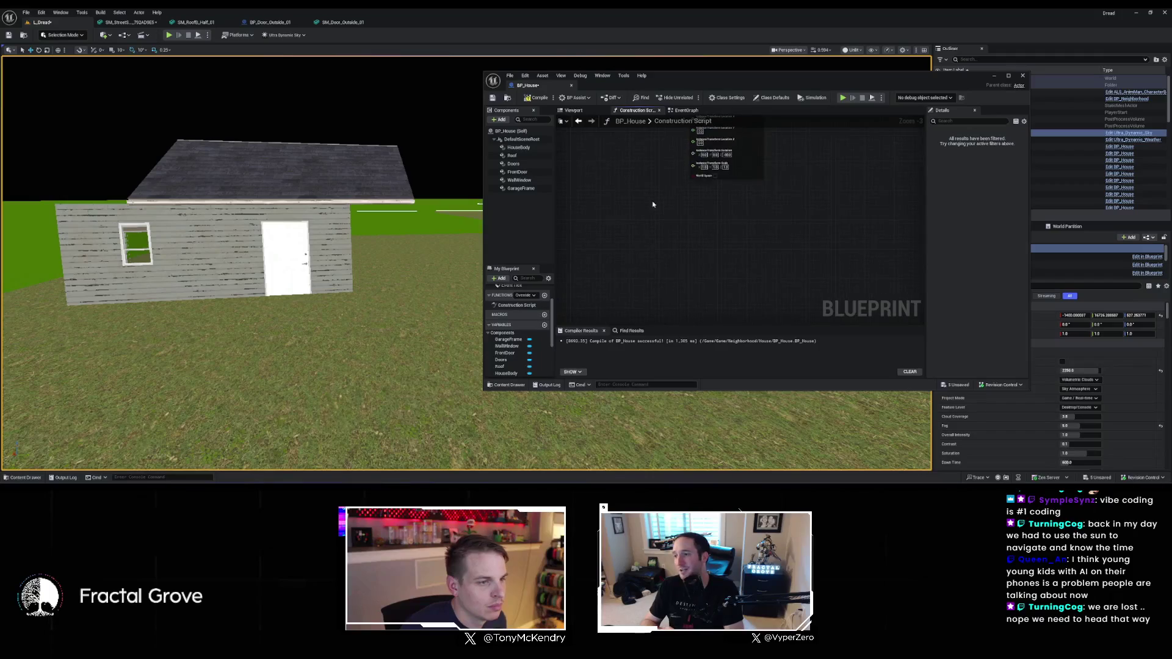
key("ctrl+z")
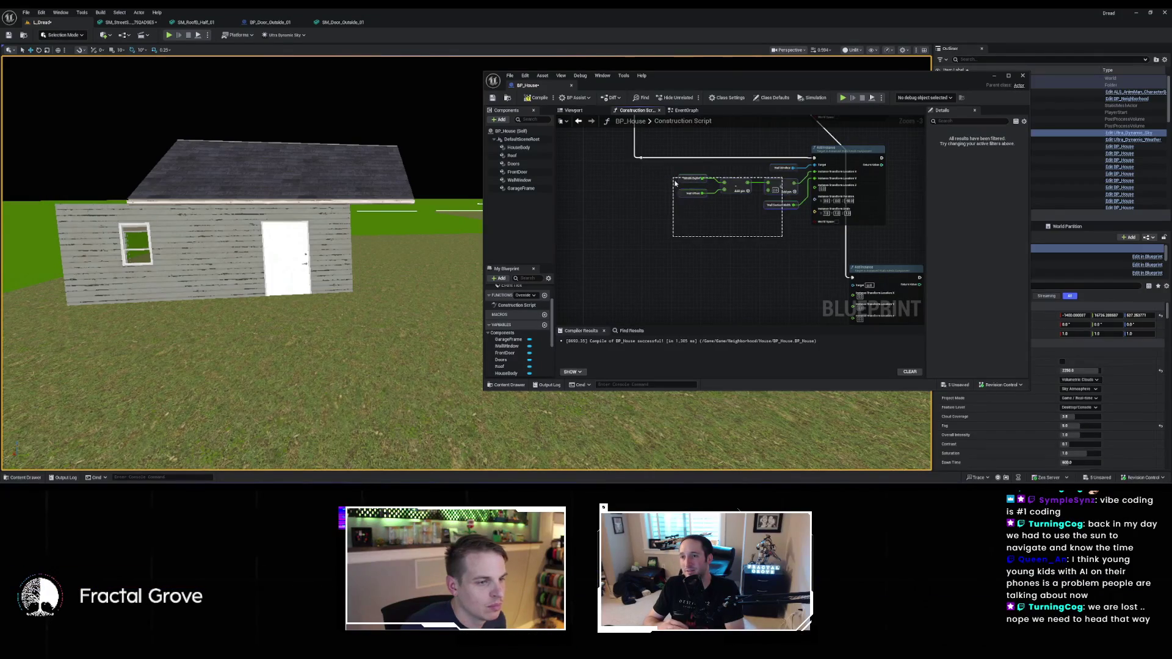
key("ctrl+y")
left_click_drag(822, 216, 809, 192)
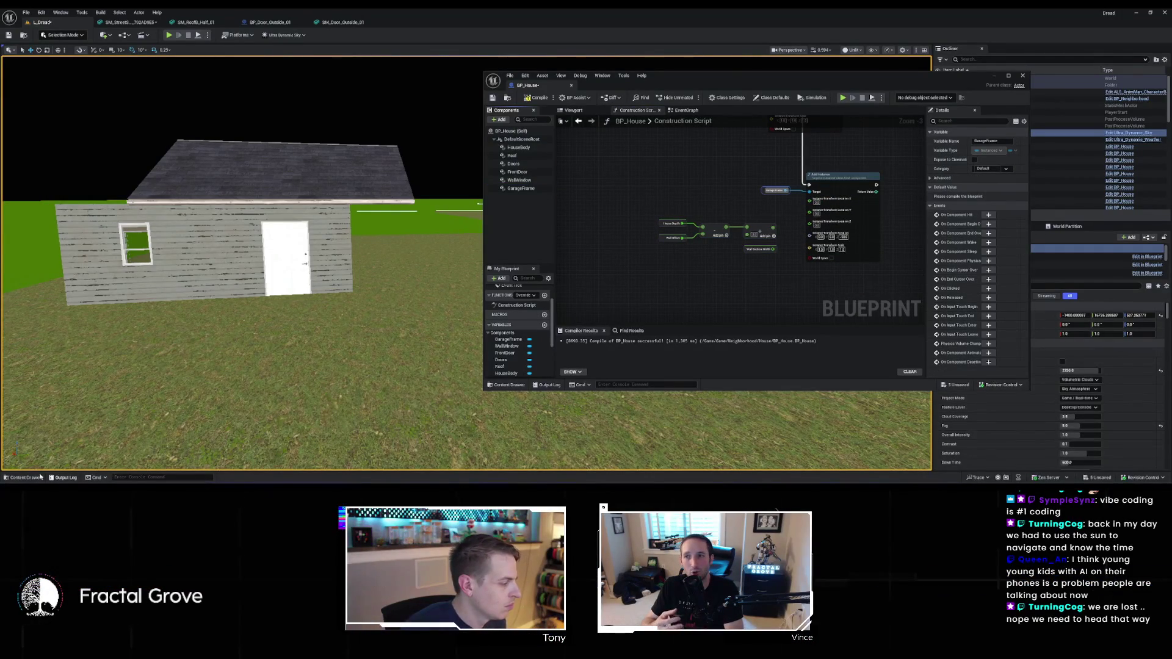
Assign a wall mesh from the Content Drawer to GarageFrame's Static Mesh
left_click(23, 477)
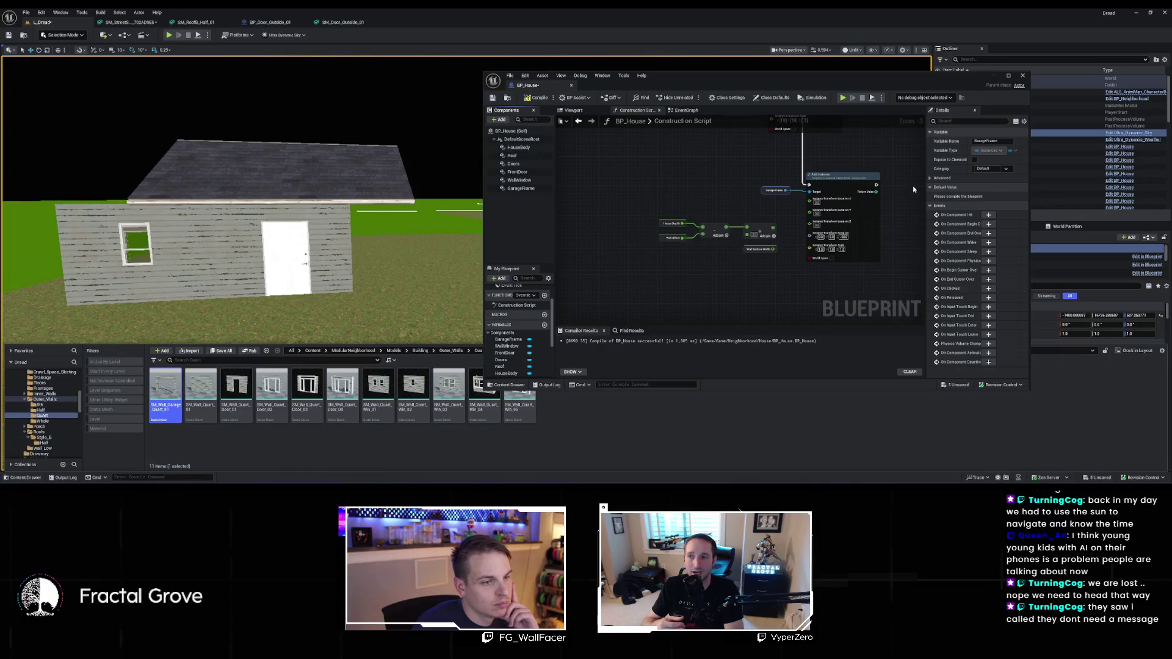
left_click(521, 188)
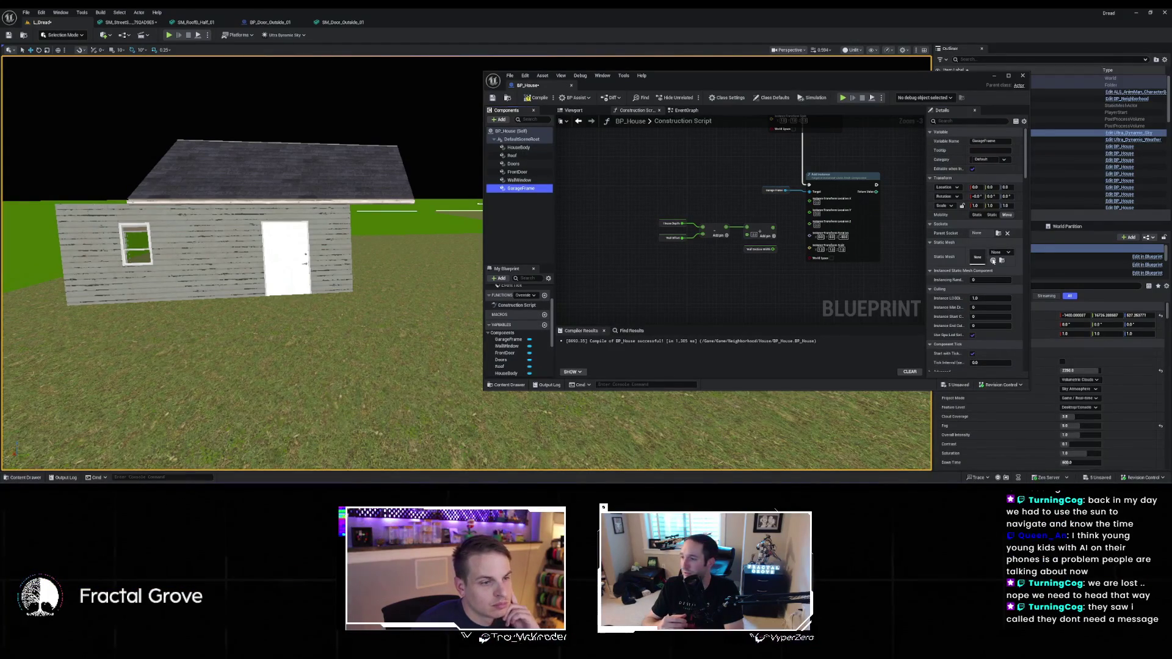
scroll(799, 244, "up", 3)
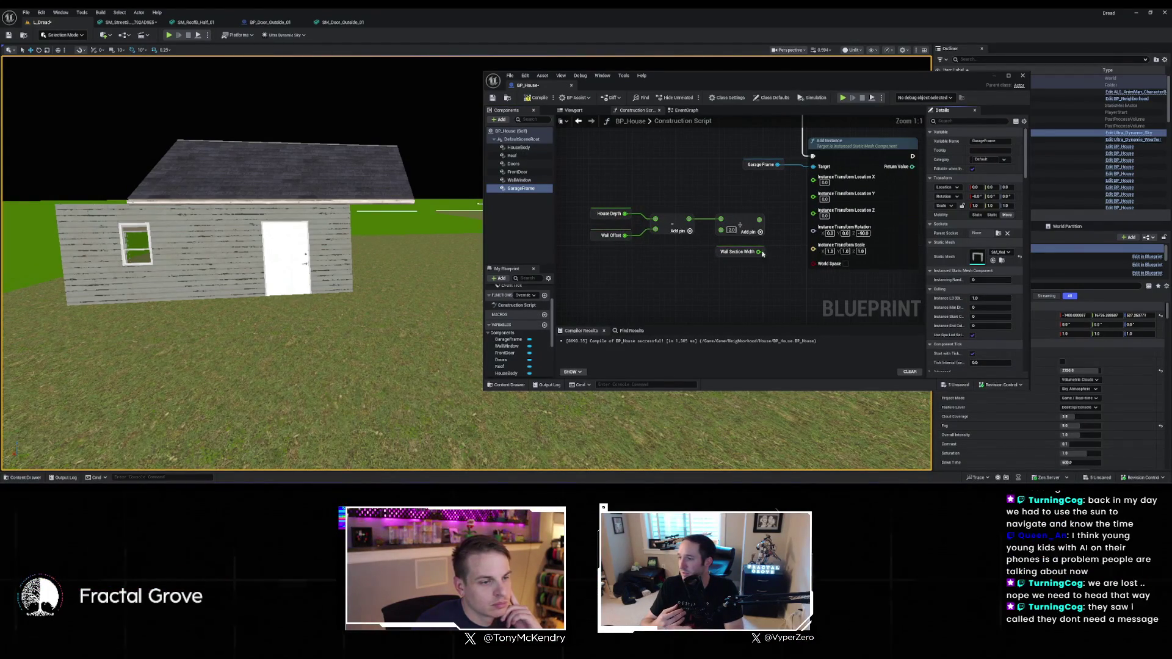
Multiply Wall Section Width and wire it and the divide result into GarageFrame's location pins
left_click_drag(780, 278, 785, 278)
type("*")
key("Return")
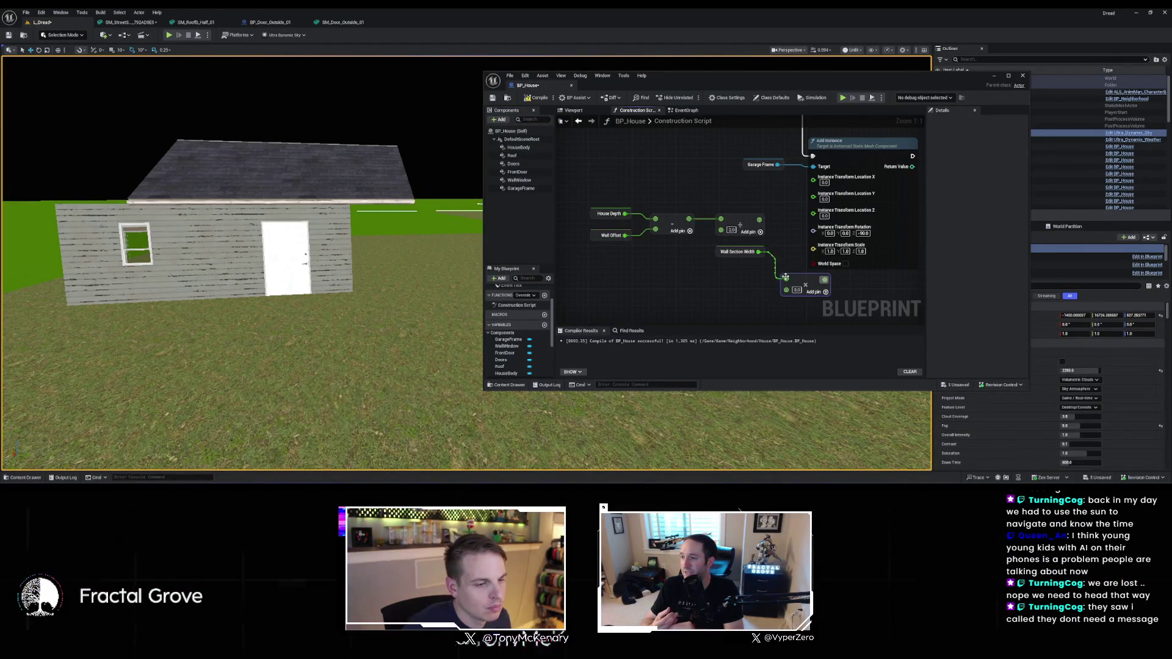
mouse_move(825, 279)
left_mouse_down()
mouse_move(800, 235)
mouse_move(818, 197)
left_mouse_up()
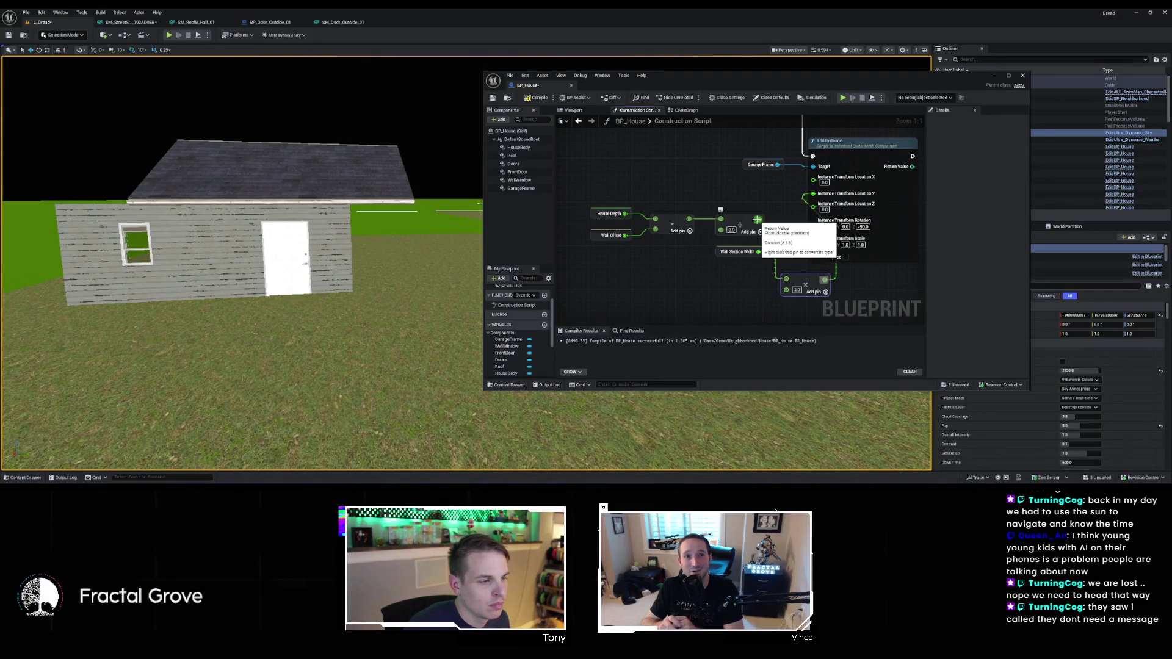
left_click_drag(757, 219, 815, 177)
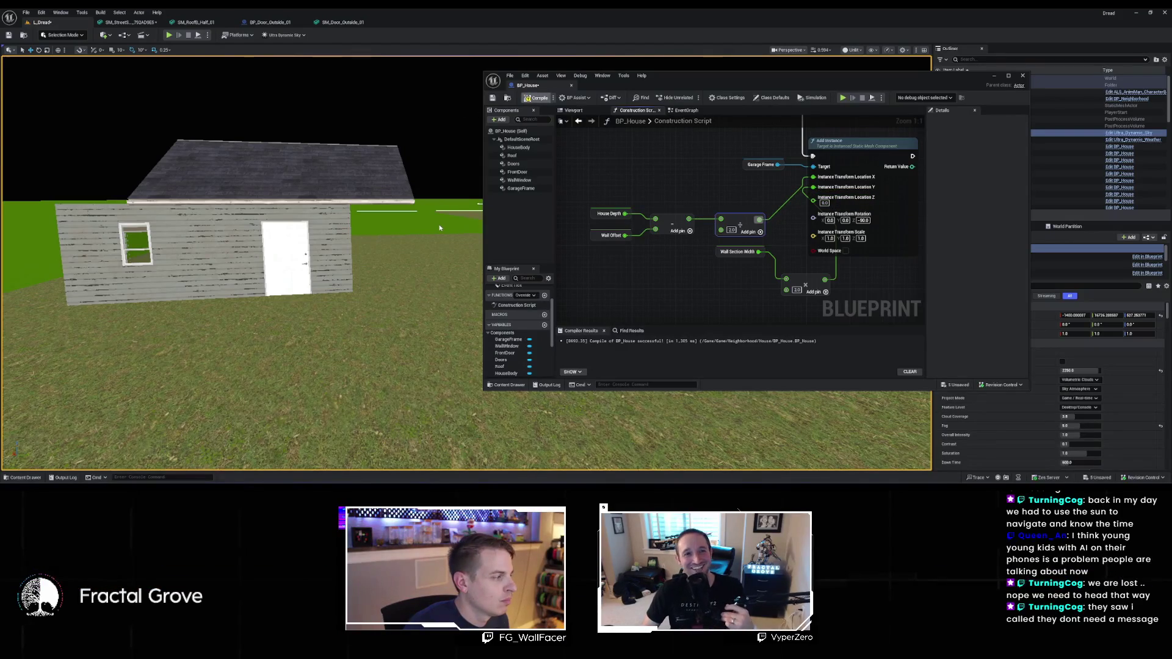
Fly the level view back to check the garage frame, then zoom out over the Add Instance groups
left_click_drag(326, 276, 327, 275)
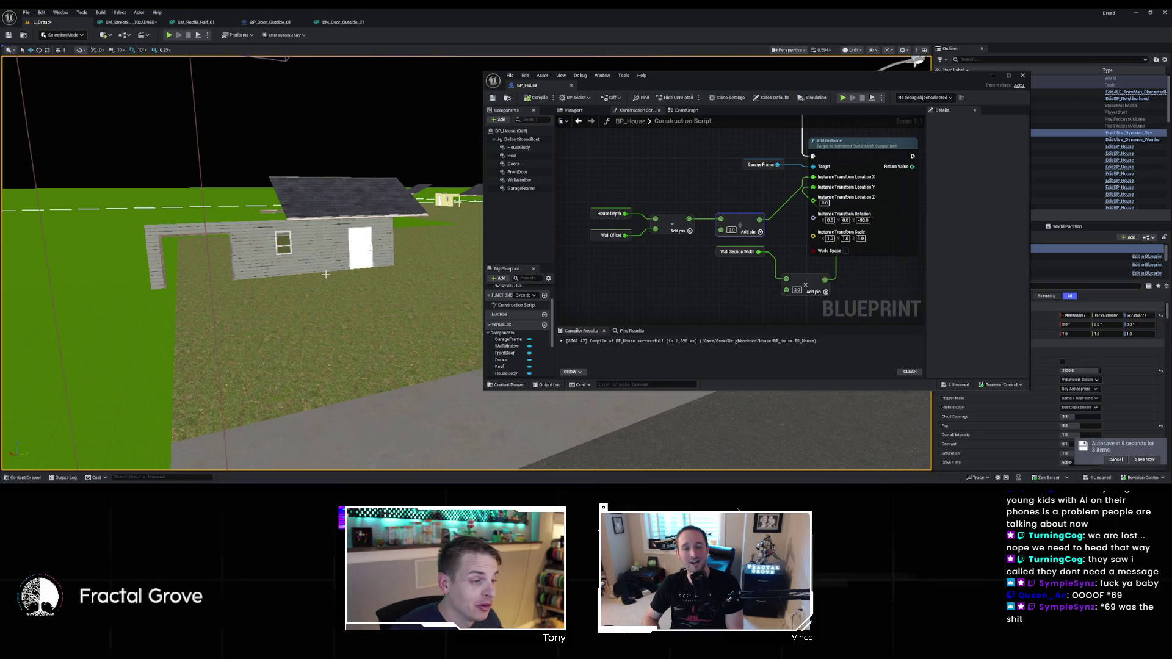
left_click(855, 253)
scroll(817, 233, "down", 5)
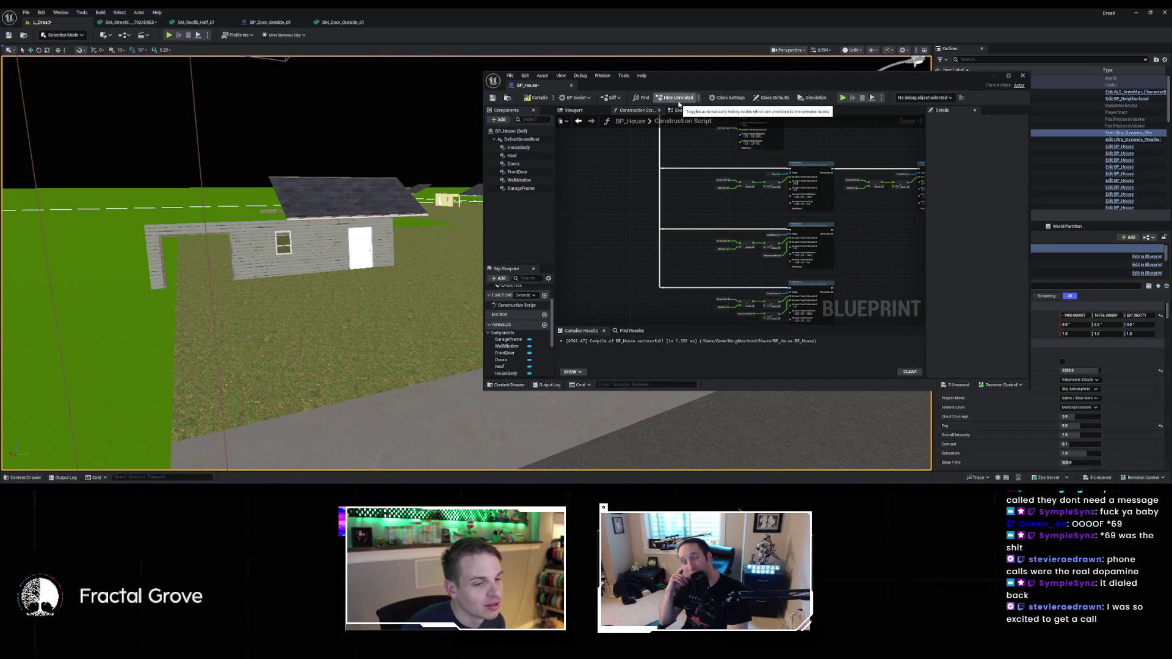
key("Home")
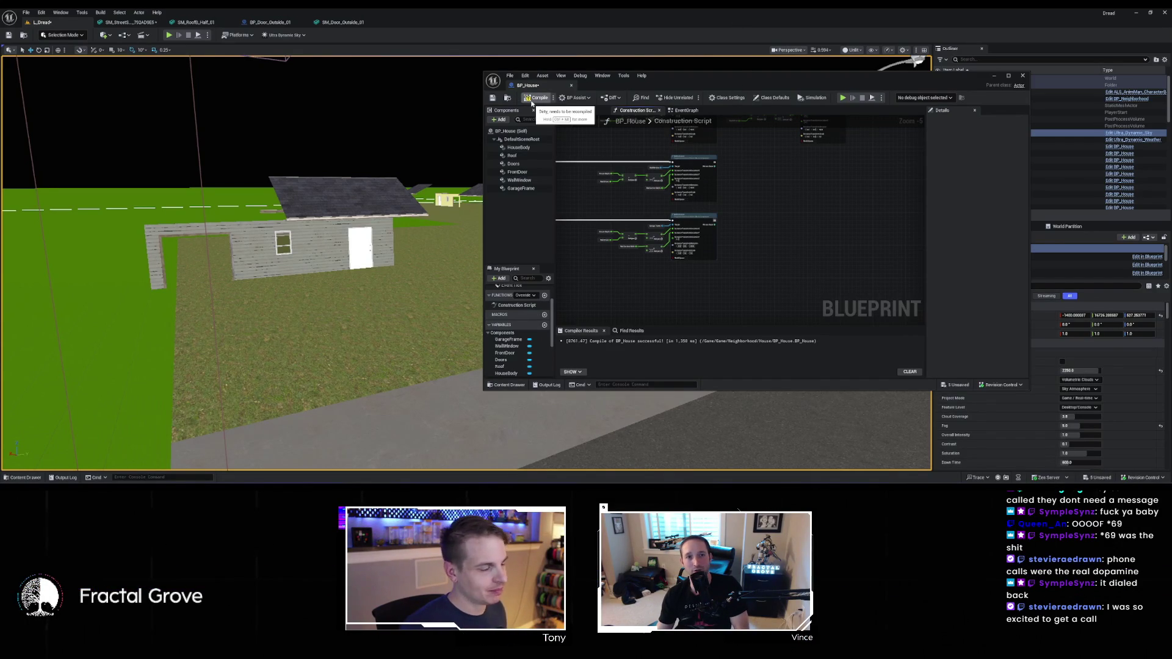
Dock BP_House as a main editor tab and bring the Wall Window nodes into view
mouse_move(528, 85)
left_mouse_down()
mouse_move(635, 62)
mouse_move(414, 24)
left_mouse_up()
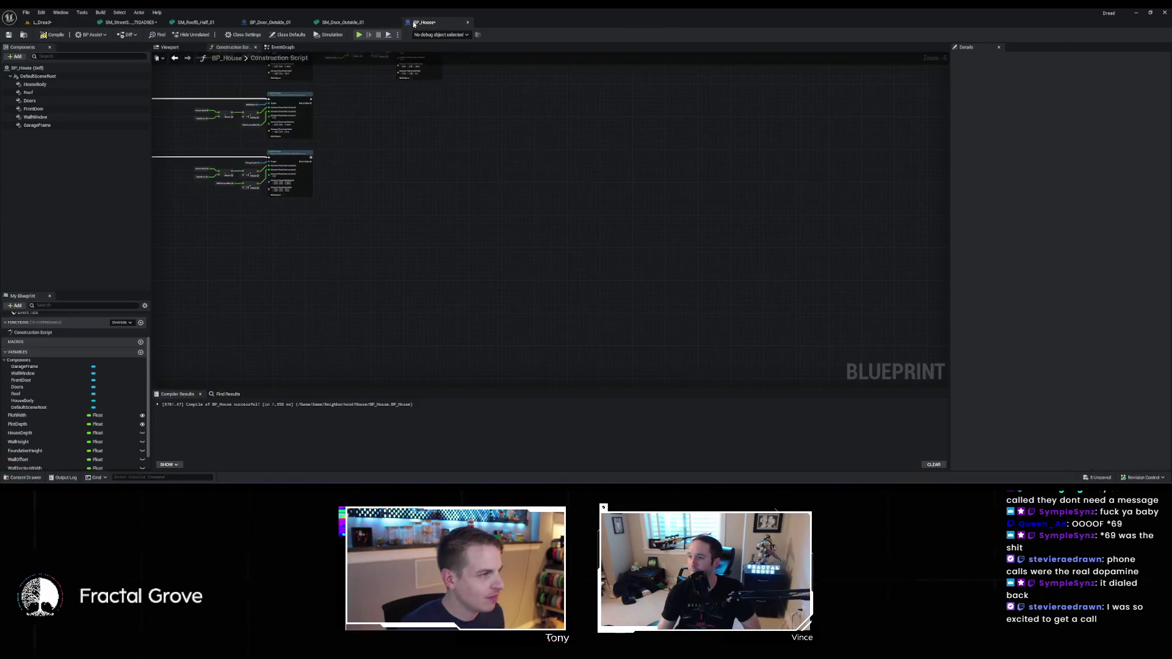
left_click(42, 22)
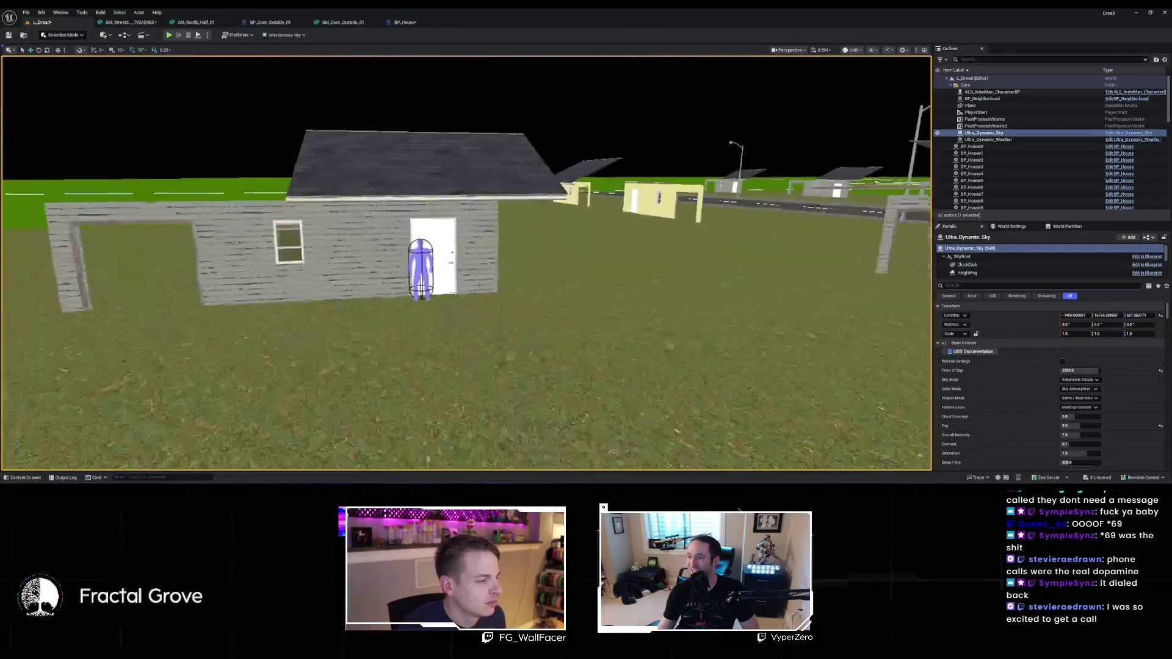
left_click(406, 22)
scroll(553, 209, "up", 2)
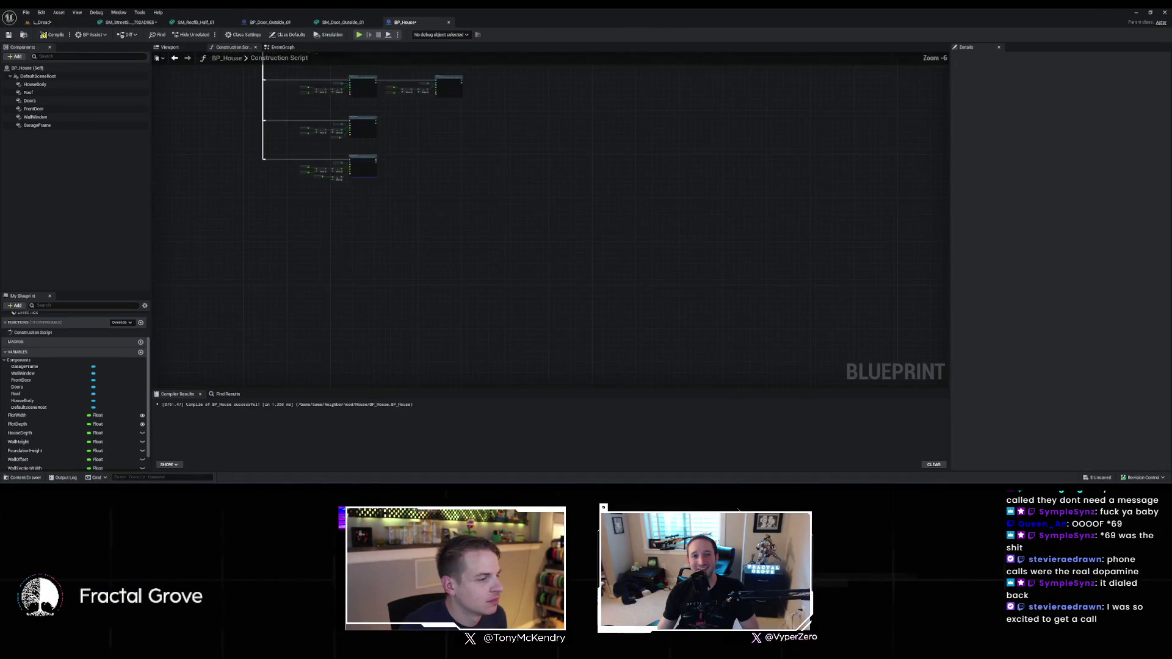
left_click_drag(553, 209, 588, 191)
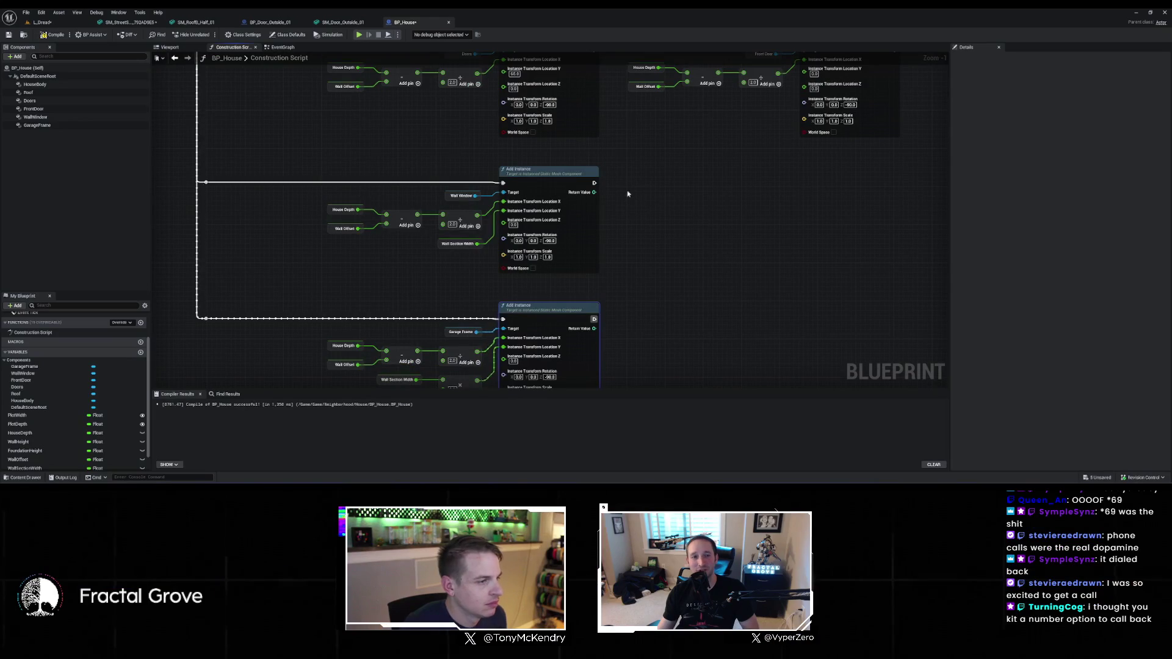
Duplicate the Wall Window Add Instance node, chain it after the first, and target Wall Window
key("ctrl+c")
key("ctrl+v")
left_click_drag(594, 183, 644, 228)
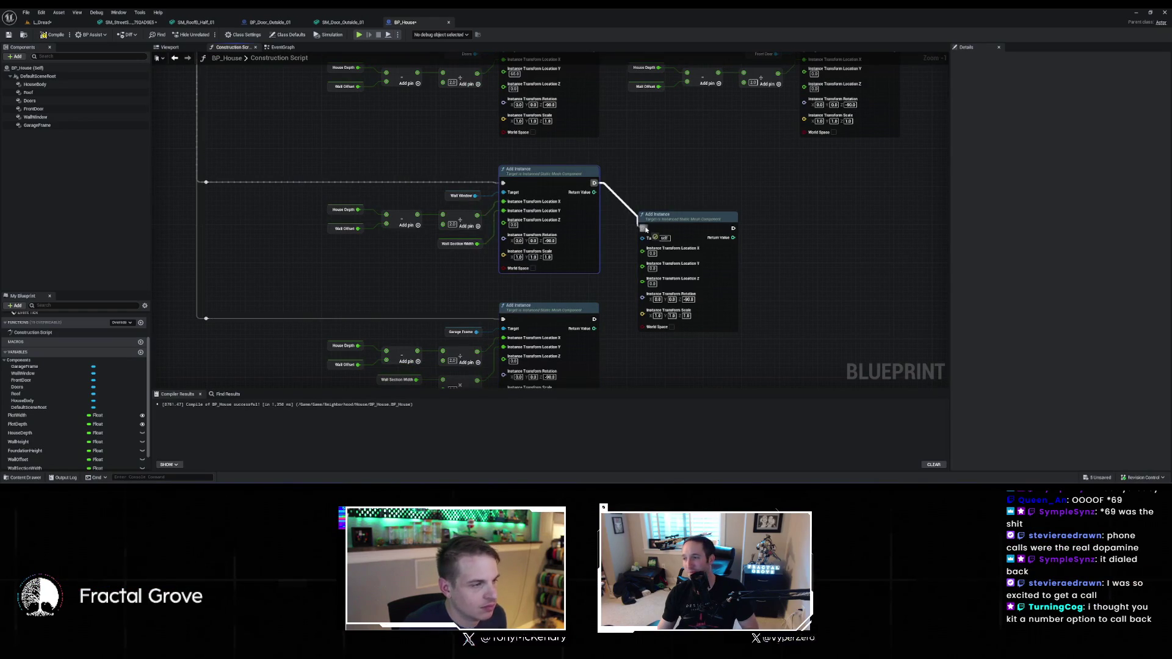
left_click(444, 196)
key("ctrl+c")
key("ctrl+v")
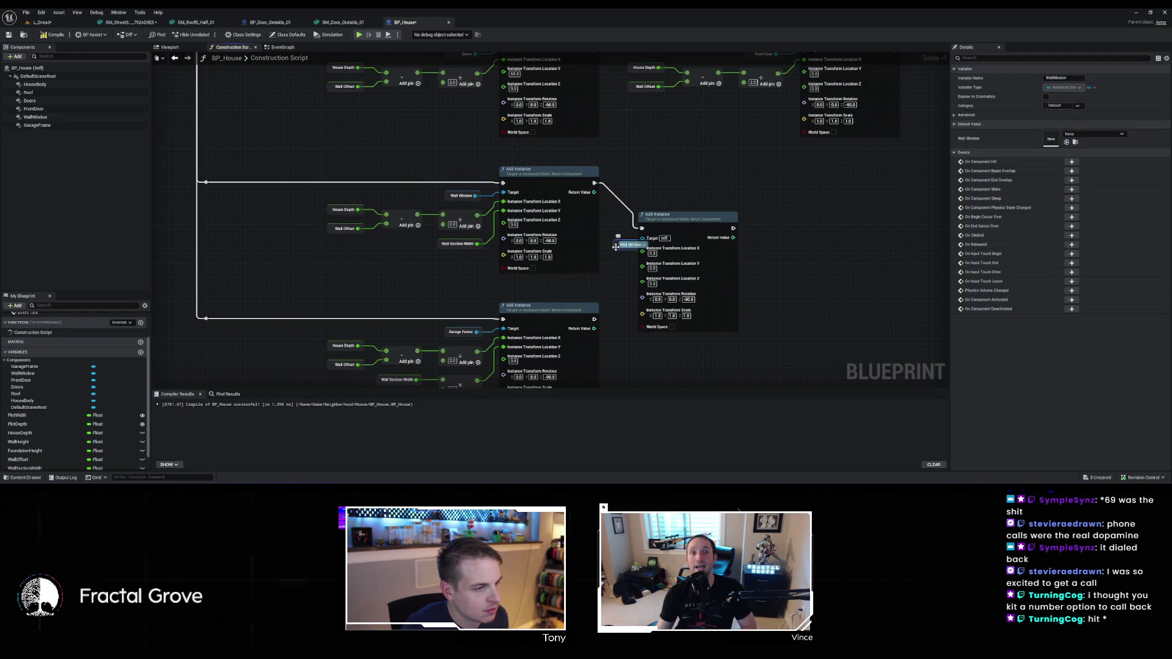
mouse_move(629, 250)
left_mouse_down()
mouse_move(612, 273)
mouse_move(642, 238)
mouse_move(737, 184)
left_mouse_up()
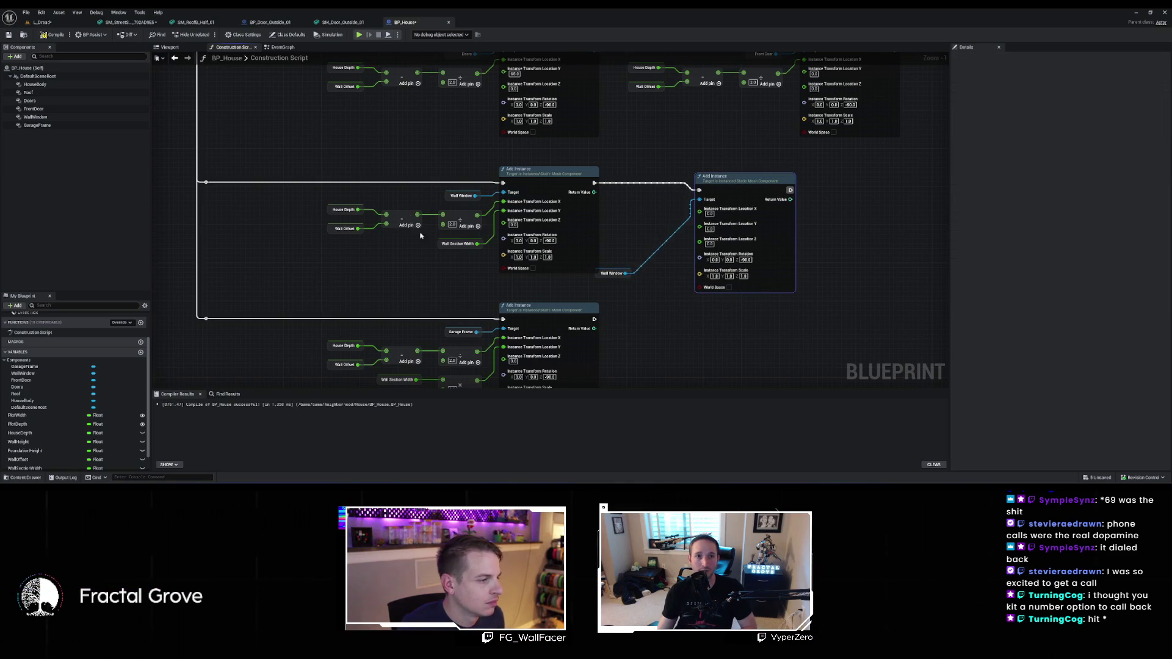
Feed the depth/offset sum into location X and a multiplied Wall Section Width into Y, then compile
left_click_drag(458, 233, 325, 212)
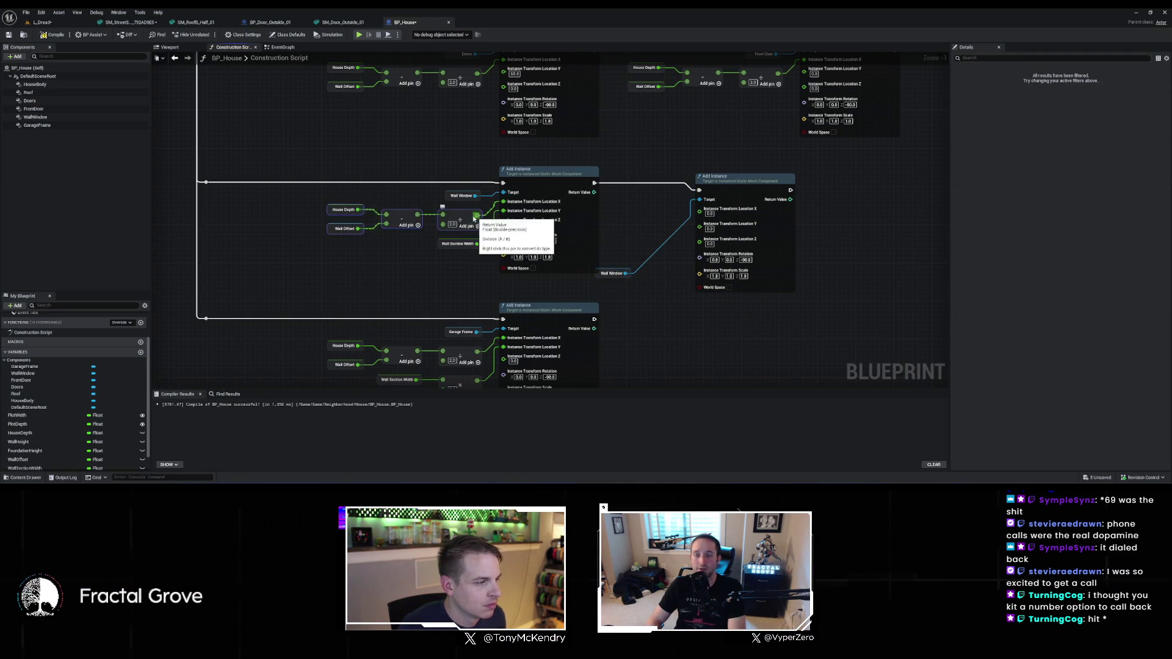
mouse_move(475, 216)
left_mouse_down()
mouse_move(543, 229)
mouse_move(715, 213)
left_mouse_up()
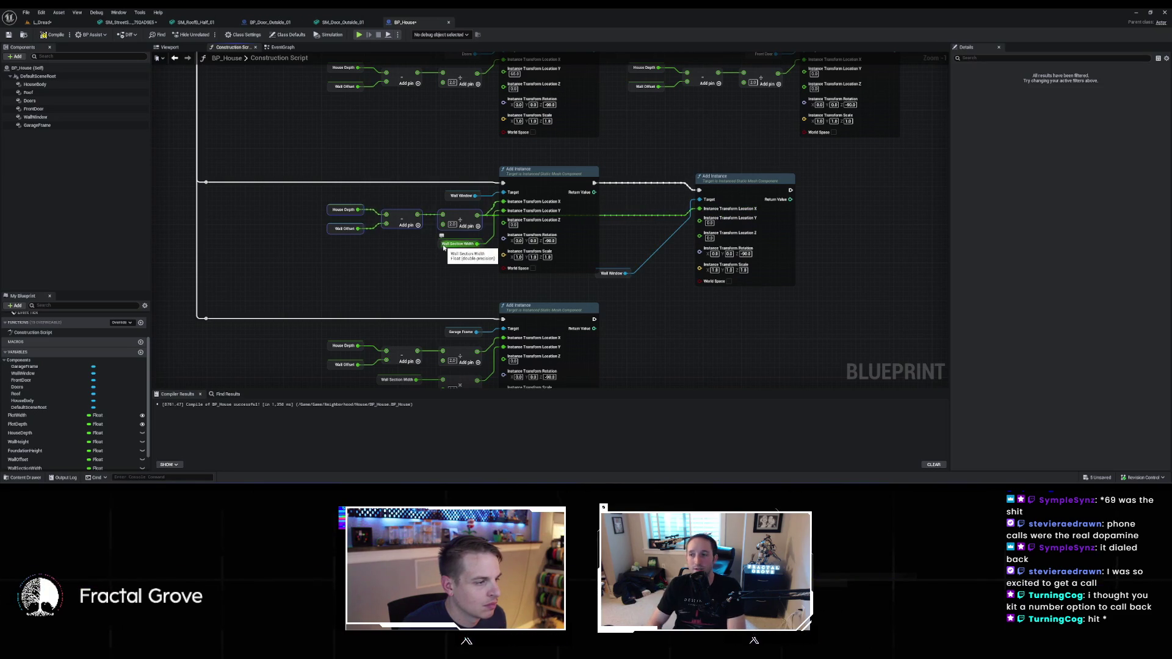
left_click(445, 244)
mouse_move(653, 240)
left_mouse_down()
mouse_move(675, 271)
mouse_move(666, 296)
left_mouse_up()
left_click(702, 313)
key("Escape")
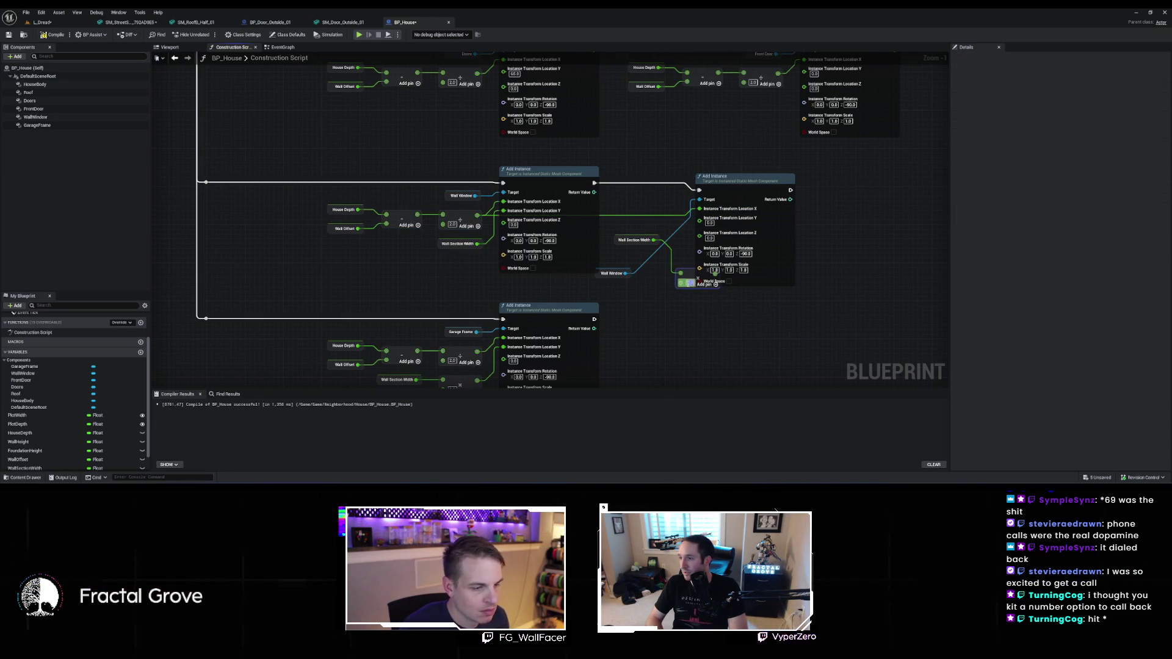
mouse_move(695, 280)
left_mouse_down()
mouse_move(646, 277)
mouse_move(703, 305)
mouse_move(734, 231)
left_mouse_up()
key("f")
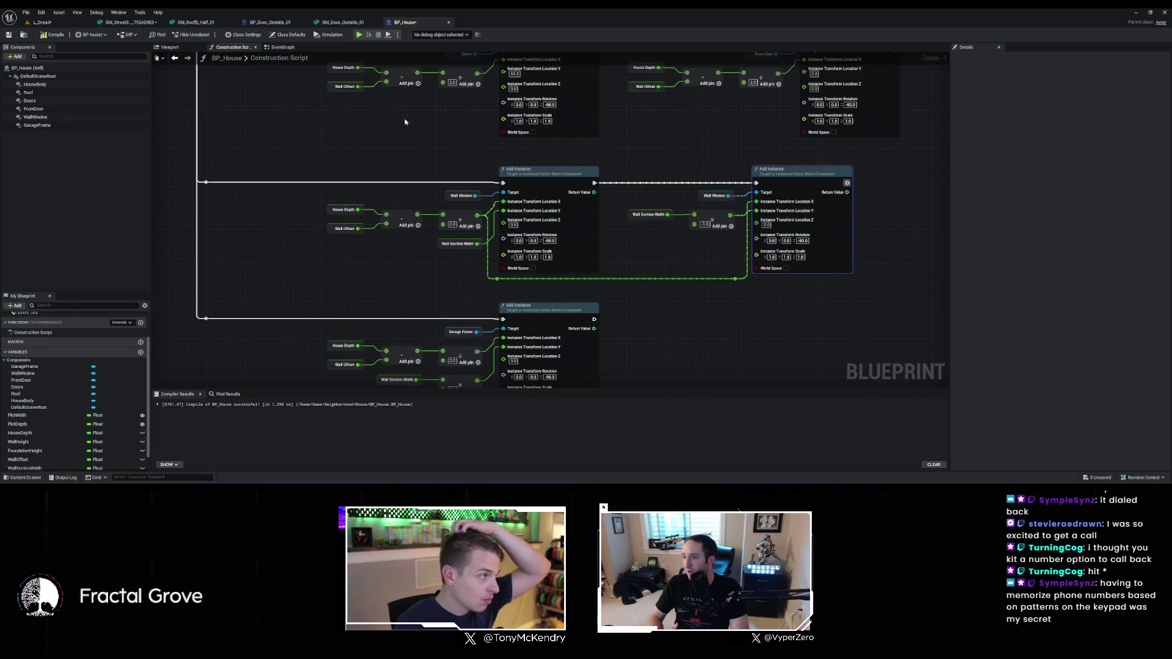
left_click(61, 32)
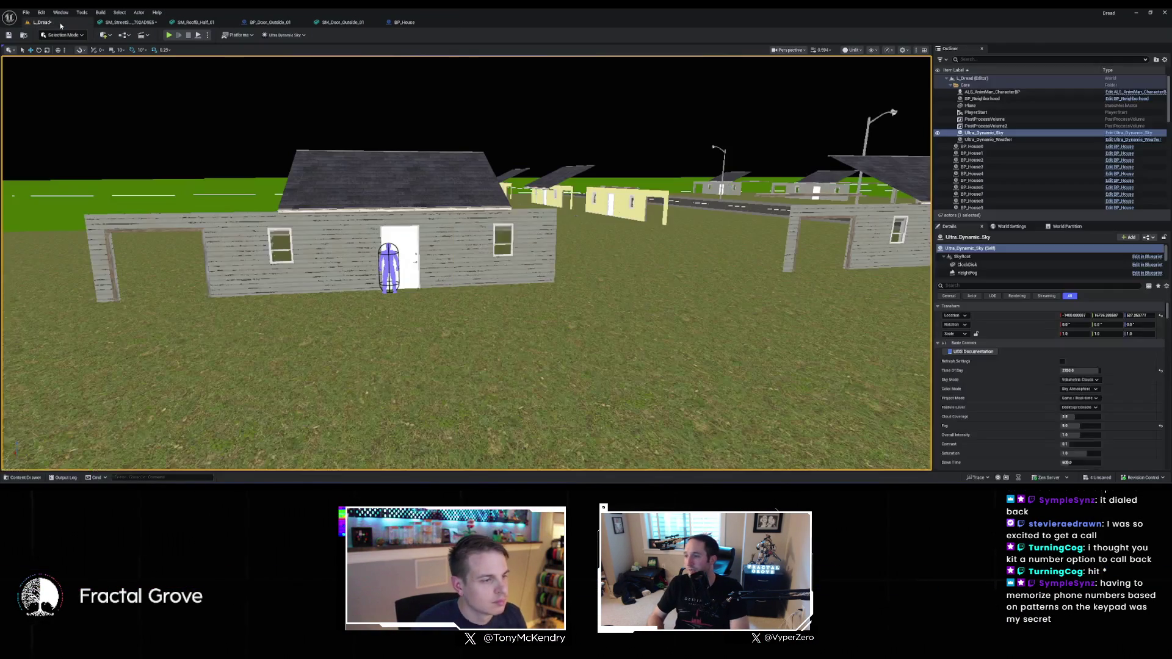
Switch to the L_Dread level and fly down the street checking each house's windows and garage frame
left_click(43, 22)
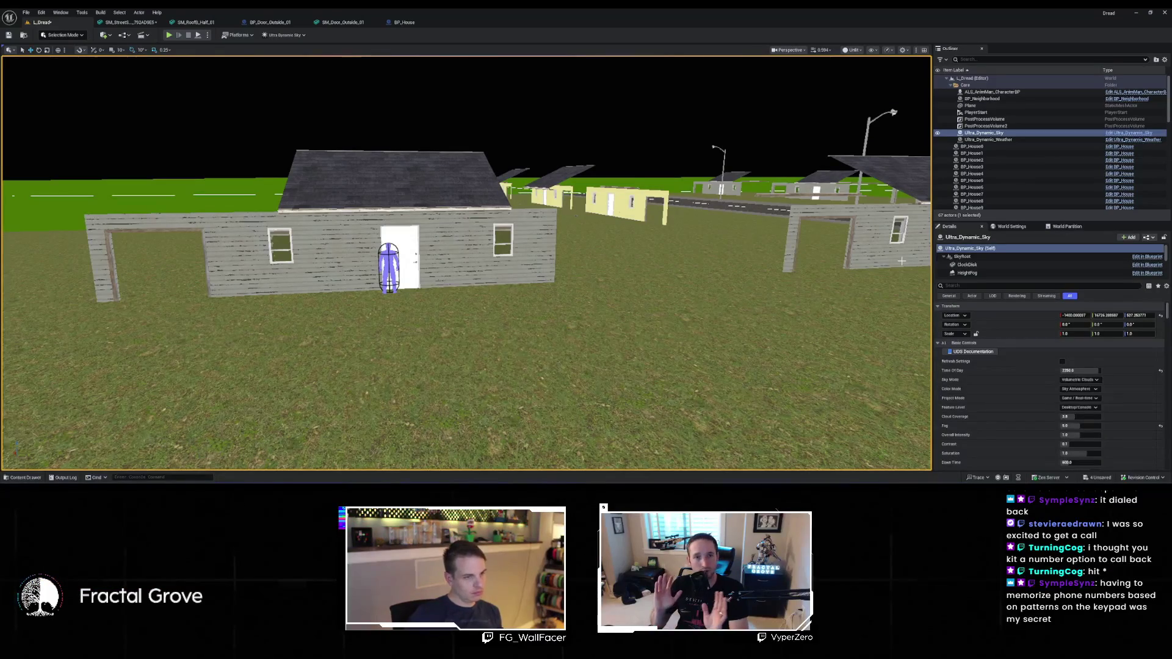
mouse_move(902, 261)
left_mouse_down()
mouse_move(928, 195)
mouse_move(635, 200)
mouse_move(629, 251)
mouse_move(684, 248)
mouse_move(635, 254)
mouse_move(560, 223)
left_mouse_up()
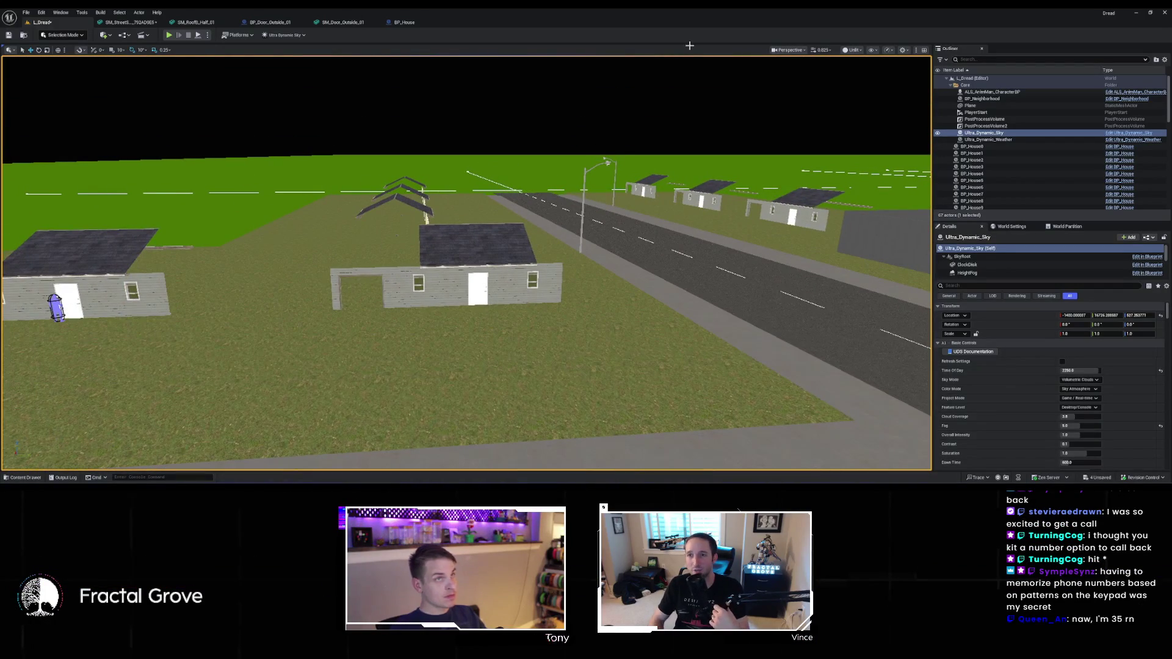
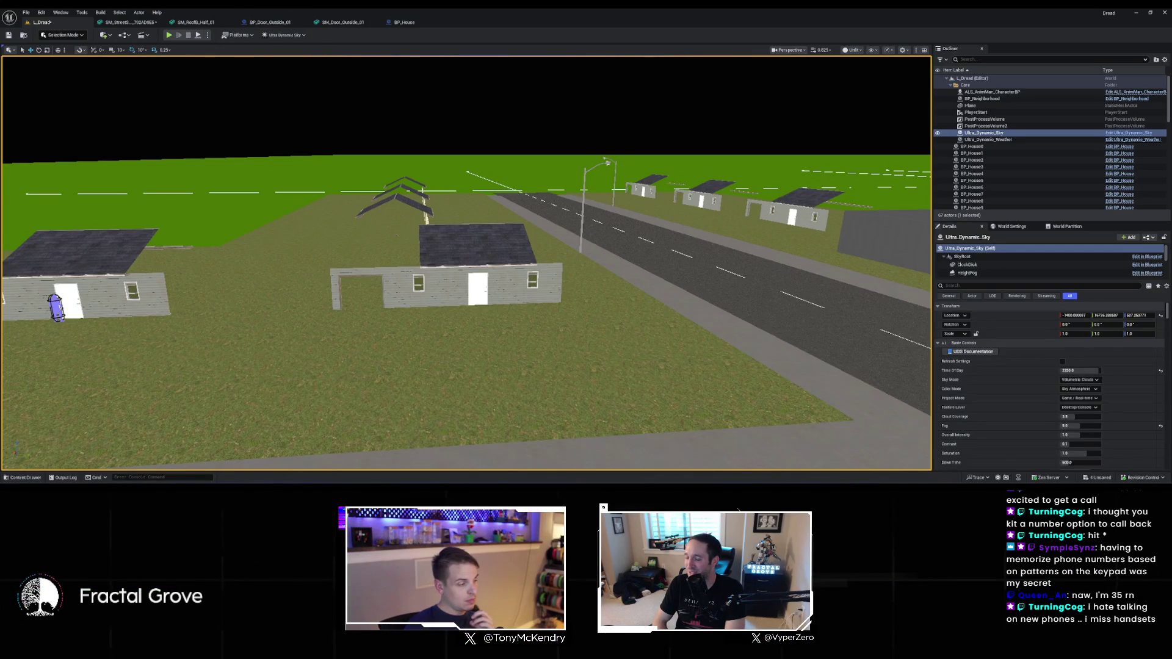
Browse the Content Drawer to Building > Roofs > Style_B > Half, then step back to Style_B
left_click(26, 478)
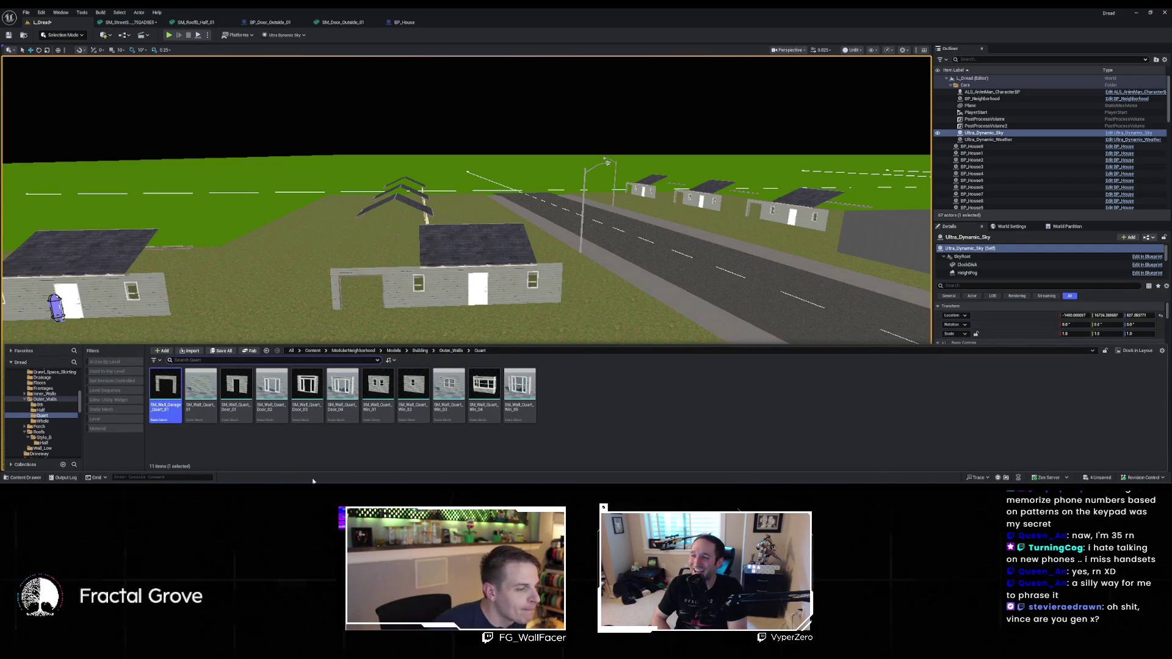
left_click(449, 351)
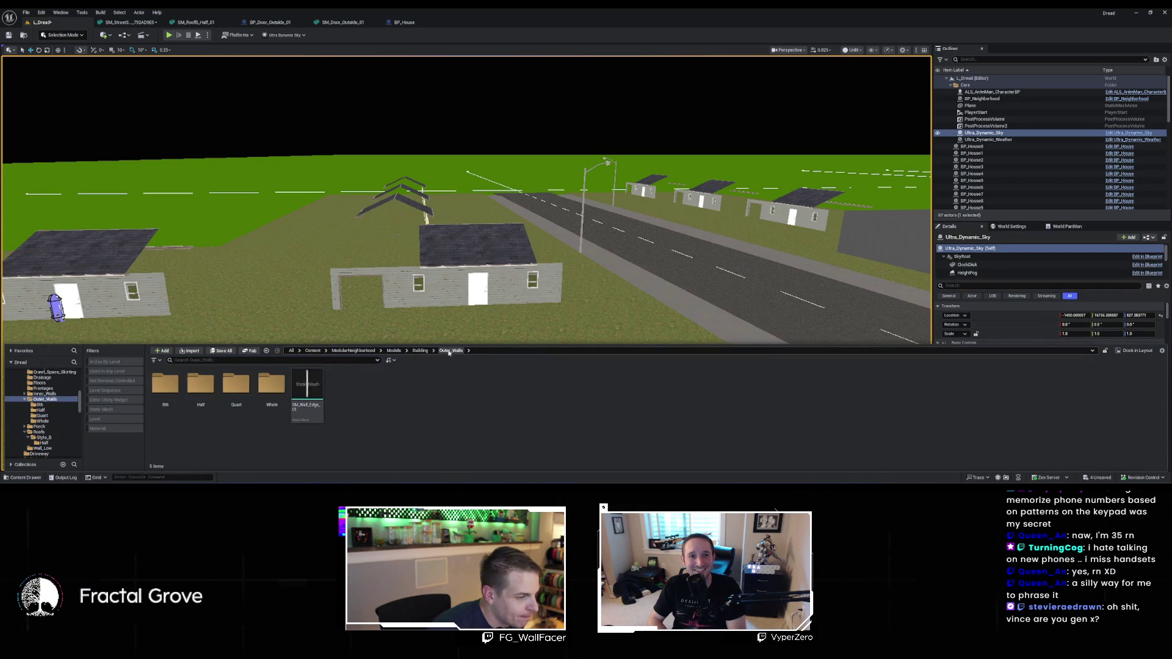
left_click(421, 351)
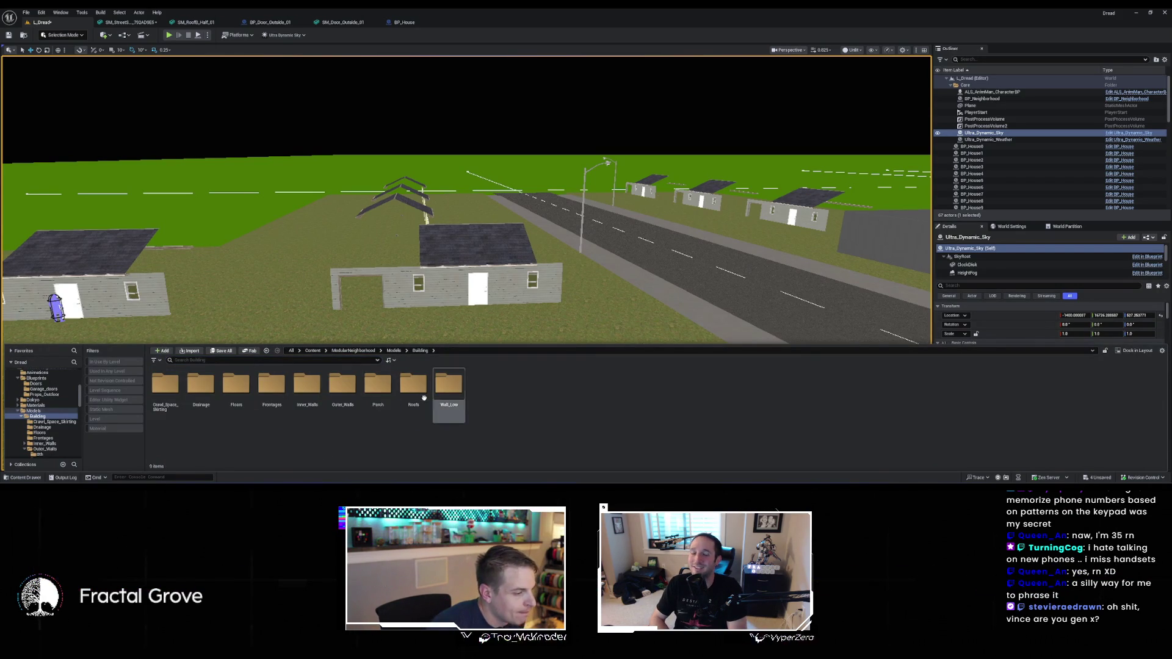
double_click(413, 386)
double_click(165, 385)
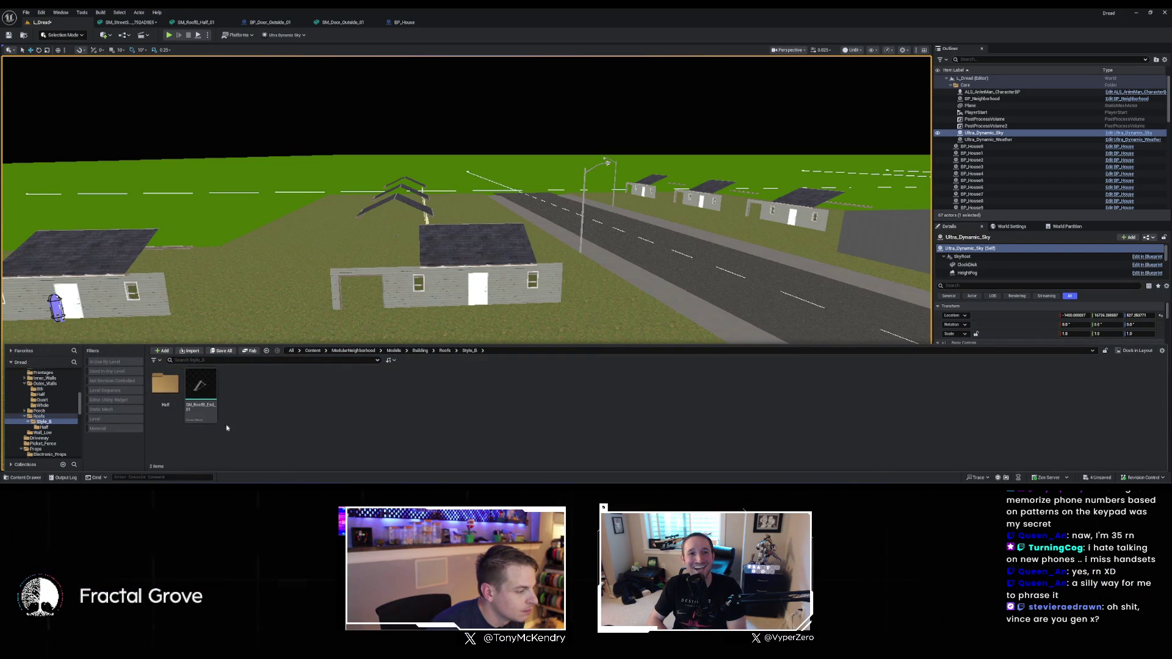
double_click(165, 384)
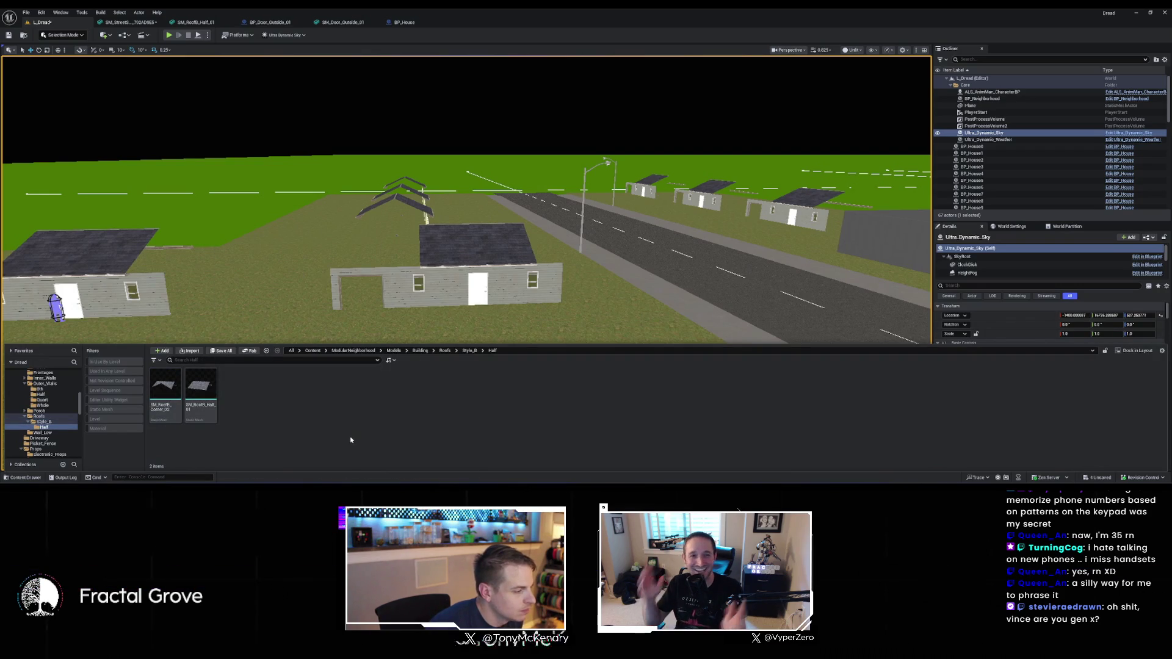
key("alt+Left")
Open SM_RoofB_End_01 in the mesh editor, orbit to inspect it, then return to BP_House
left_click(205, 389)
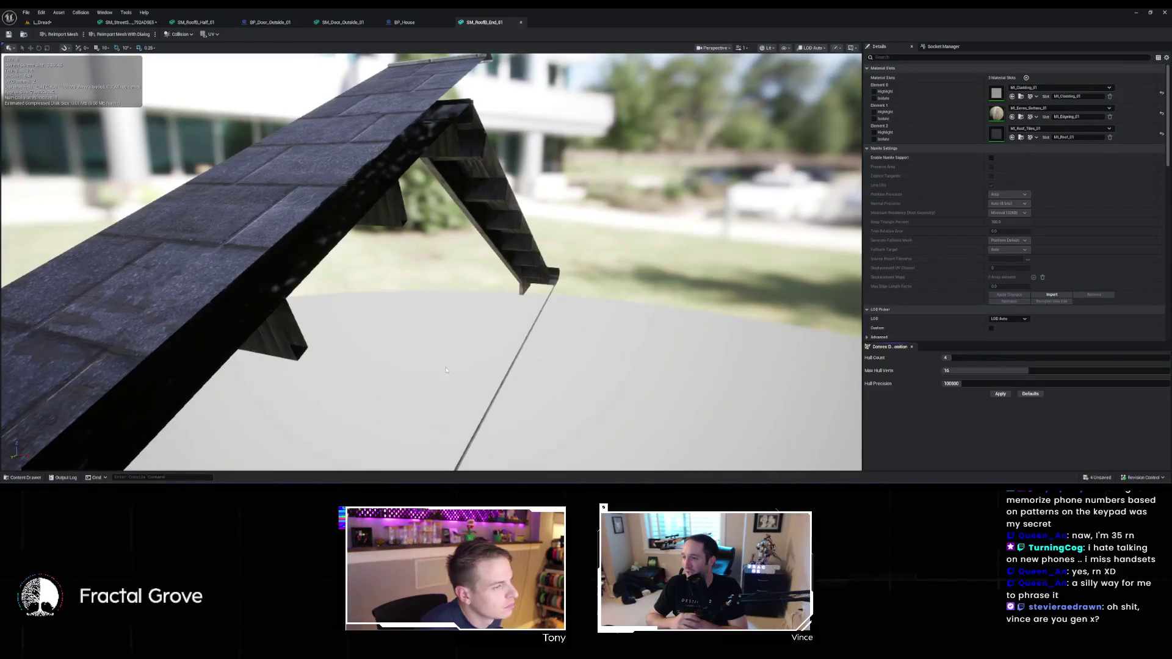
mouse_move(435, 362)
left_mouse_down()
mouse_move(348, 352)
mouse_move(437, 360)
left_mouse_up()
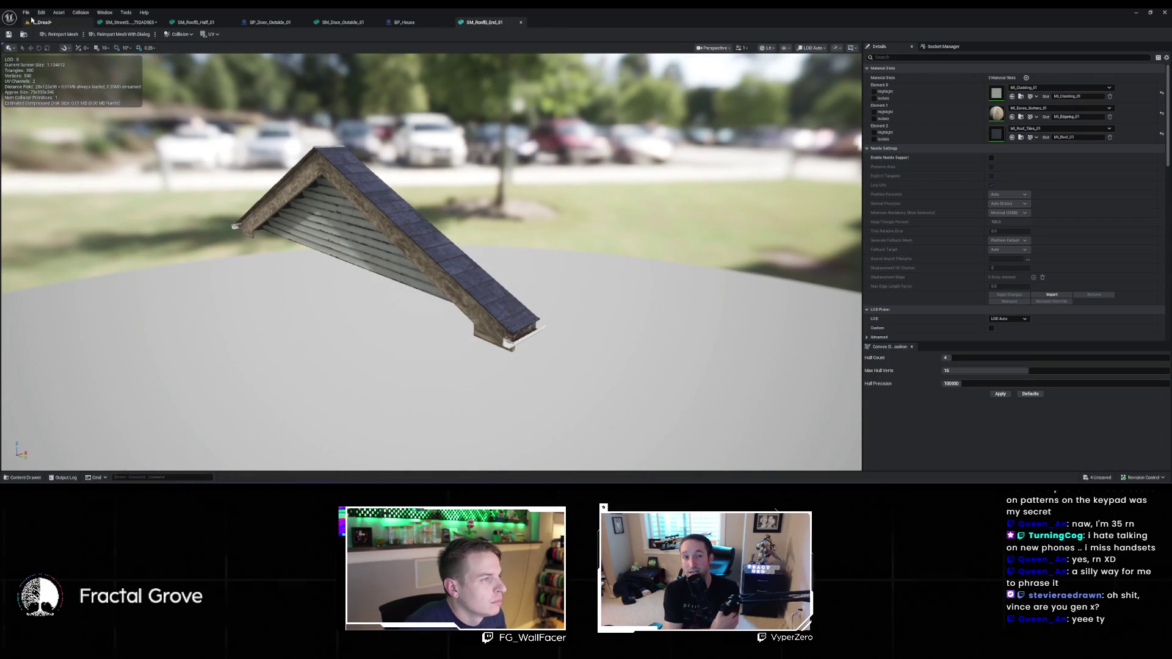
left_click(25, 477)
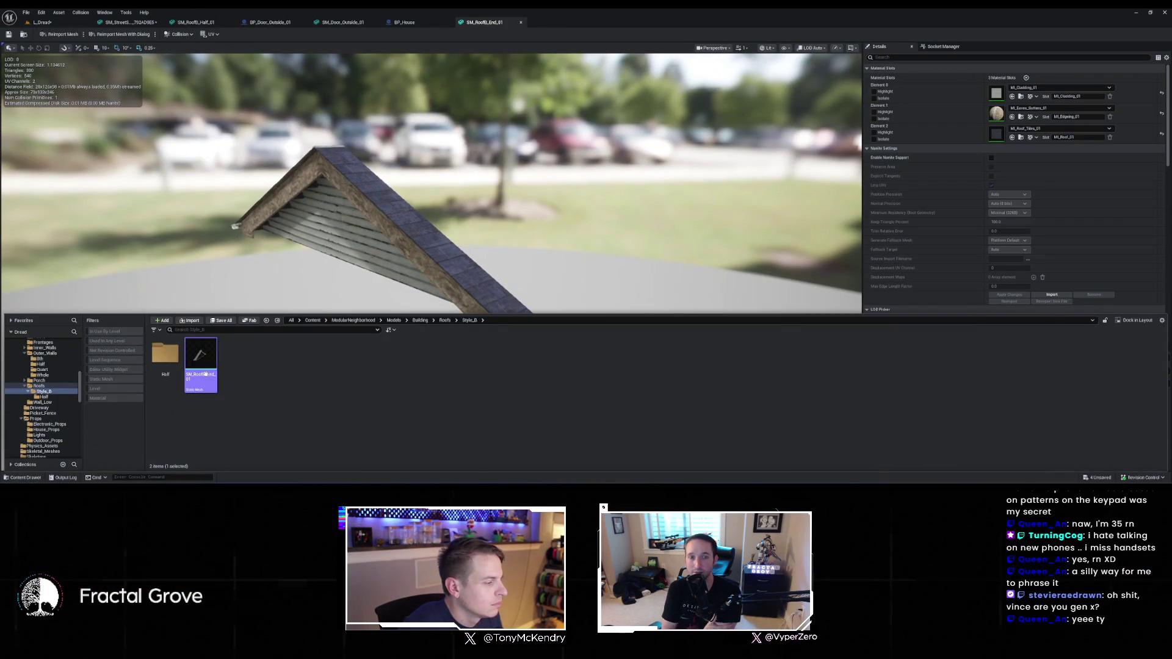
left_click(411, 26)
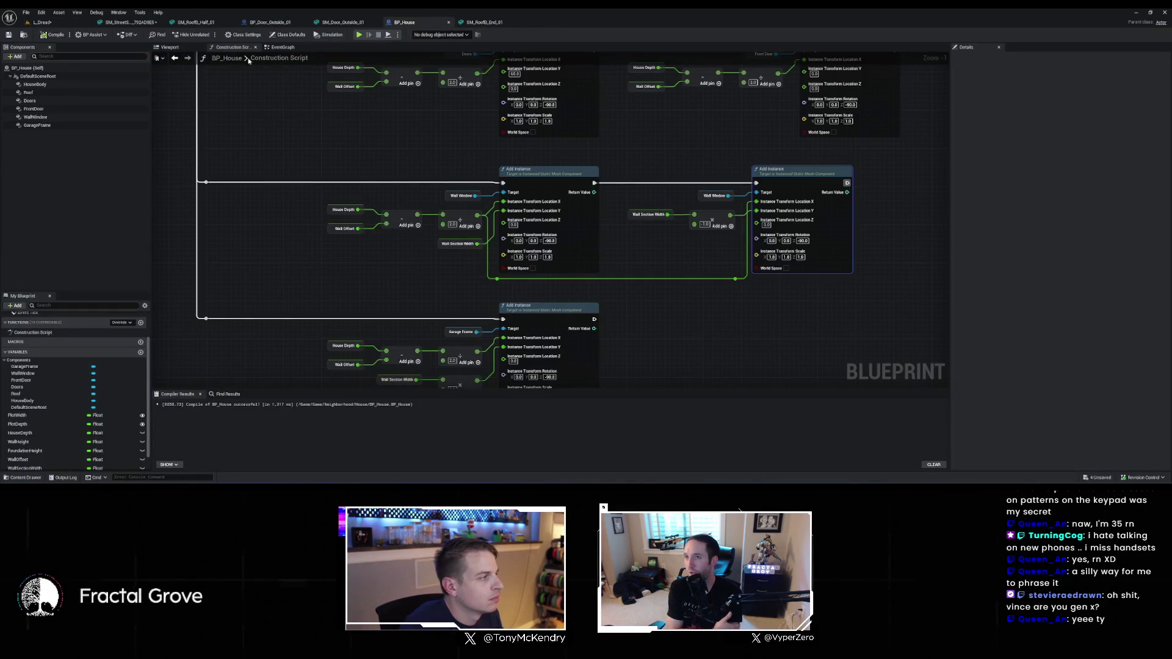
Add an Instanced Static Mesh named RoofEnd under DefaultSceneRoot, set its mesh to SM_RoofB_End_01, and compile
right_click(88, 92)
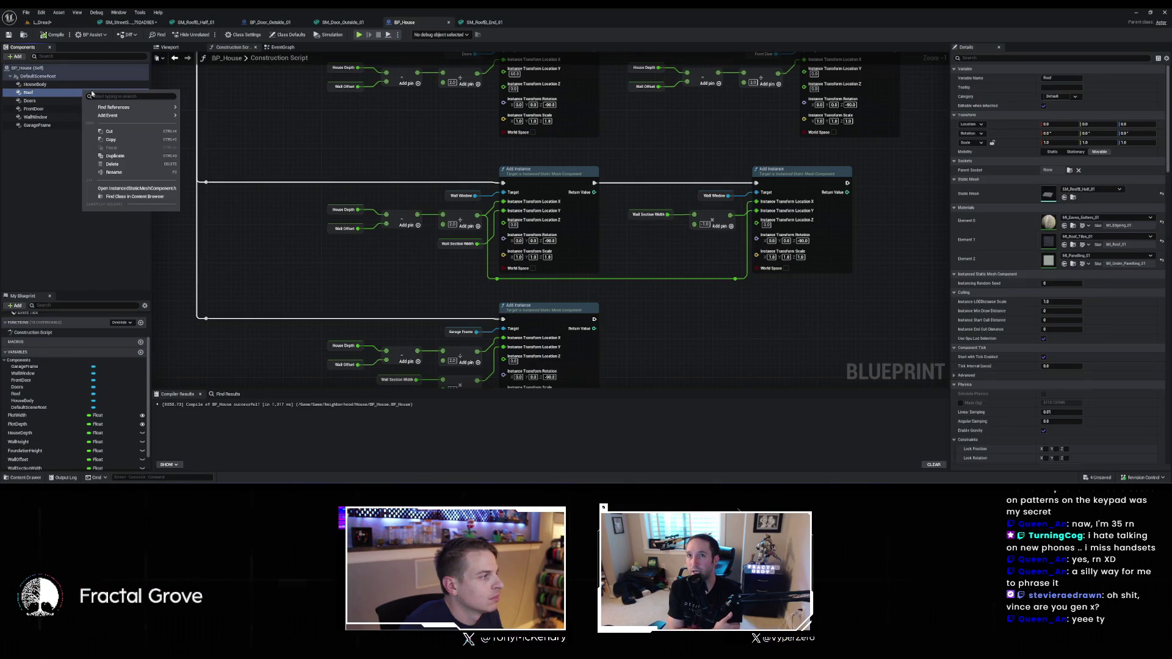
left_click(40, 75)
left_click(17, 56)
type("instan")
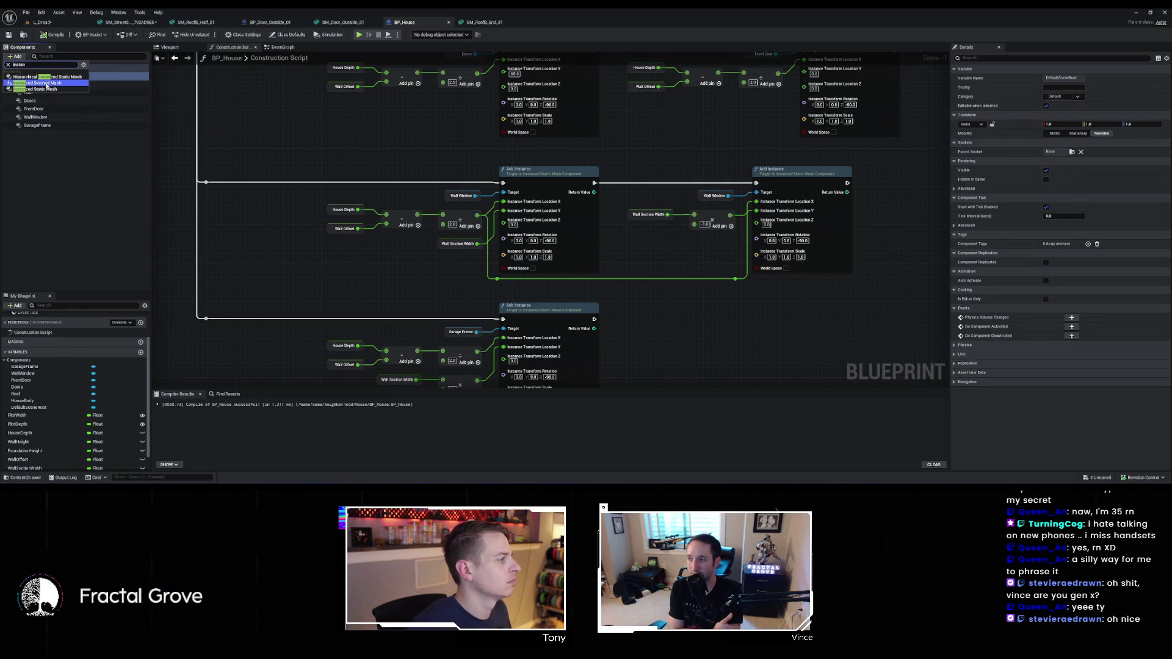
left_click(64, 89)
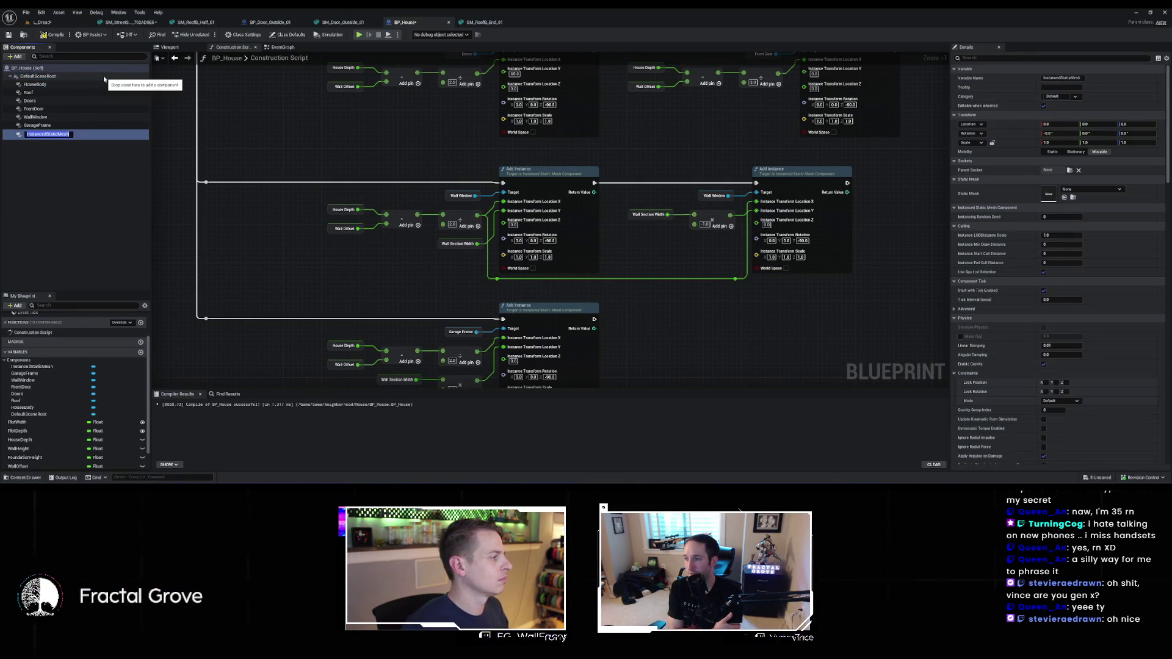
type("RoofEnd")
key("Return")
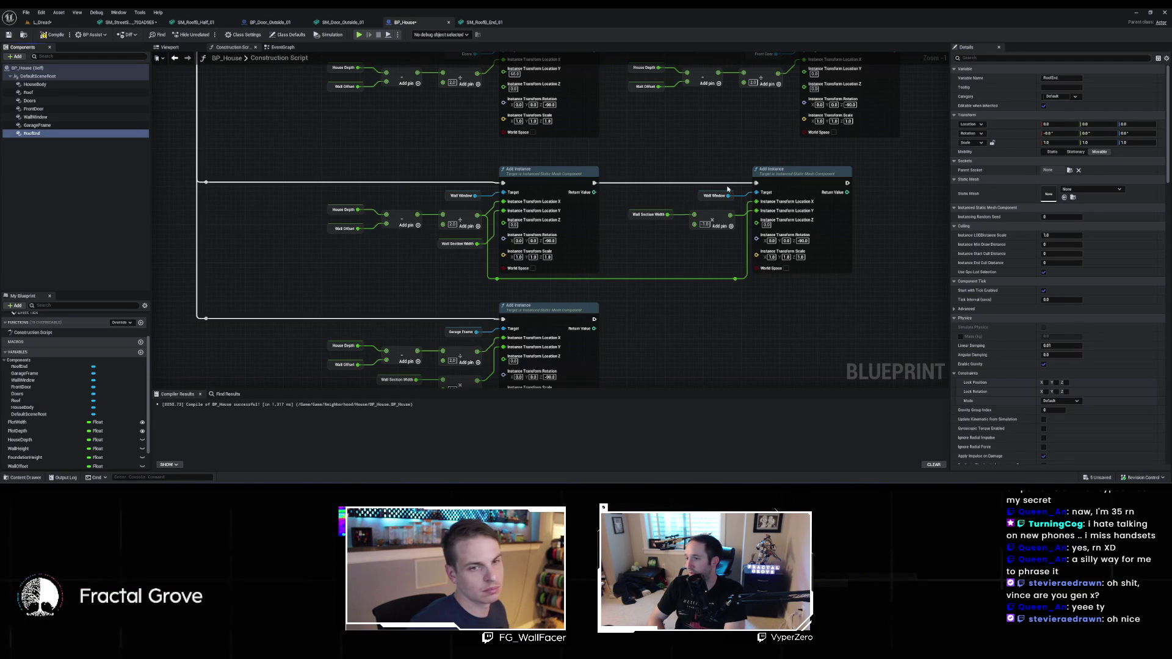
left_click(1064, 197)
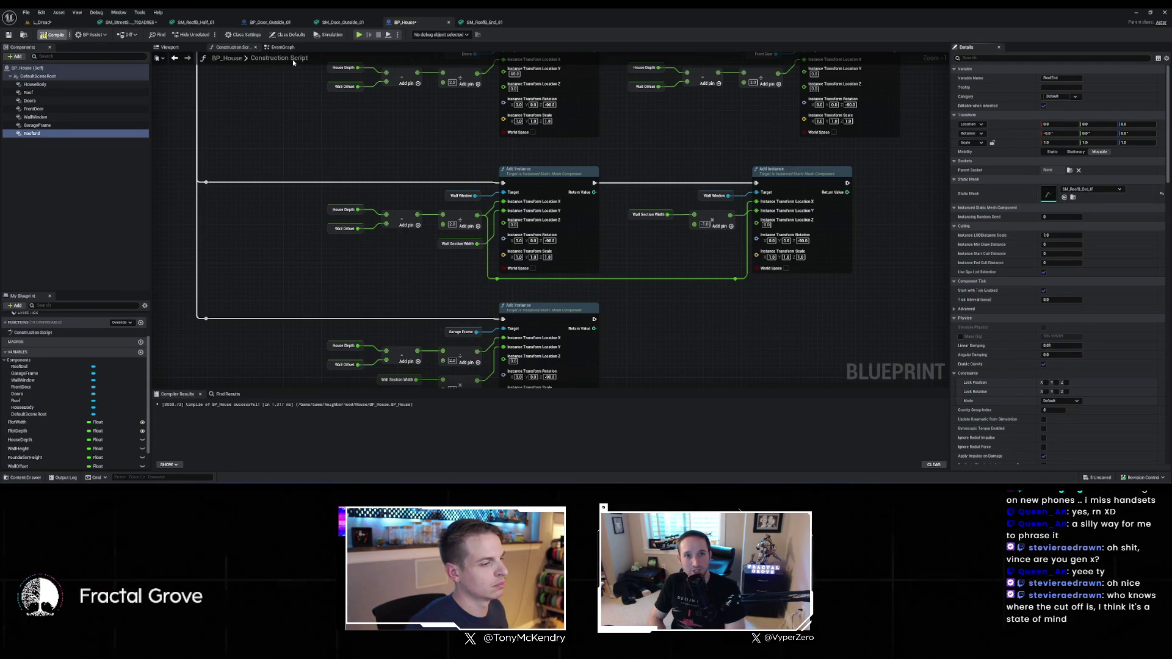
key("F7")
Move the lower Add Instance node further down to free space in the construction script
scroll(539, 255, "down", 4)
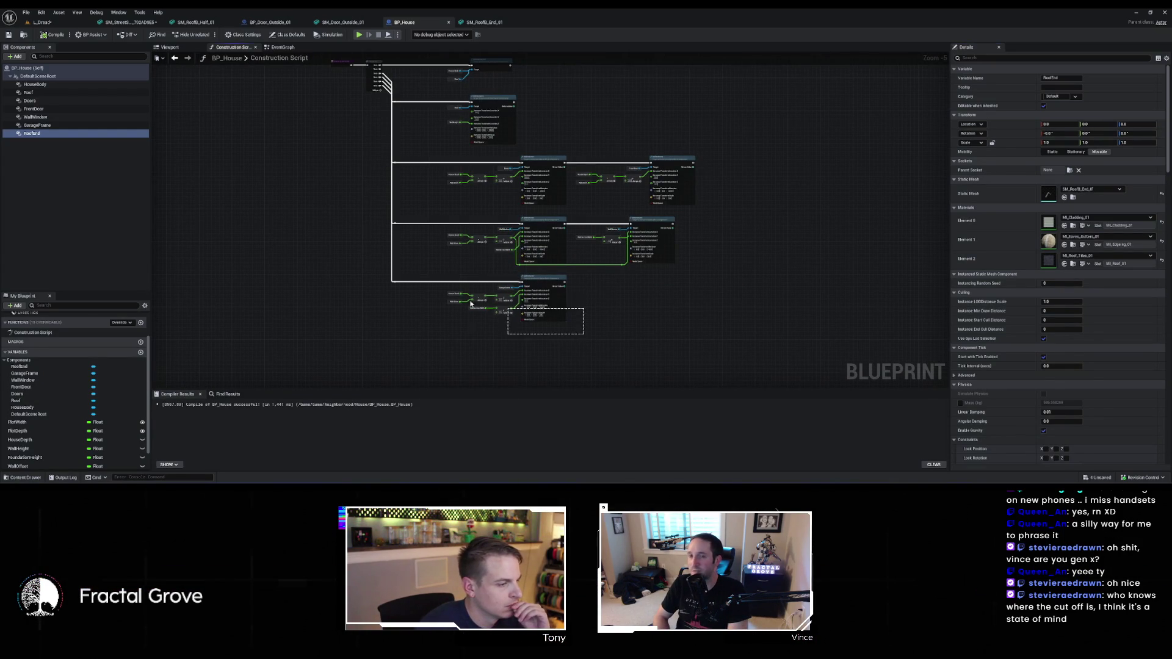
left_click_drag(444, 284, 444, 284)
left_click_drag(542, 282, 543, 309)
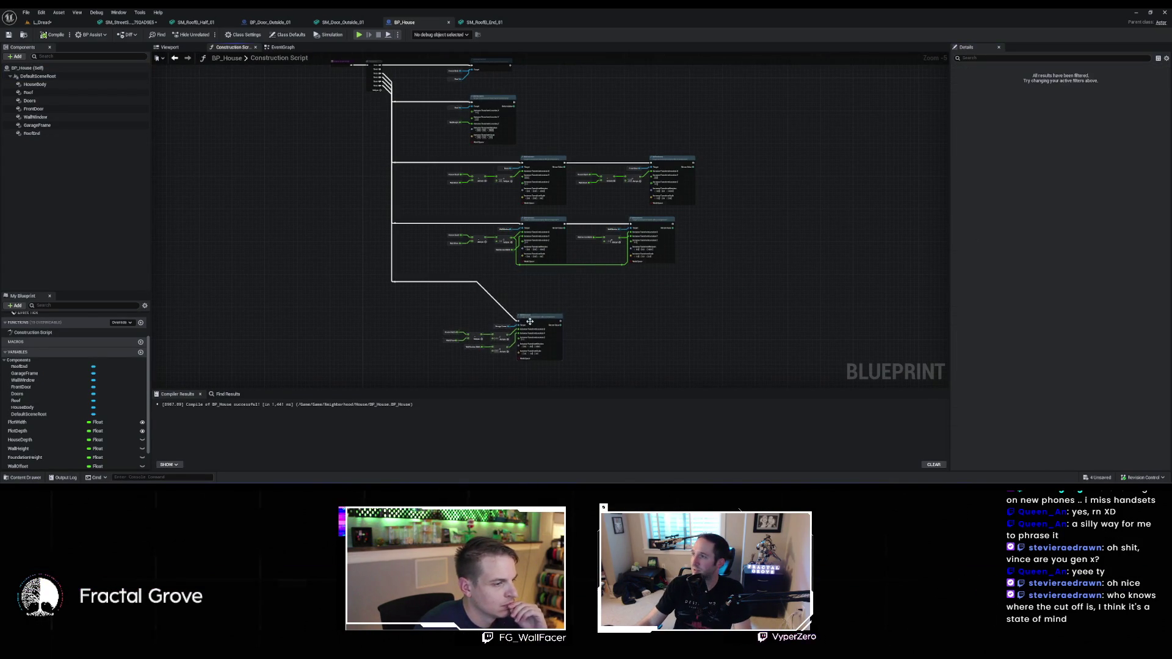
scroll(545, 304, "up", 3)
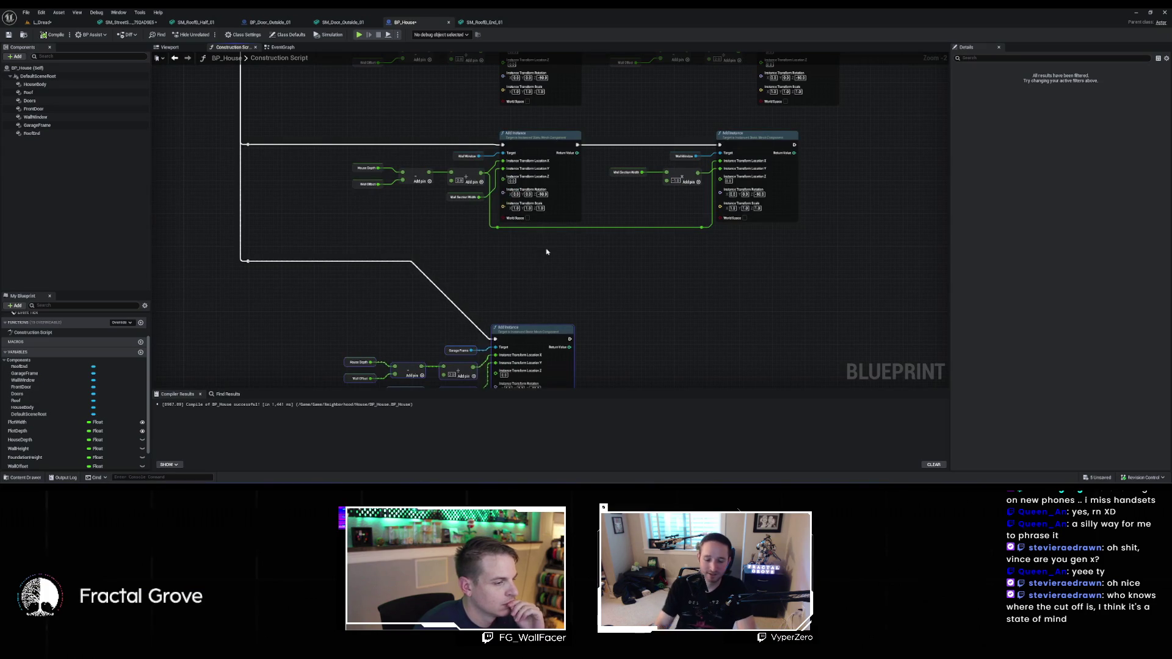
mouse_move(557, 273)
left_mouse_down()
mouse_move(538, 324)
mouse_move(586, 421)
mouse_move(537, 205)
left_mouse_up()
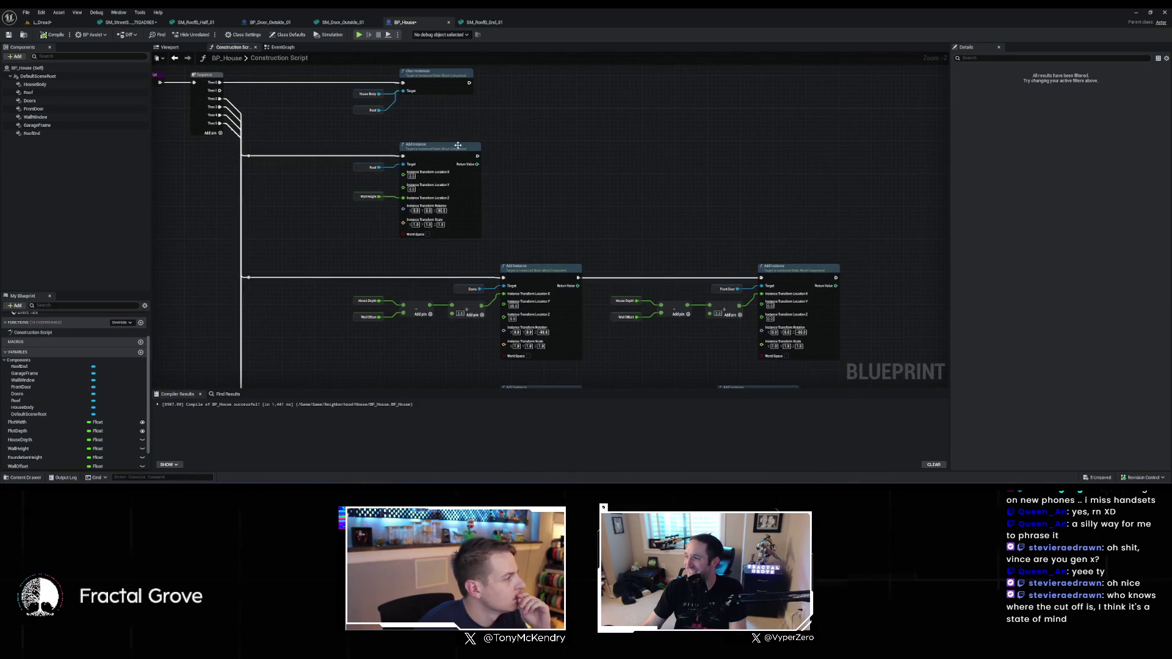
left_click(113, 135)
Chain a new Add Instance node targeting RoofEnd, with its instance transform split
mouse_move(113, 136)
left_mouse_down()
mouse_move(553, 170)
mouse_move(629, 143)
left_mouse_up()
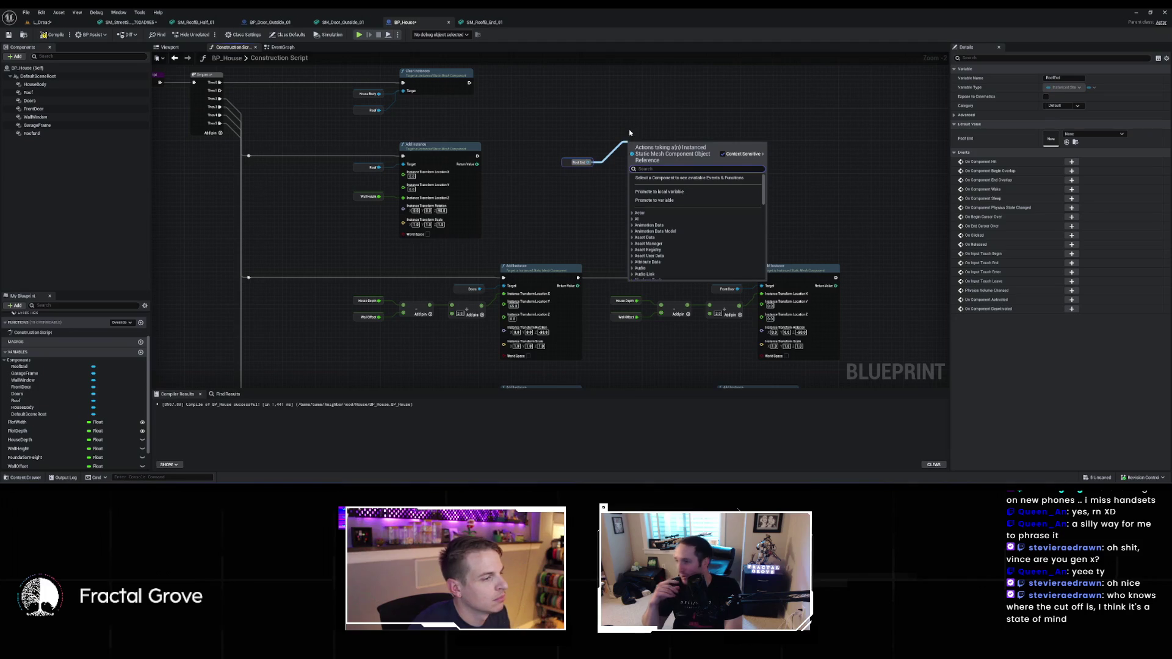
left_click(624, 133)
left_click_drag(477, 155, 647, 144)
type("add inst")
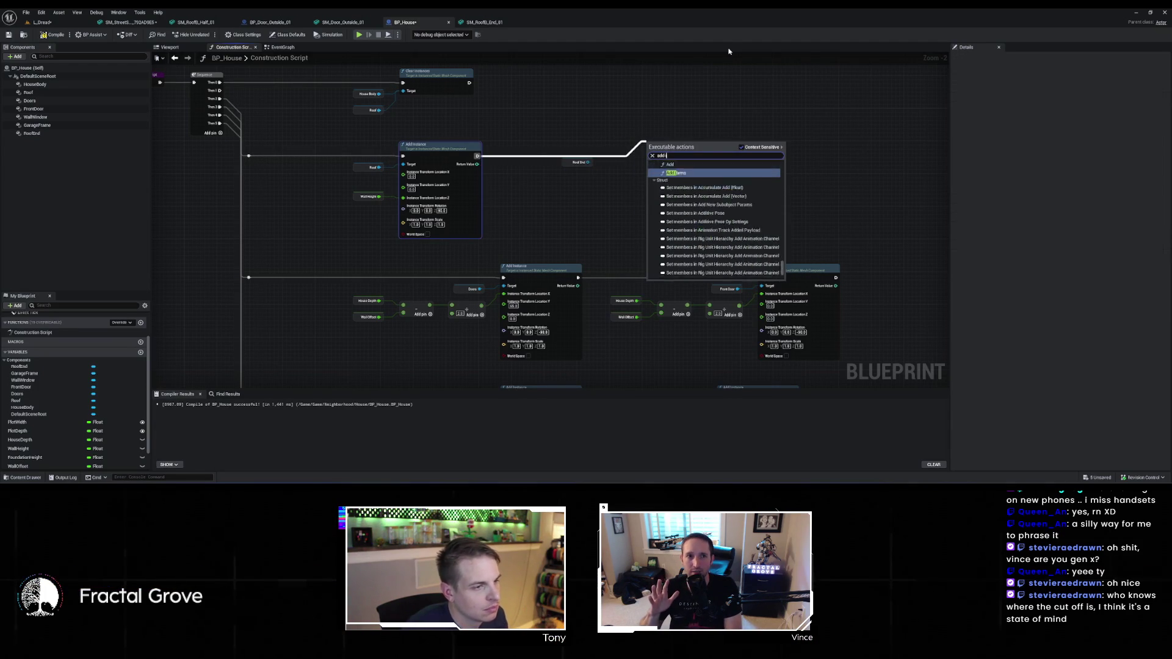
key("Return")
left_click_drag(589, 162, 648, 165)
right_click(648, 173)
left_click(674, 192)
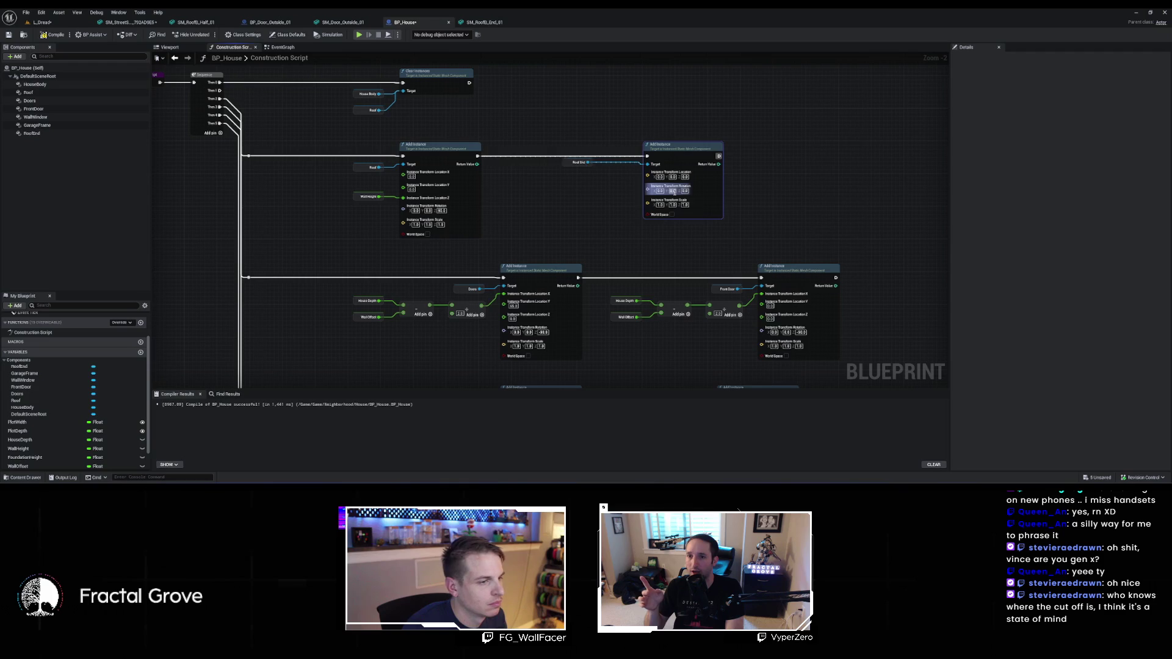
Paste the Wall Section Width ×2 nodes beside it and drive Roof End Location X
scroll(540, 88, "down", 1)
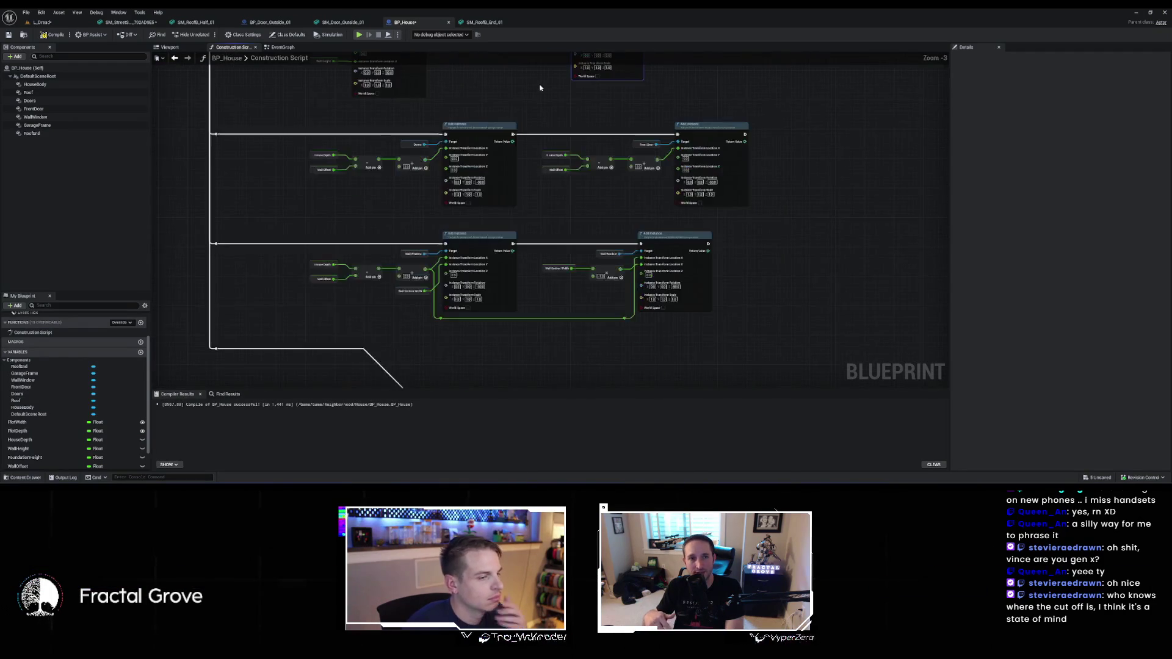
left_click_drag(535, 86, 596, 100)
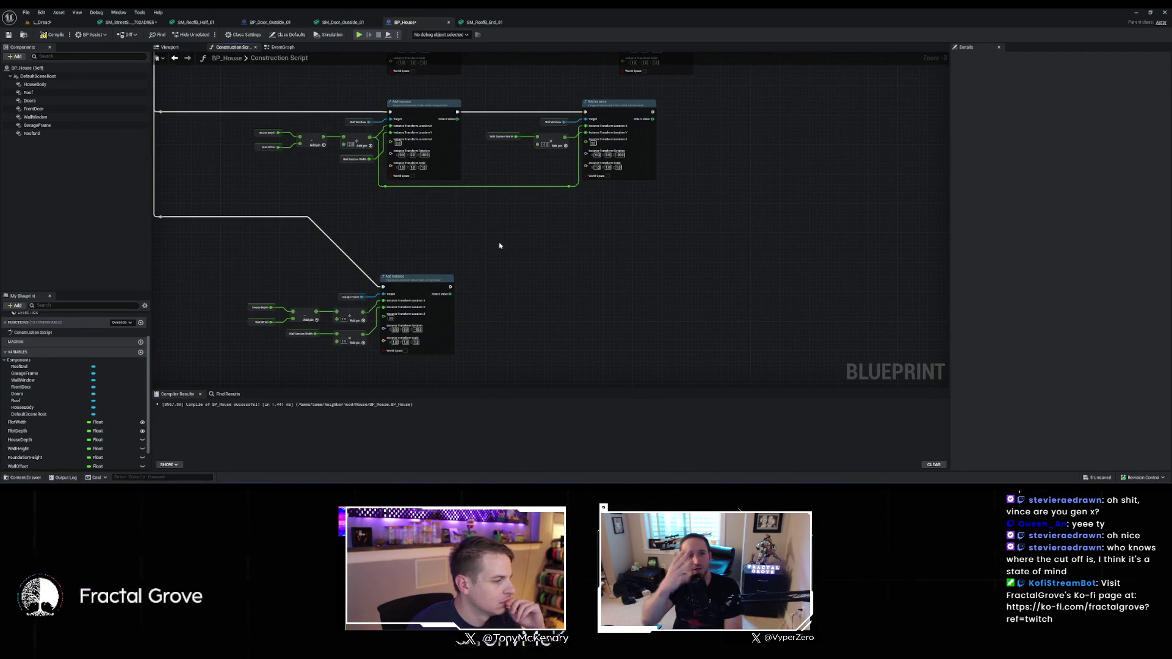
left_click_drag(495, 240, 589, 173)
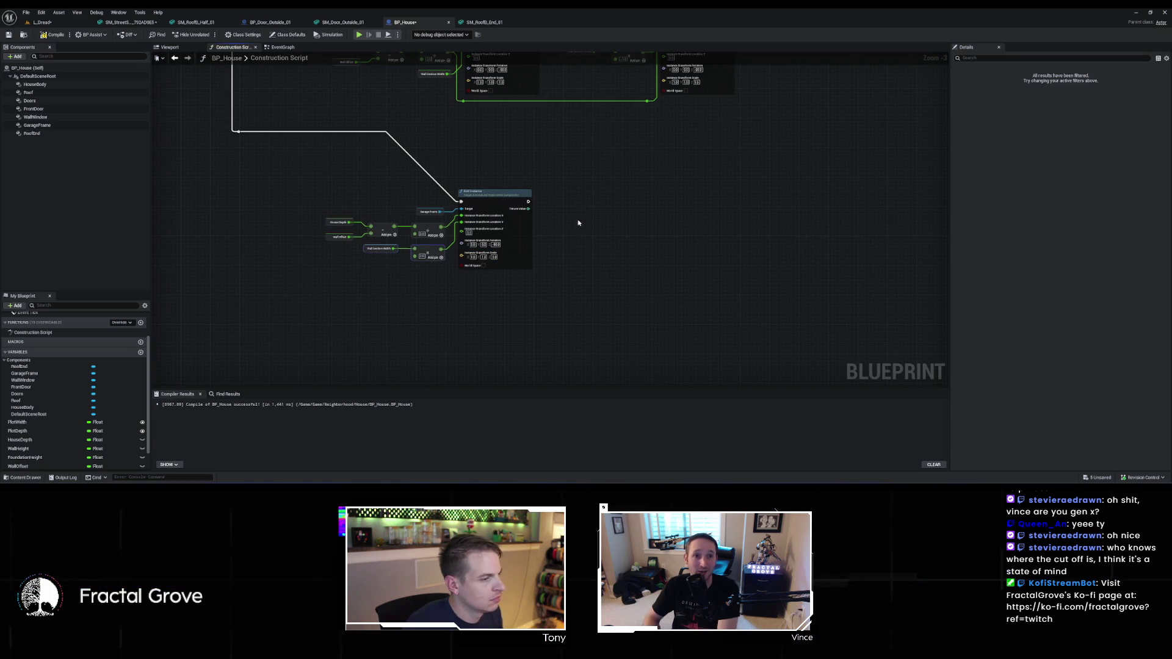
left_click_drag(574, 227, 535, 391)
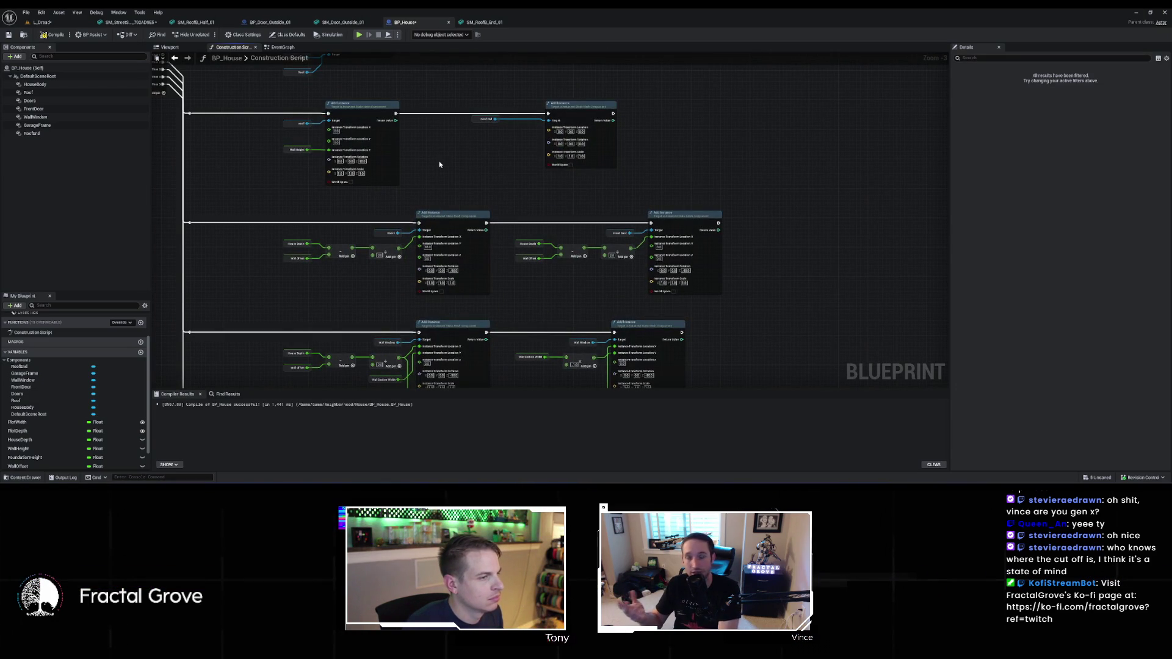
right_click(549, 132)
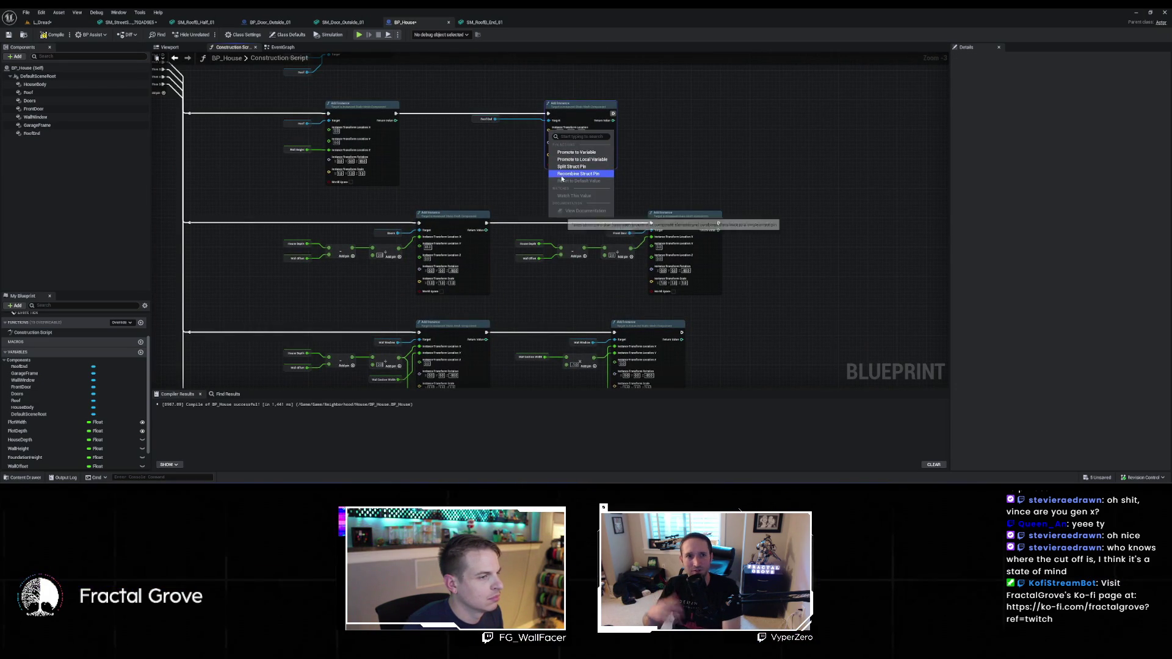
left_click(564, 170)
scroll(492, 138, "up", 3)
key("ctrl+v")
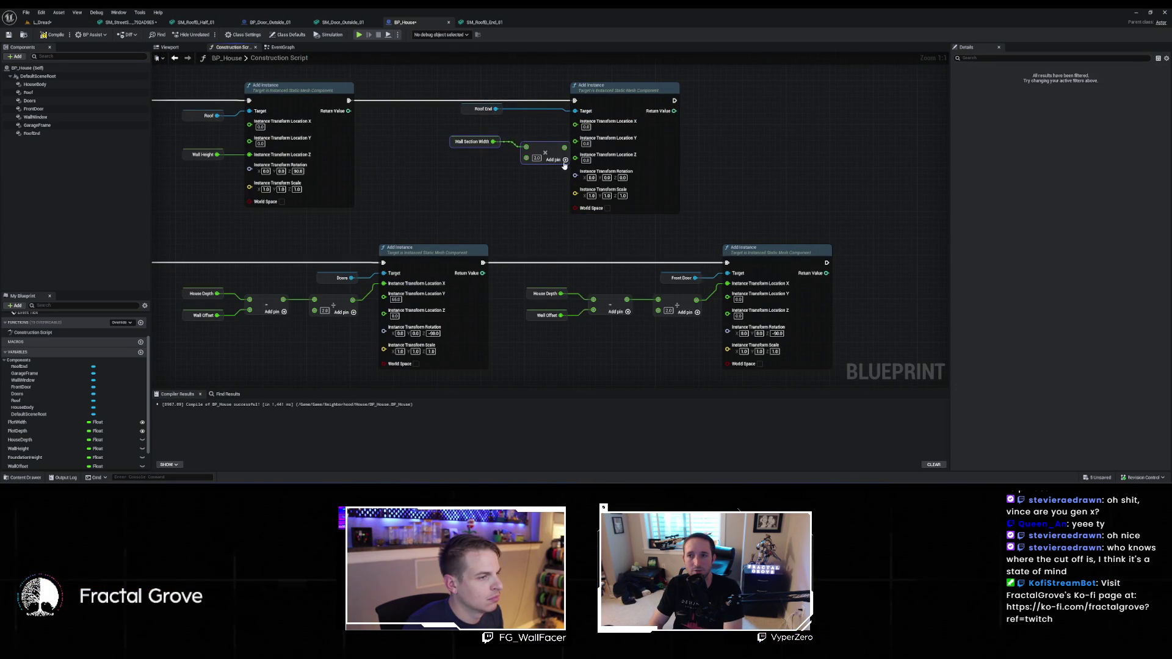
left_click_drag(563, 148, 576, 120)
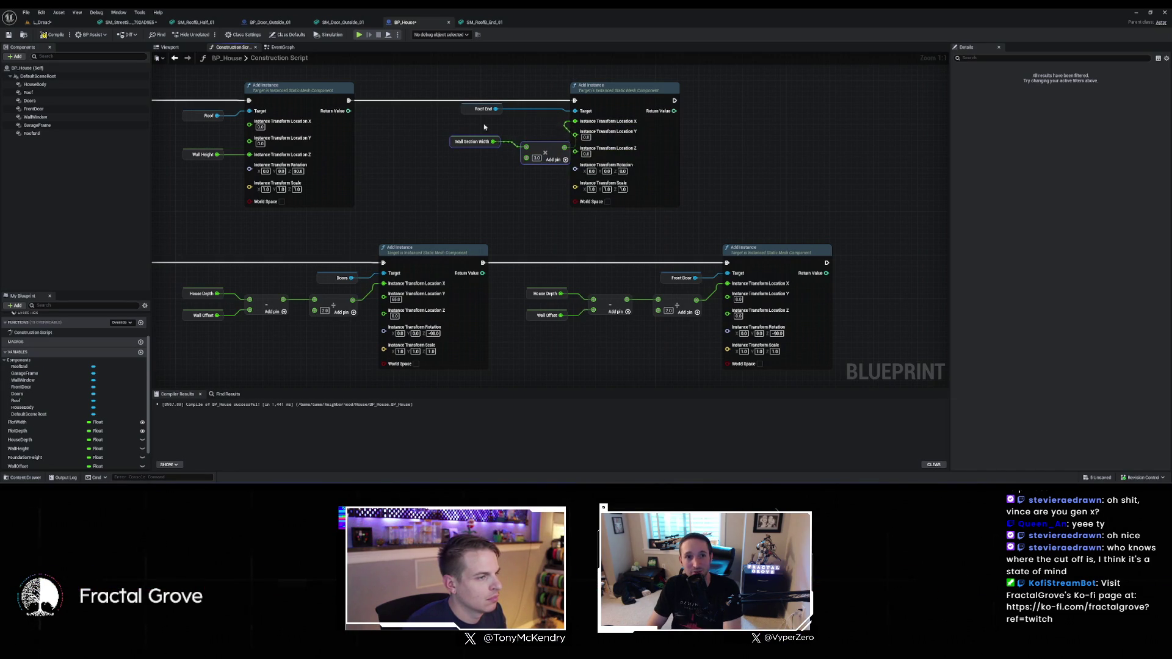
Copy the Wall Height node and paste a second one by the Roof End node for Location Z
left_click_drag(489, 366, 412, 142)
left_click_drag(385, 195, 417, 143)
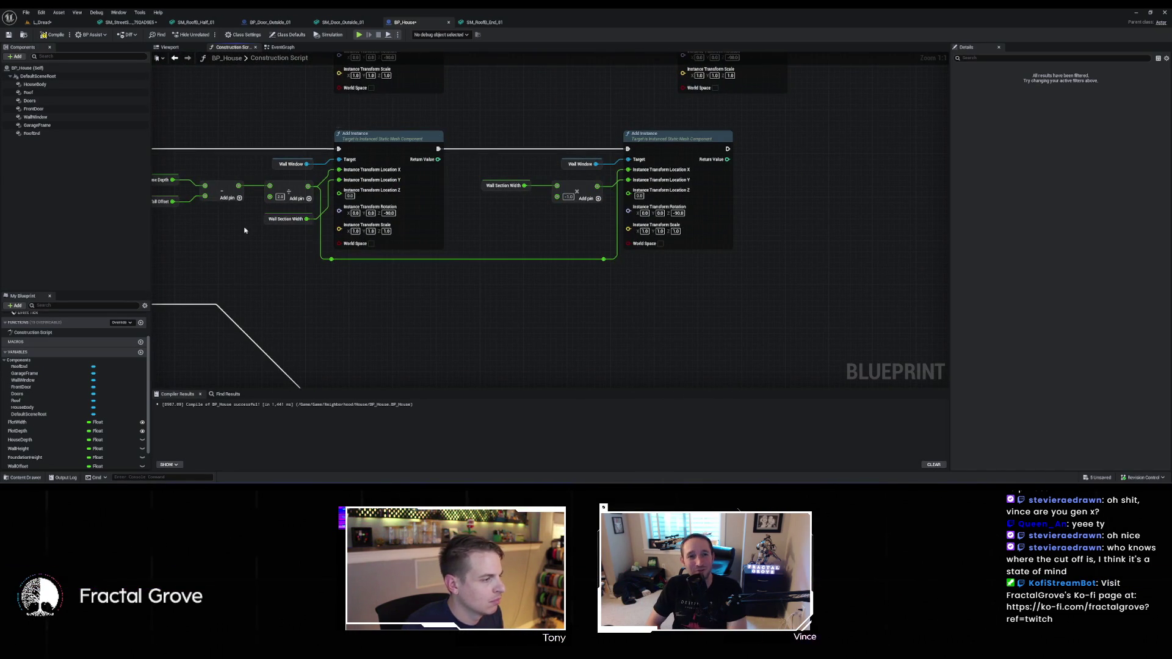
mouse_move(255, 229)
left_mouse_down()
mouse_move(634, 73)
mouse_move(612, 67)
left_mouse_up()
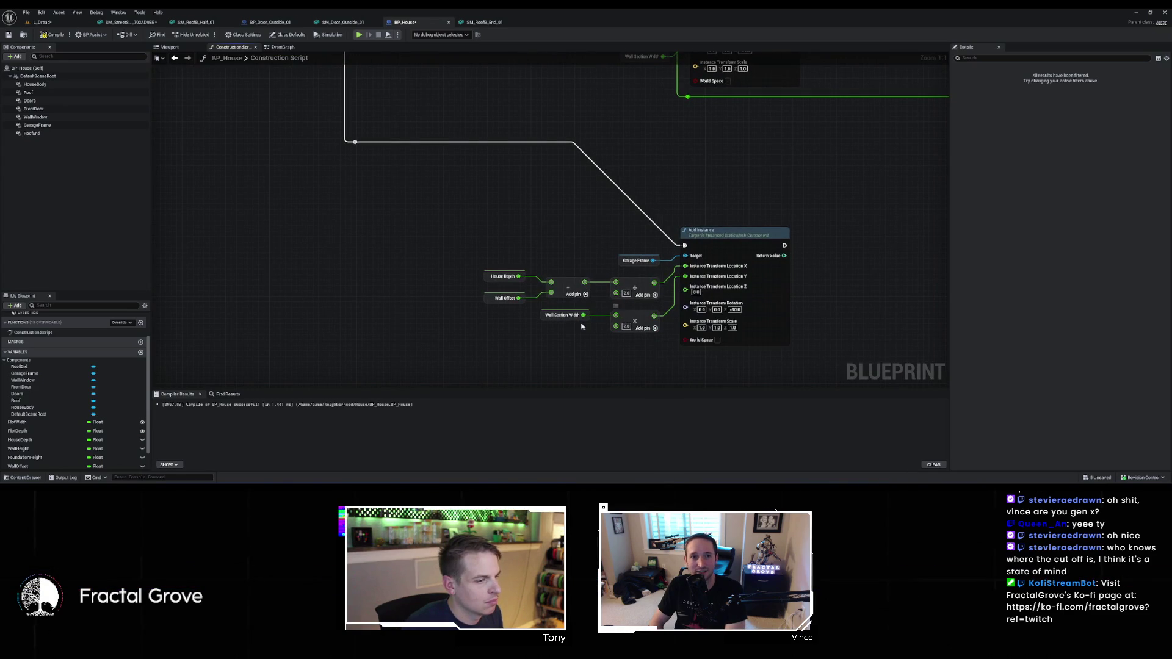
scroll(574, 325, "down", 3)
mouse_move(480, 204)
left_mouse_down()
mouse_move(486, 224)
mouse_move(629, 319)
mouse_move(641, 210)
left_mouse_up()
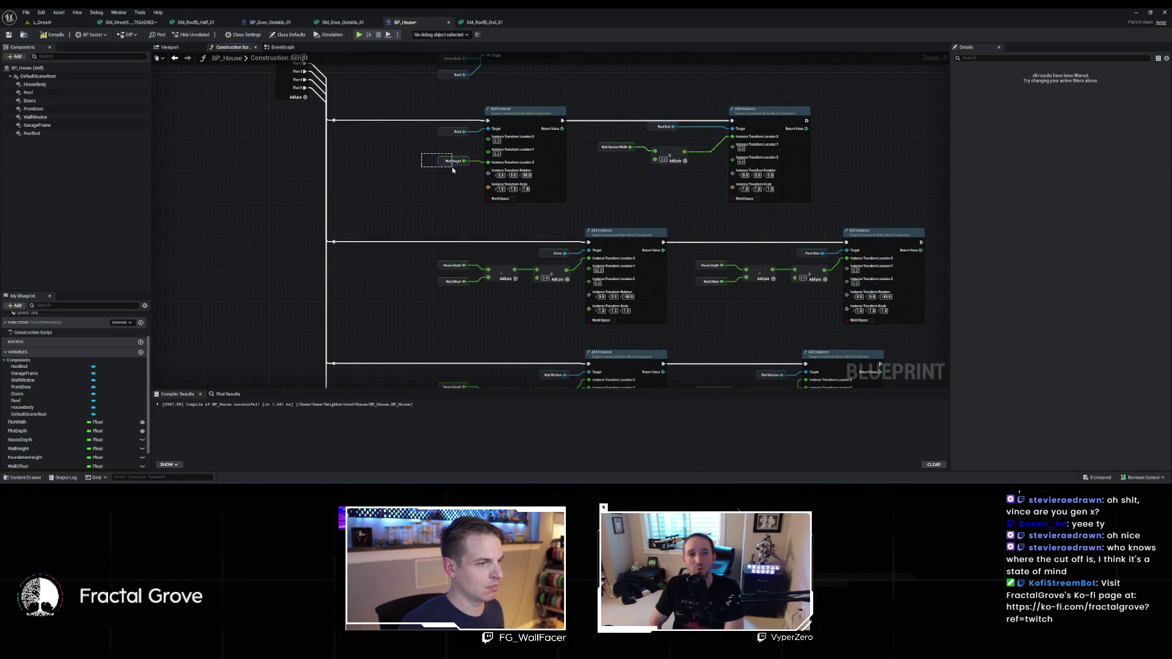
left_click_drag(421, 154, 452, 170)
key("ctrl+c")
mouse_move(641, 176)
left_mouse_down()
mouse_move(562, 189)
mouse_move(653, 172)
left_mouse_up()
key("ctrl+v")
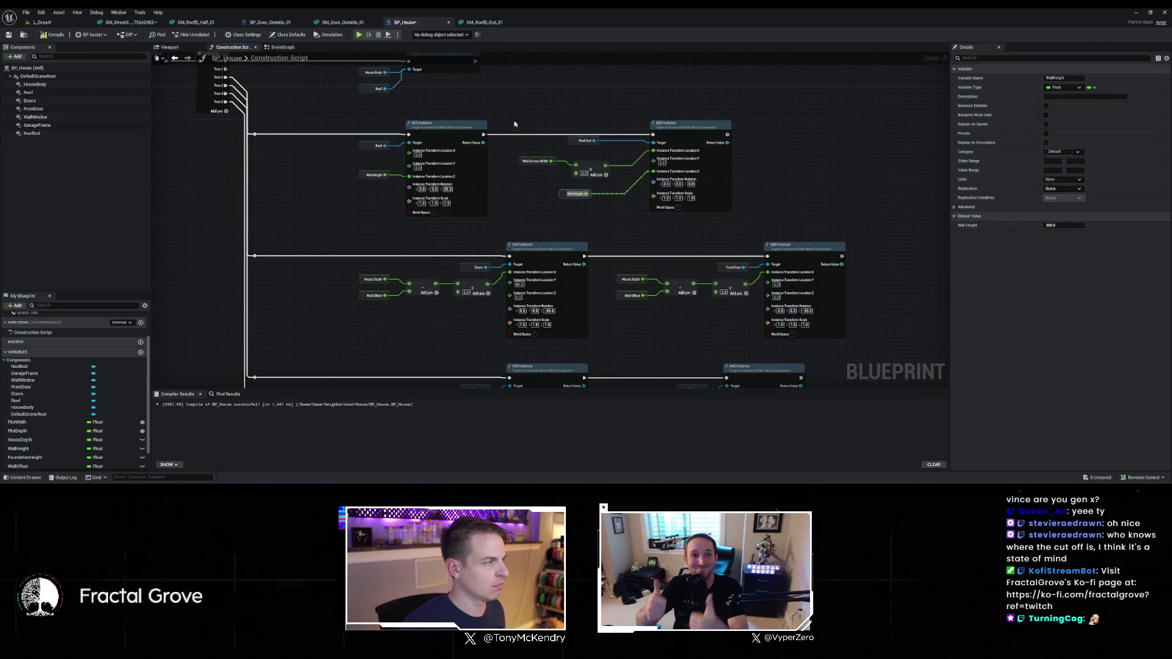
Recompile BP_House, set the Roof End's Rotation Z, and check the neighborhood level
left_click(59, 33)
left_click(728, 176)
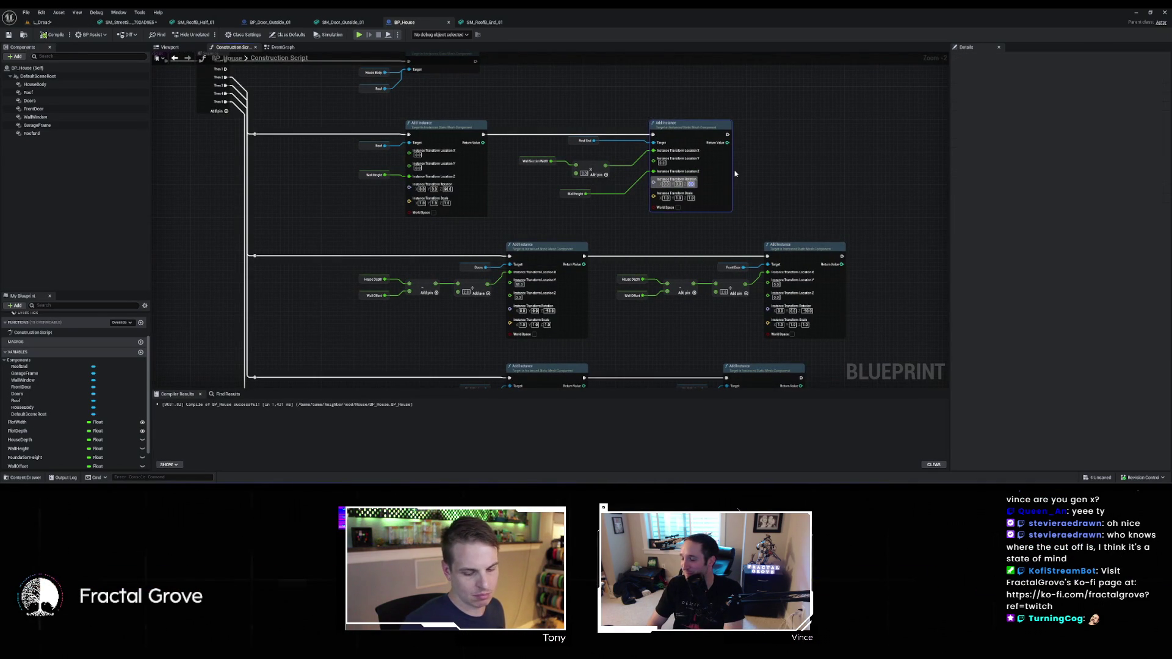
key("Return")
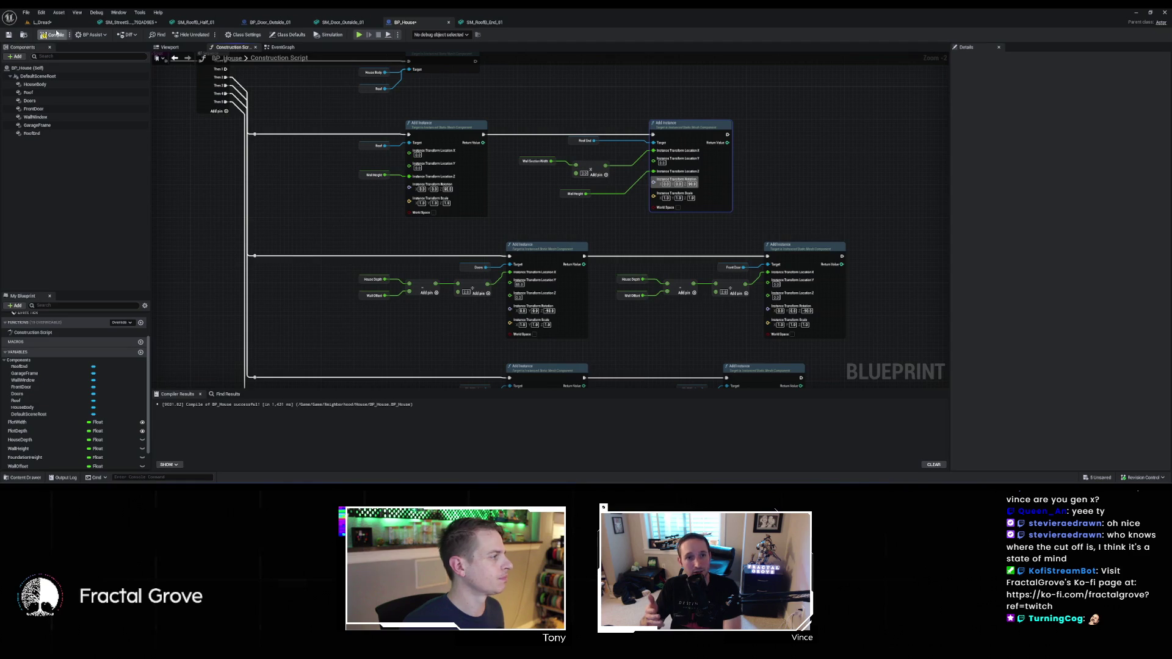
left_click(57, 23)
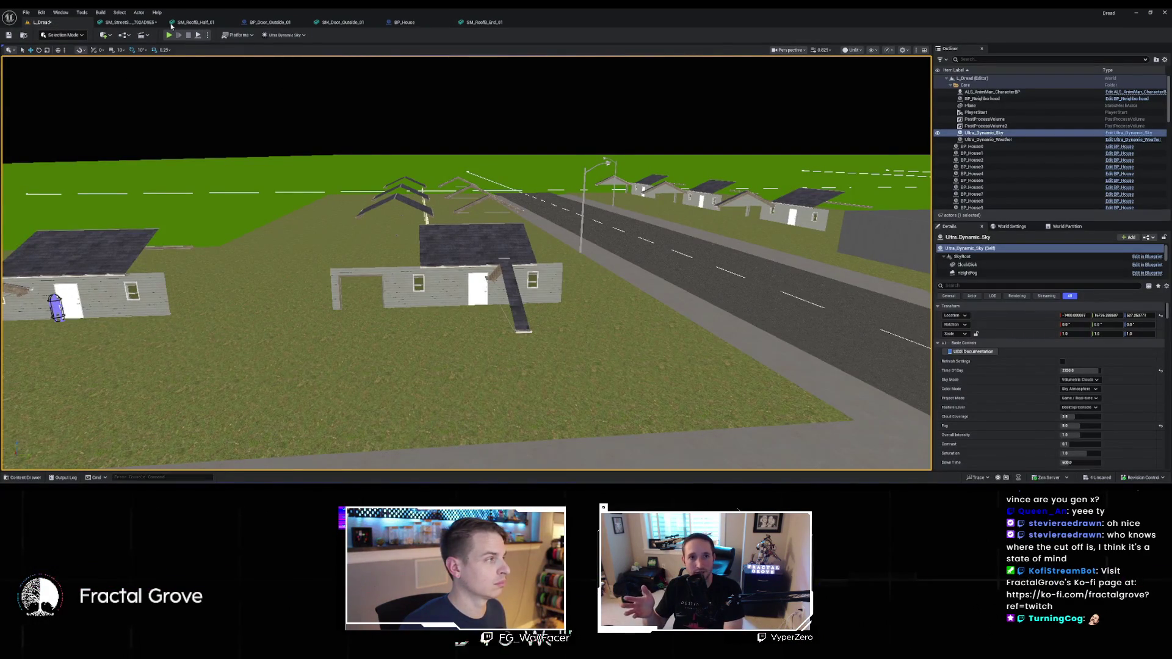
Rewire the doubled wall-width offset from Roof End Location X to Location Y
left_click(403, 23)
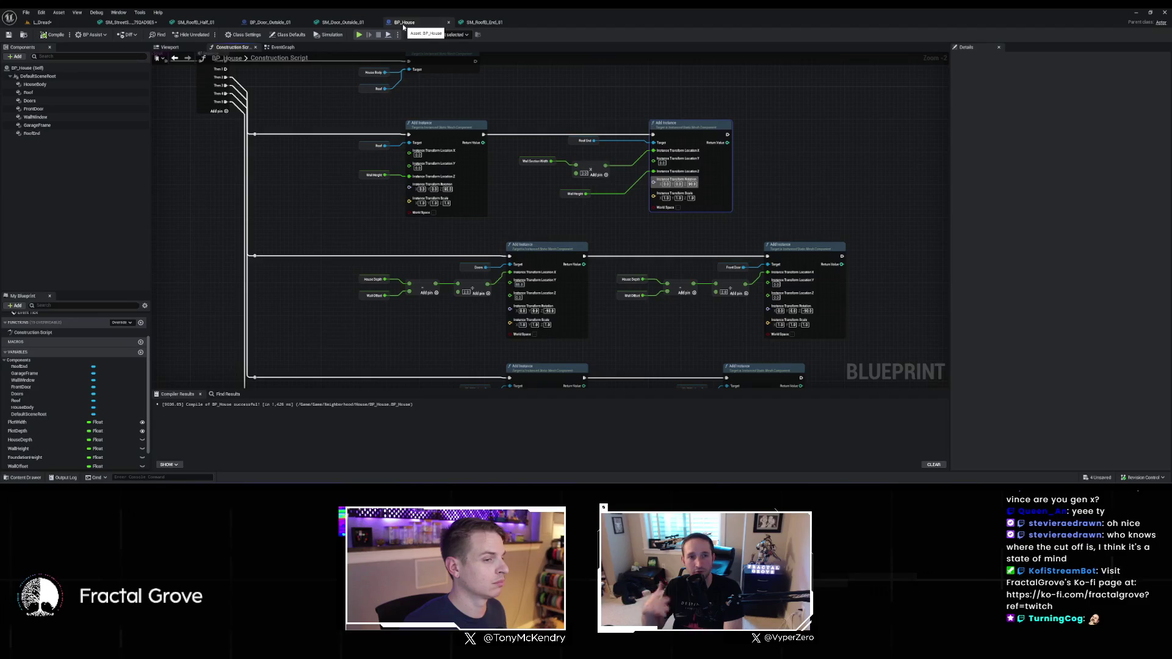
scroll(718, 166, "up", 2)
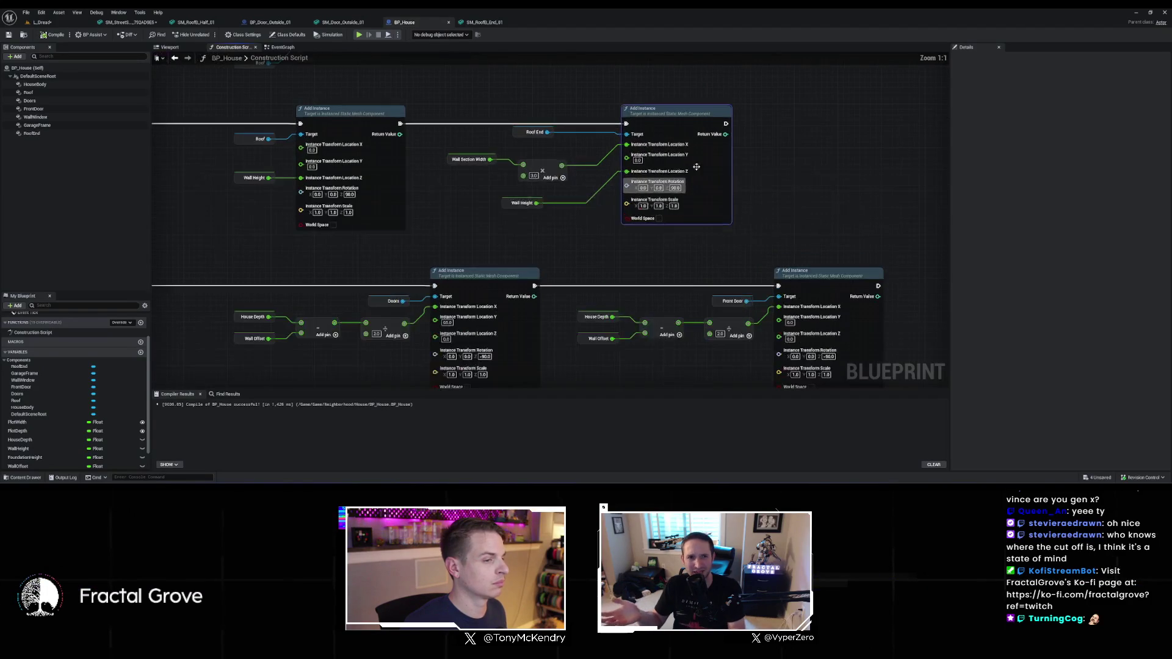
left_click_drag(627, 144, 627, 161)
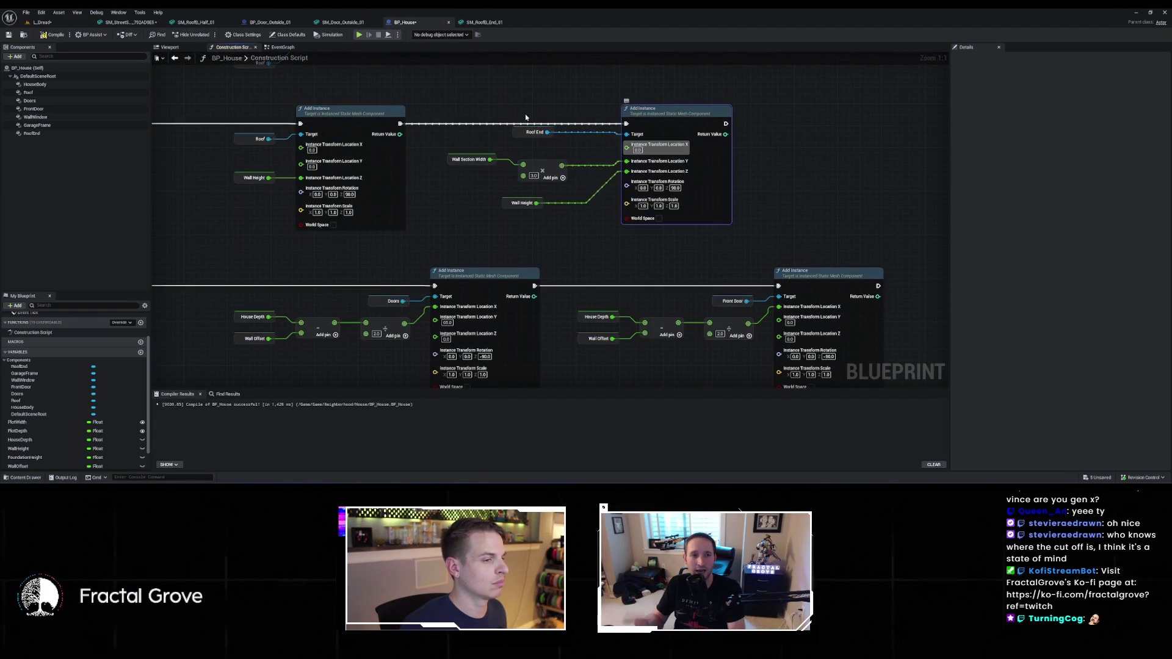
Fly the camera around a house in the L_Dread level to check the roof ends
left_click(55, 23)
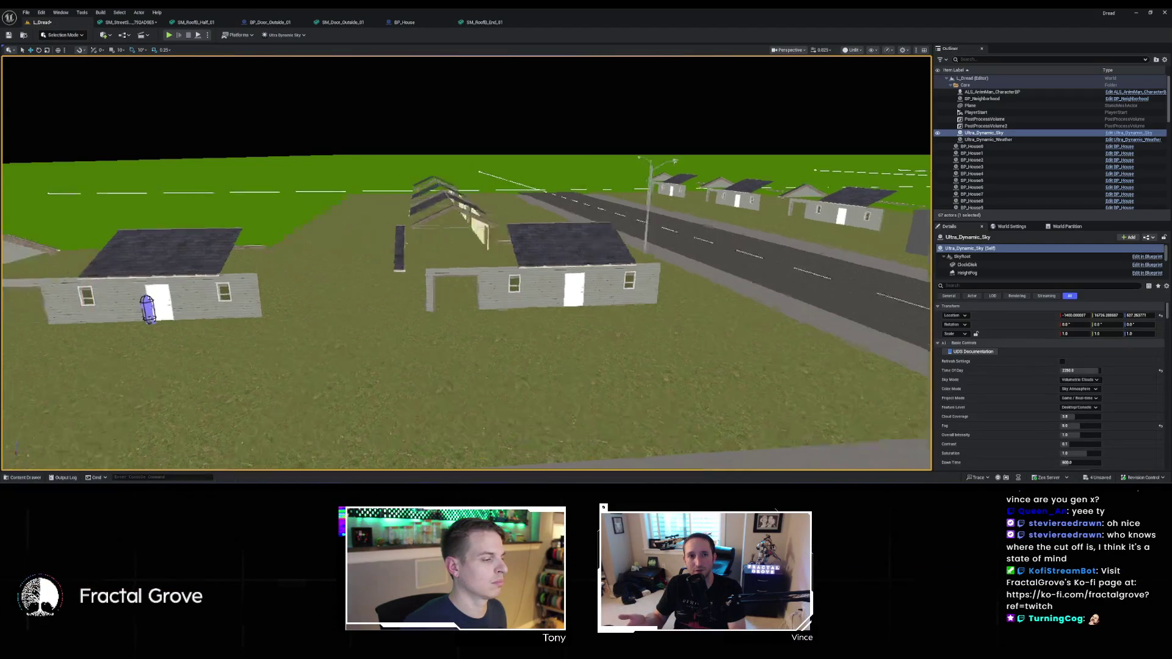
key("w")
key("s")
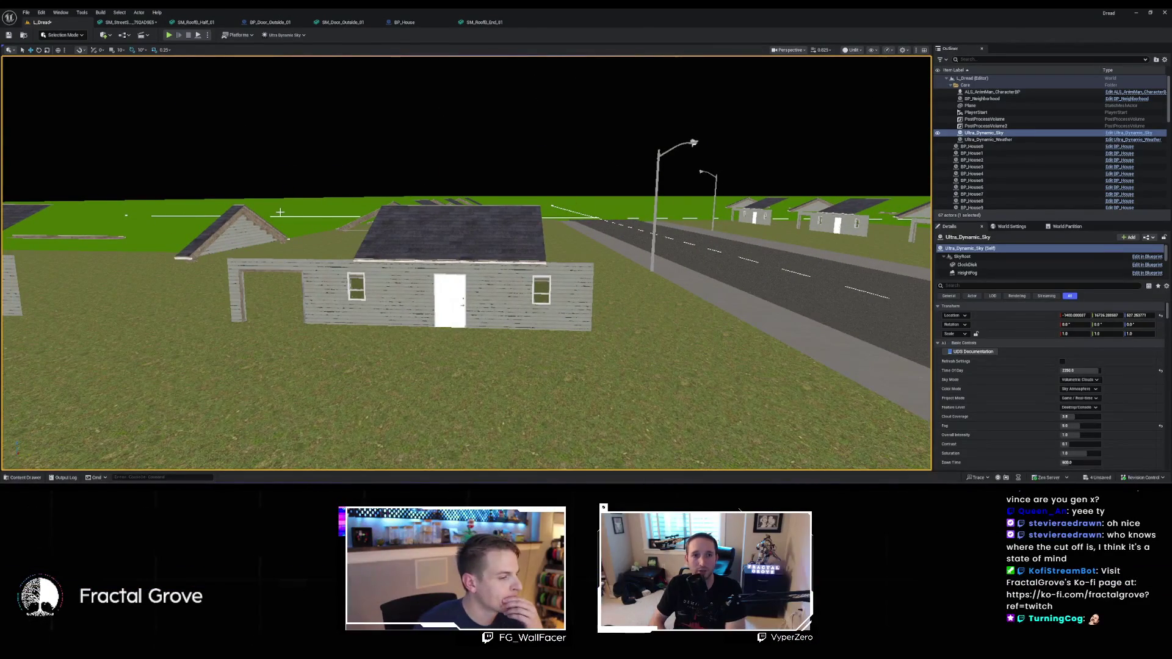
left_click(421, 24)
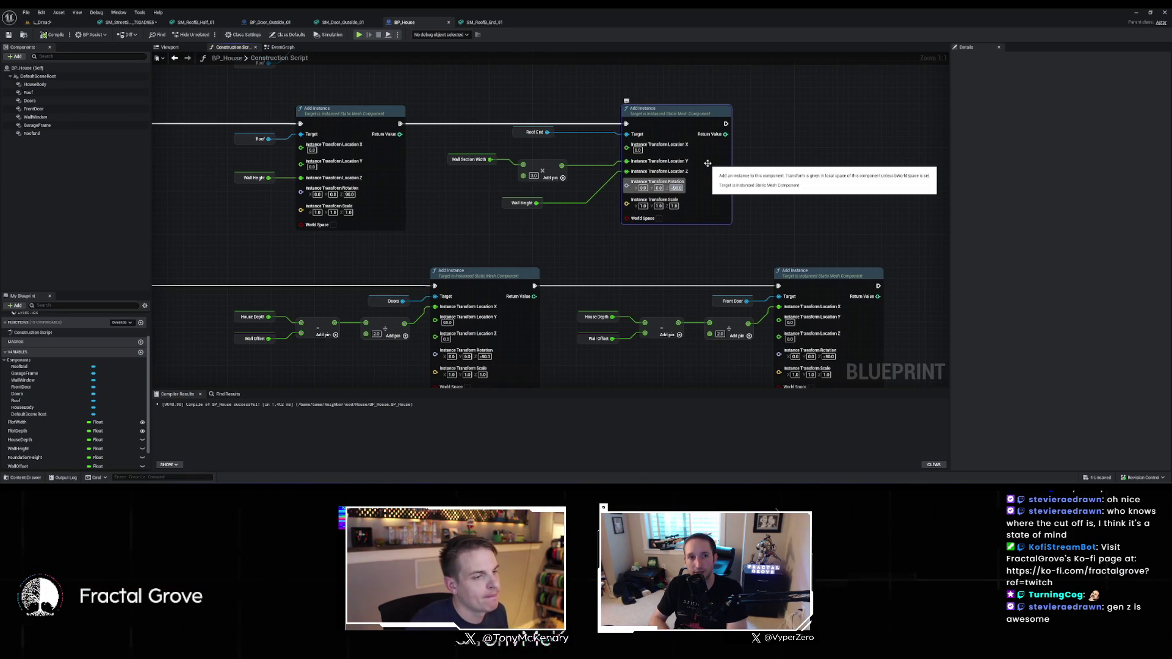
Commit the Roof End's Rotation Z of -90 and compile and save BP_House
key("Return")
key("ctrl+s")
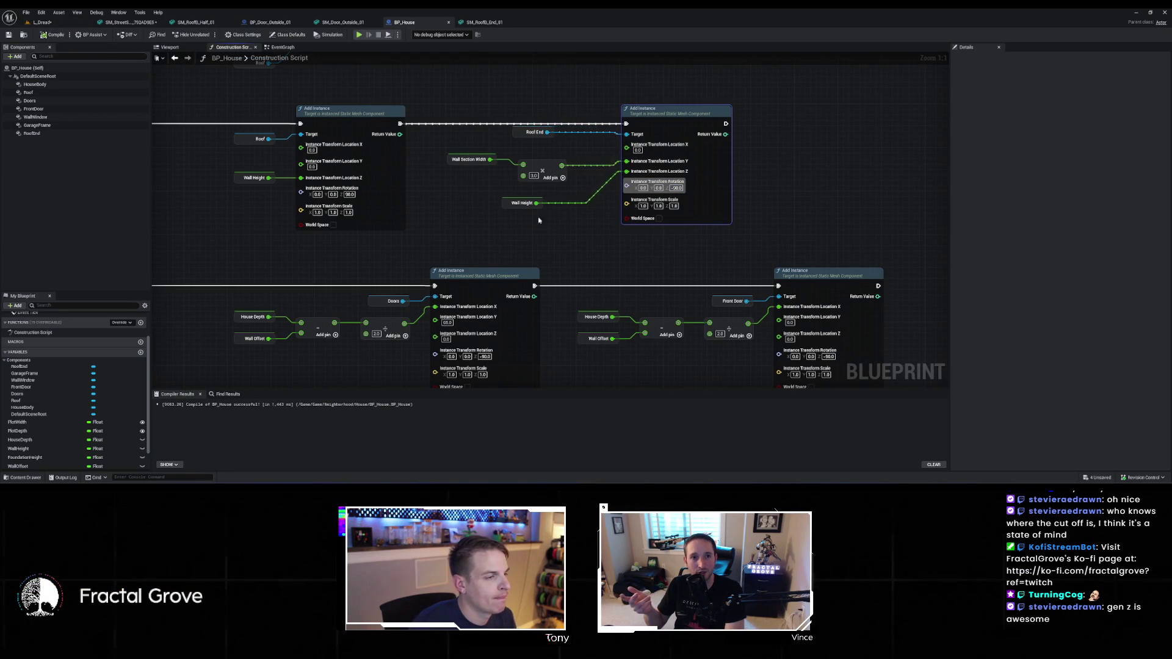
left_click(570, 182)
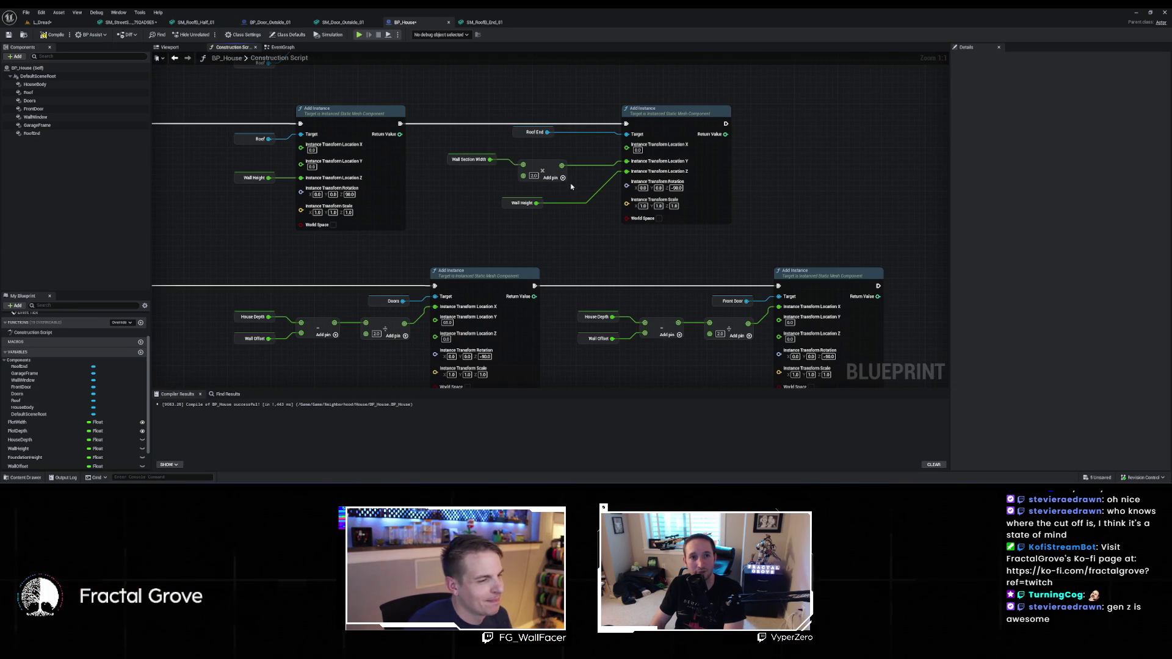
mouse_move(363, 379)
left_mouse_down()
mouse_move(611, 119)
mouse_move(455, 83)
mouse_move(442, 95)
mouse_move(402, 56)
mouse_move(393, 237)
mouse_move(478, 160)
mouse_move(480, 85)
mouse_move(404, 235)
left_mouse_up()
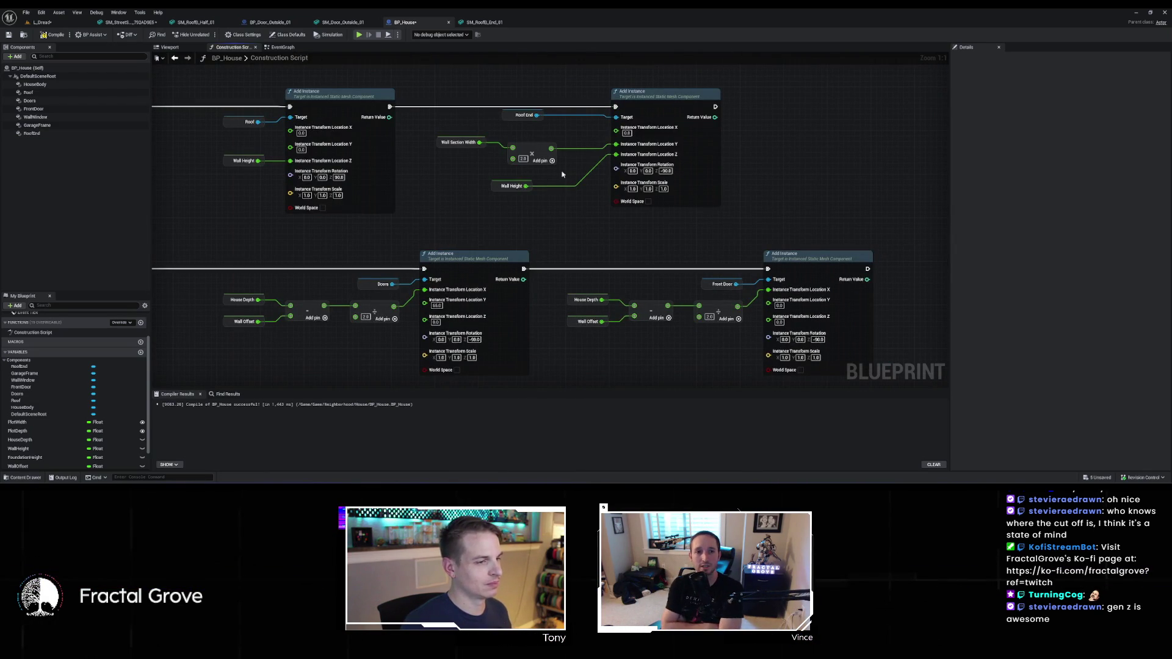
Add 66 to the Multiply output and route the sum into Roof End Location Y
mouse_move(551, 149)
left_mouse_down()
mouse_move(578, 156)
mouse_move(589, 217)
left_mouse_up()
type("add")
key("Return")
key("Escape")
left_click_drag(601, 155, 585, 231)
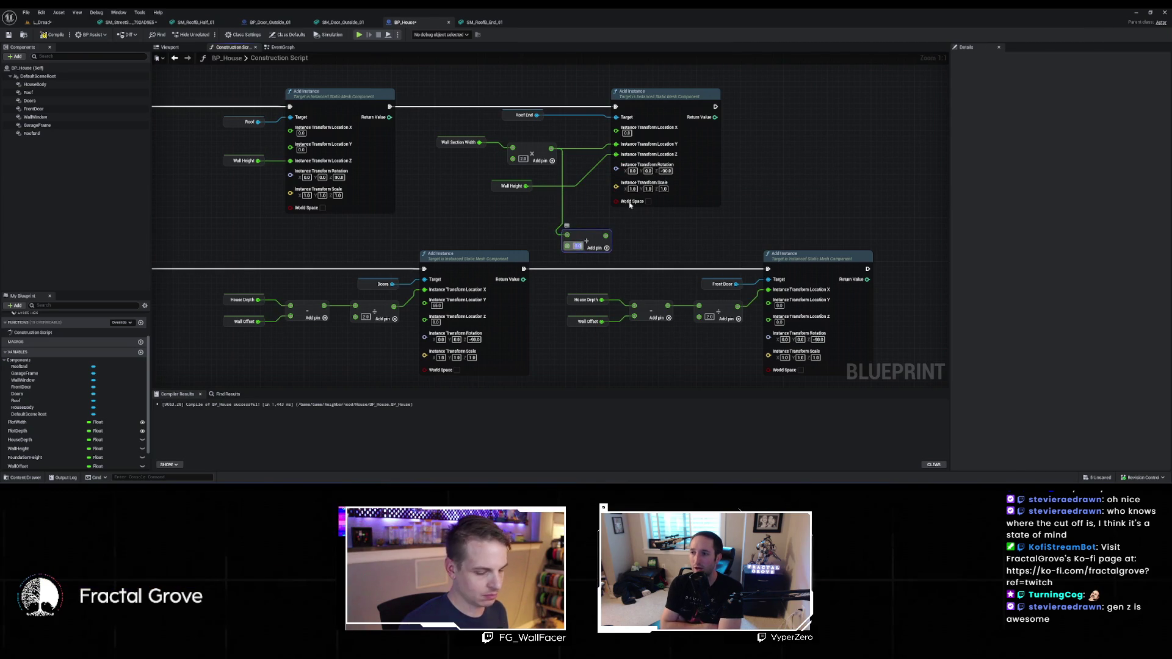
type("66")
key("Return")
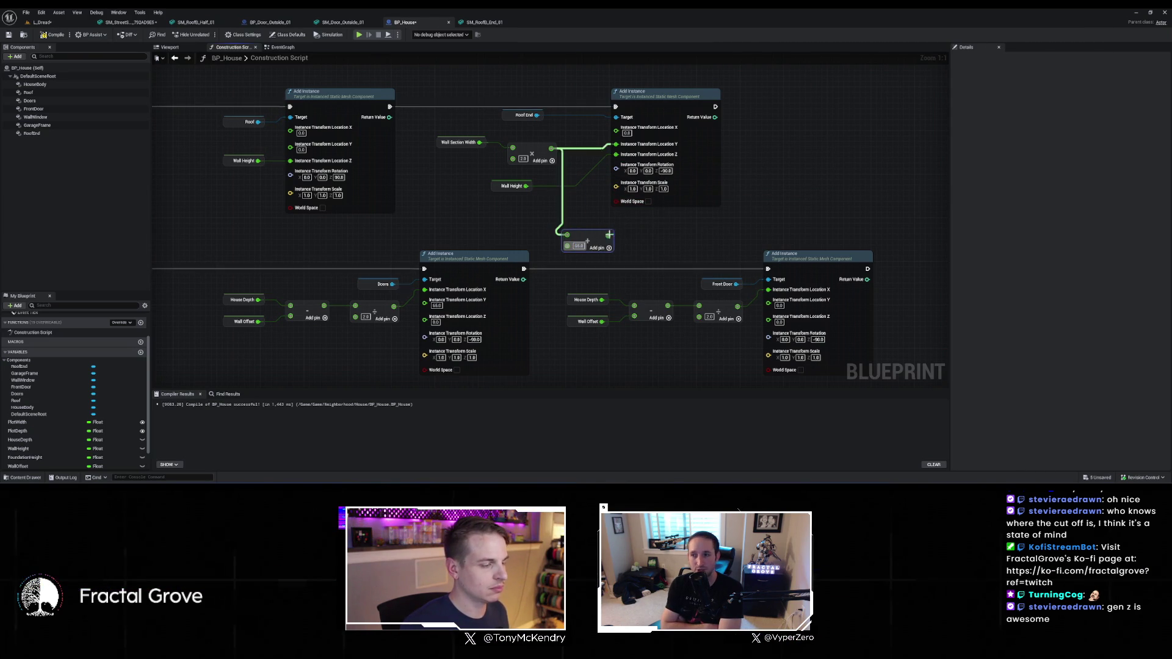
left_click_drag(612, 234, 610, 150)
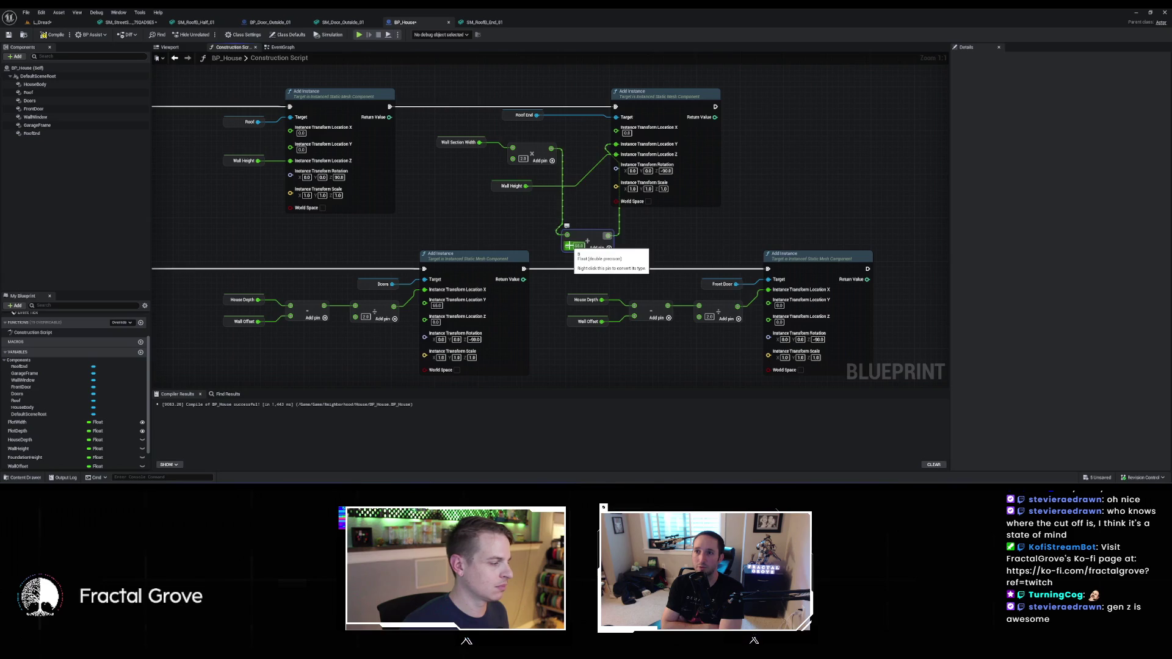
Promote the added amount to a Door Offset variable, wire it into Doors Location Y, and compile
left_click_drag(570, 246, 510, 232)
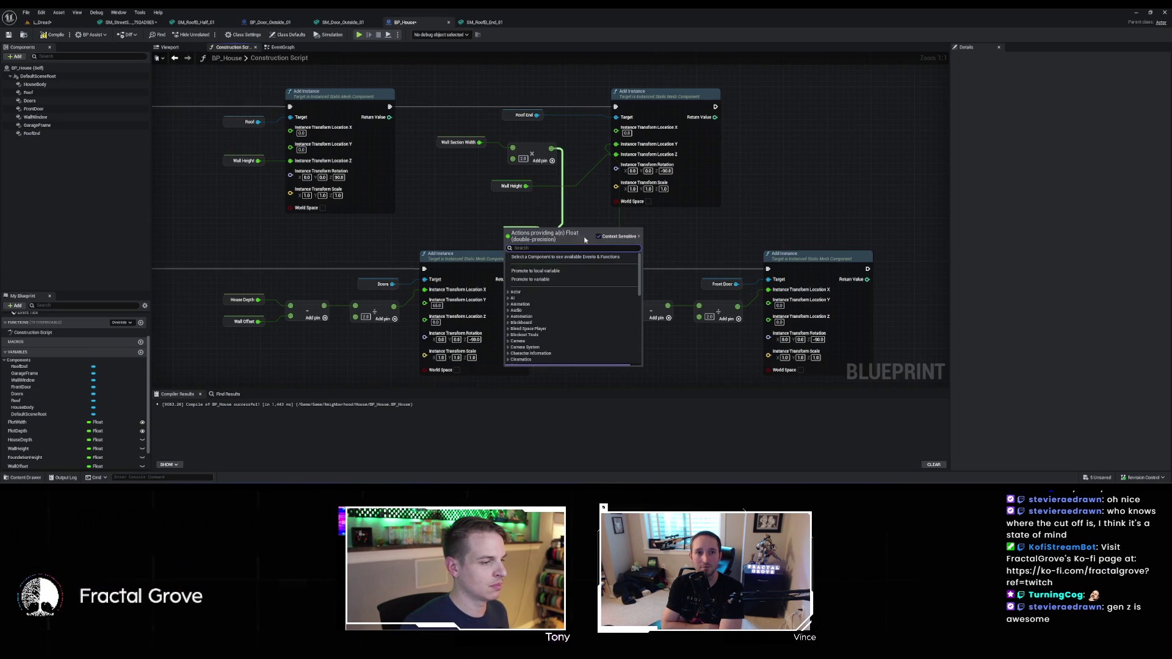
left_click(541, 280)
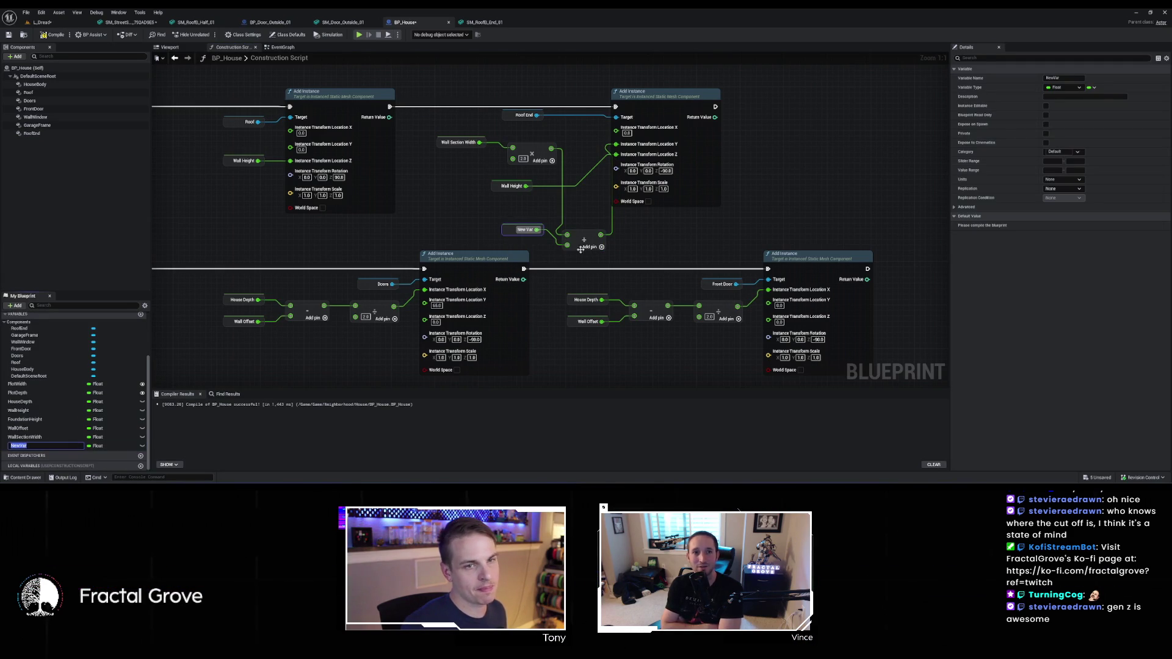
left_click(1064, 78)
type("Ro")
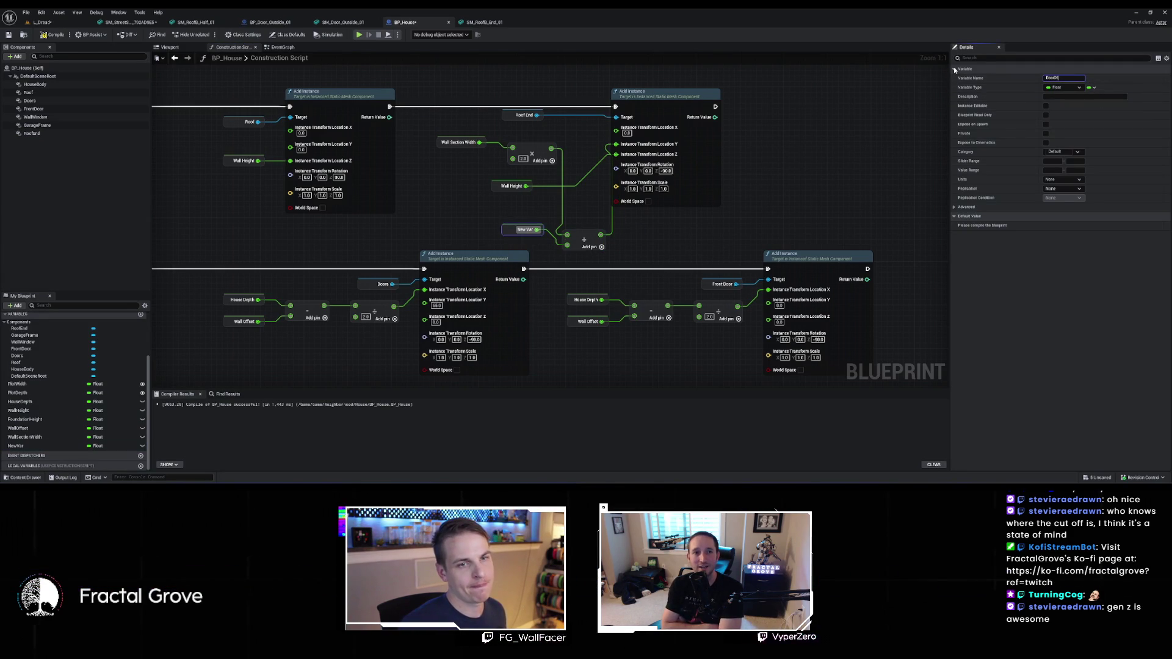
type("t")
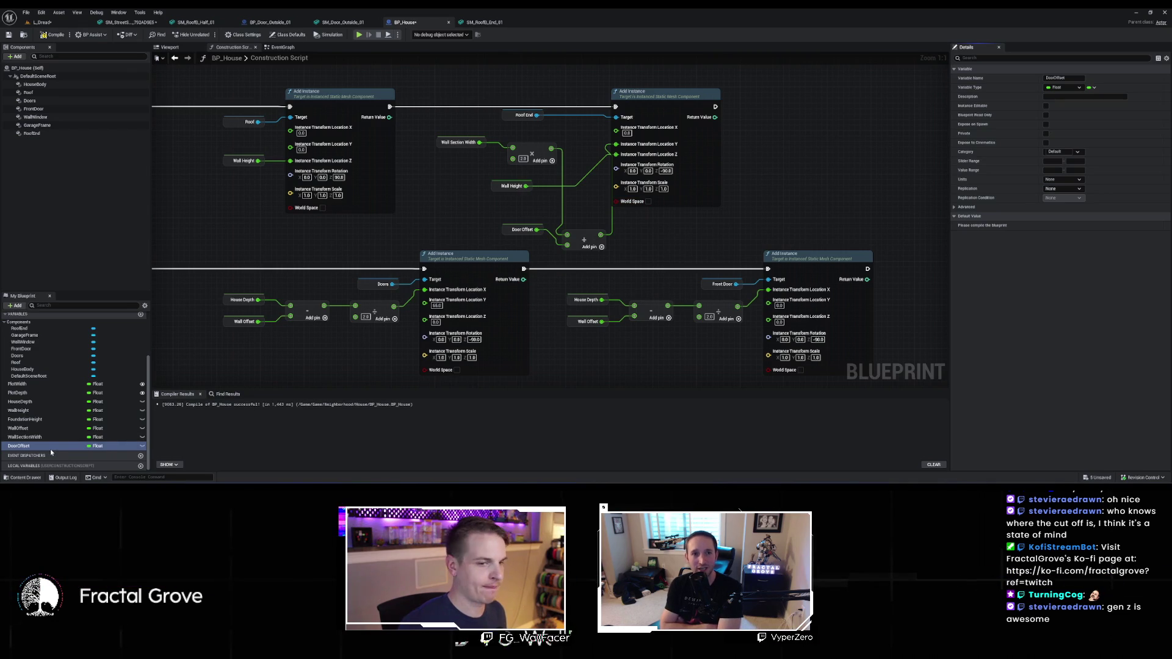
left_click(54, 35)
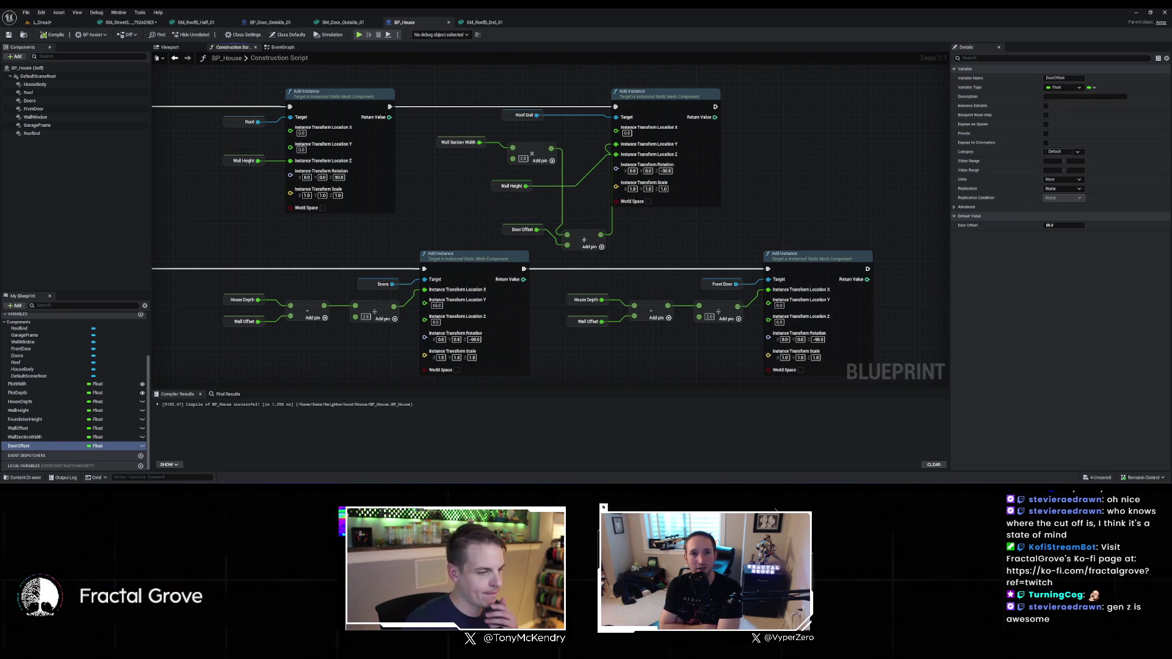
mouse_move(10, 449)
left_mouse_down()
mouse_move(483, 325)
mouse_move(439, 300)
left_mouse_up()
left_click(54, 35)
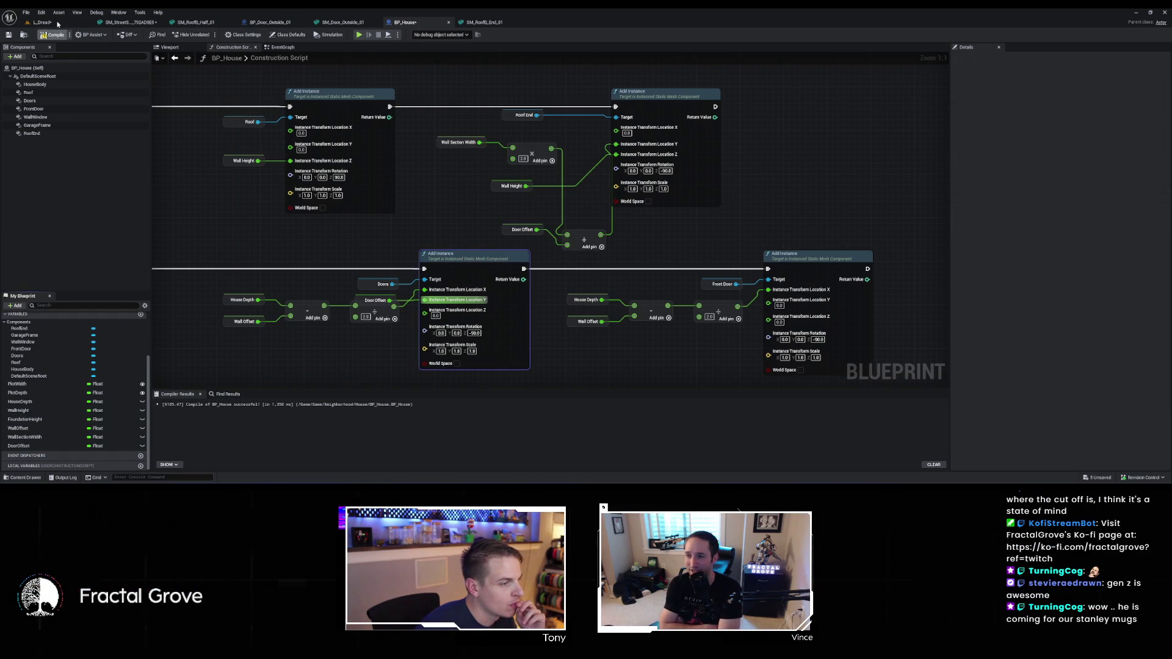
Feed Roof End Location Y from the Wall Section Width product alone, deleting the Door Offset nodes
key("ctrl+s")
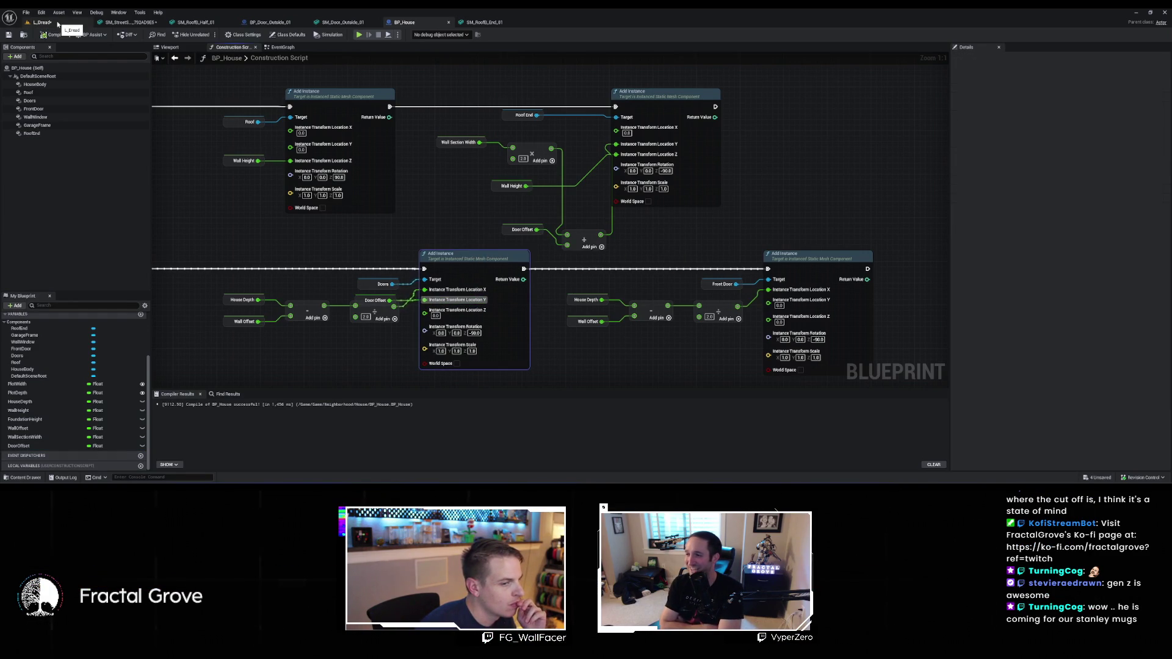
left_click_drag(316, 249, 398, 55)
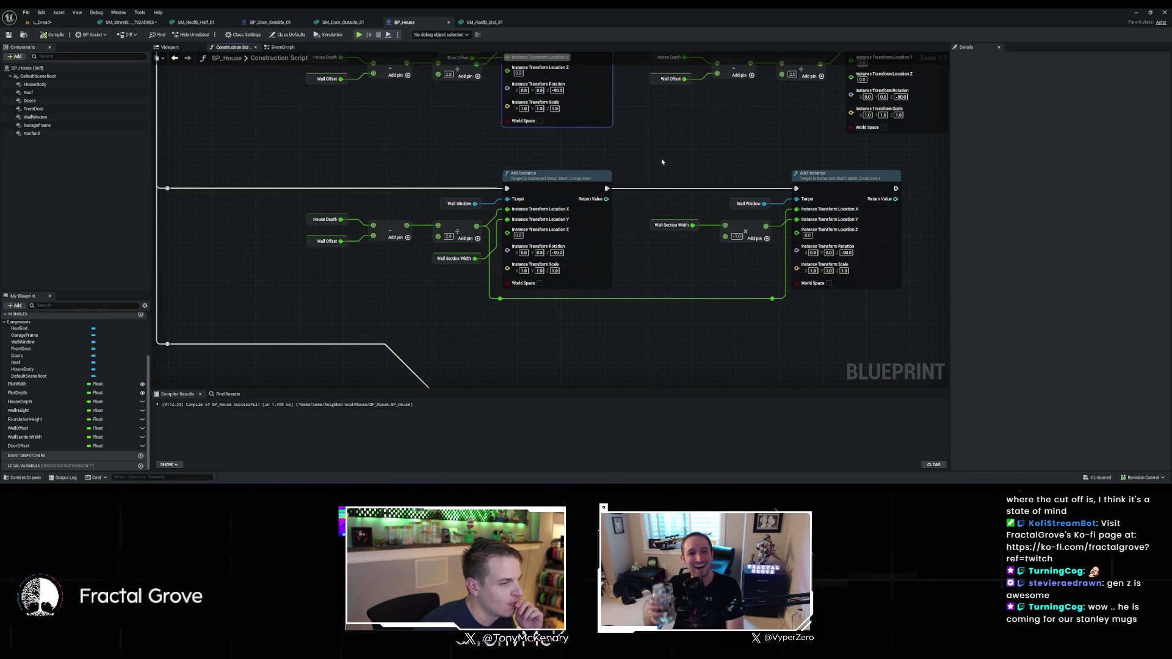
mouse_move(661, 158)
left_mouse_down()
mouse_move(633, 272)
mouse_move(635, 341)
left_mouse_up()
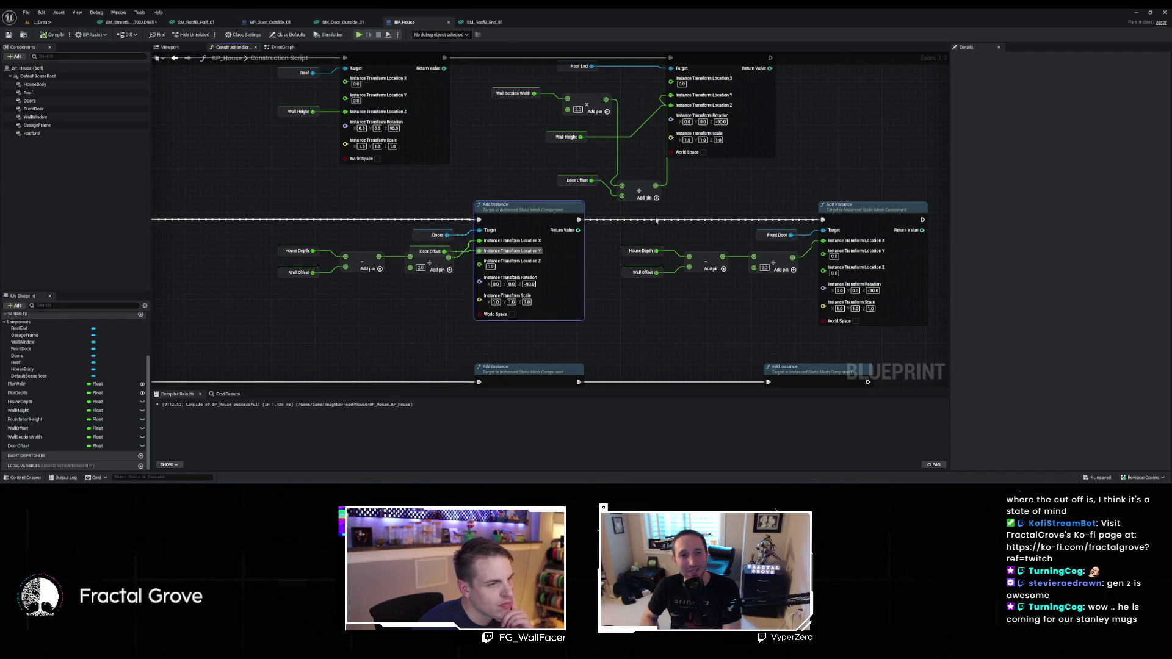
left_click_drag(606, 99, 671, 96)
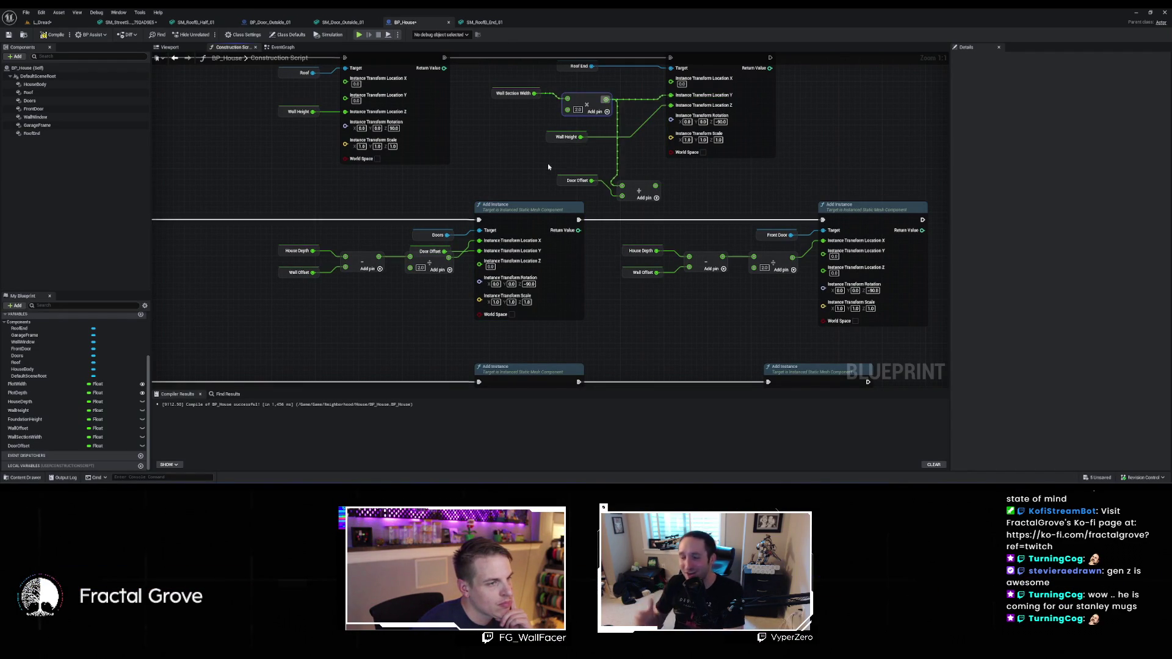
key("Delete")
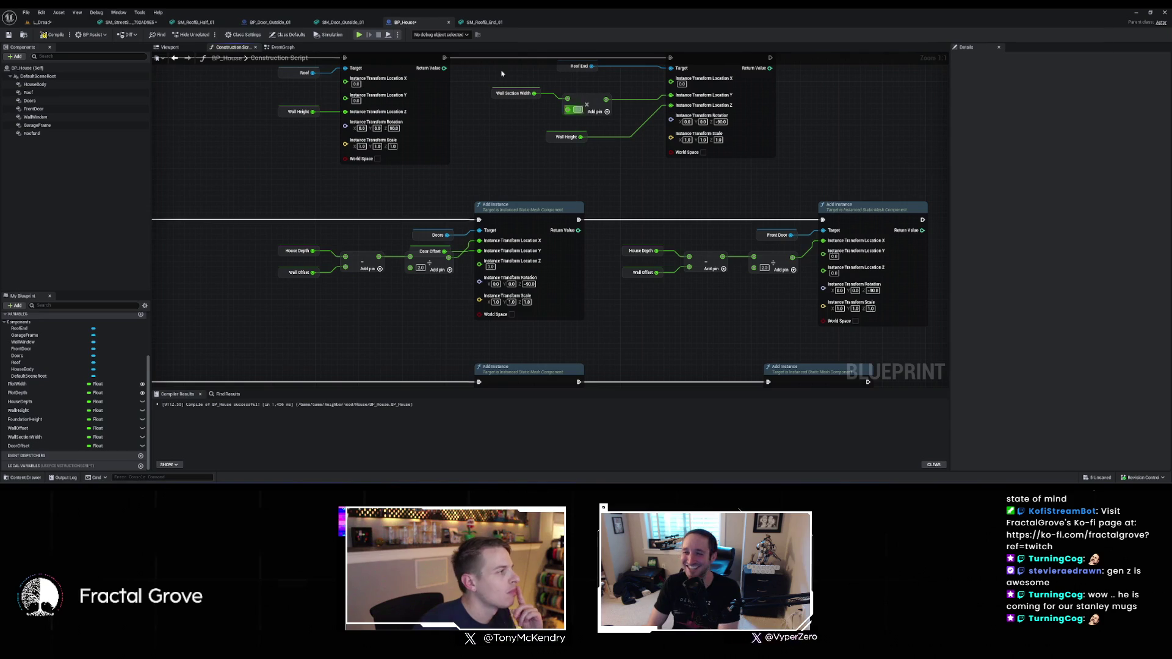
left_click(55, 24)
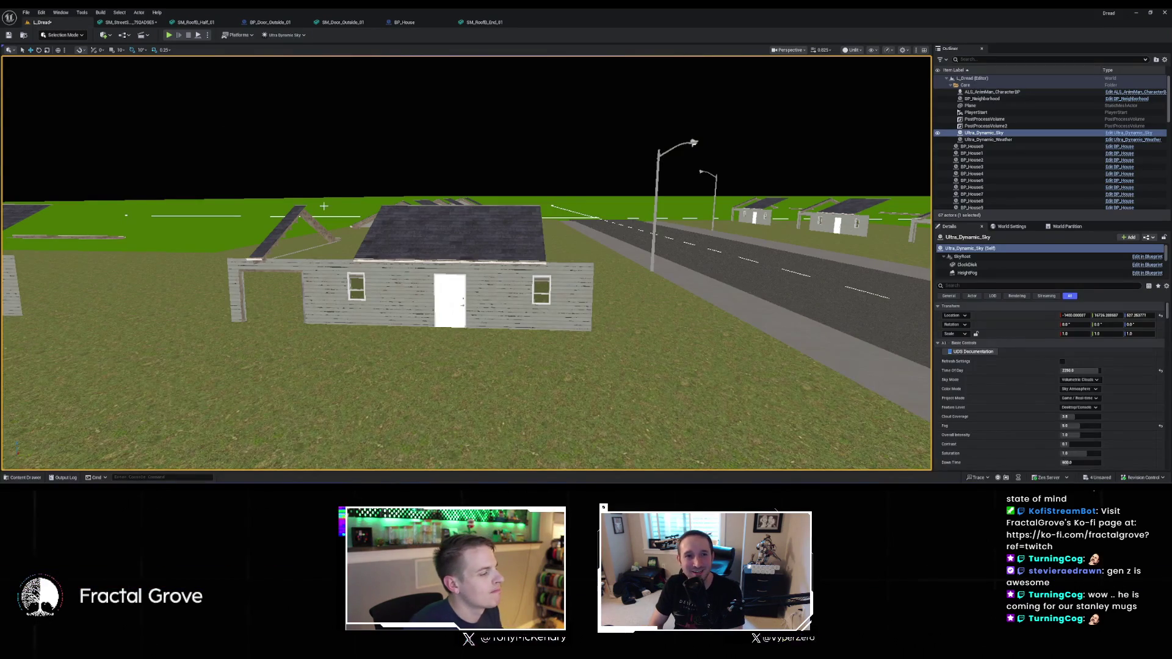
left_click(397, 294)
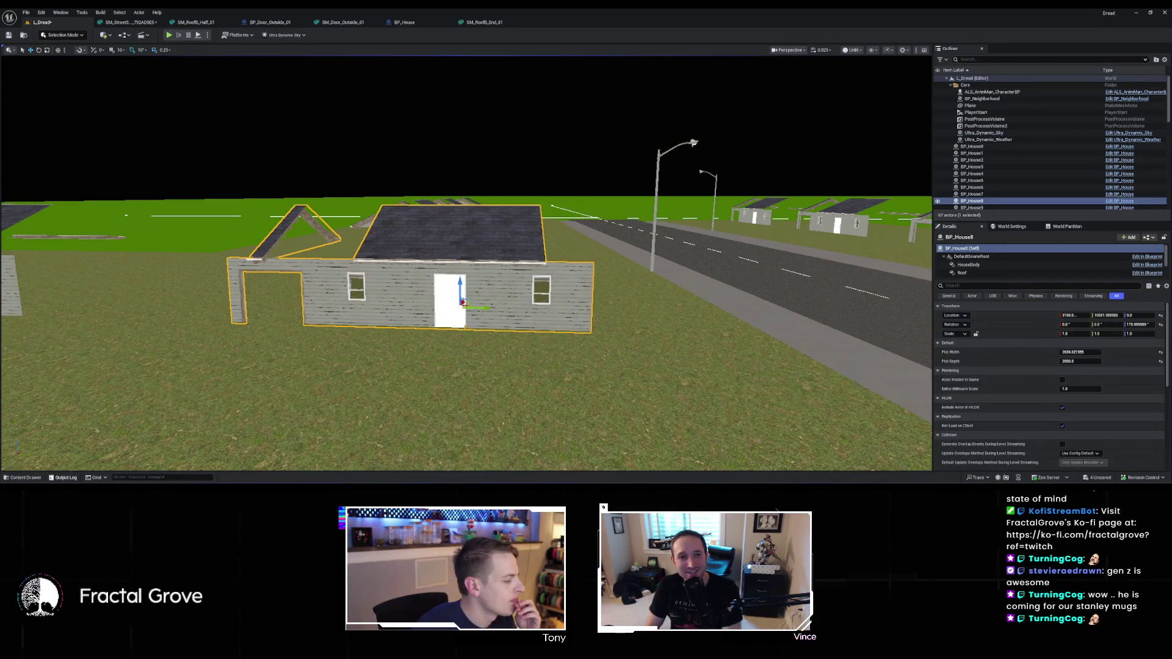
left_click(27, 477)
double_click(202, 408)
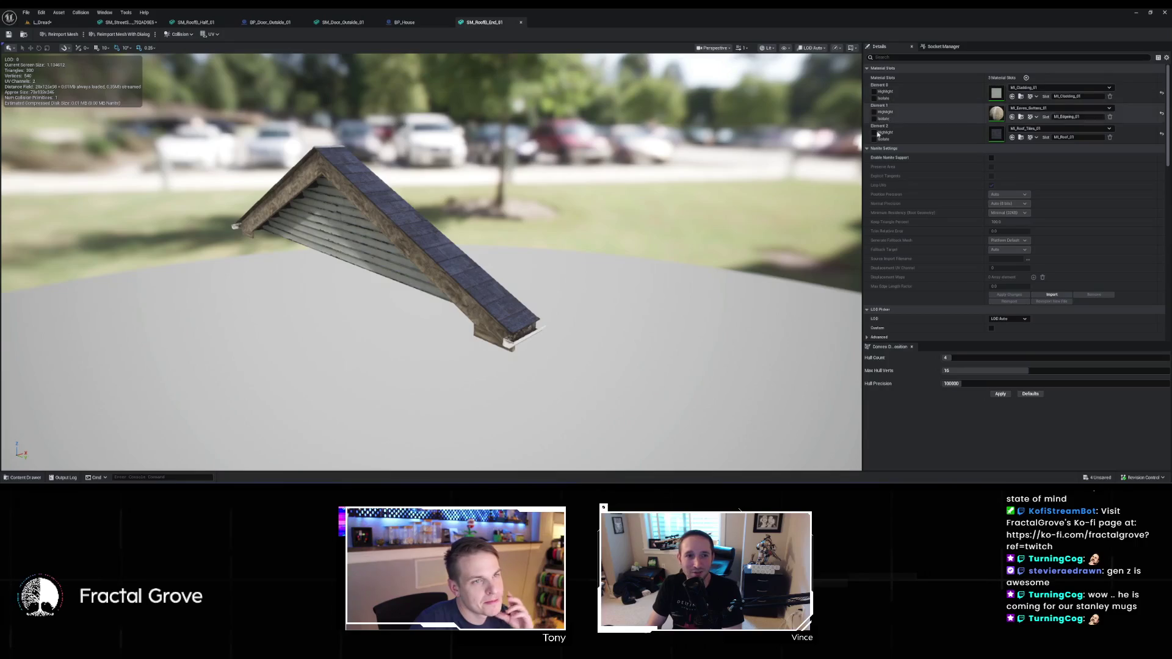
left_click(802, 53)
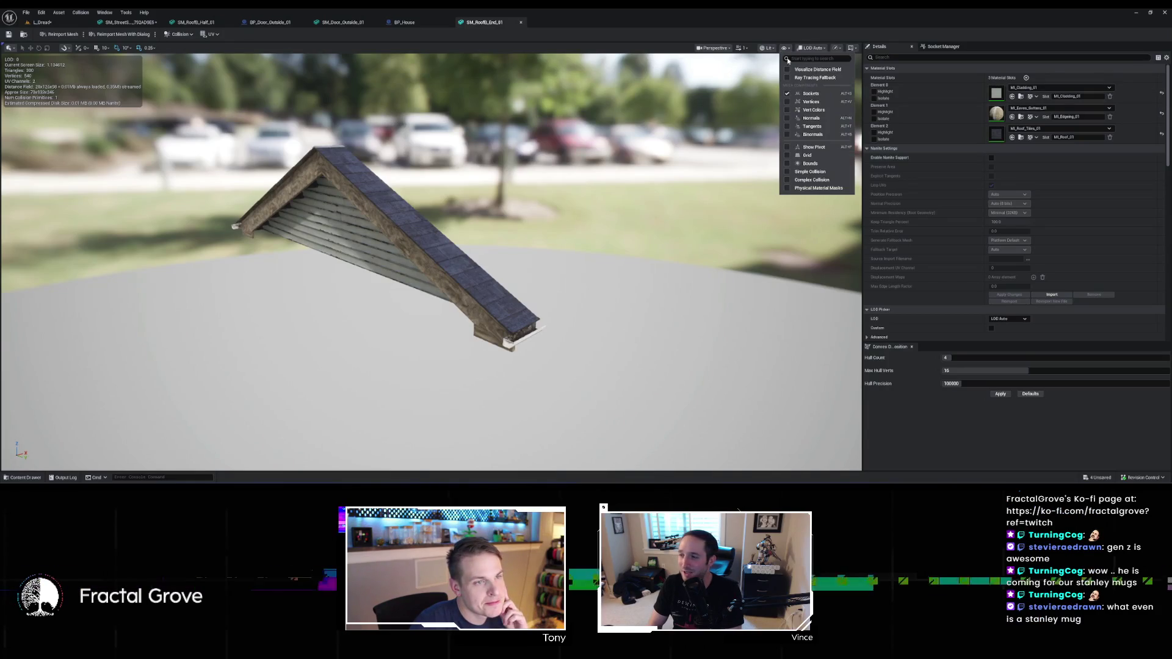
left_click(819, 153)
left_click_drag(402, 250, 251, 252)
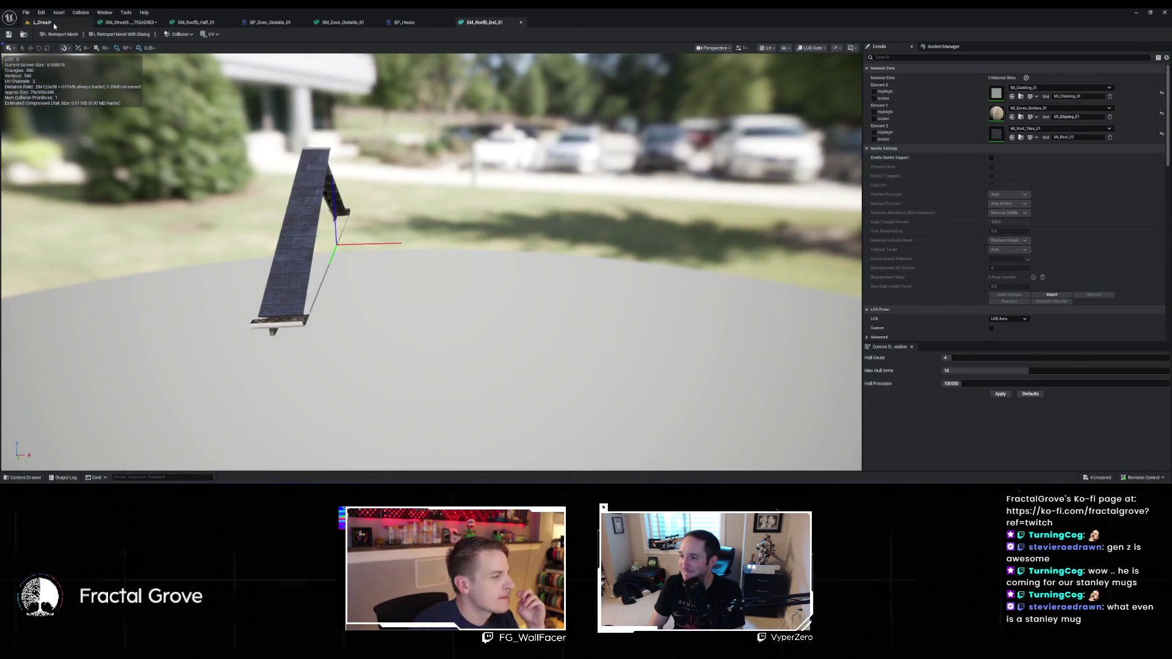
left_click(54, 25)
left_click_drag(464, 262, 403, 220)
left_click_drag(201, 85, 198, 83)
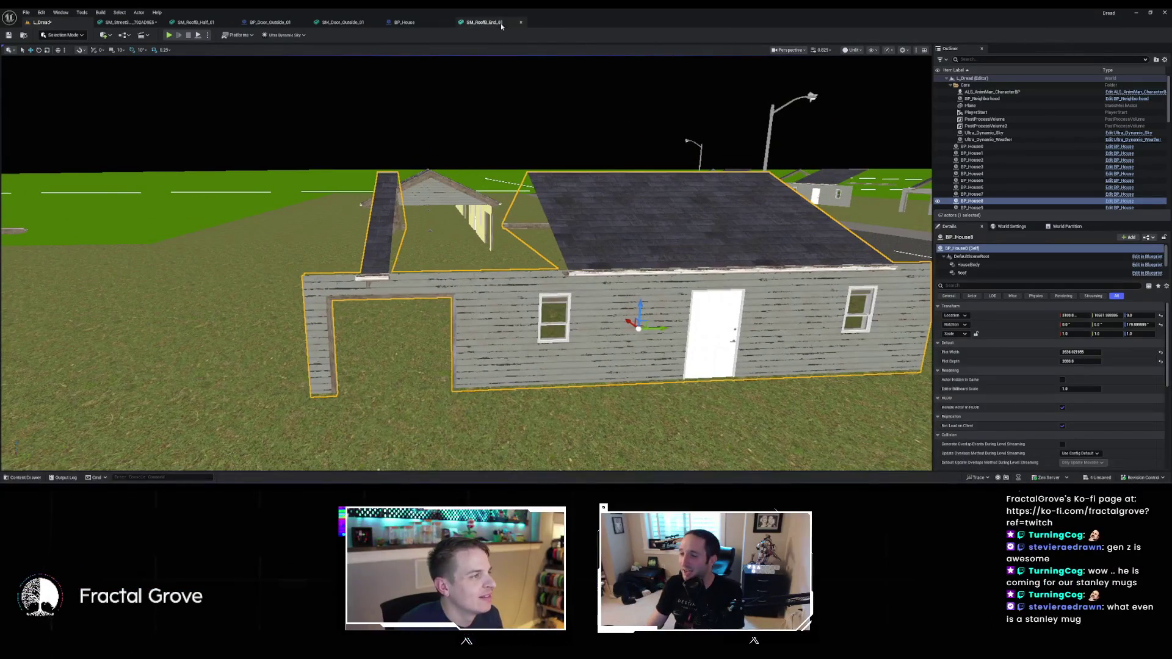
left_click(404, 22)
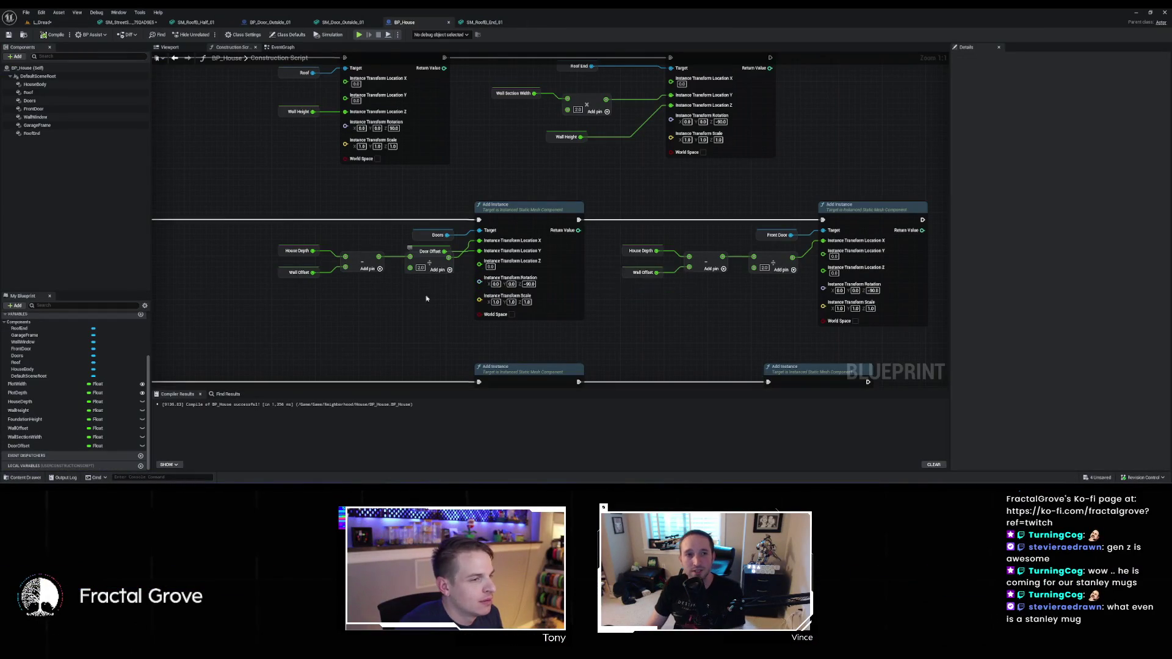
Feed RoofEnd Location Y the multiply result plus a divided Wall Section Width, recompile, then view L_Dread
left_click_drag(581, 150, 594, 153)
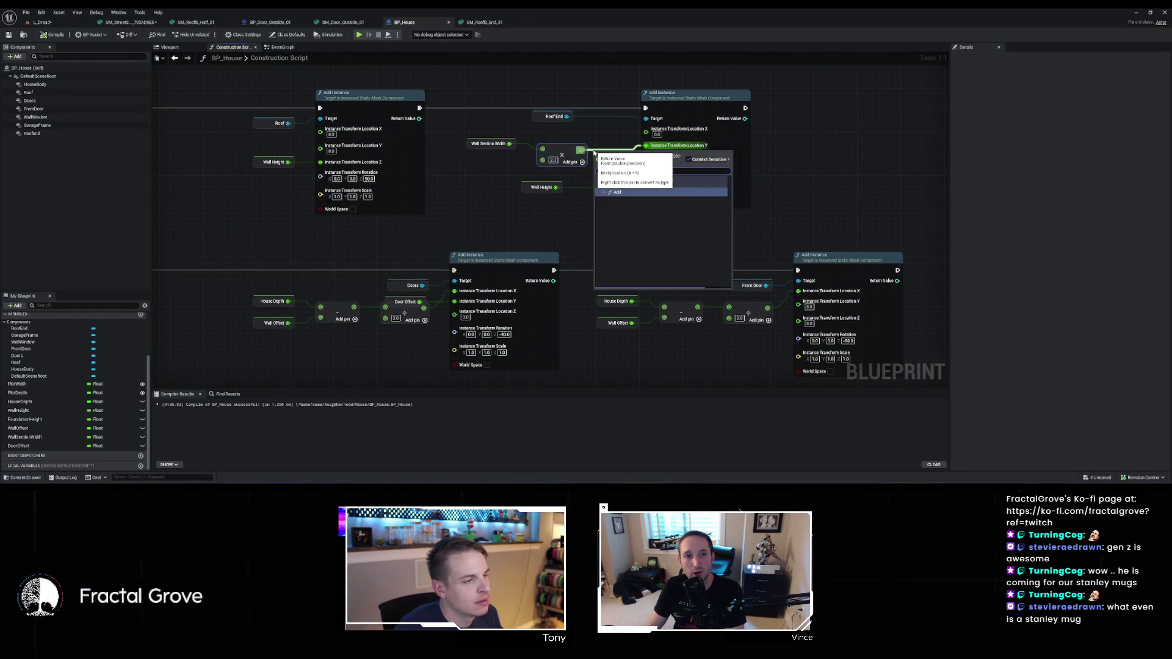
left_click(488, 144)
mouse_move(509, 143)
left_mouse_down()
mouse_move(513, 159)
mouse_move(598, 165)
left_mouse_up()
type("/")
key("Return")
left_click(518, 176)
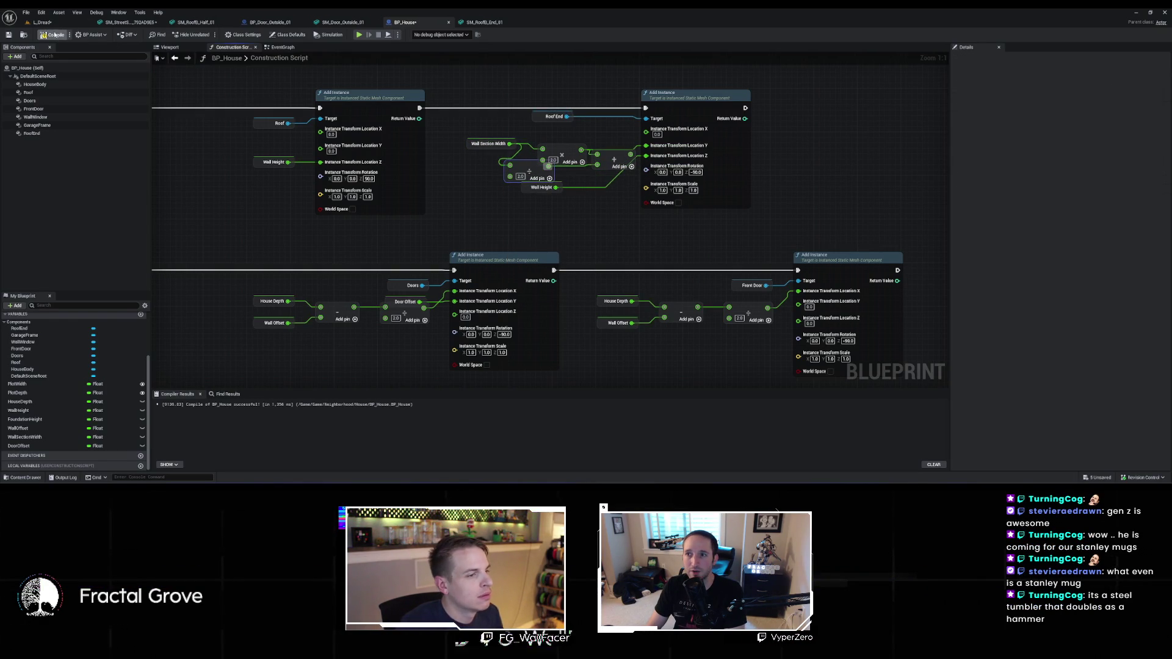
left_click(635, 155)
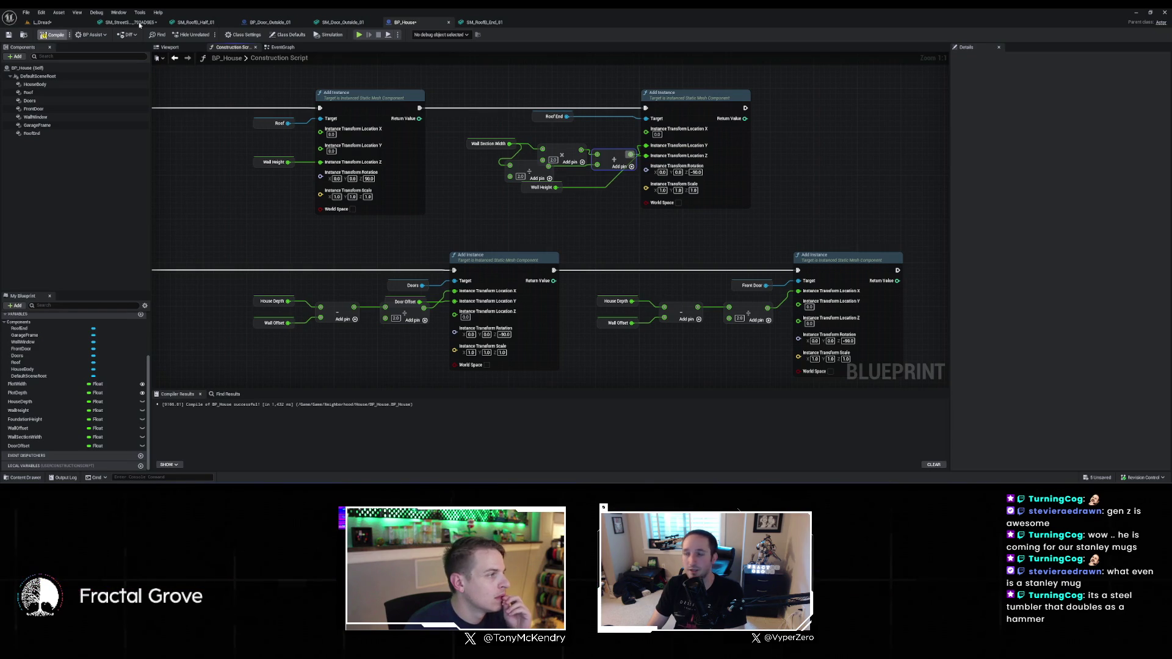
left_click(43, 22)
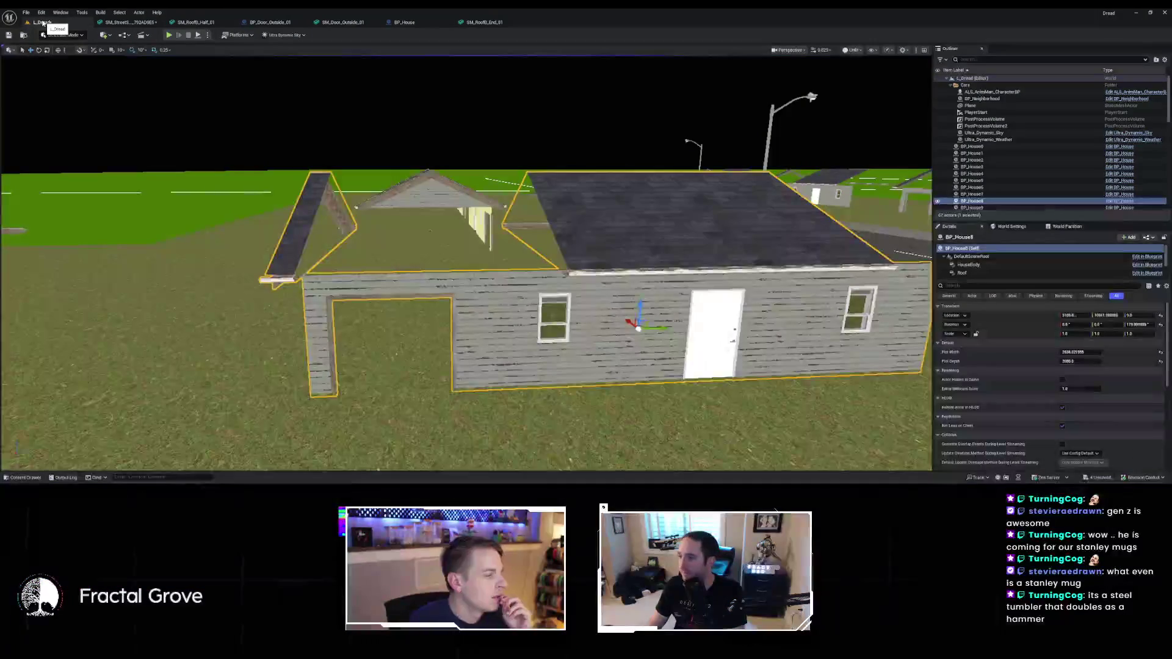
Orbit around BP_House8 to inspect the moved gable end, then return to the BP_House construction script
mouse_move(349, 243)
left_mouse_down()
mouse_move(269, 252)
mouse_move(259, 205)
mouse_move(230, 243)
mouse_move(356, 246)
mouse_move(296, 217)
left_mouse_up()
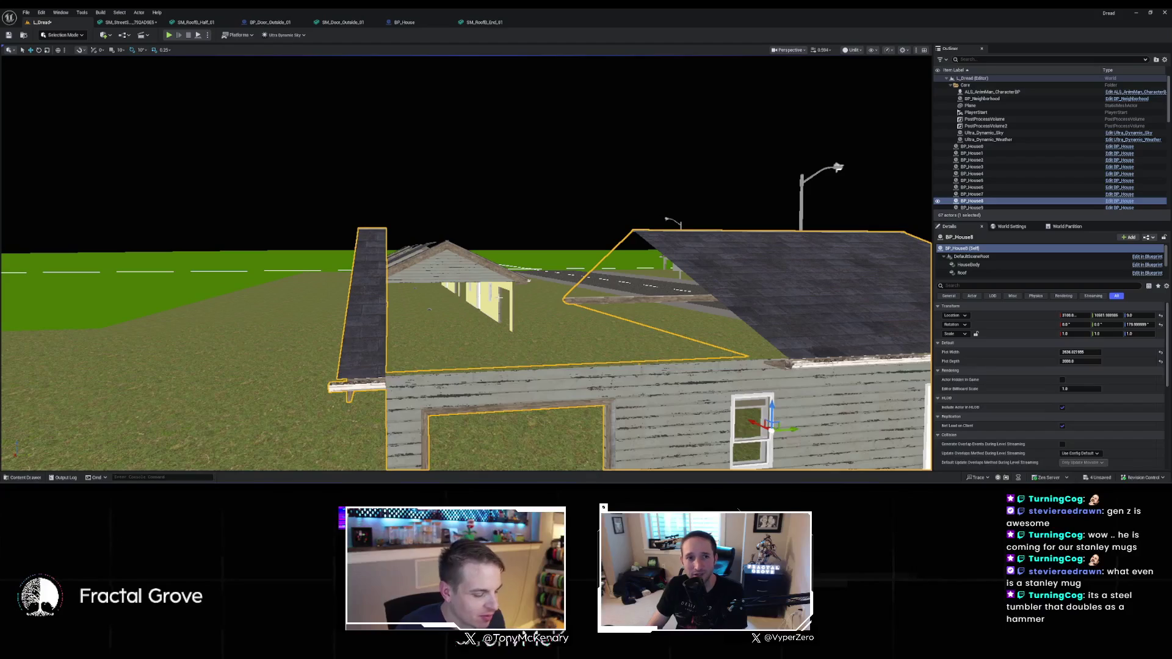
left_click_drag(501, 298, 500, 298)
left_click_drag(615, 318, 615, 318)
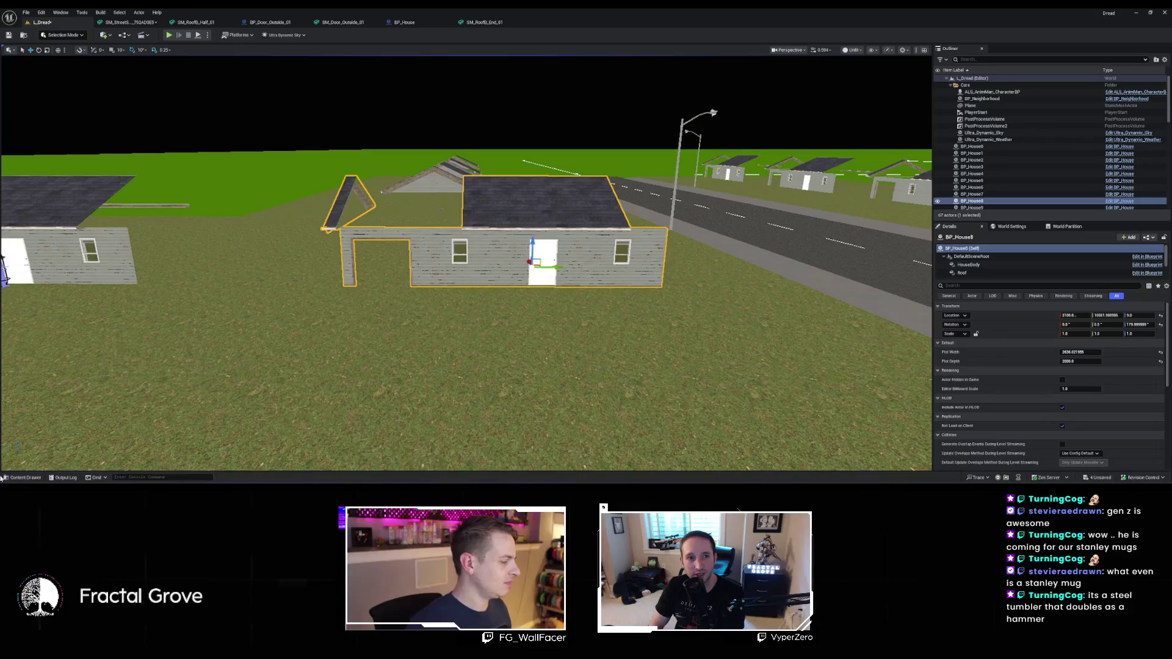
left_click(23, 477)
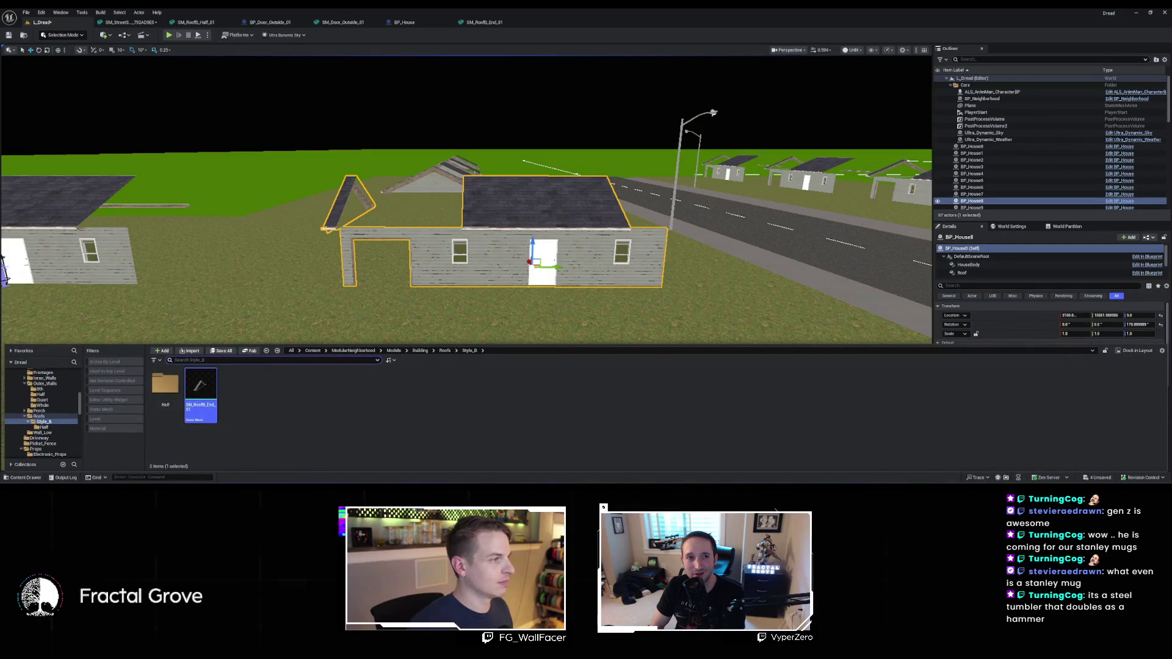
left_click(405, 22)
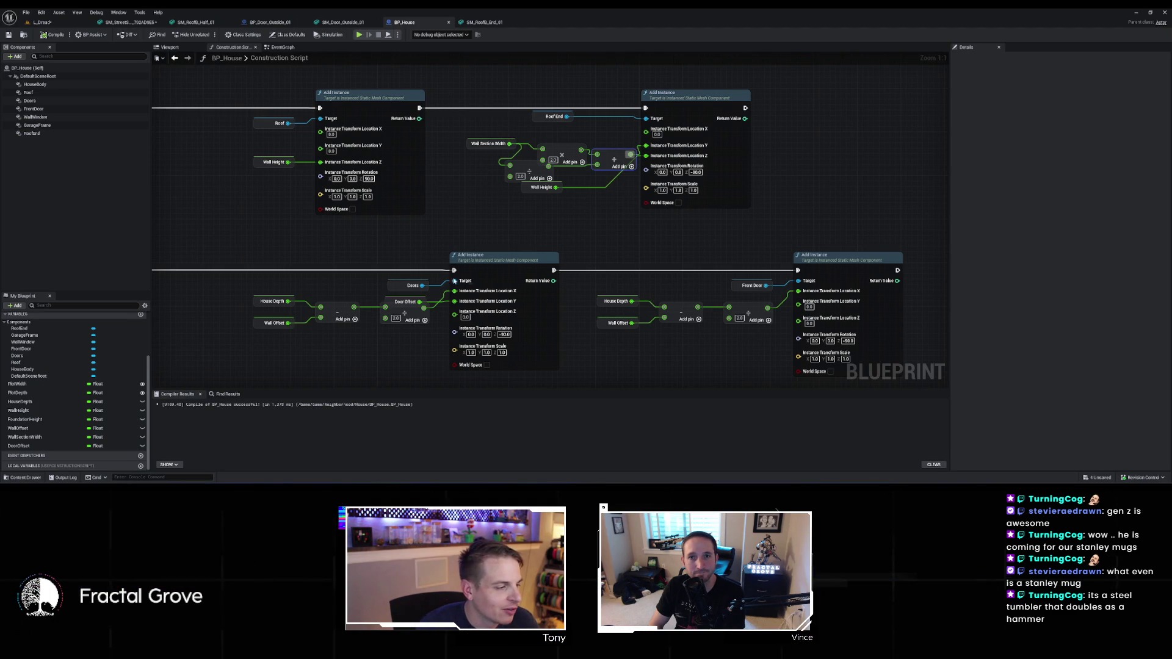
Straighten the Roof End Add Instance node's input wiring, then browse to the Roof's SM_RoofB_Half_01 mesh
left_click(677, 107)
key("f")
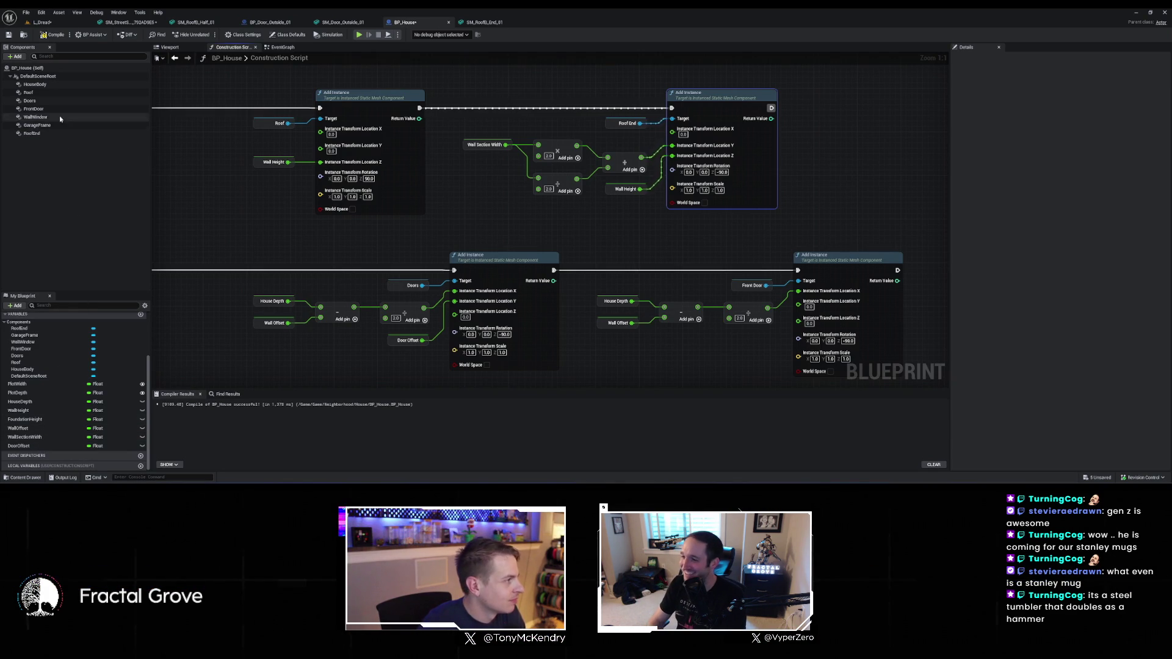
left_click(43, 93)
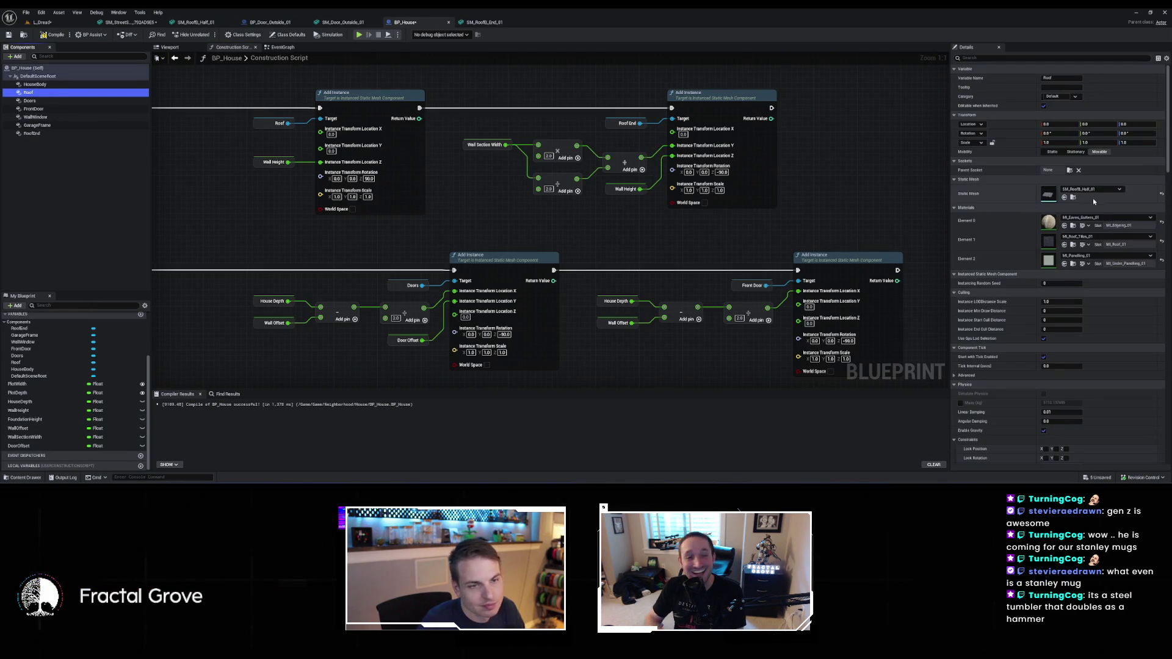
left_click(35, 437)
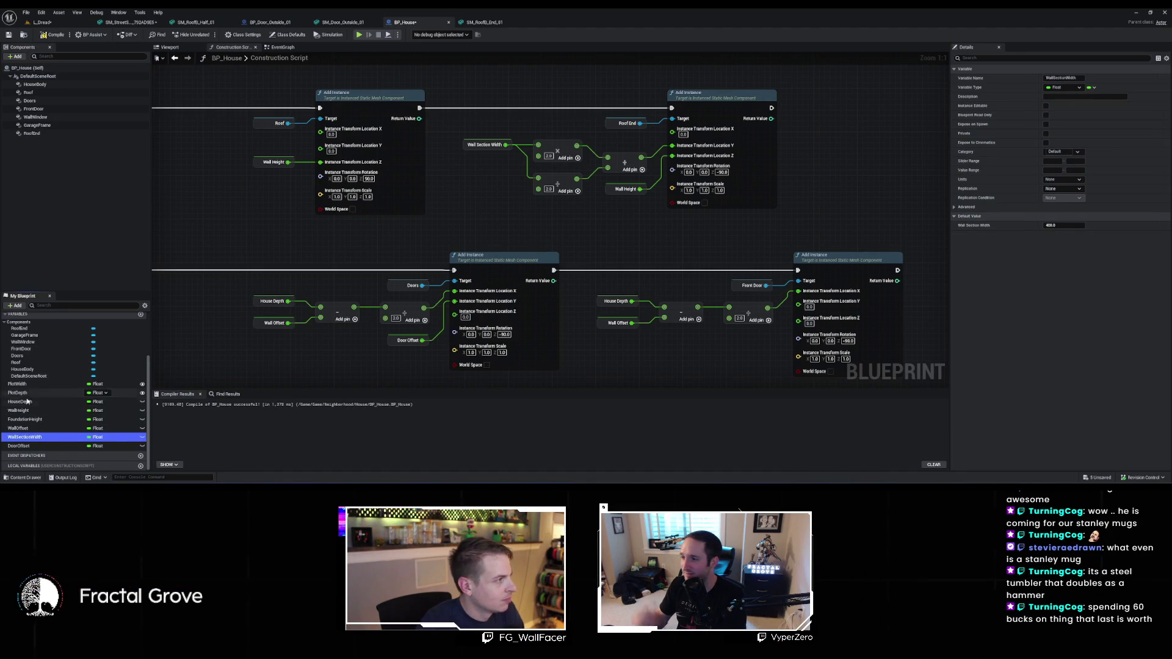
left_click(30, 92)
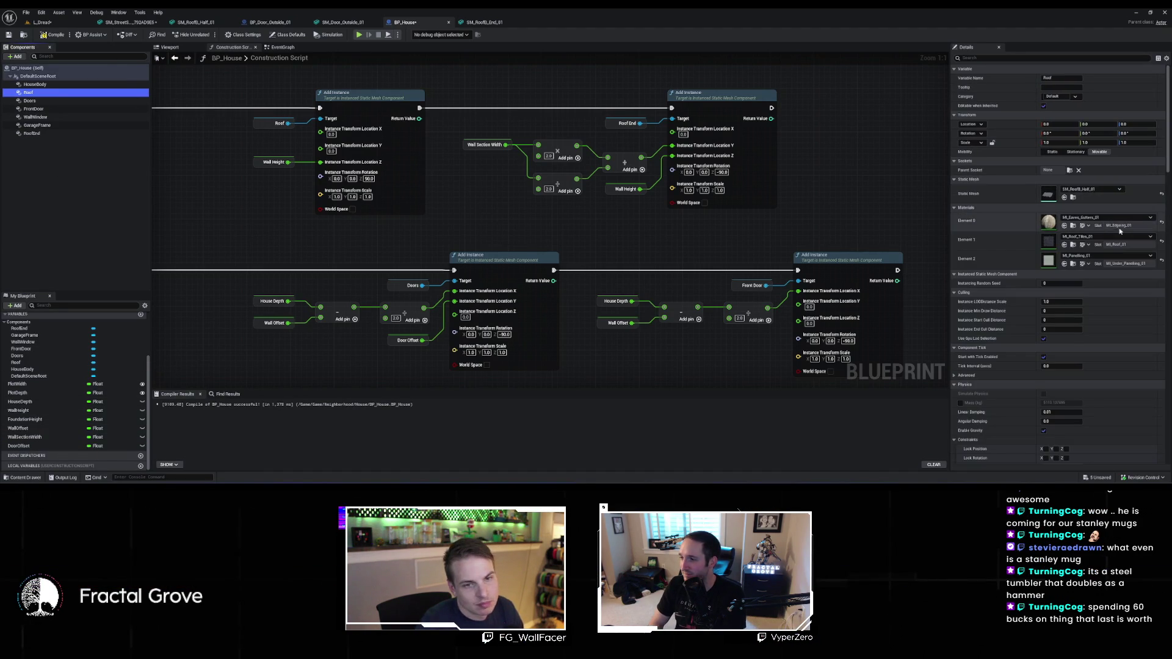
left_click(1074, 198)
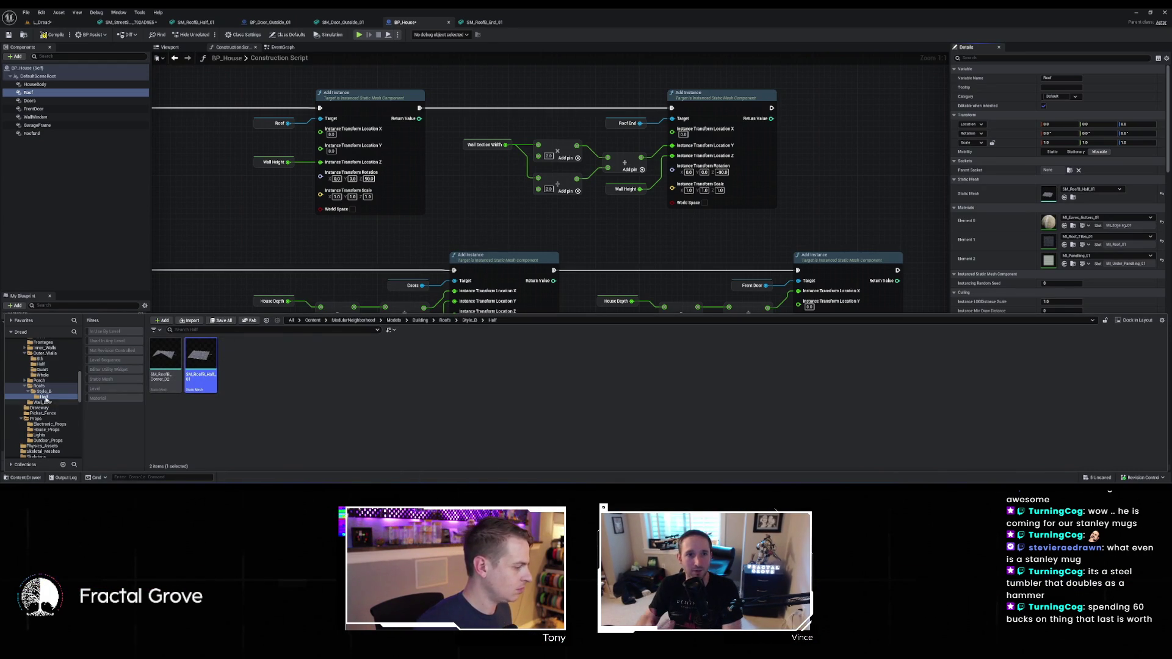
Go back to the L_Dread level to see the houses with their roofs and gable end pieces
mouse_move(211, 366)
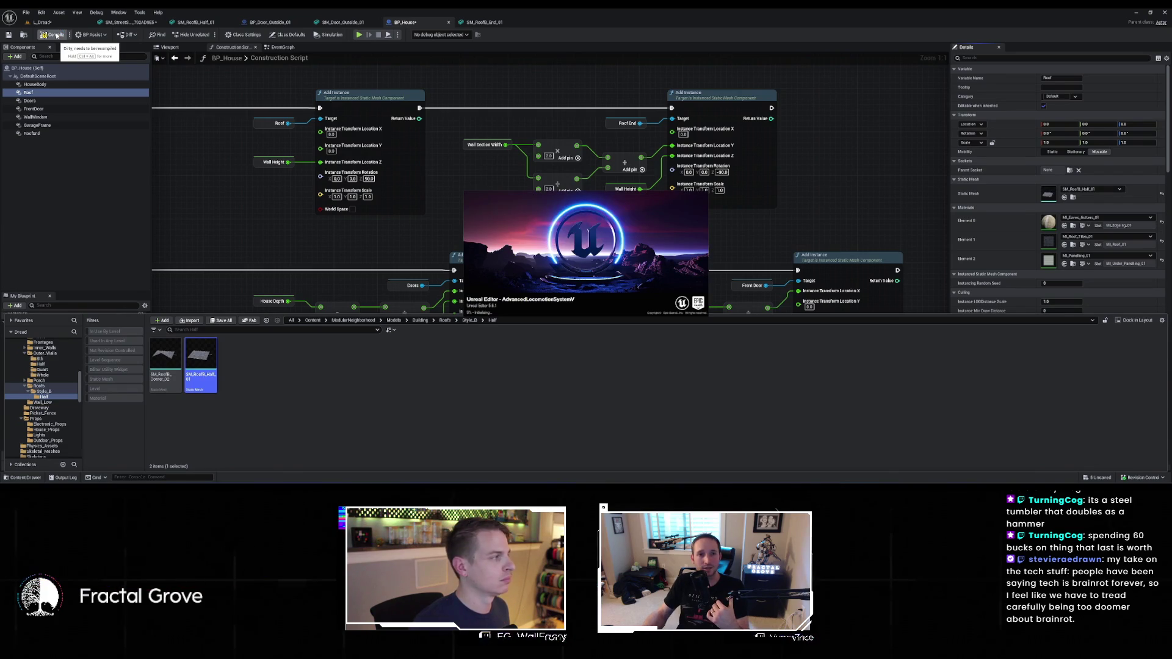
left_click(57, 24)
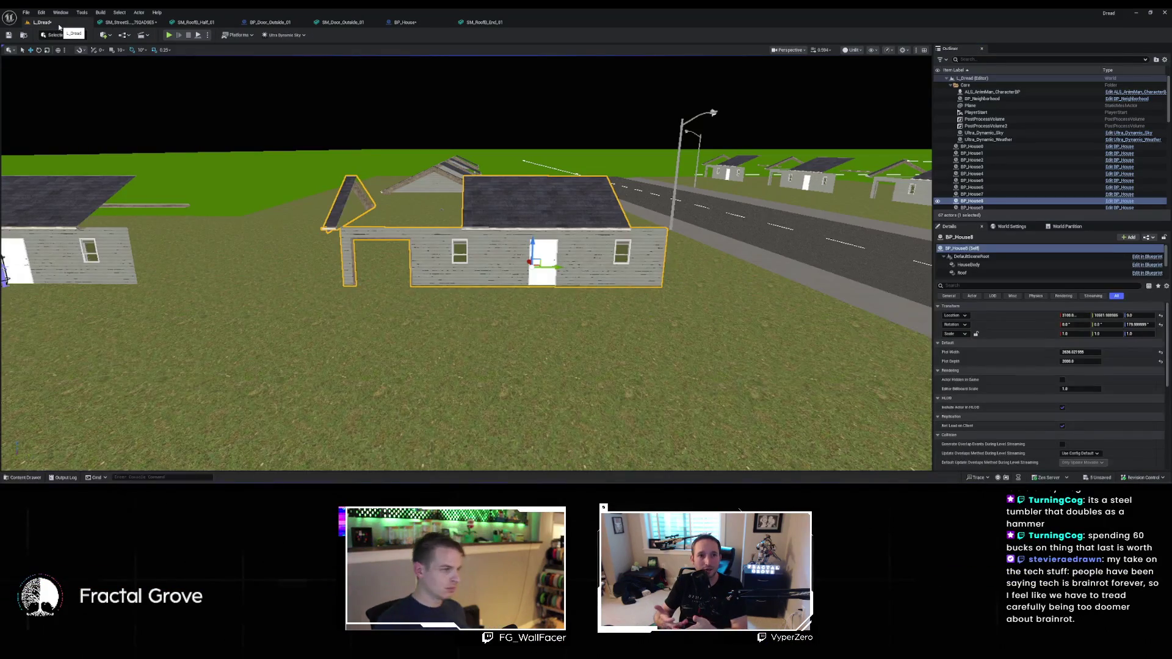